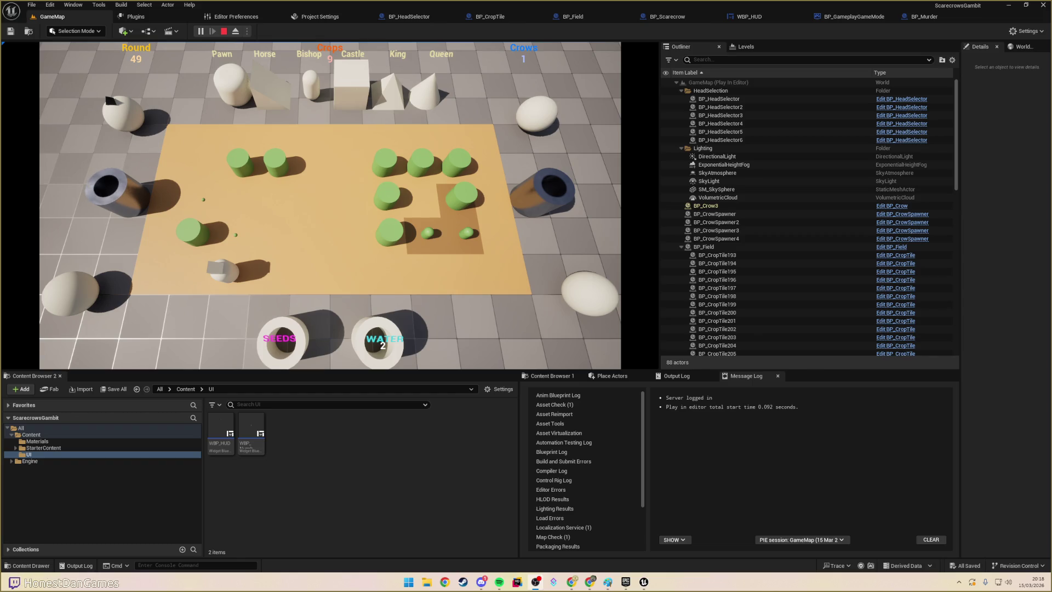
# - Move the scarecrow to a new tile, check the Output Log, and stop the play session
pyautogui.click(232, 265)
pyautogui.click(272, 210)
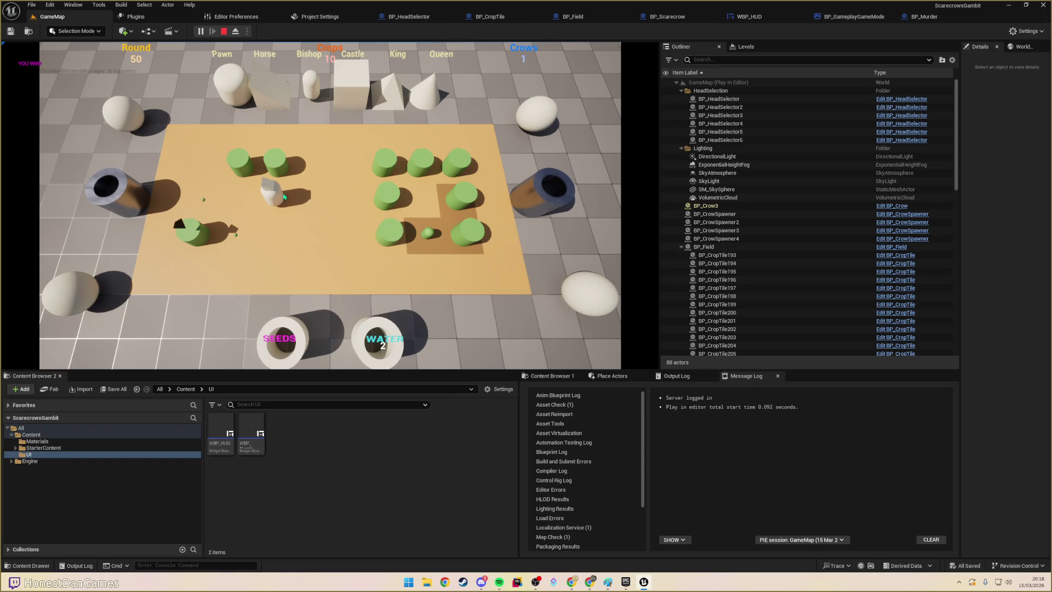
pyautogui.click(680, 377)
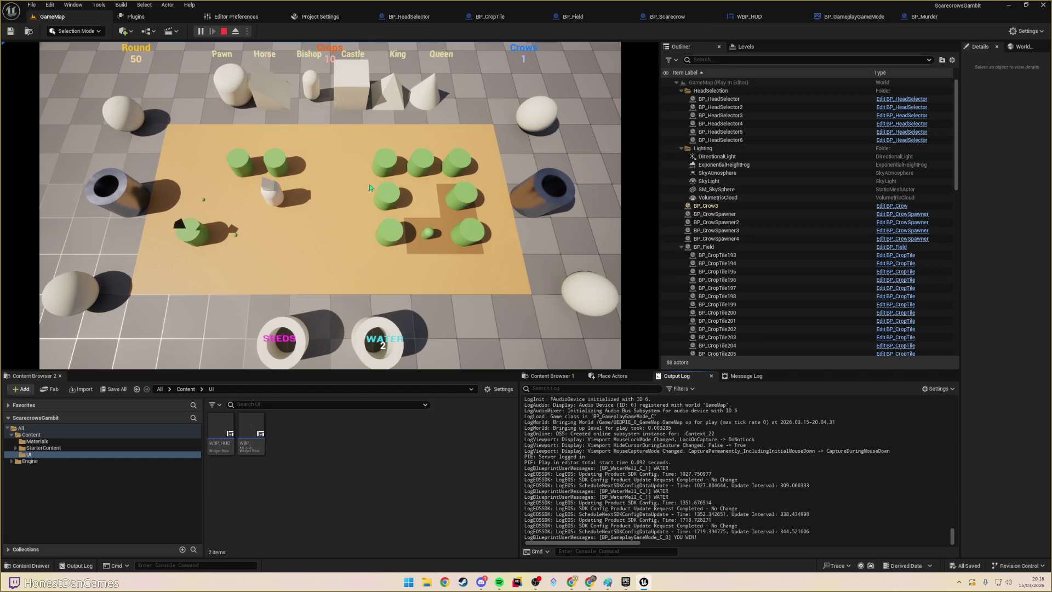
pyautogui.click(445, 326)
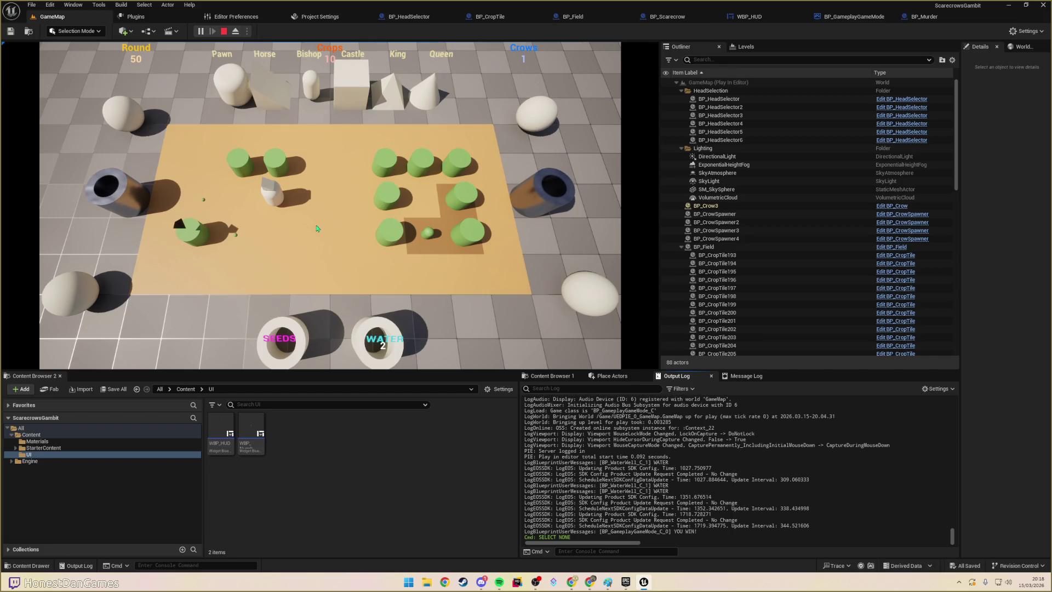
pyautogui.click(224, 31)
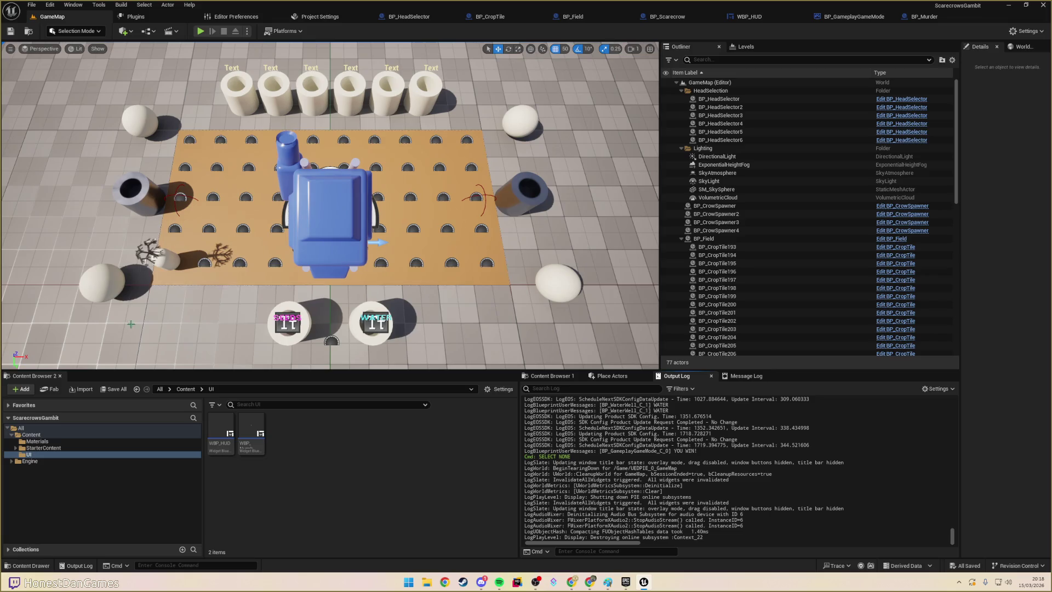
# - Select the Floor, widen Details, and search its Element 0 material choices for 'green'
pyautogui.click(548, 377)
pyautogui.click(615, 378)
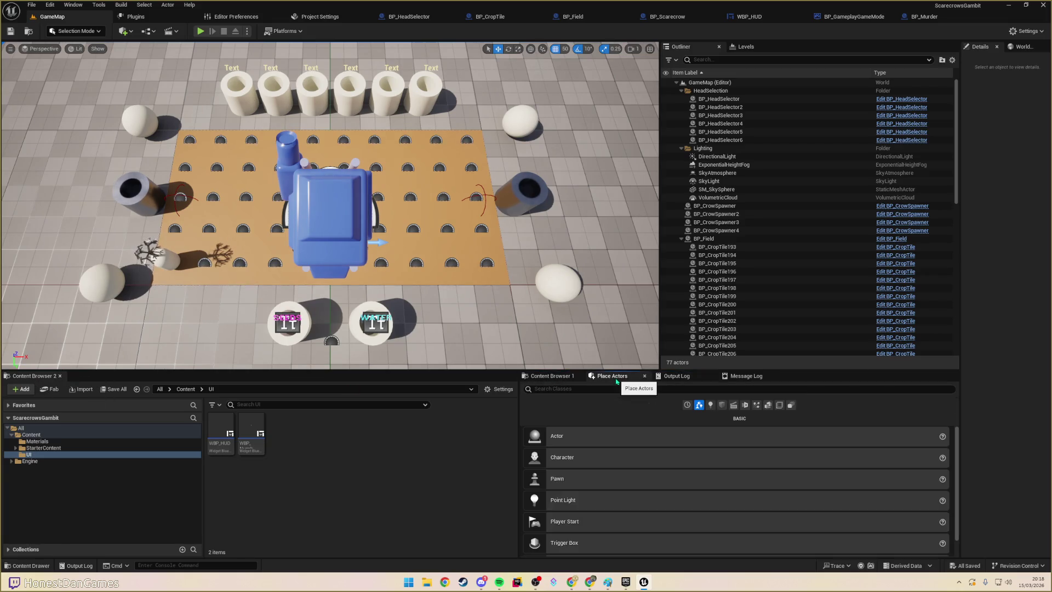
pyautogui.click(551, 376)
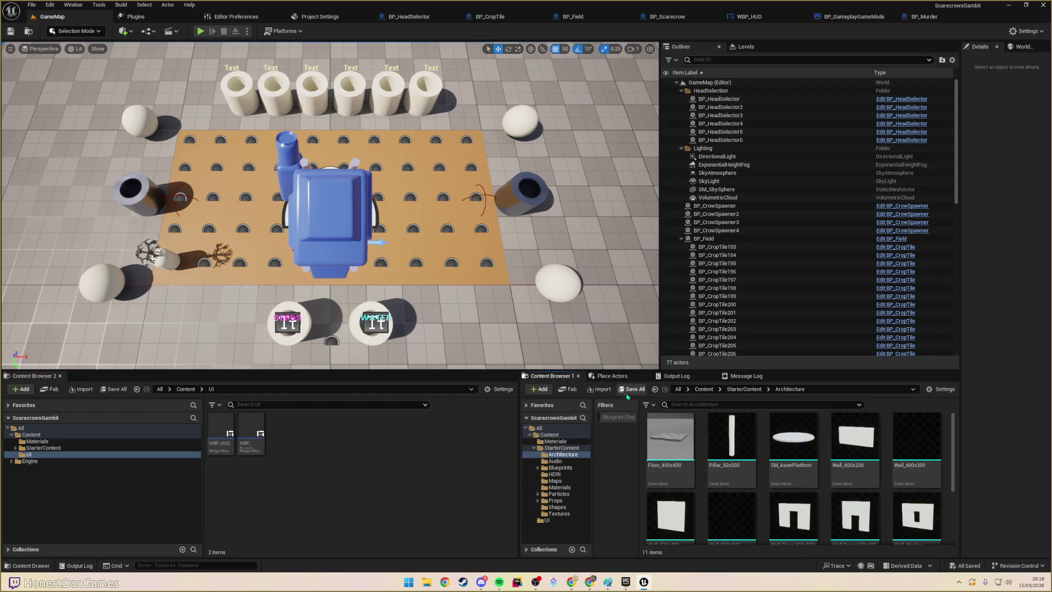
pyautogui.click(227, 295)
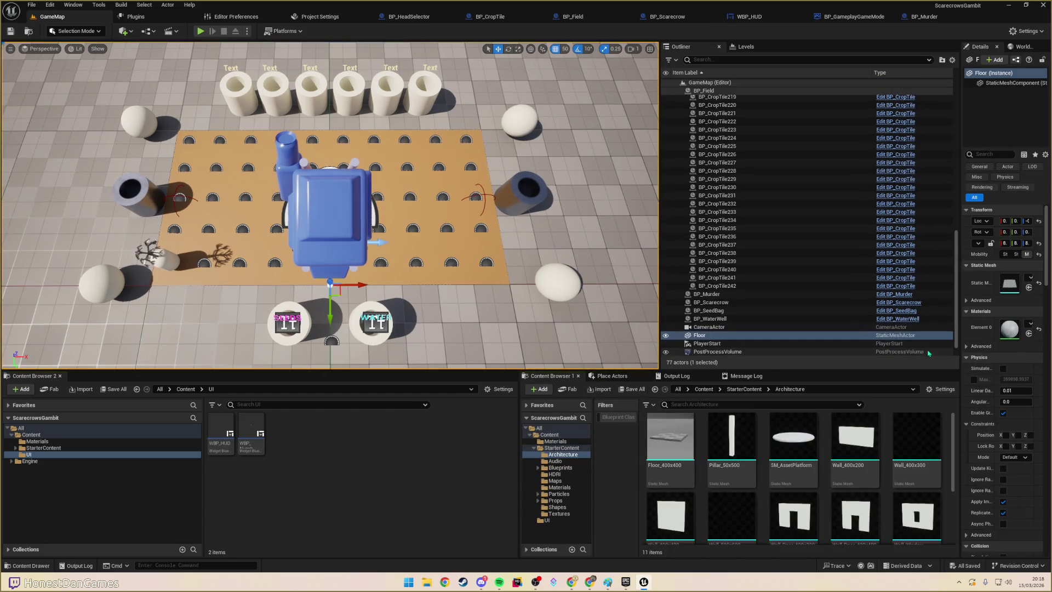
pyautogui.moveTo(960, 326); pyautogui.dragTo(781, 324)
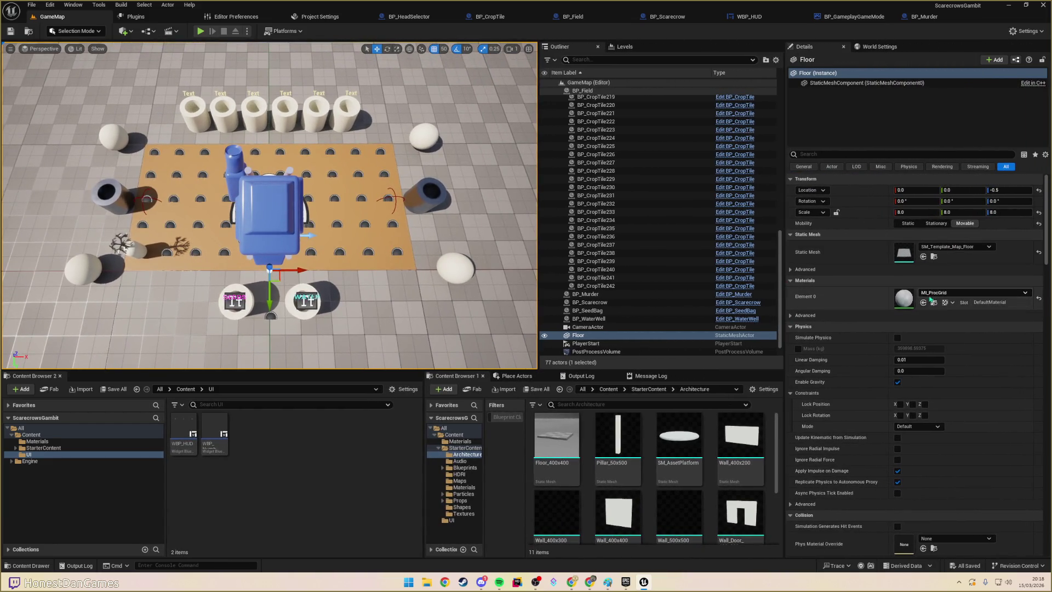
pyautogui.click(959, 293)
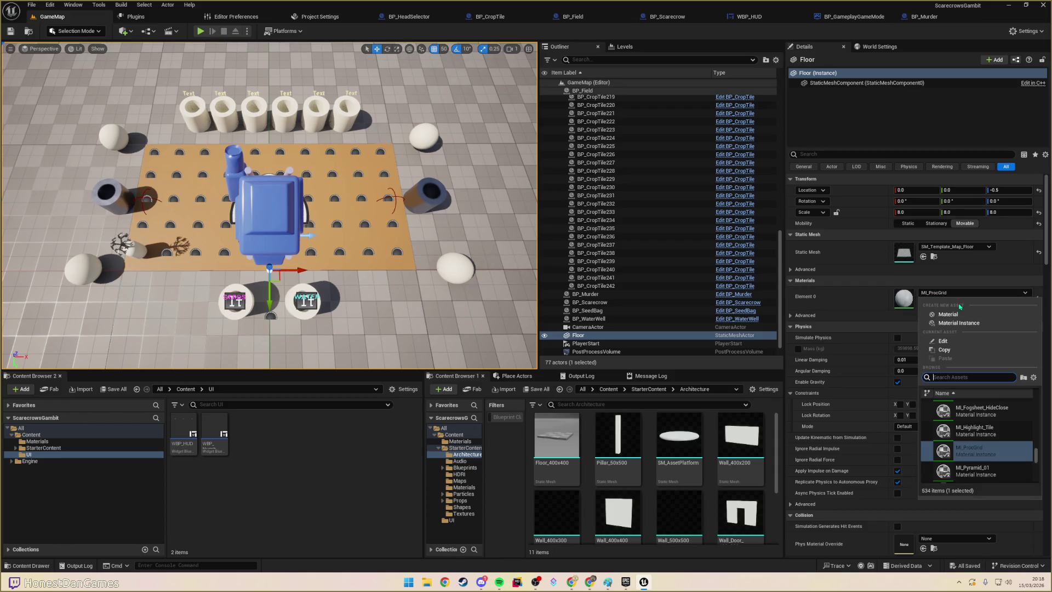
pyautogui.write('green')
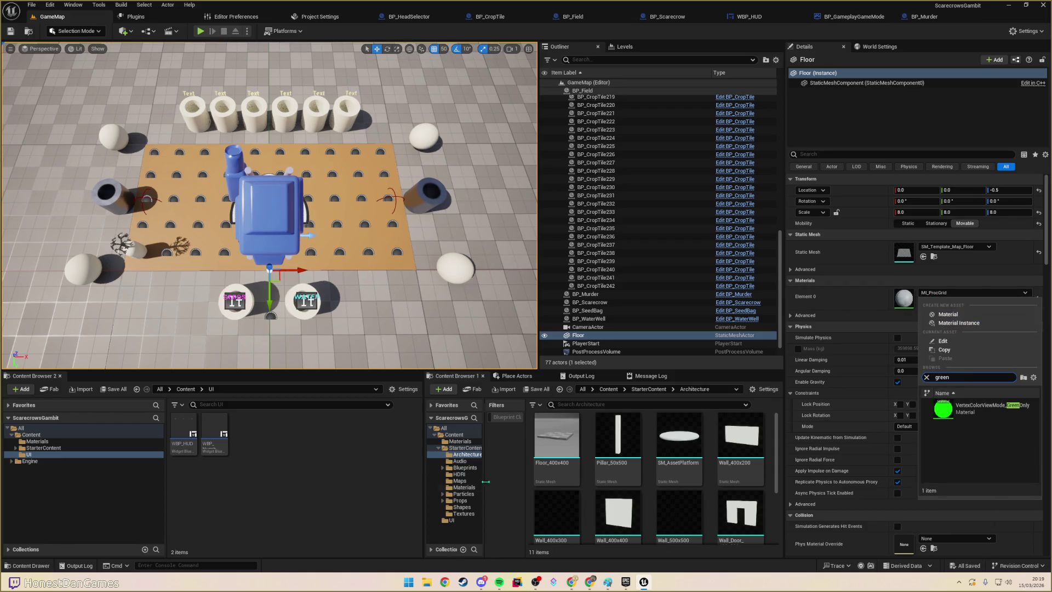
# - Duplicate MI_Crop in Content/Materials and name the copy MI_Grass
pyautogui.click(81, 441)
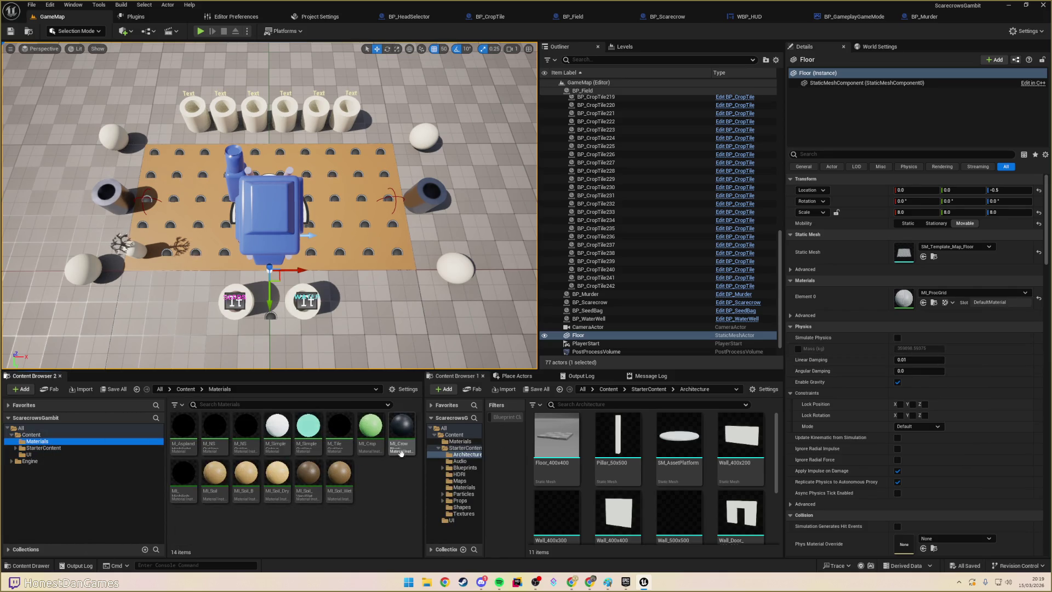
pyautogui.click(376, 436)
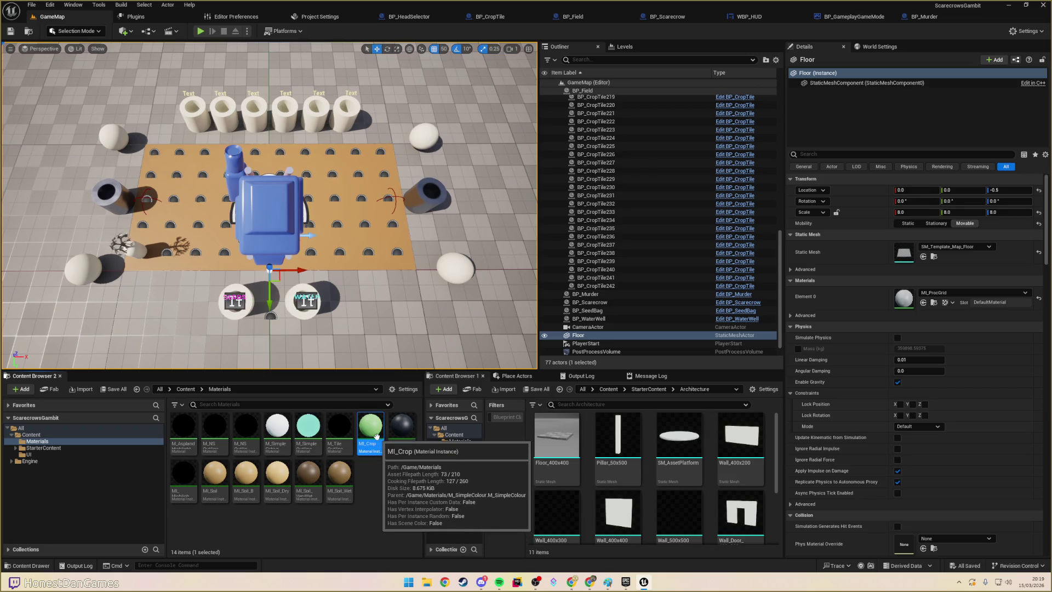
pyautogui.hotkey('ctrl', 'd')
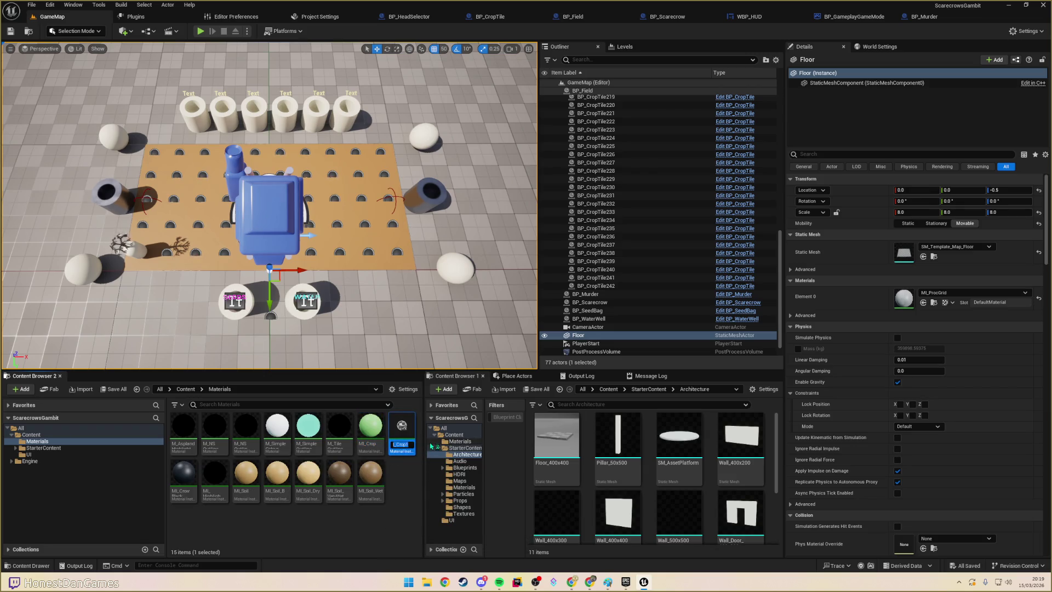
pyautogui.write('MI')
pyautogui.write('_Grass')
pyautogui.press('Return')
pyautogui.doubleClick(183, 474)
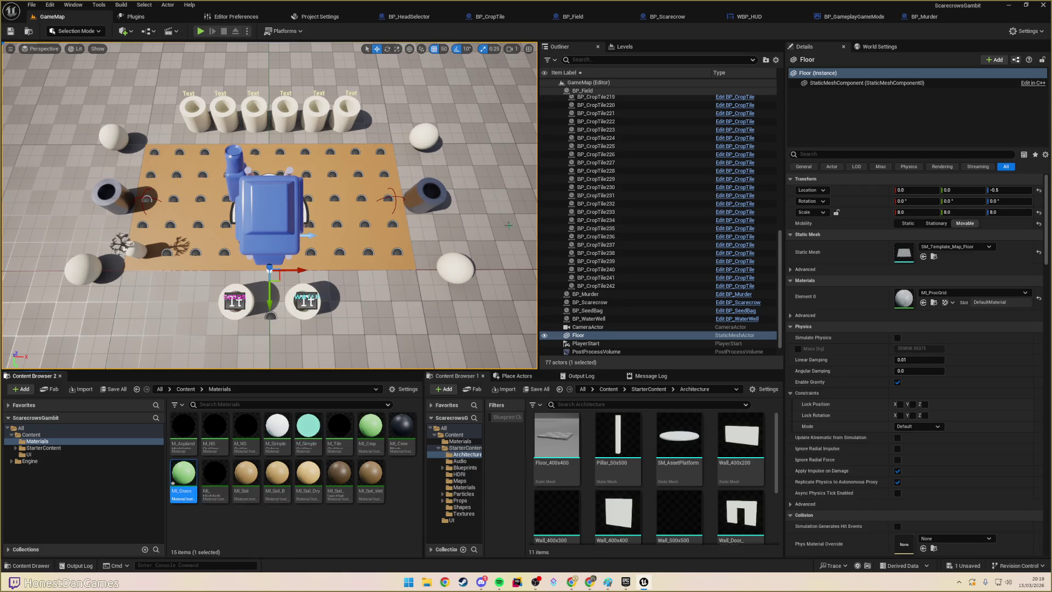
# - Darken MI_Grass's Base Color in the Color Picker and save the material
pyautogui.click(738, 98)
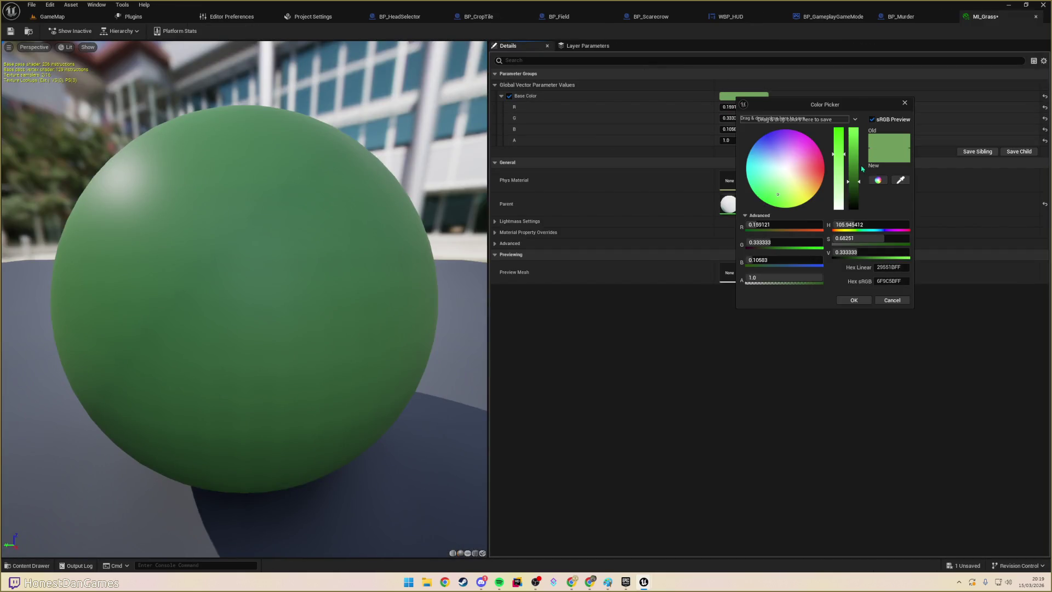
pyautogui.moveTo(859, 171); pyautogui.dragTo(859, 198)
pyautogui.click(853, 300)
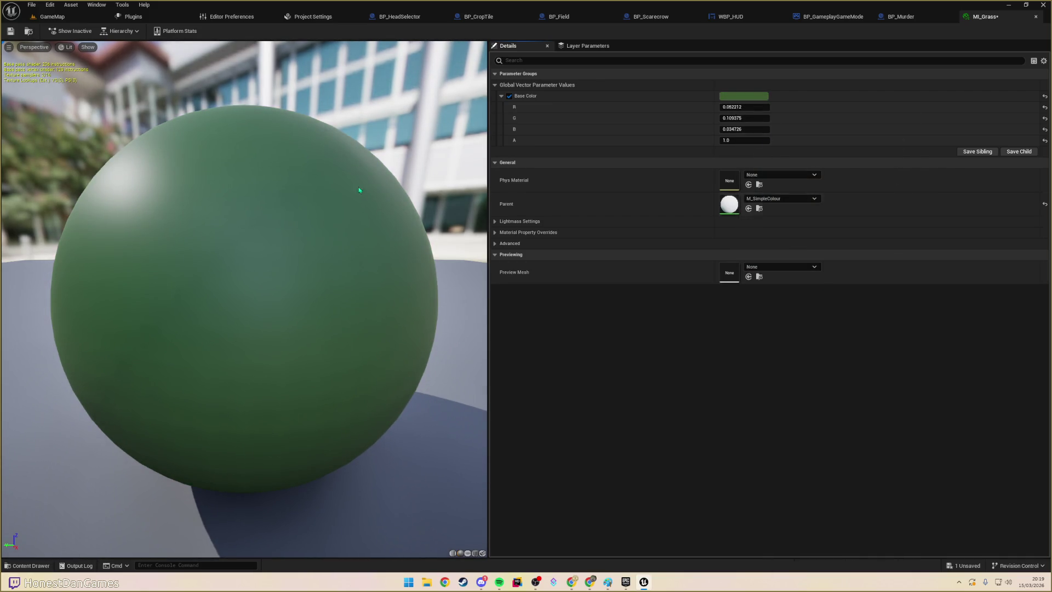
pyautogui.click(10, 31)
pyautogui.click(53, 17)
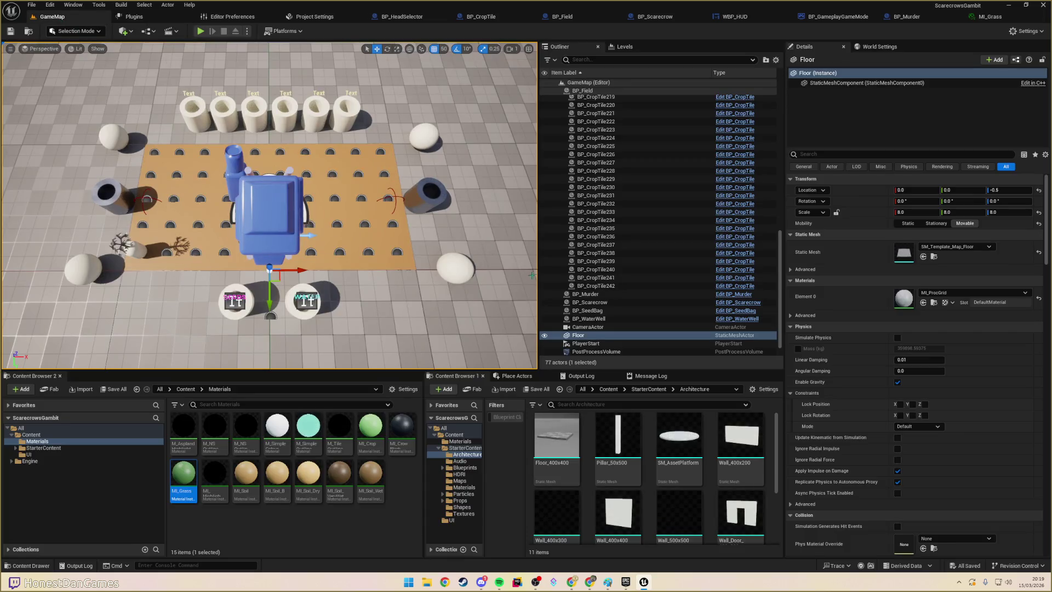
# - Apply MI_Grass to the Floor's Element 0 slot and pull the camera back over the field
pyautogui.moveTo(184, 477)
pyautogui.mouseDown()
pyautogui.moveTo(612, 363)
pyautogui.moveTo(959, 299)
pyautogui.mouseUp()
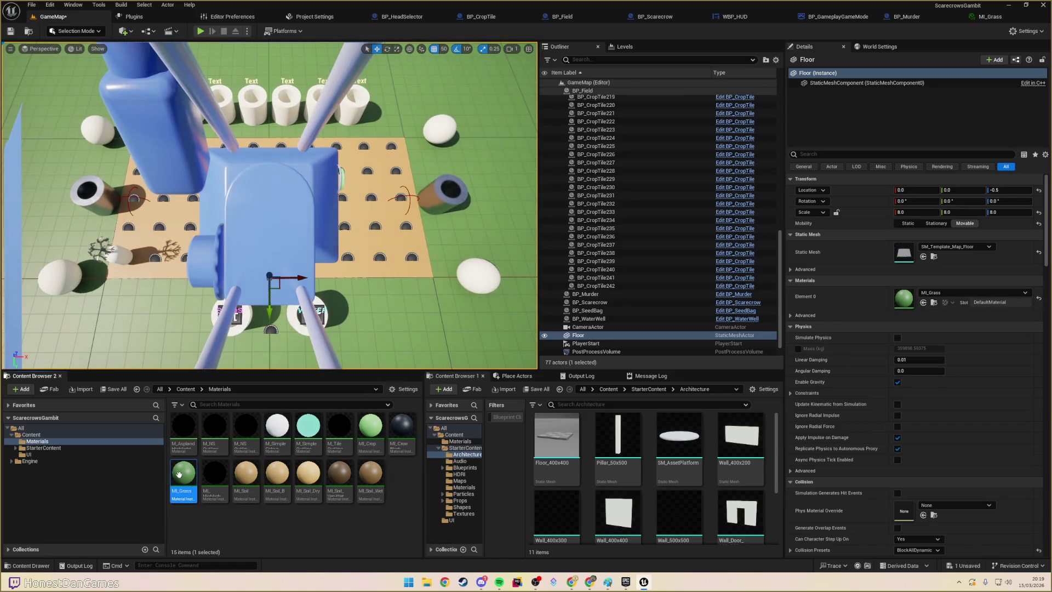
pyautogui.doubleClick(183, 473)
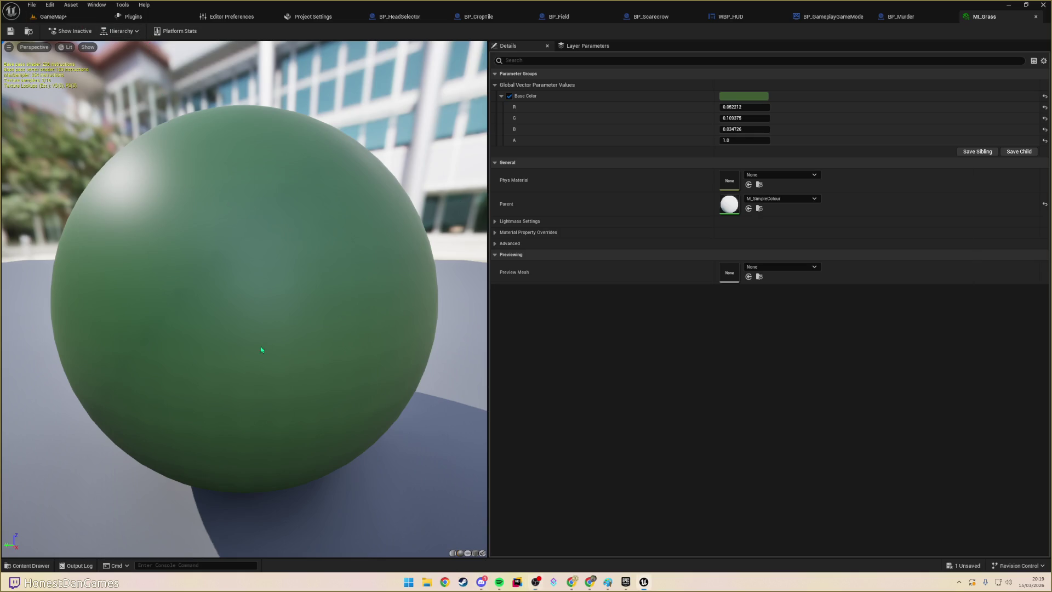
pyautogui.click(1011, 7)
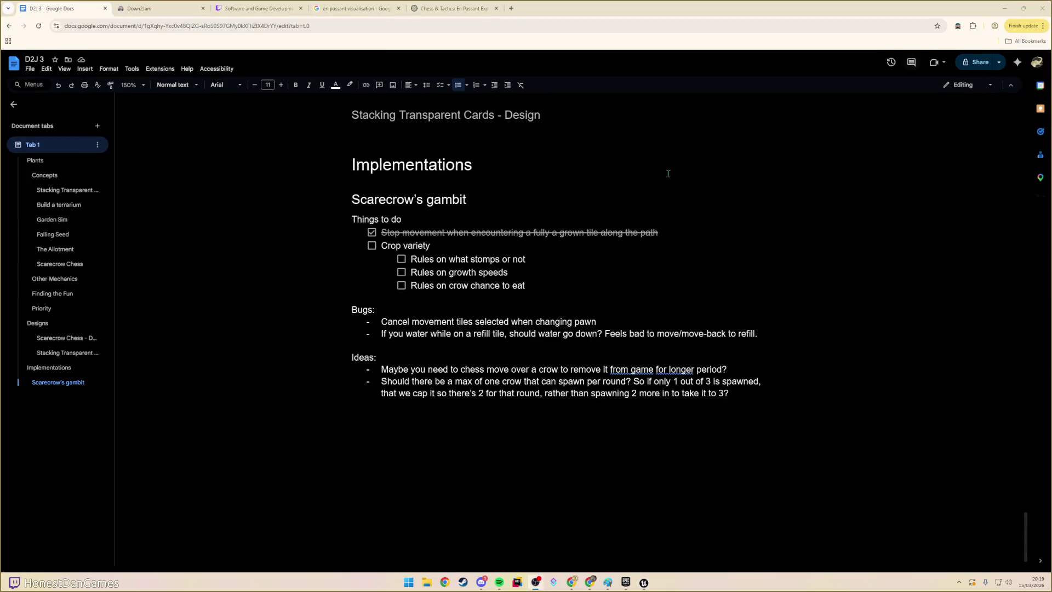
pyautogui.click(644, 582)
pyautogui.click(53, 17)
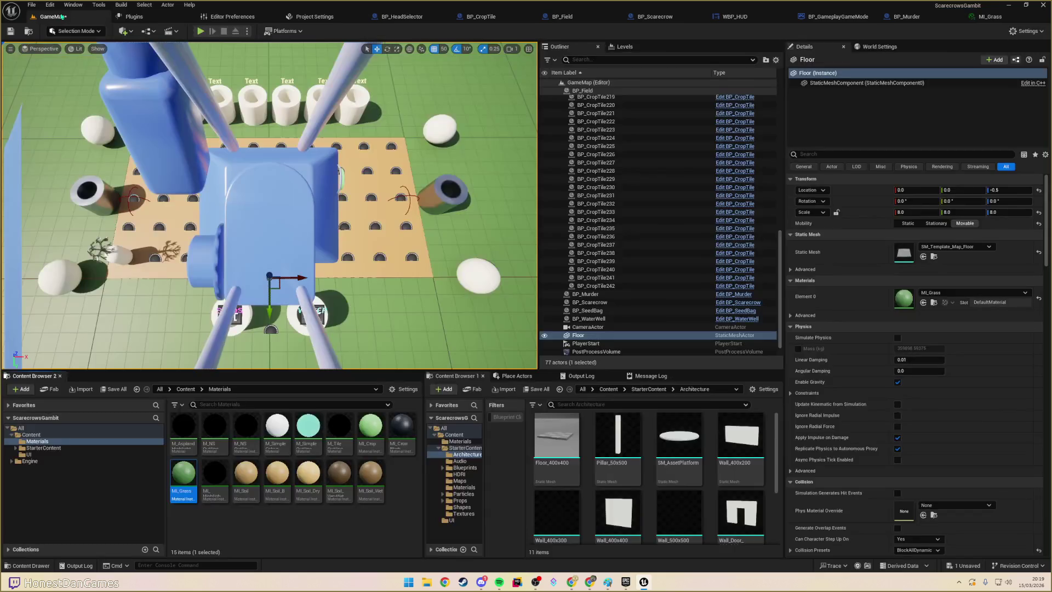
pyautogui.moveTo(268, 206)
pyautogui.mouseDown()
pyautogui.moveTo(235, 189)
pyautogui.moveTo(260, 192)
pyautogui.moveTo(251, 193)
pyautogui.mouseUp()
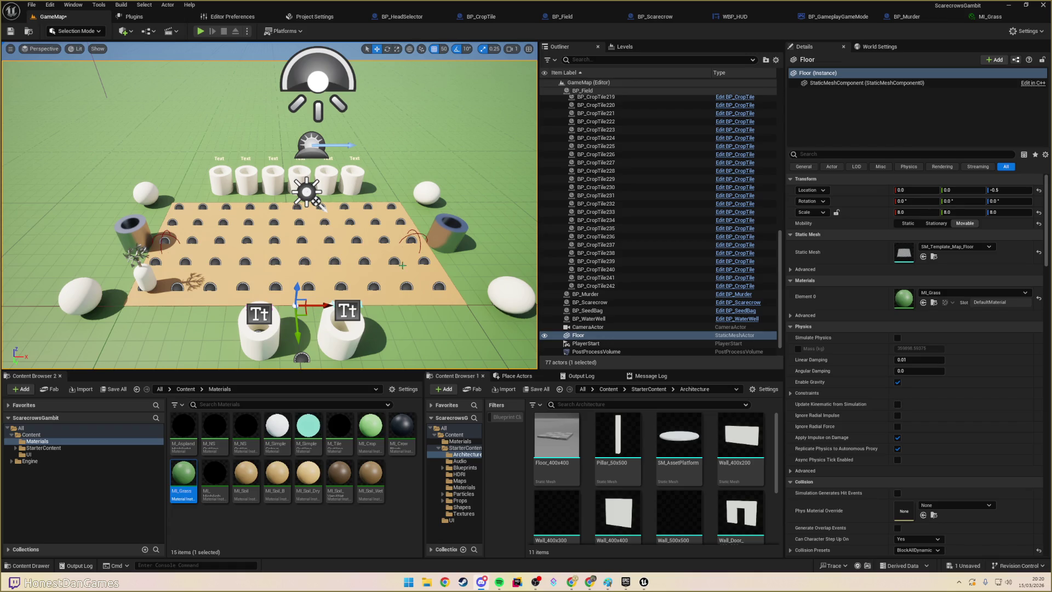
pyautogui.moveTo(269, 219); pyautogui.dragTo(165, 220)
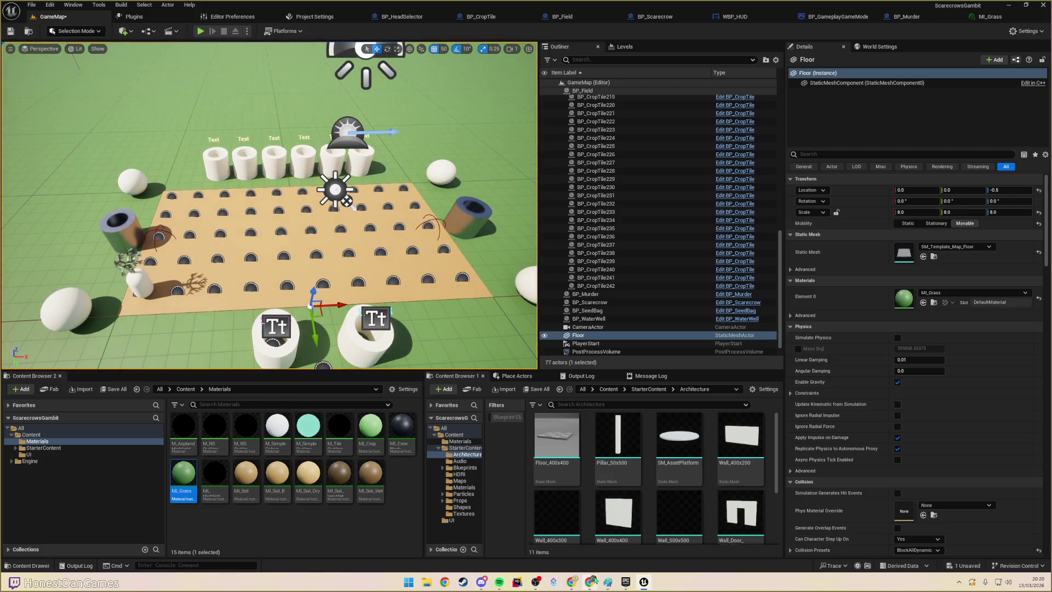
pyautogui.moveTo(571, 581)
pyautogui.moveTo(555, 528)
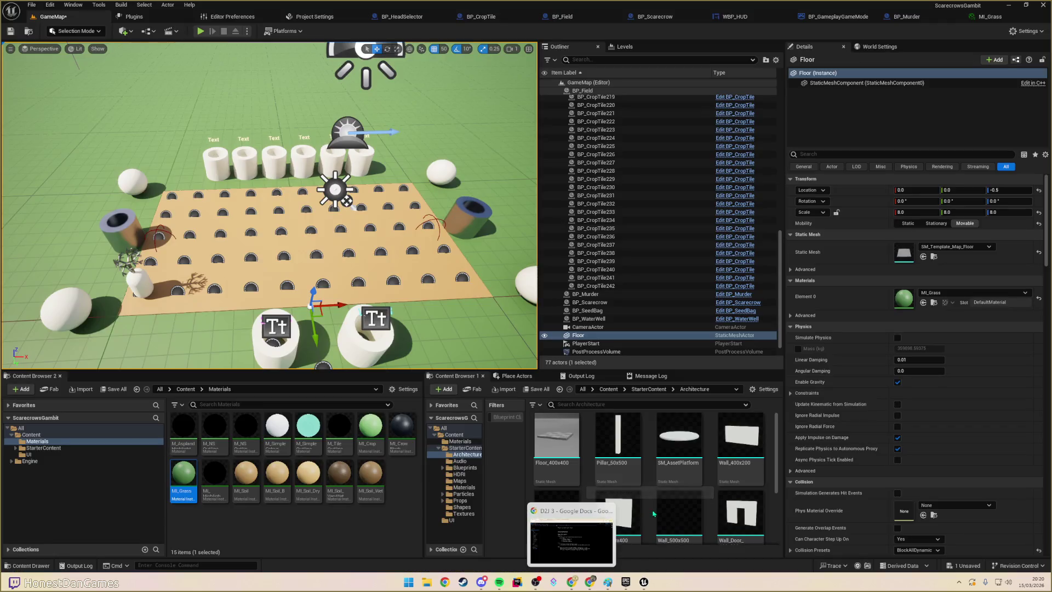
# - In the notes, add a top-level to-do 'Unlock heads / head restrictions' below the crow rules
pyautogui.click(572, 540)
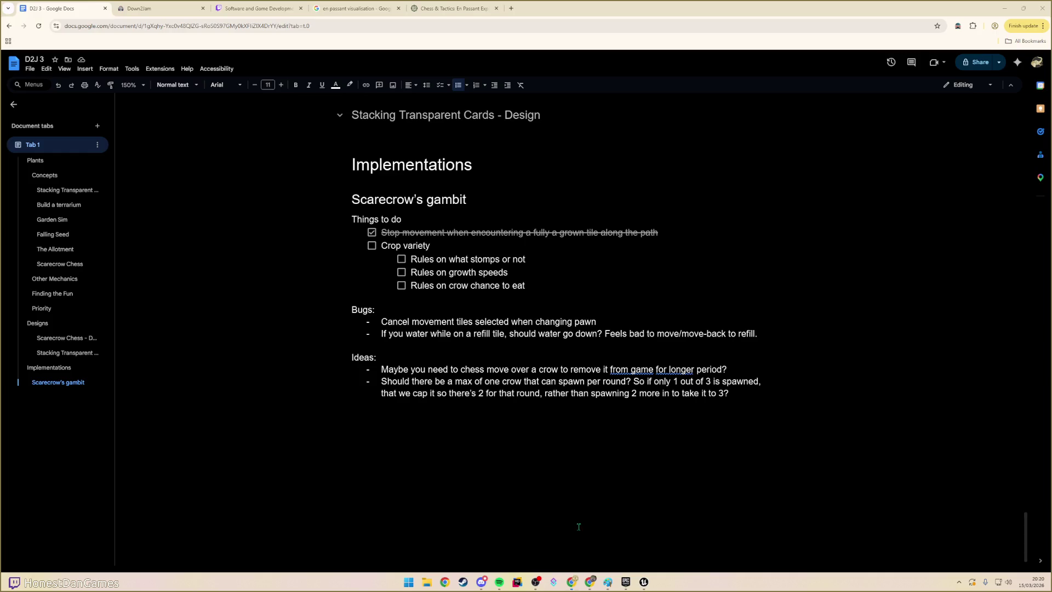
pyautogui.click(402, 350)
pyautogui.click(736, 396)
pyautogui.click(547, 286)
pyautogui.press('Return')
pyautogui.hotkey('shift', 'Tab')
pyautogui.write('REst')
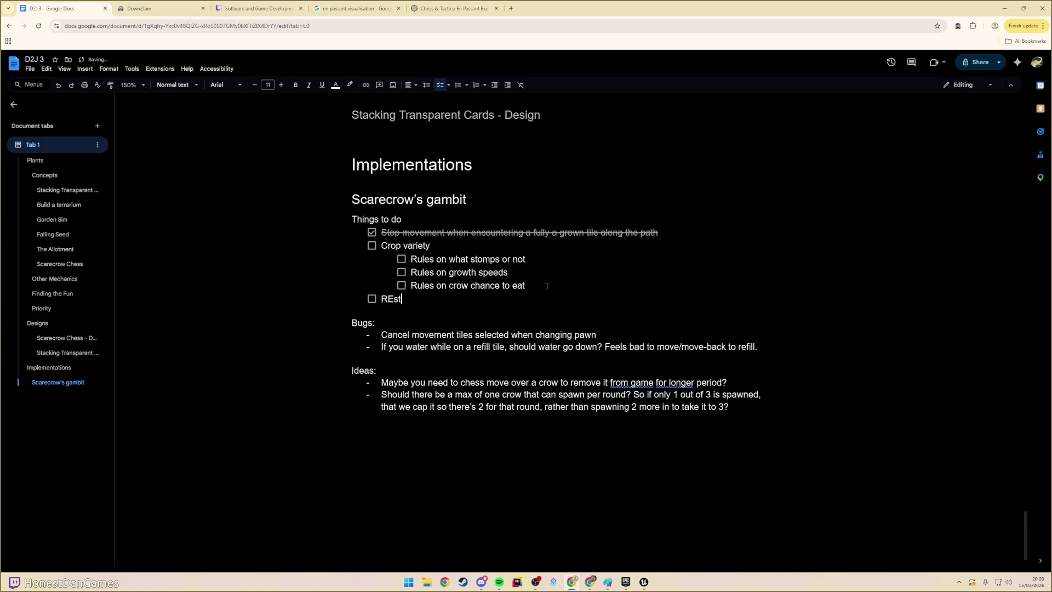
pyautogui.press('BackSpace')
pyautogui.press('BackSpace')
pyautogui.write('Unlock heads / hea')
pyautogui.write('d restrictions')
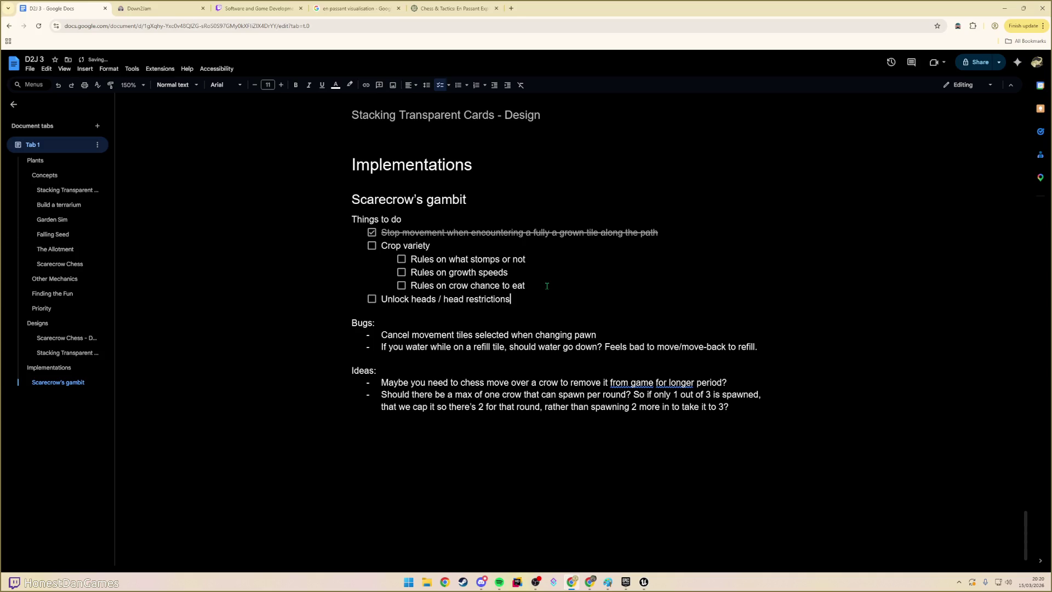
# - Add the sub-item 'Unlock heads over new levels' under Head restrictions
pyautogui.press('Return')
pyautogui.press('Tab')
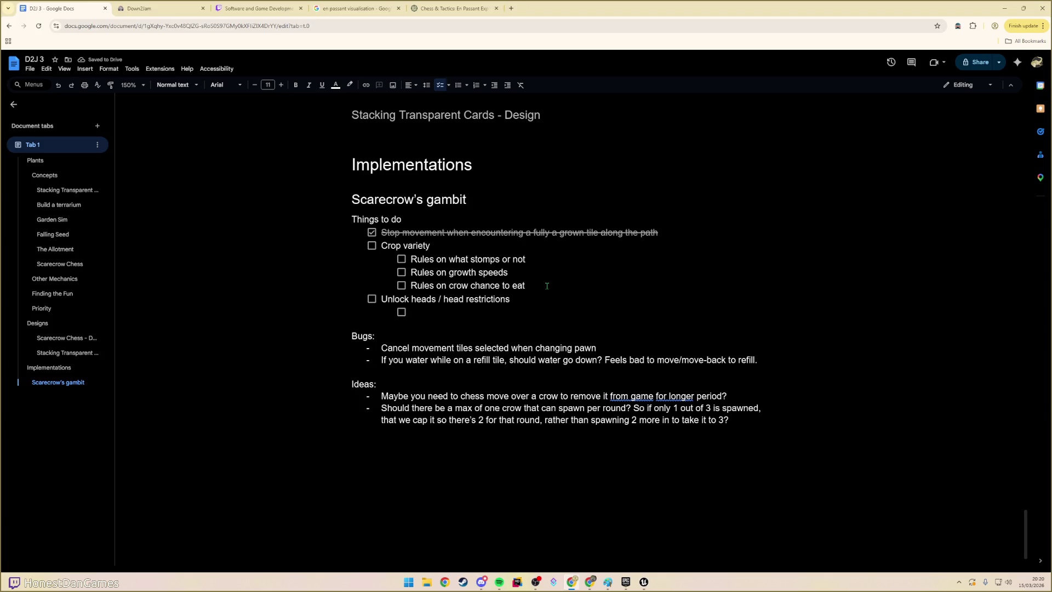
pyautogui.press('Up')
pyautogui.hotkey('shift', 'Left')
pyautogui.hotkey('shift', 'Left')
pyautogui.hotkey('shift', 'Left')
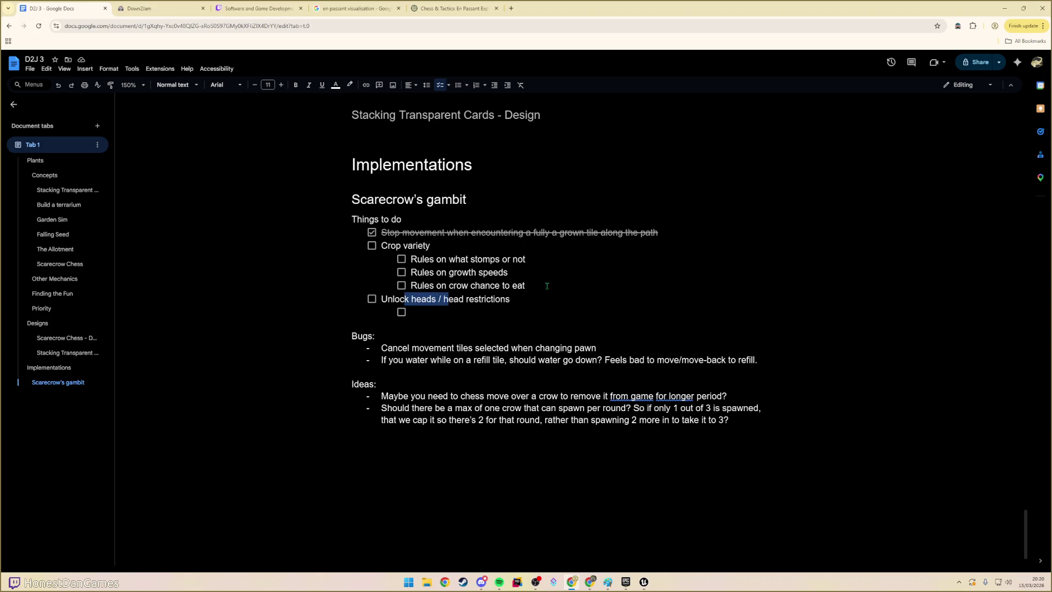
pyautogui.write('H')
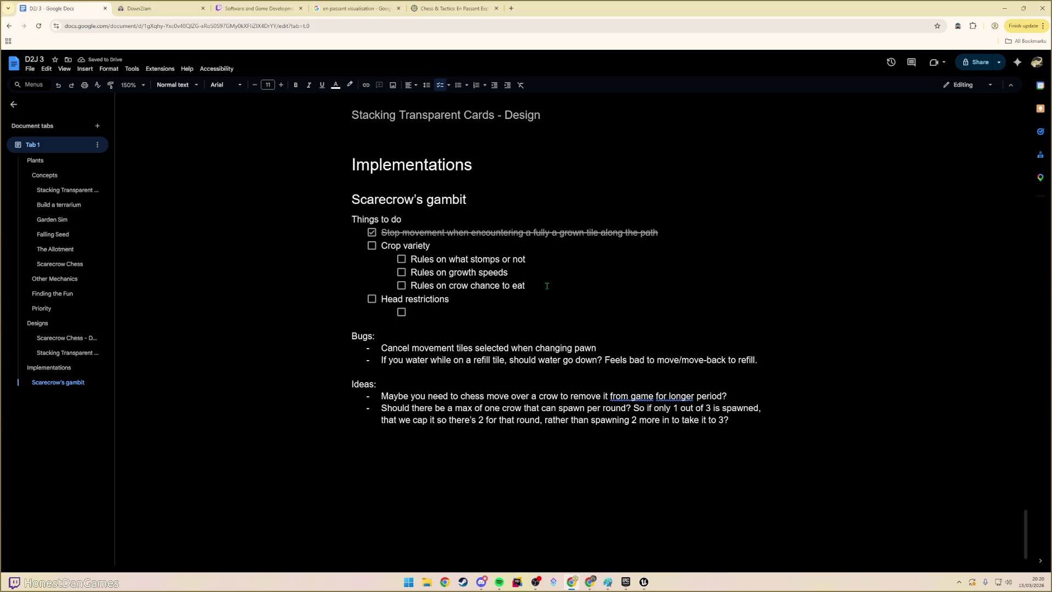
pyautogui.write('Unlock')
pyautogui.write('heads over new')
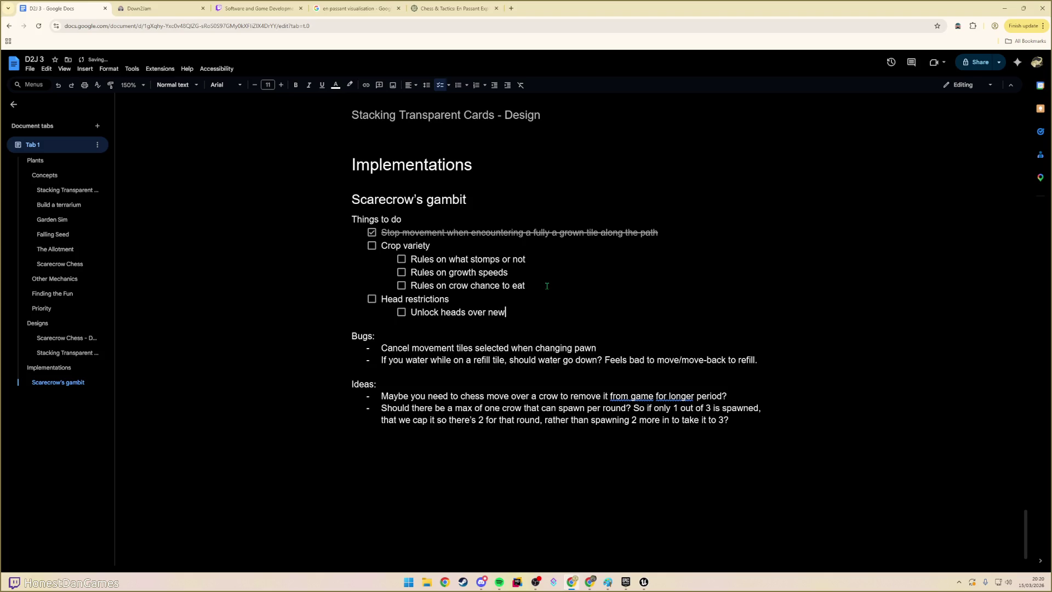
pyautogui.write(' levels')
# - Add the sub-item 'Changing head requires 1 x head, and heads are earned in some way'
pyautogui.press('Return')
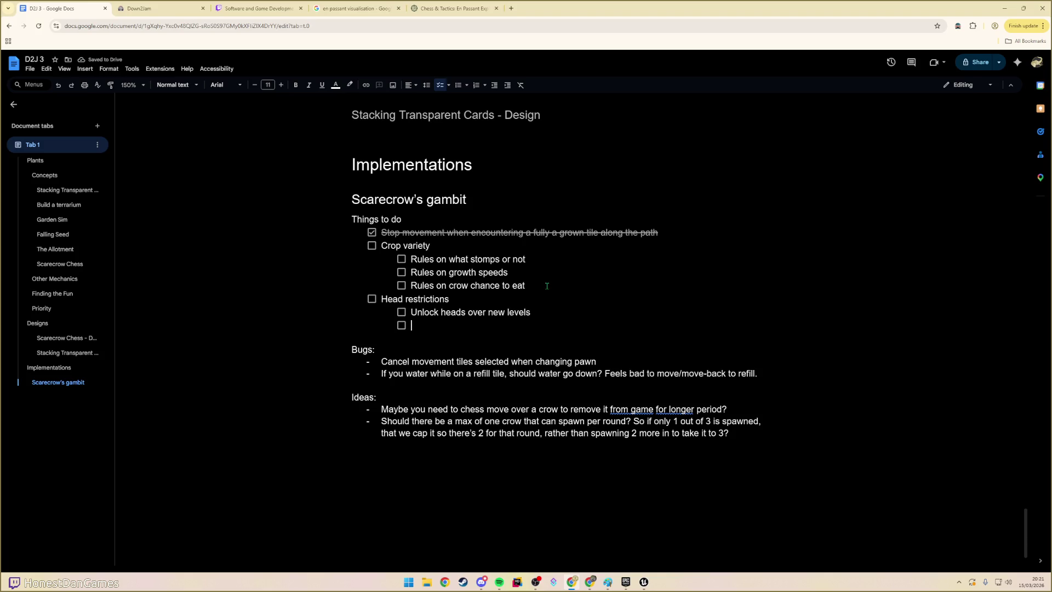
pyautogui.write('Nee')
pyautogui.press('BackSpace')
pyautogui.press('BackSpace')
pyautogui.press('BackSpace')
pyautogui.write('Changing he')
pyautogui.write('ad costs a ')
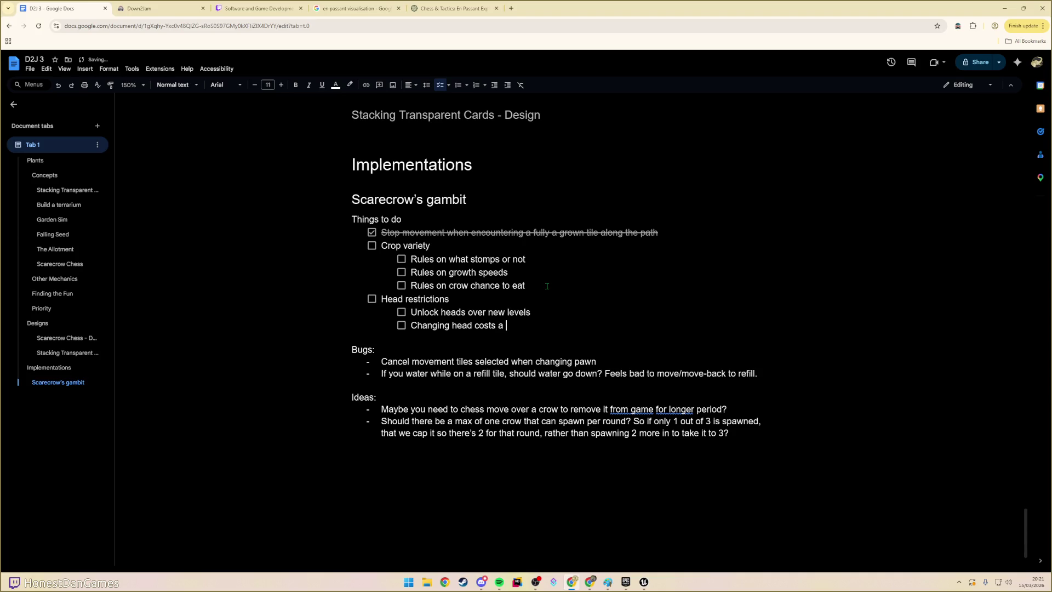
pyautogui.press('BackSpace')
pyautogui.press('BackSpace')
pyautogui.press('BackSpace')
pyautogui.press('BackSpace')
pyautogui.press('BackSpace')
pyautogui.press('BackSpace')
pyautogui.press('BackSpace')
pyautogui.press('BackSpace')
pyautogui.write('requires')
pyautogui.write(' 1 x head, and h')
pyautogui.write('eads are earne')
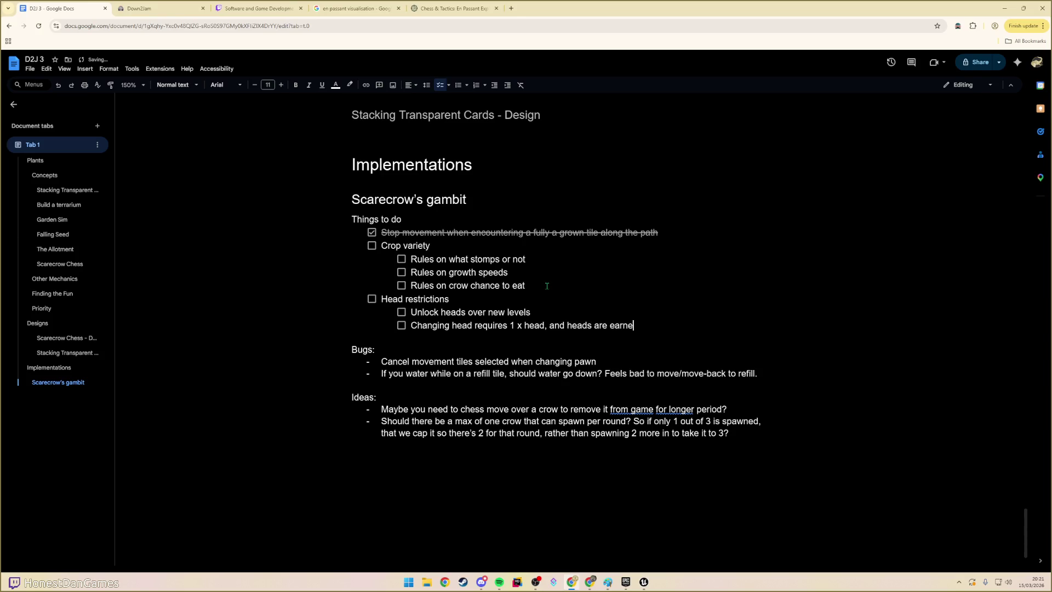
pyautogui.write('d in some way')
pyautogui.click(480, 341)
pyautogui.click(486, 326)
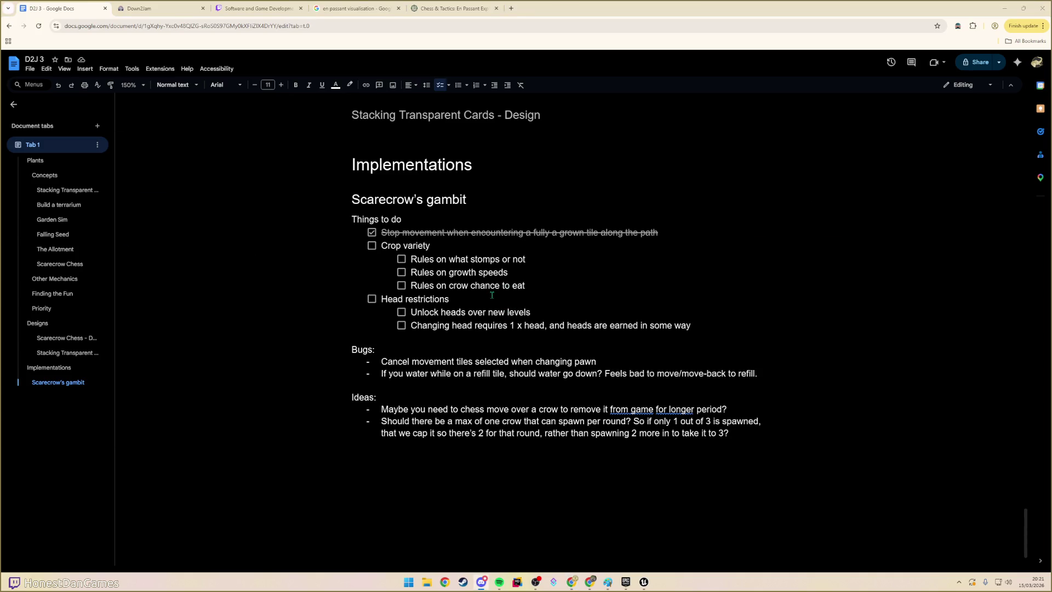
pyautogui.hotkey('alt', 'Tab')
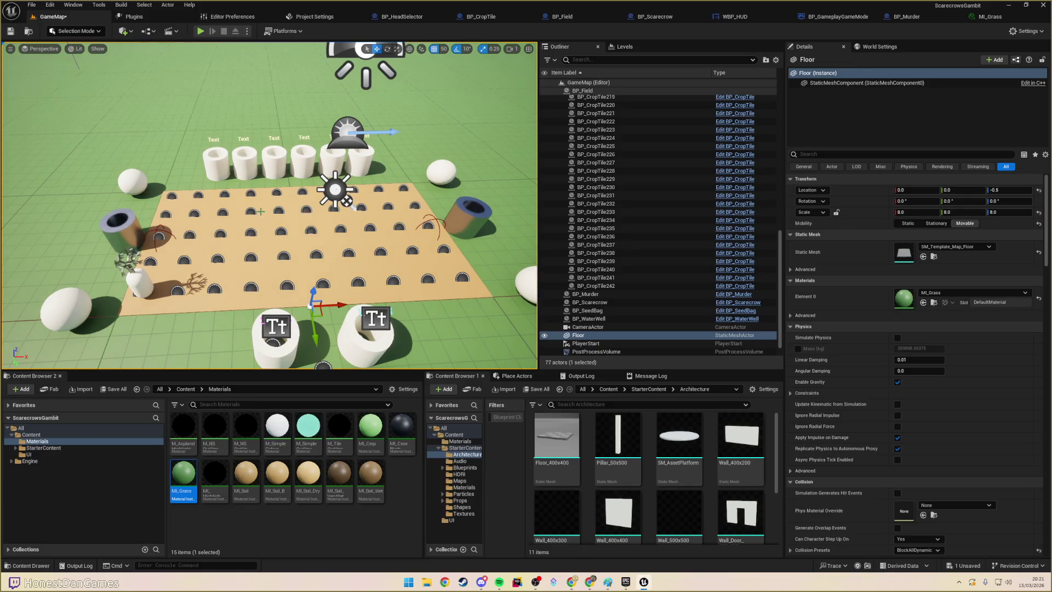
# - Orbit the viewport over the green field and start Play In Editor with Alt+P
pyautogui.moveTo(268, 219); pyautogui.dragTo(269, 181)
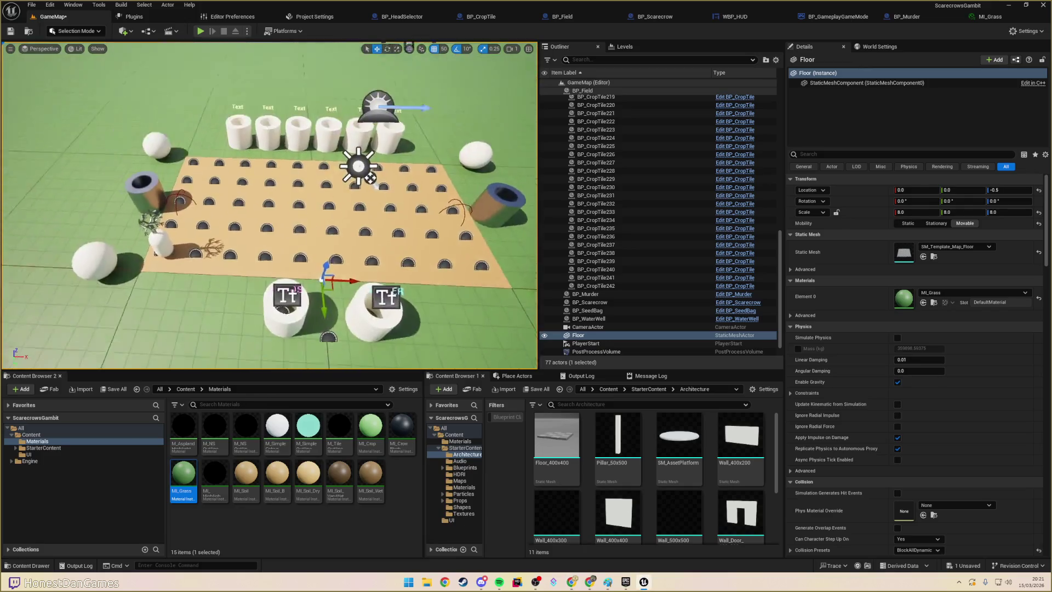
pyautogui.moveTo(269, 219)
pyautogui.mouseDown()
pyautogui.moveTo(261, 137)
pyautogui.moveTo(271, 165)
pyautogui.moveTo(290, 167)
pyautogui.moveTo(271, 176)
pyautogui.mouseUp()
pyautogui.hotkey('alt', 'p')
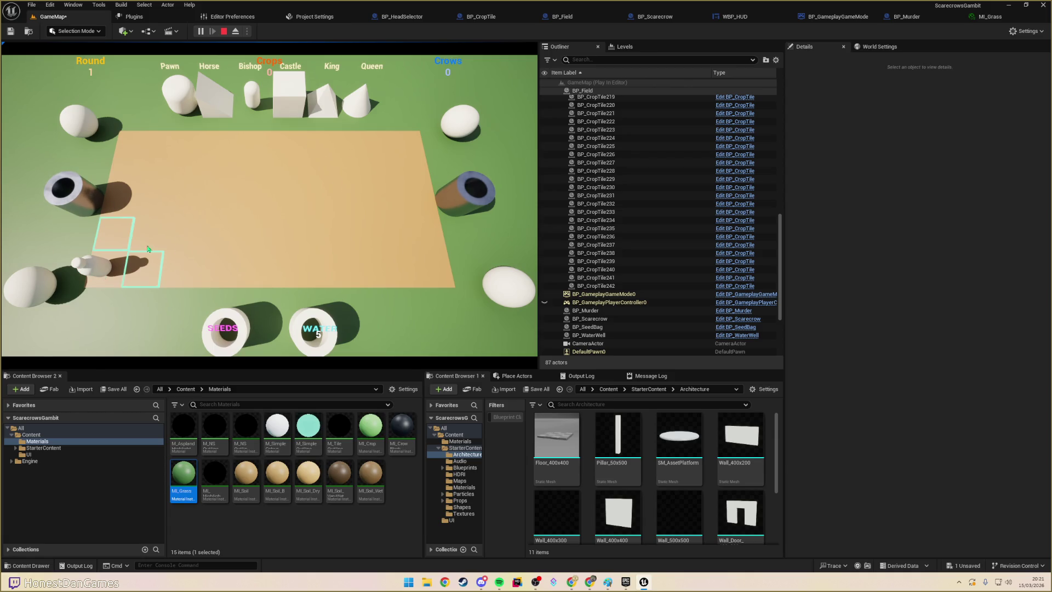
# - Move the pawn across three field tiles and briefly check the BP_CropTile graph
pyautogui.click(127, 238)
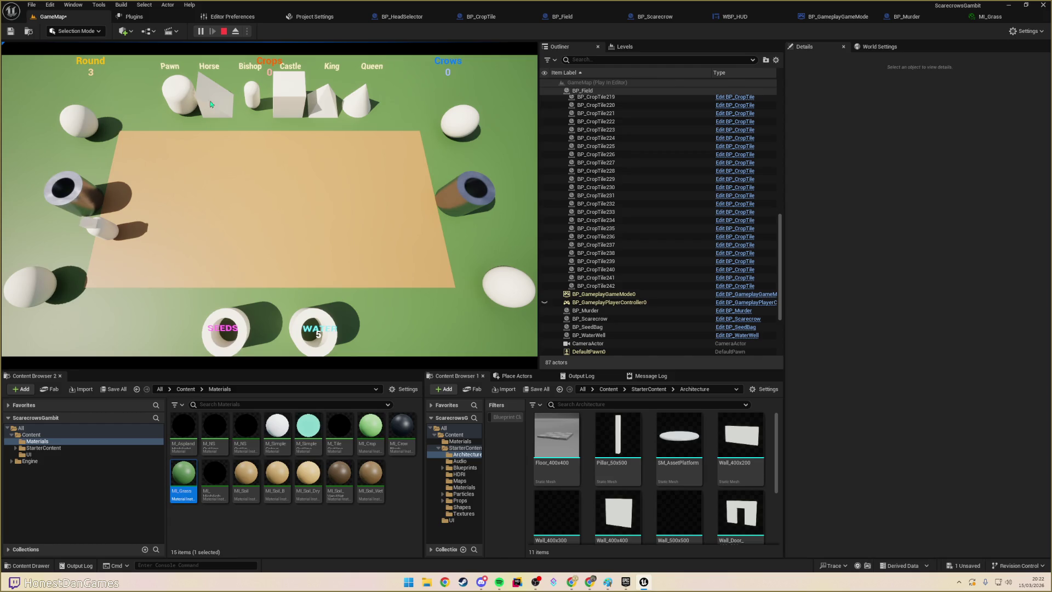
pyautogui.click(181, 193)
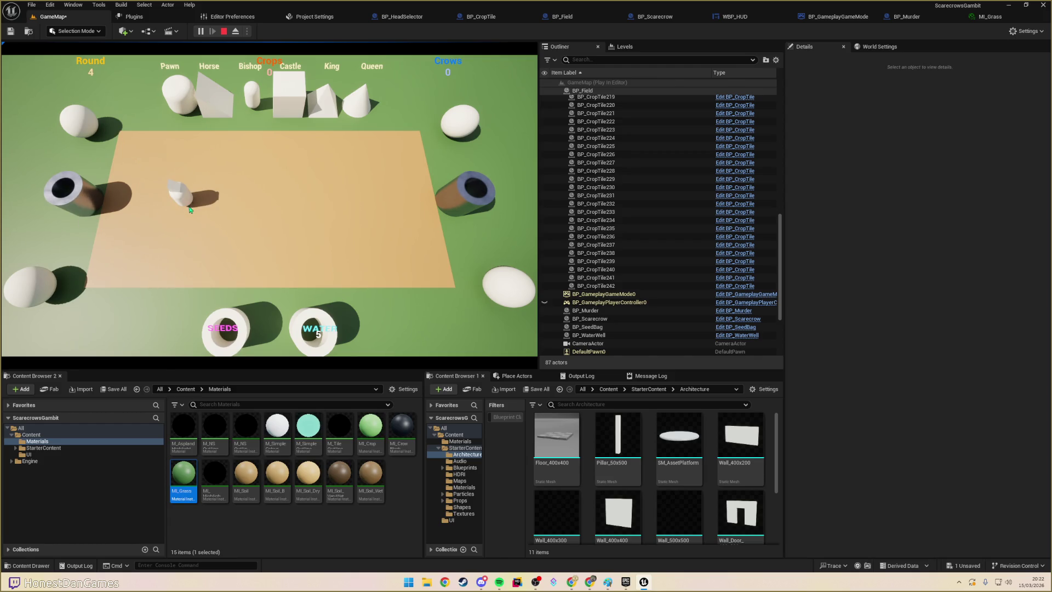
pyautogui.click(250, 229)
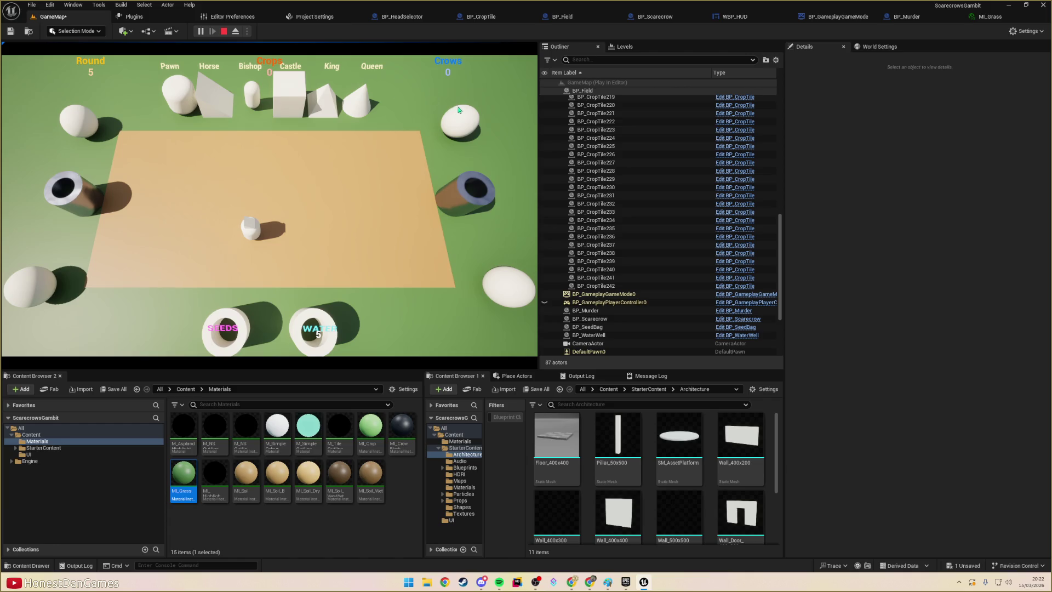
pyautogui.click(486, 20)
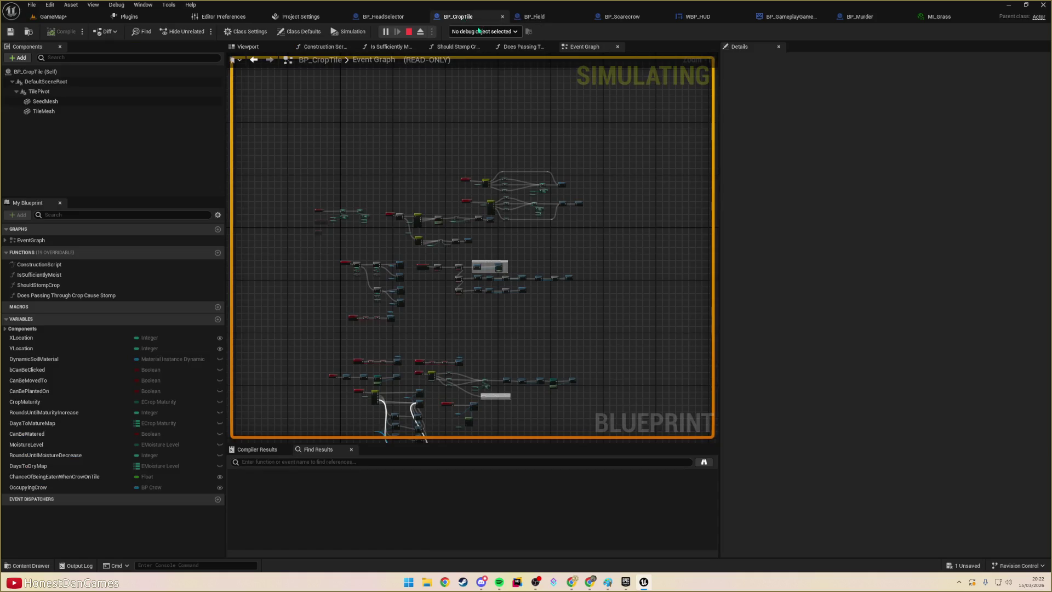
pyautogui.click(53, 17)
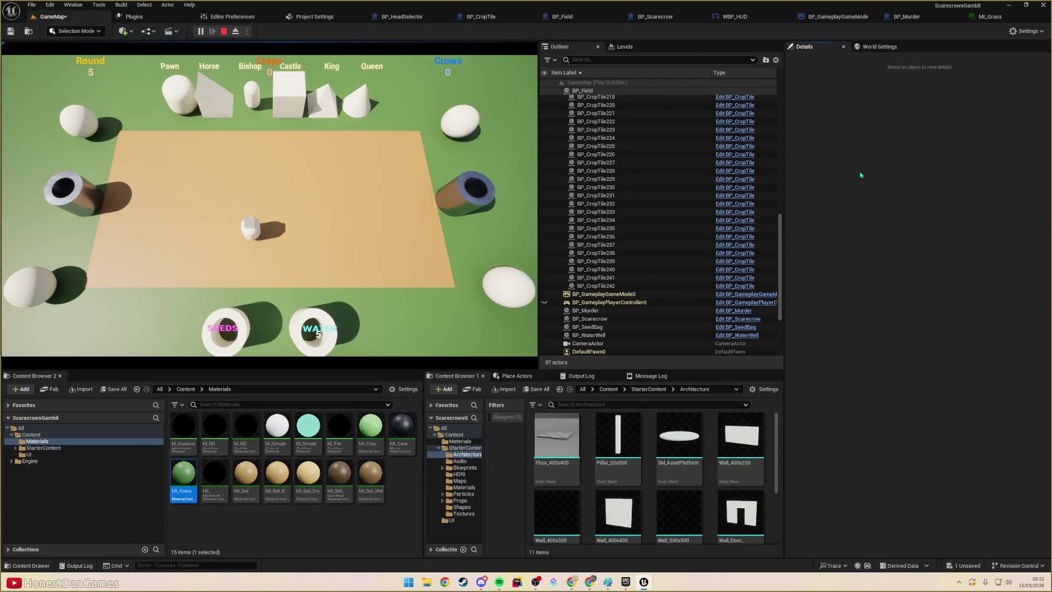
pyautogui.hotkey('ctrl', 'p')
# - Open BP_CrowSpawner via a 'spawner' search, stop the play session, and inspect its components
pyautogui.write('spawner')
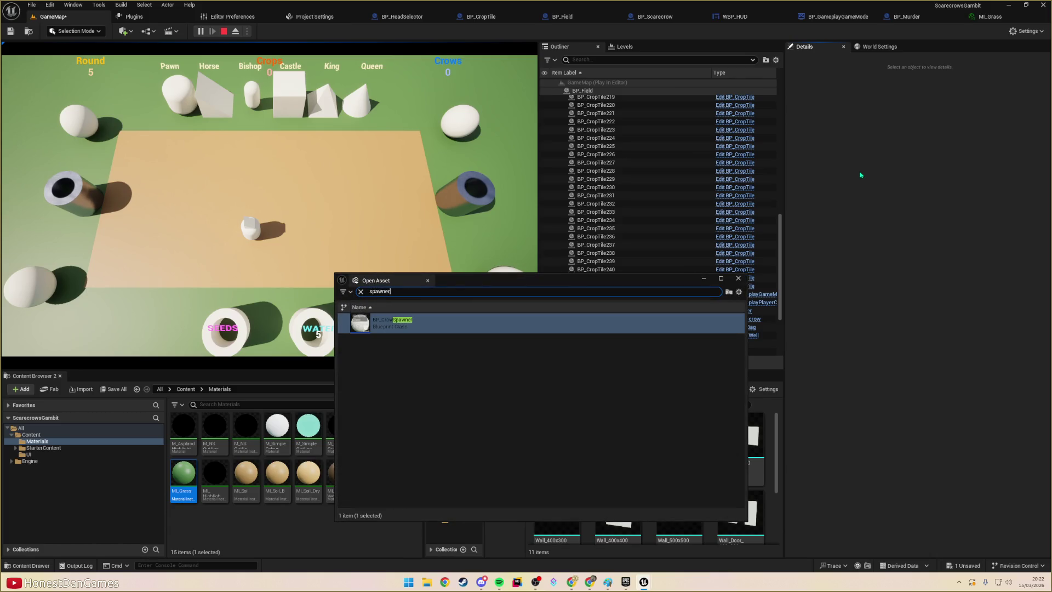
pyautogui.press('Return')
pyautogui.click(247, 46)
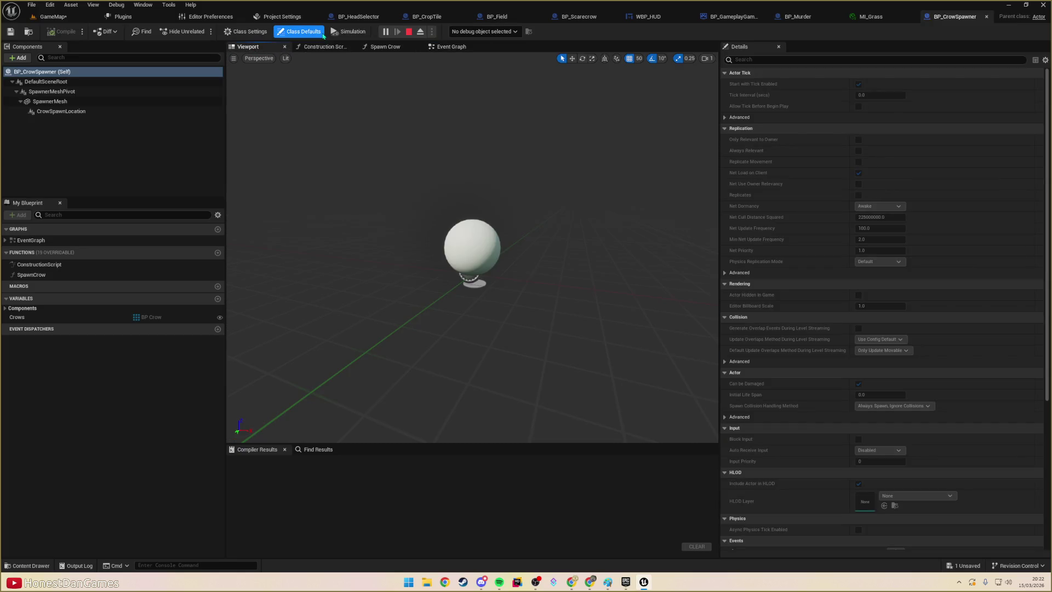
pyautogui.press('Escape')
pyautogui.click(60, 112)
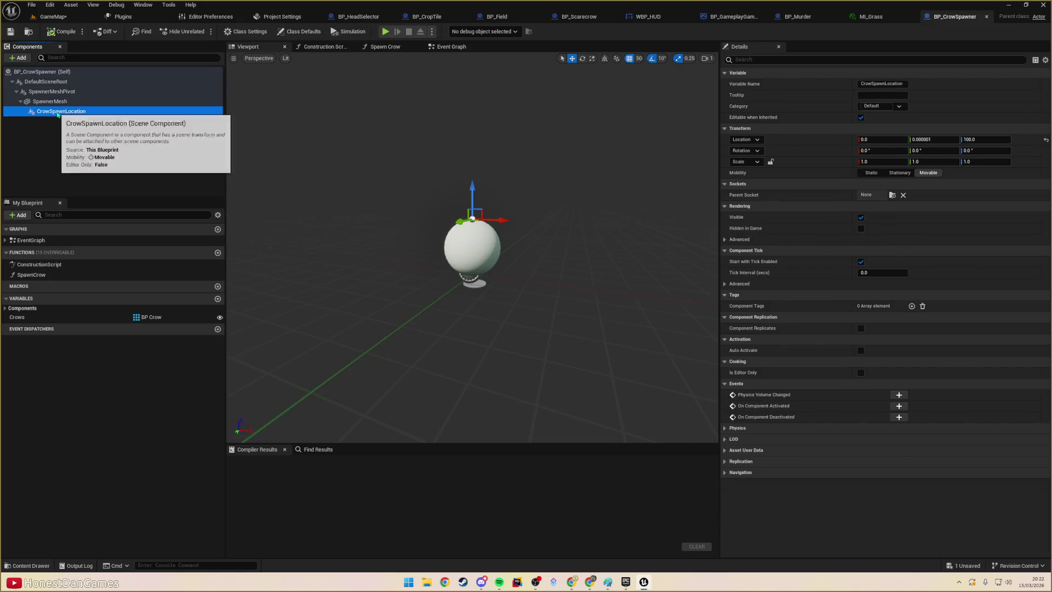
pyautogui.click(63, 101)
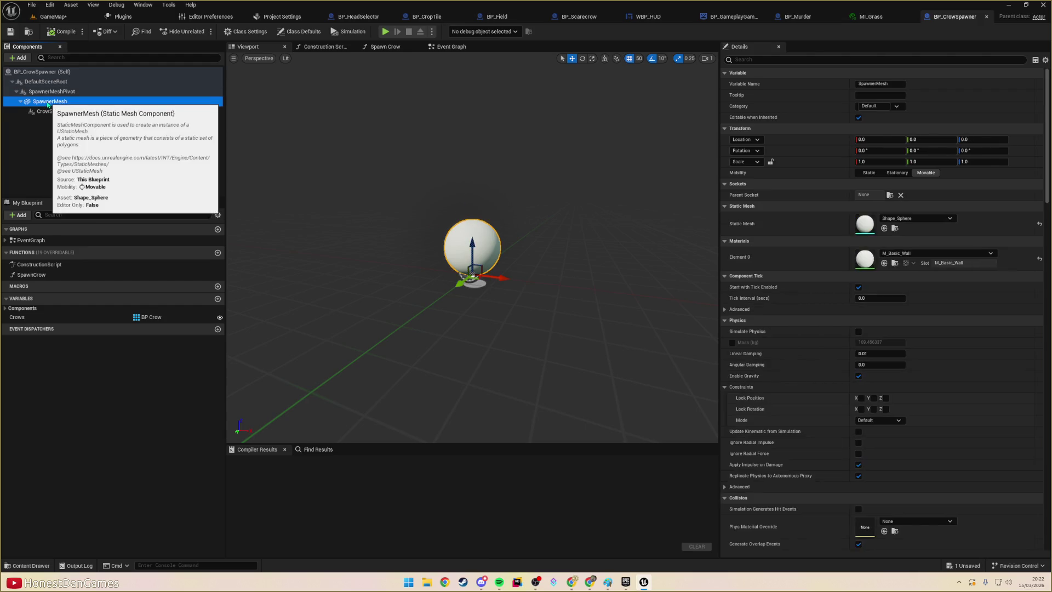
# - Add a Static Mesh component named Bottom under SpawnerMeshPivot
pyautogui.click(61, 93)
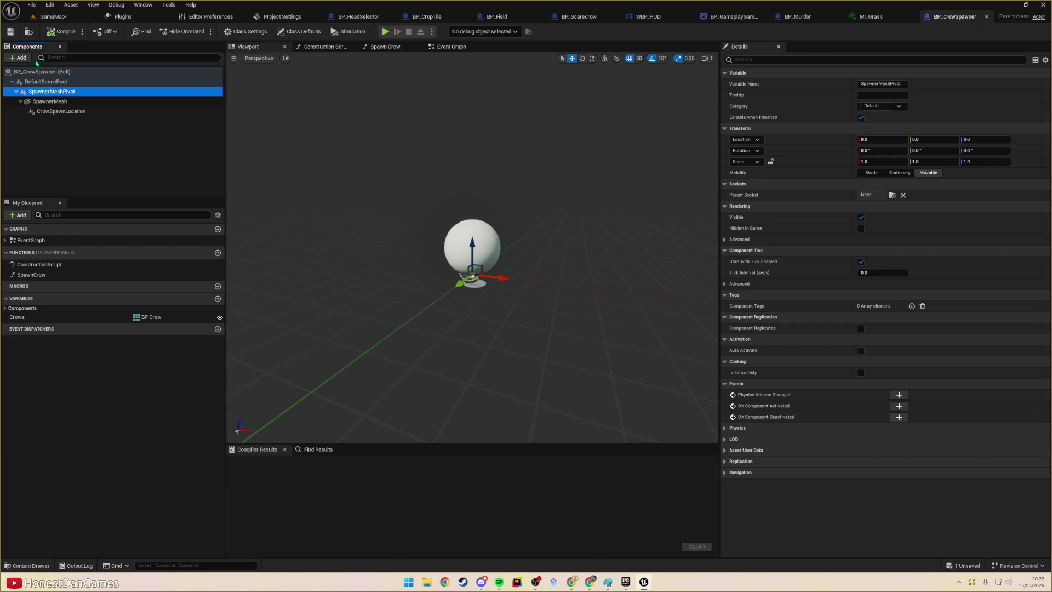
pyautogui.click(18, 58)
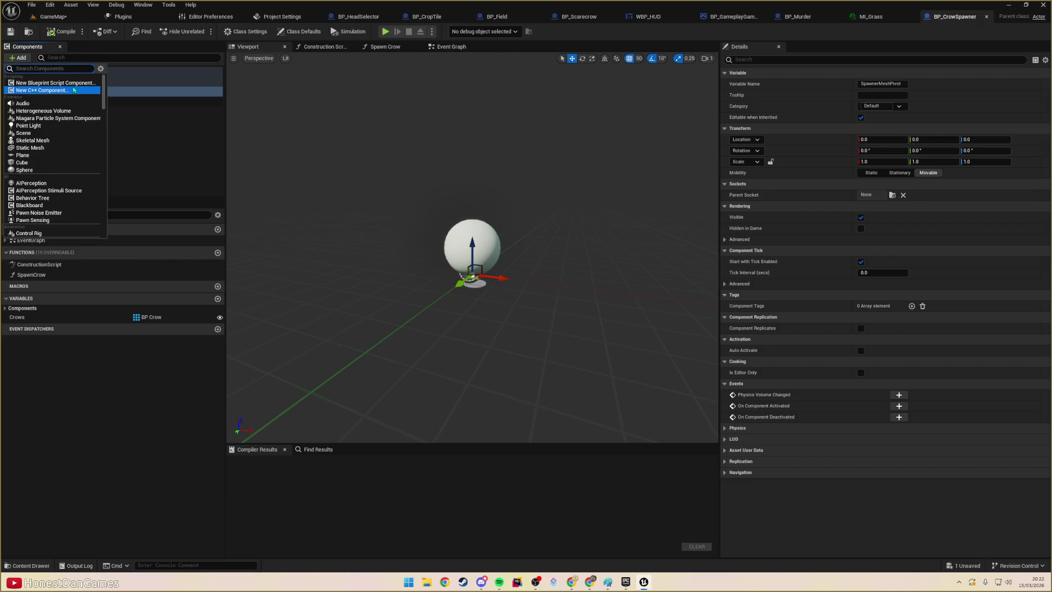
pyautogui.write('static')
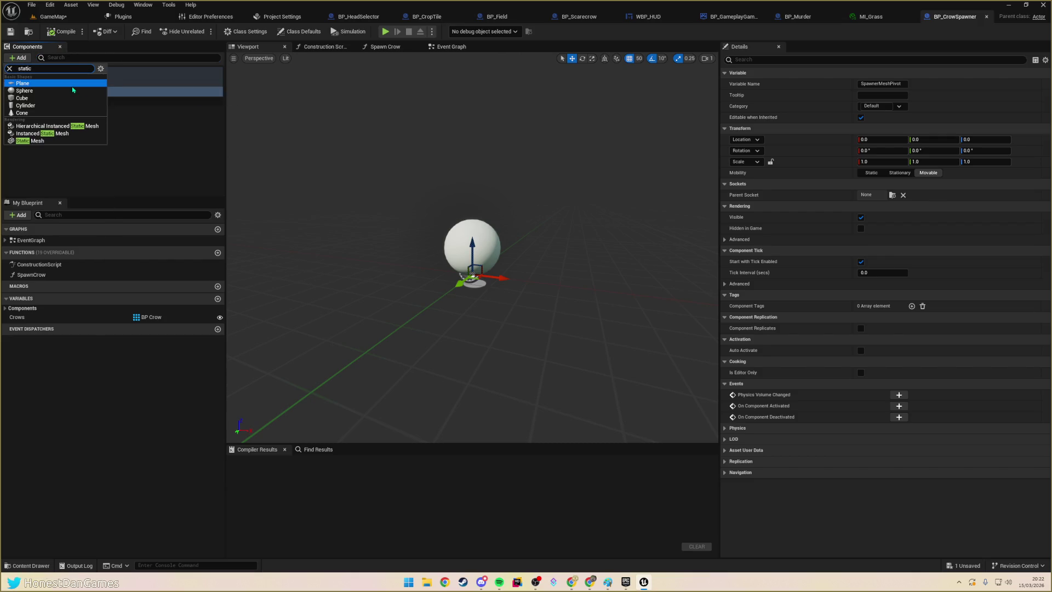
pyautogui.click(33, 141)
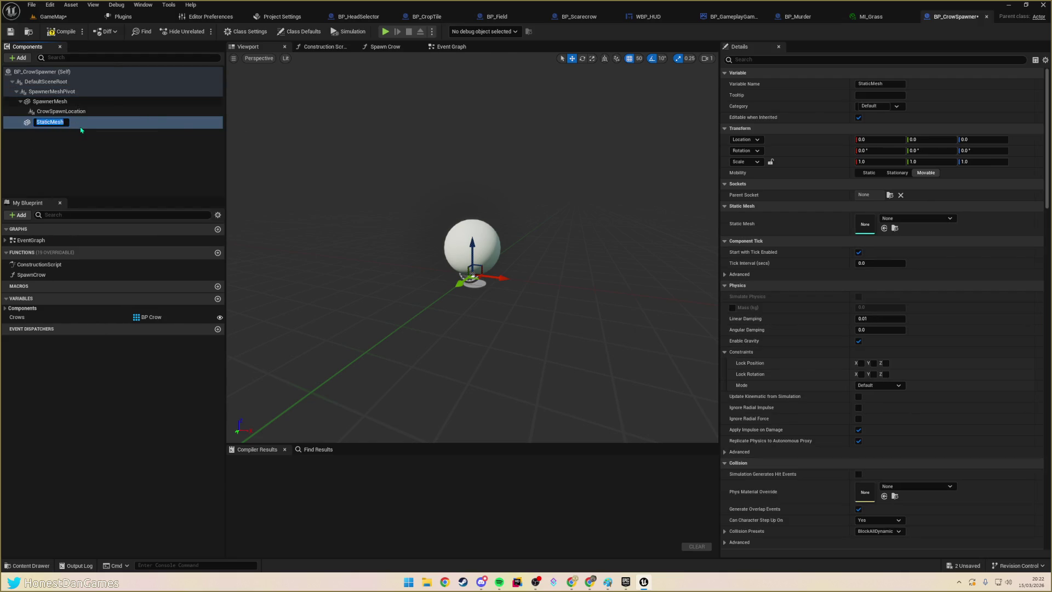
pyautogui.write('Tree')
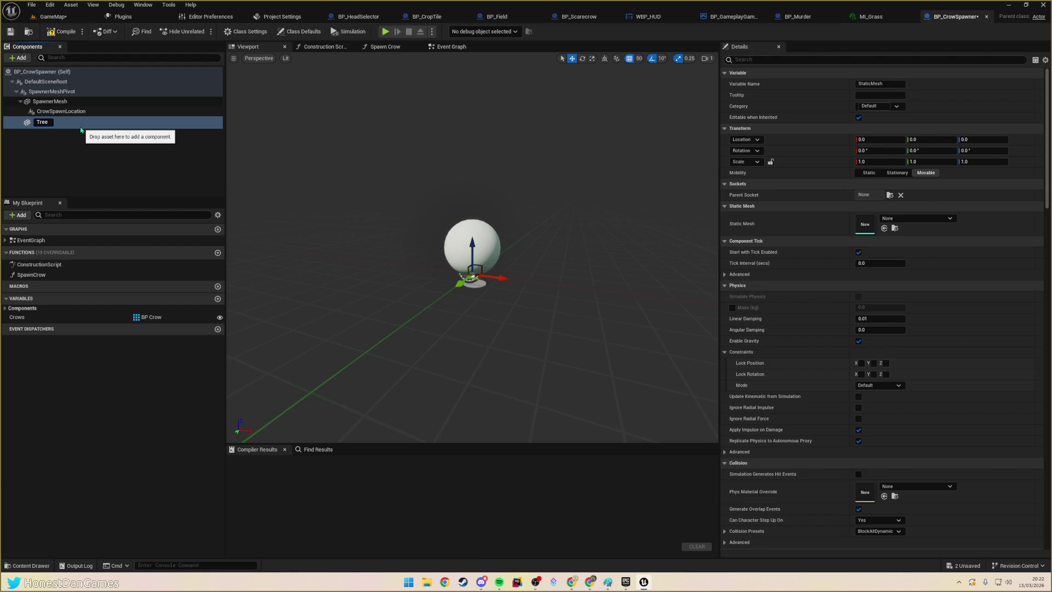
pyautogui.press('BackSpace')
pyautogui.press('BackSpace')
pyautogui.press('BackSpace')
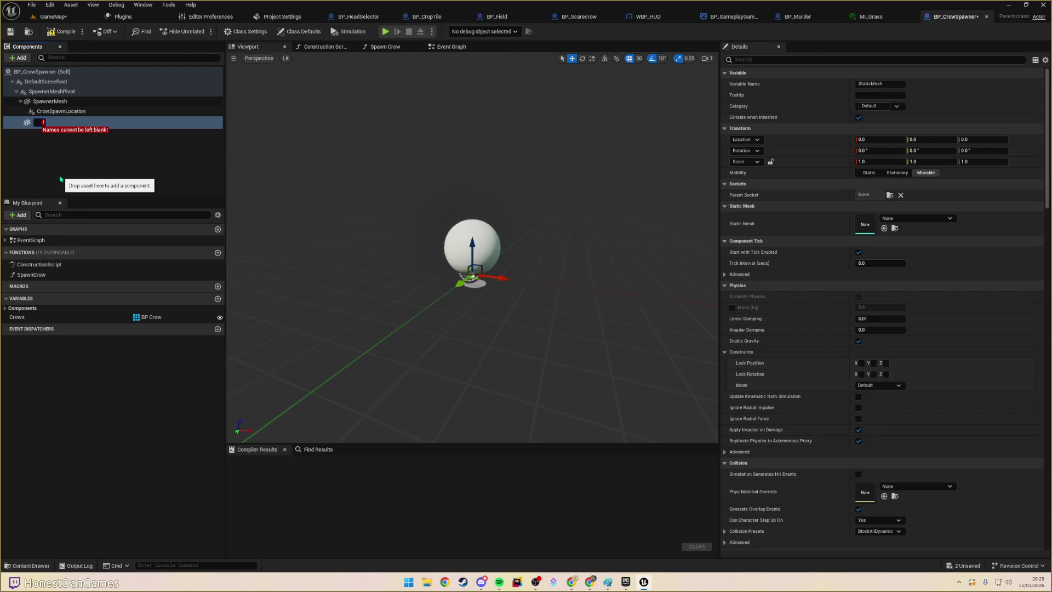
pyautogui.write('Bottom')
pyautogui.press('Return')
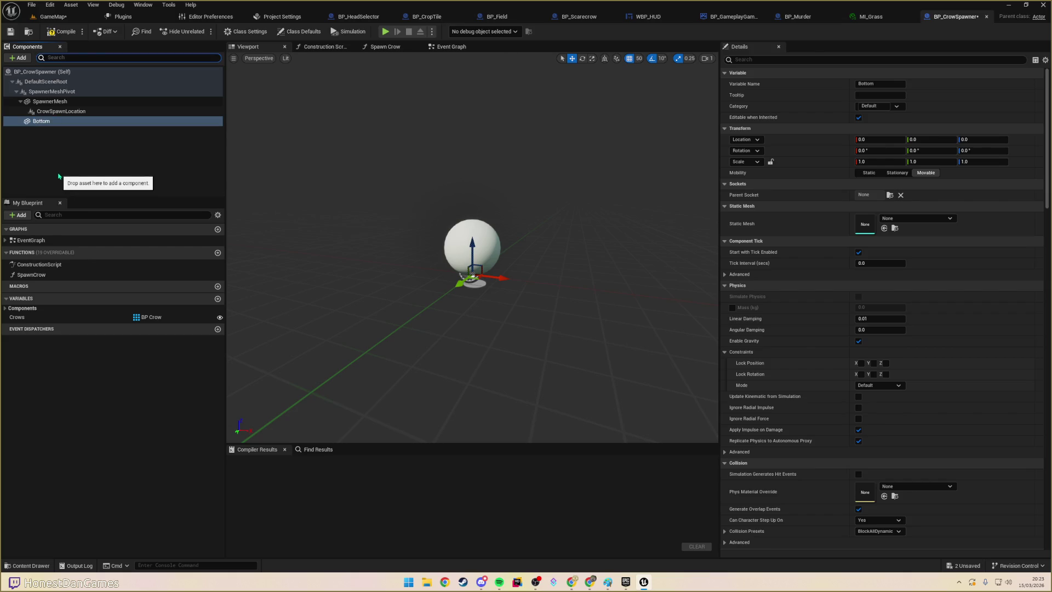
pyautogui.click(915, 218)
# - Give Bottom a Cylinder mesh scaled to 0.25 on X and Y
pyautogui.write('cylin')
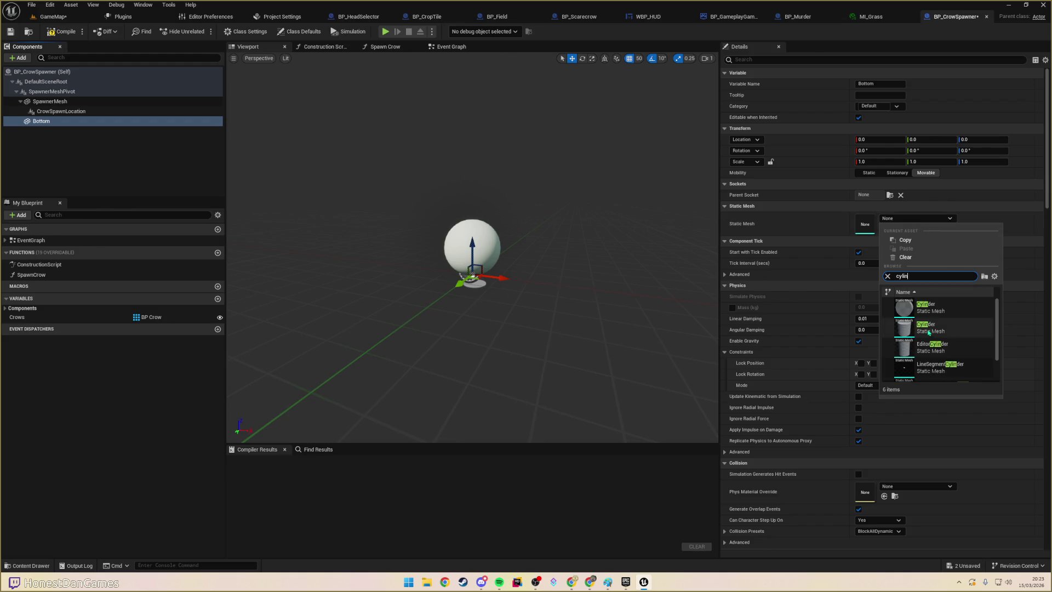
pyautogui.click(928, 331)
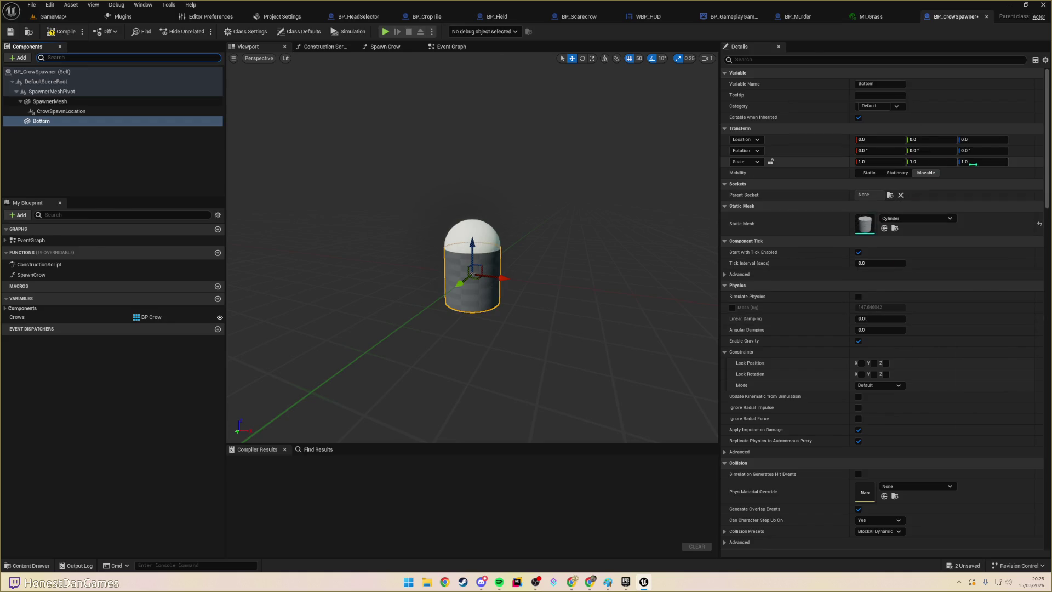
pyautogui.click(932, 162)
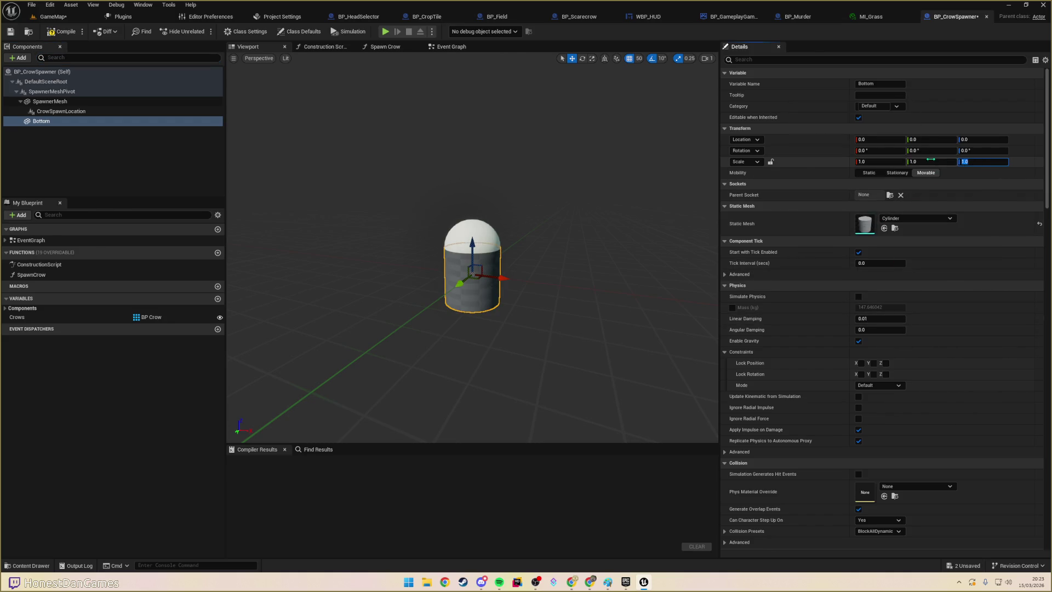
pyautogui.click(883, 162)
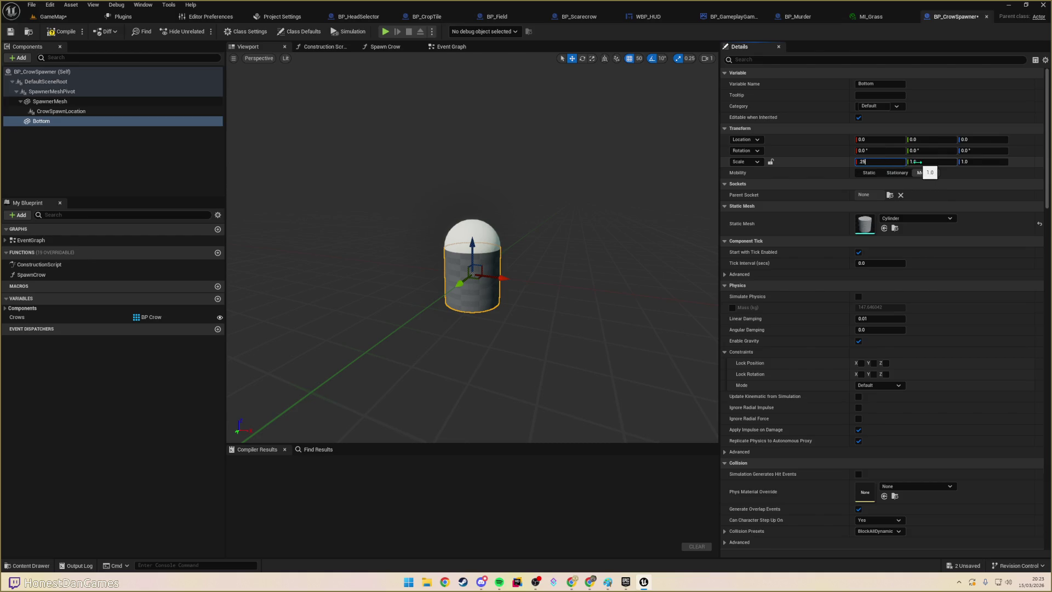
pyautogui.click(917, 162)
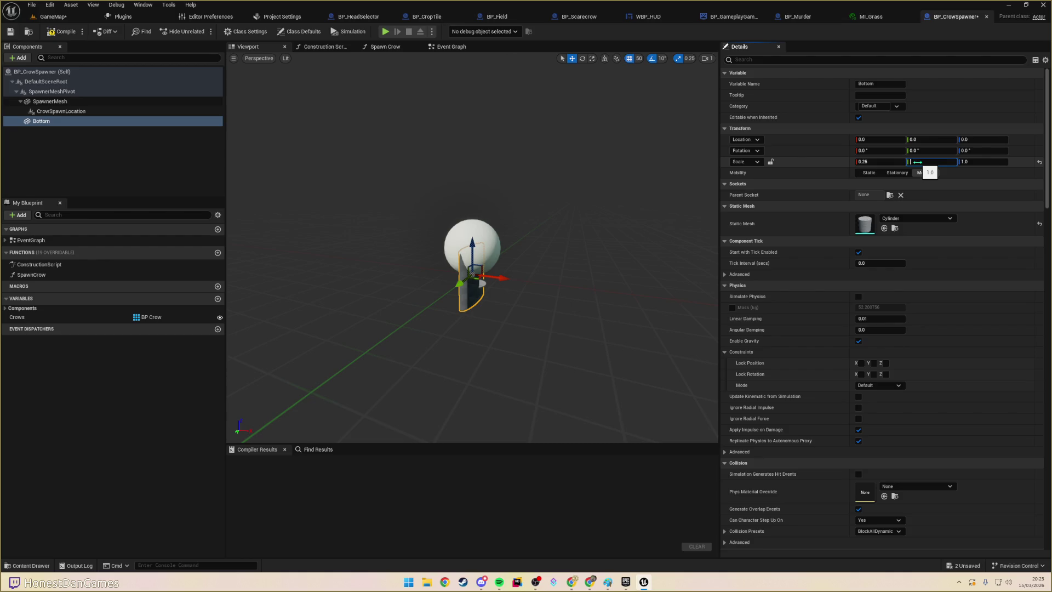
pyautogui.write('0.25')
pyautogui.press('Return')
pyautogui.scroll(5, 488, 252)
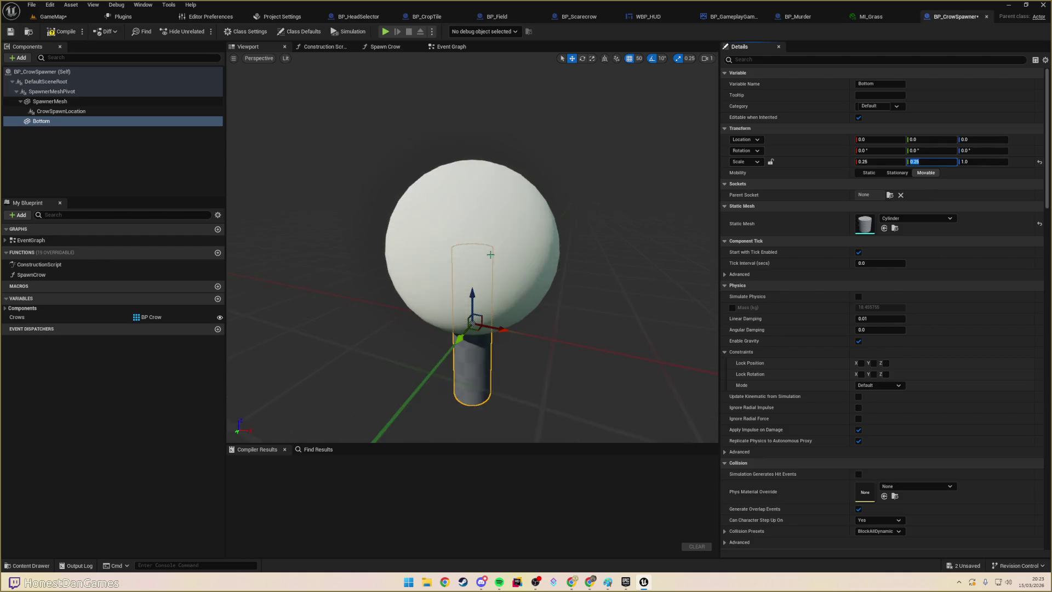
pyautogui.scroll(-3, 474, 257)
pyautogui.moveTo(473, 277)
pyautogui.mouseDown()
pyautogui.moveTo(473, 217)
pyautogui.moveTo(472, 274)
pyautogui.mouseUp()
# - Switch Bottom's mesh to Shape_Cylinder and reparent SpawnerMesh under Bottom
pyautogui.click(929, 219)
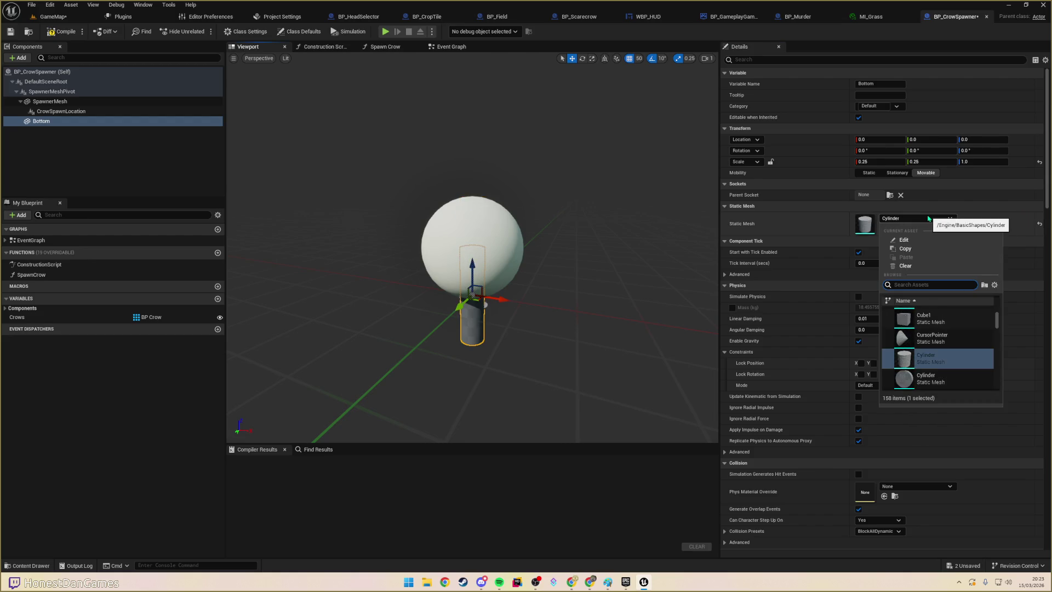
pyautogui.write('cyl')
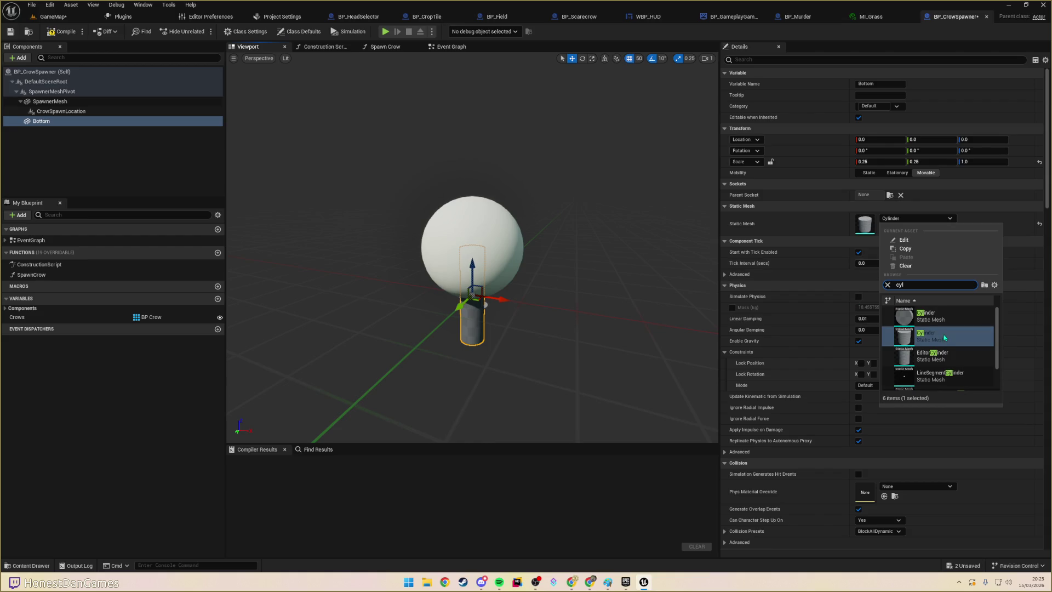
pyautogui.scroll(-2, 958, 344)
pyautogui.click(949, 380)
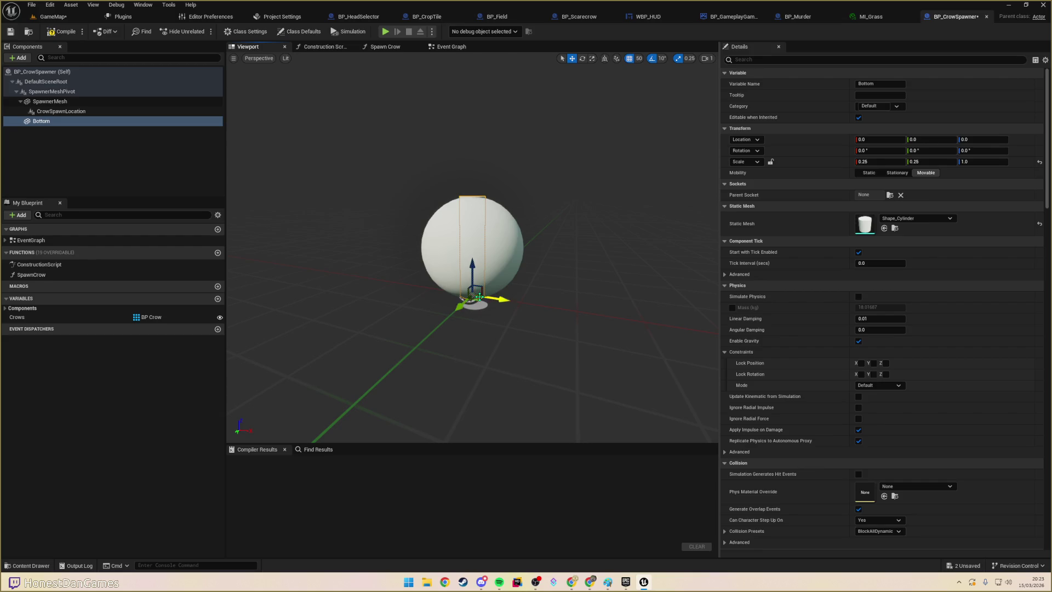
pyautogui.click(497, 254)
pyautogui.moveTo(50, 102); pyautogui.dragTo(41, 121)
pyautogui.click(61, 121)
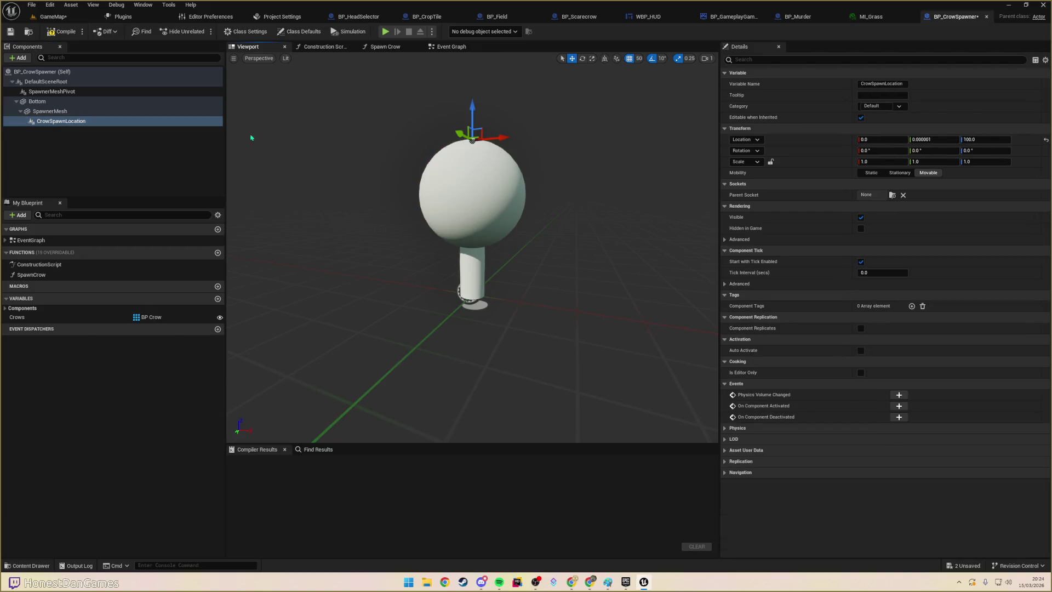
# - Set the SpawnerMesh sphere's Element 0 material to MI_Grass
pyautogui.click(488, 198)
pyautogui.click(927, 253)
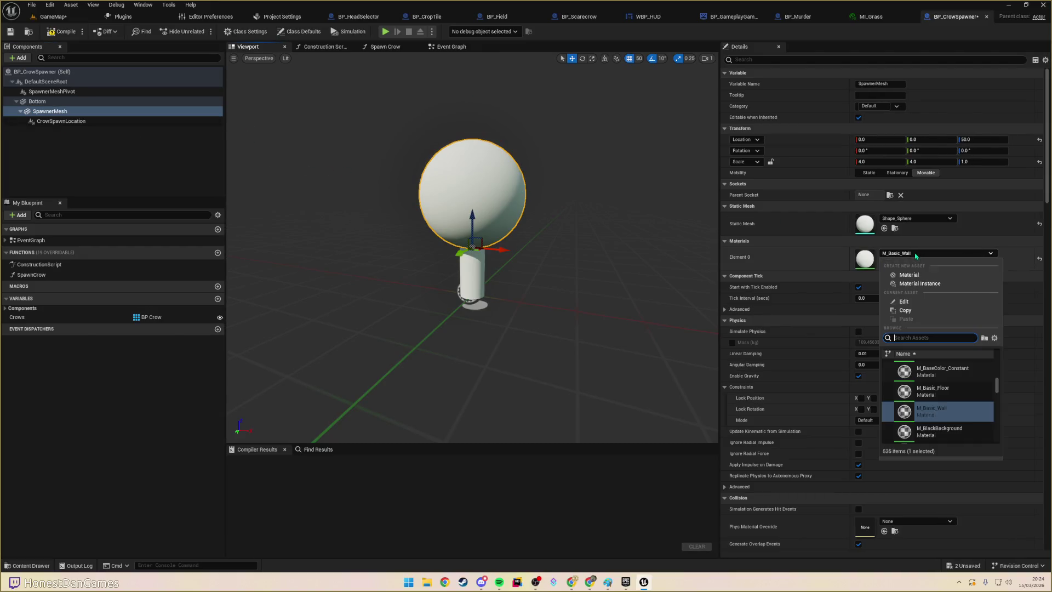
pyautogui.write('Green')
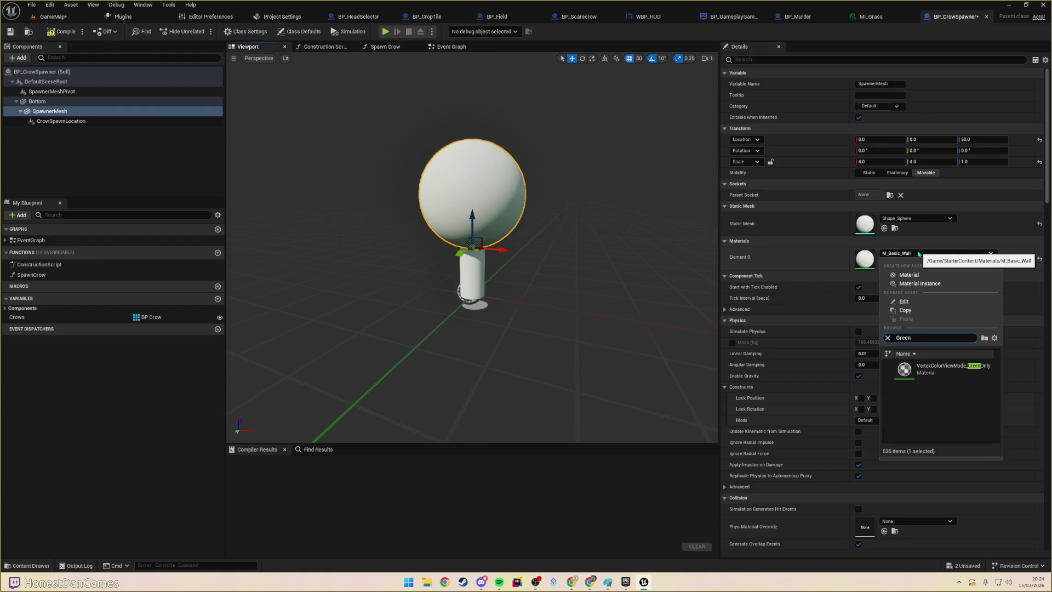
pyautogui.hotkey('ctrl', 'a')
pyautogui.write('cras')
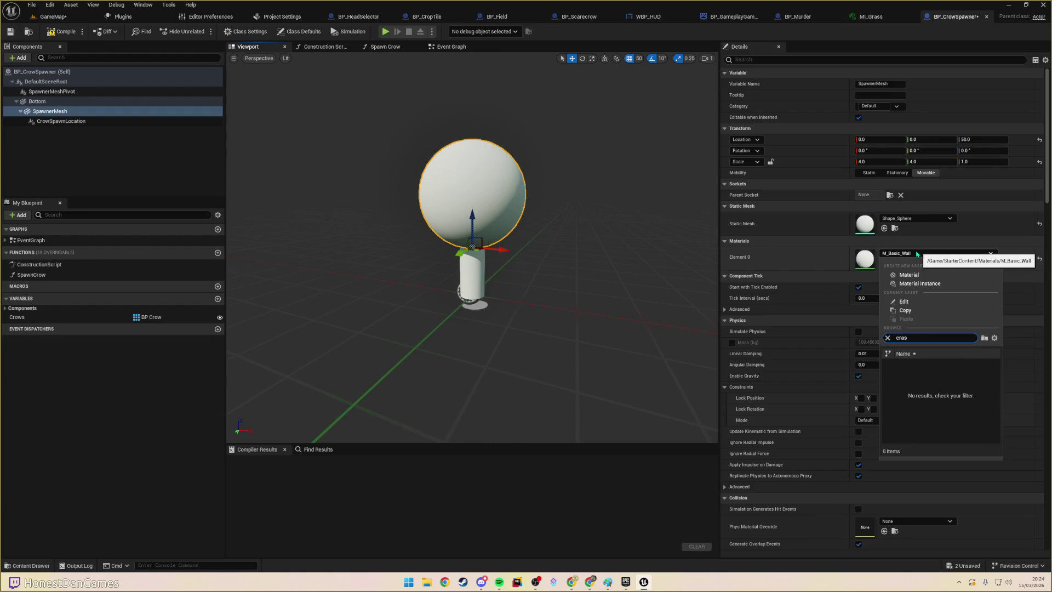
pyautogui.hotkey('ctrl', 'a')
pyautogui.write('grass')
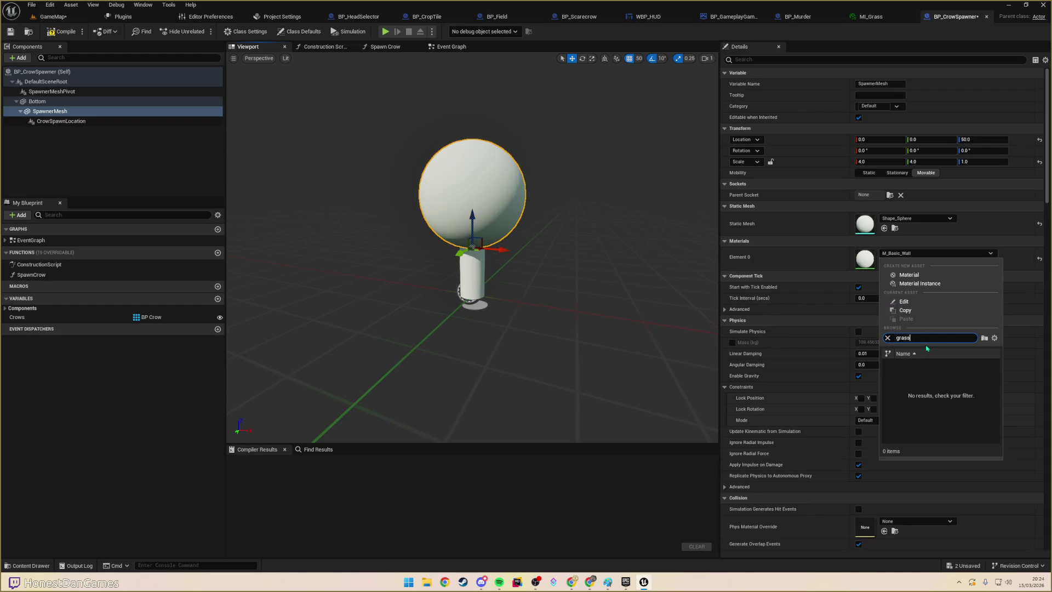
pyautogui.click(922, 389)
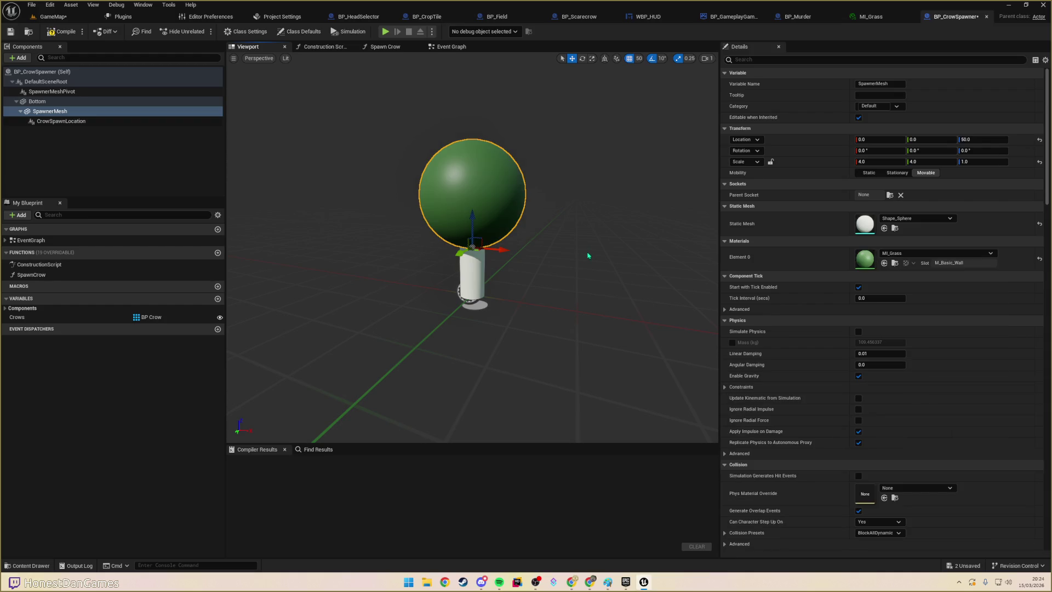
# - Set Bottom's Element 0 material to MI_Soil_VeryWet and compile the Blueprint
pyautogui.click(37, 101)
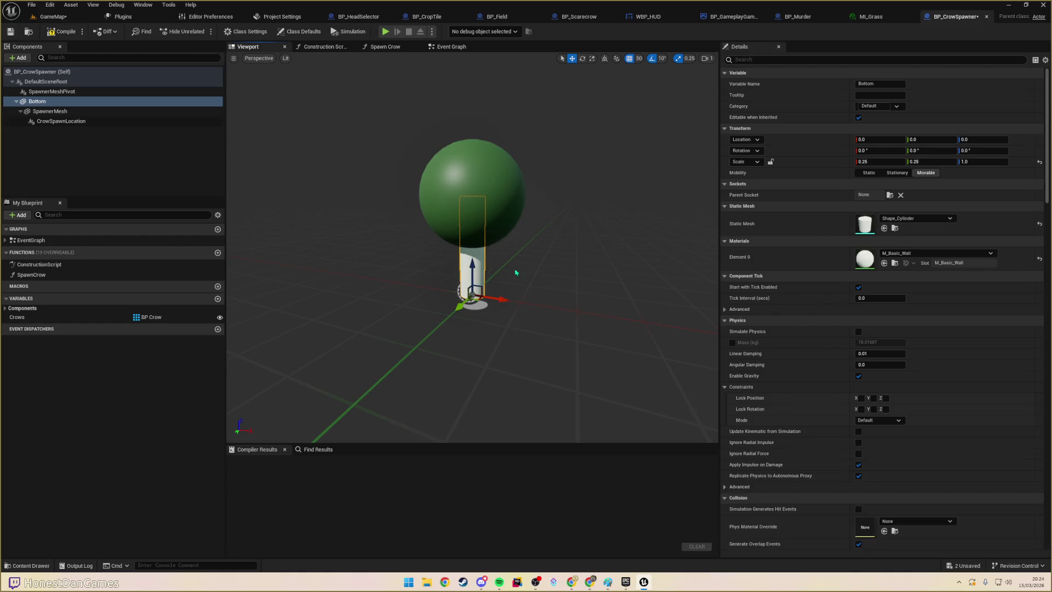
pyautogui.click(913, 253)
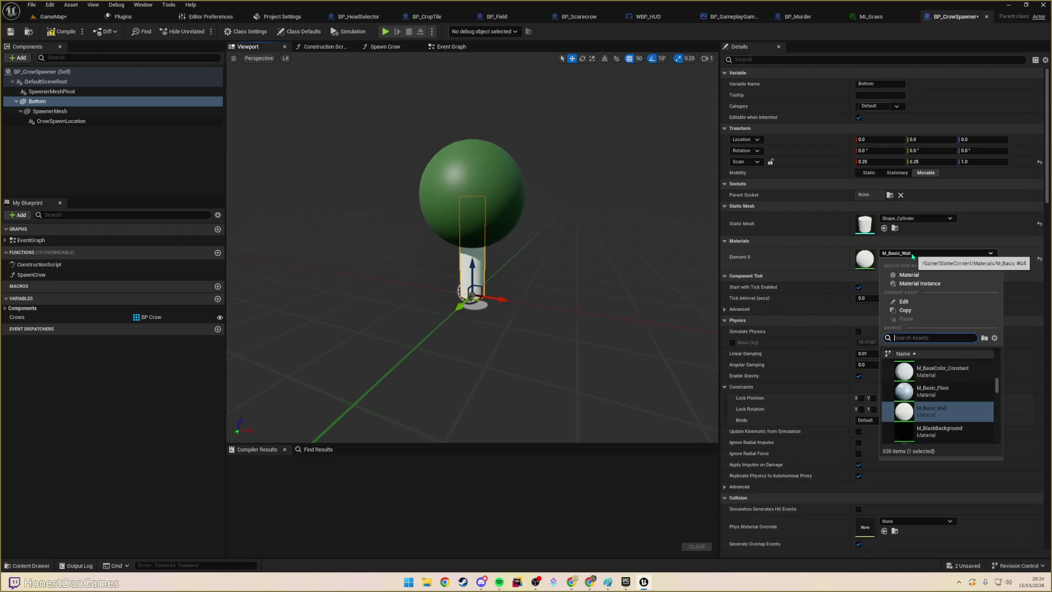
pyautogui.write('wety')
pyautogui.press('BackSpace')
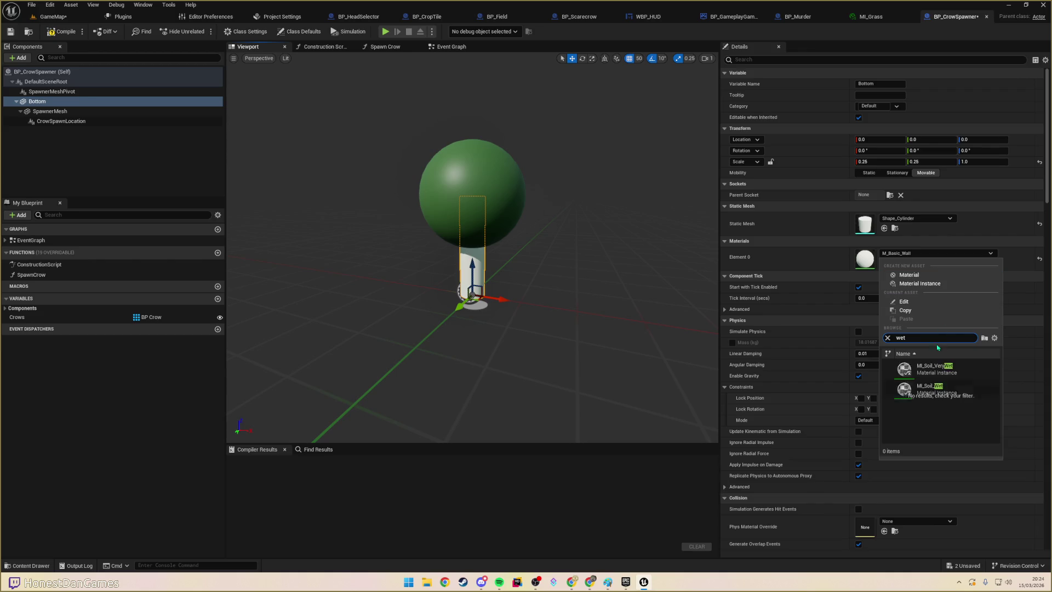
pyautogui.click(935, 369)
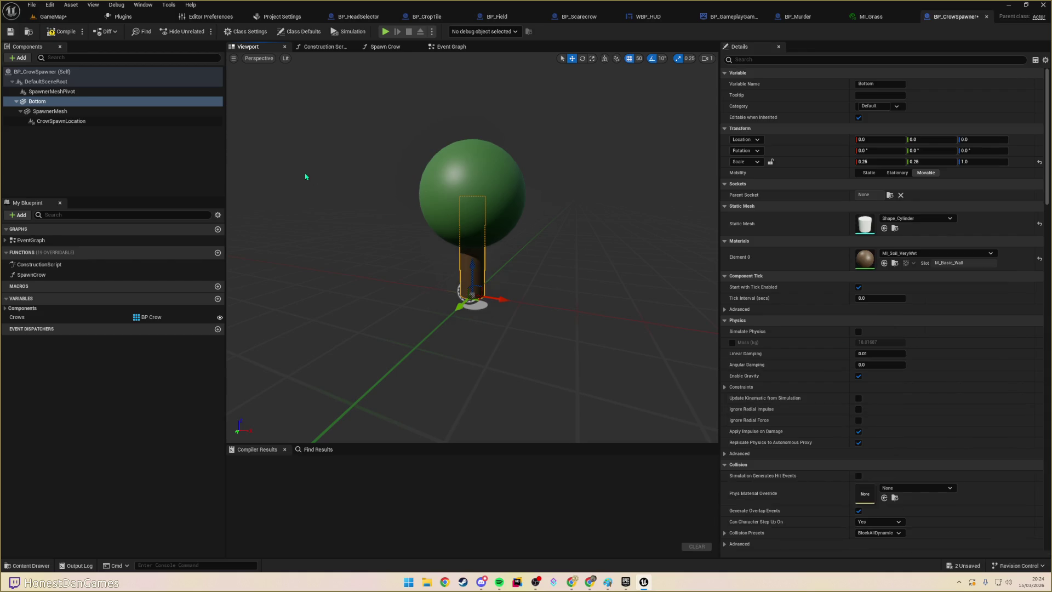
pyautogui.click(62, 32)
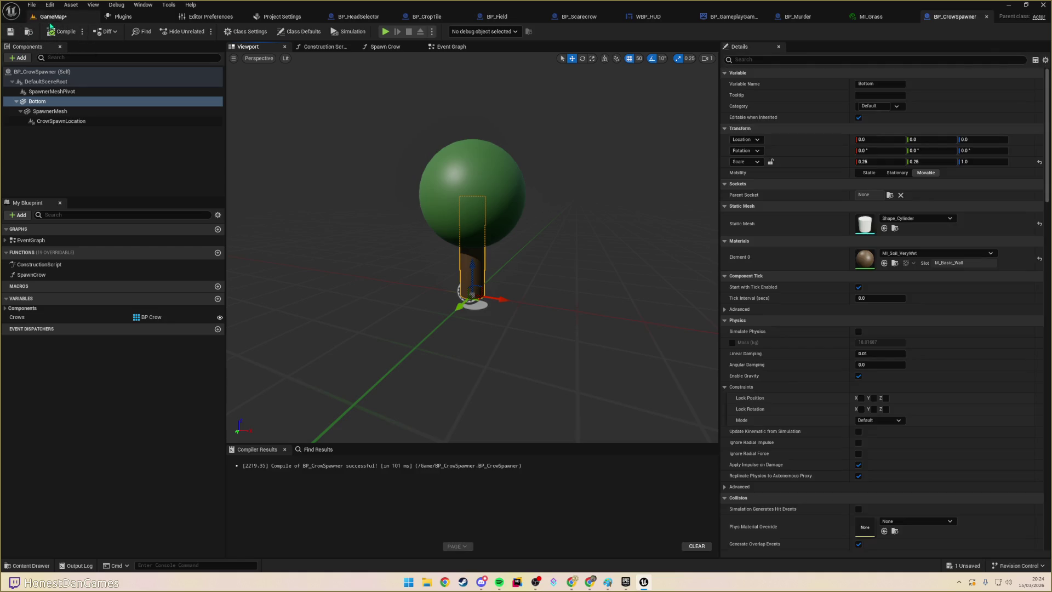
pyautogui.click(57, 18)
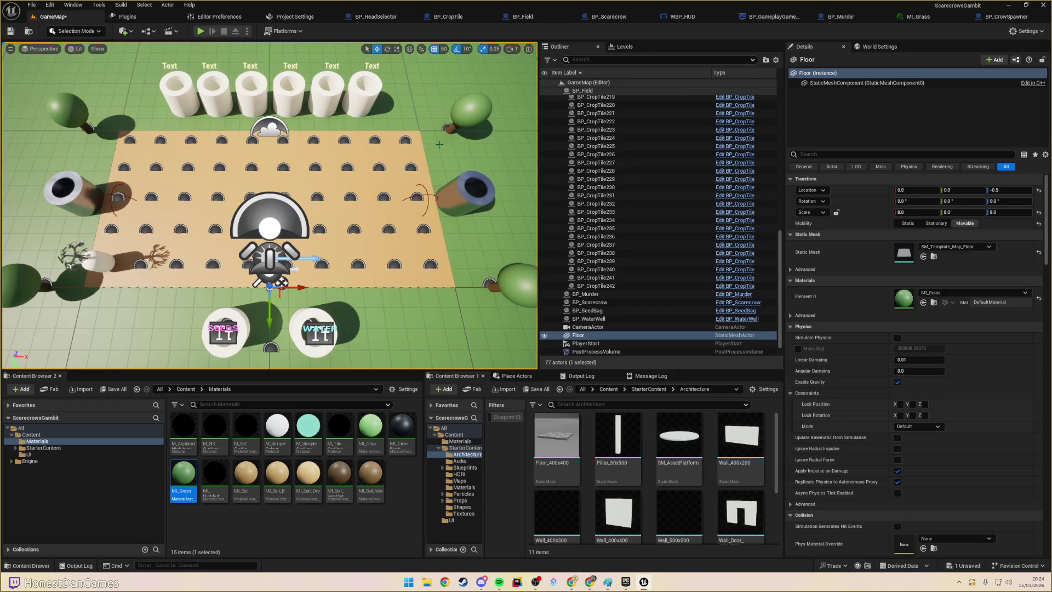
# - Inspect the four crow-spawner trees and shift BP_CrowSpawner4 left to Location X 550
pyautogui.click(453, 130)
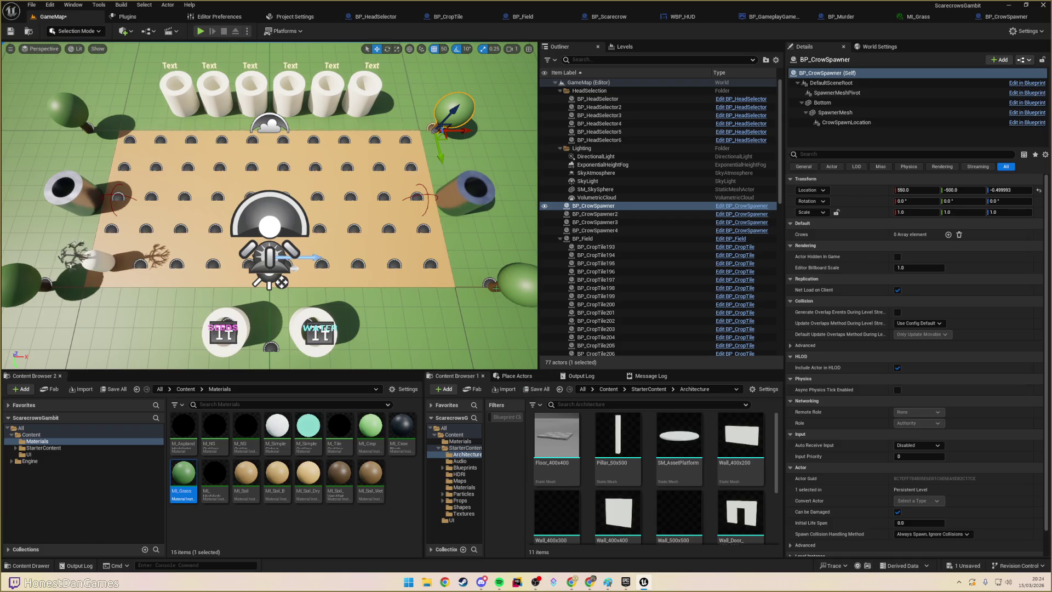
pyautogui.click(494, 287)
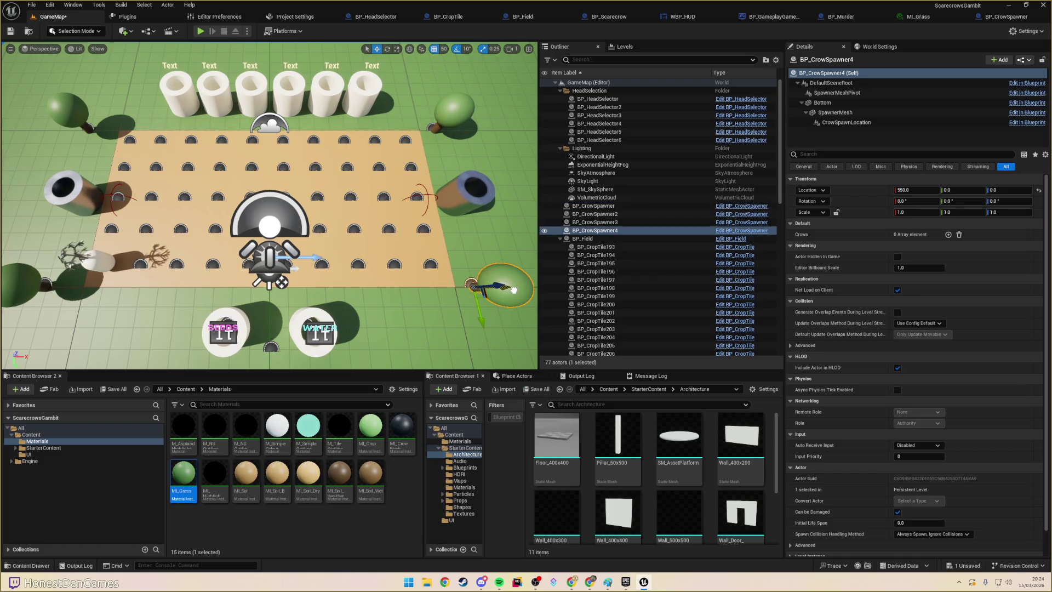
pyautogui.moveTo(495, 288); pyautogui.dragTo(473, 285)
pyautogui.click(52, 285)
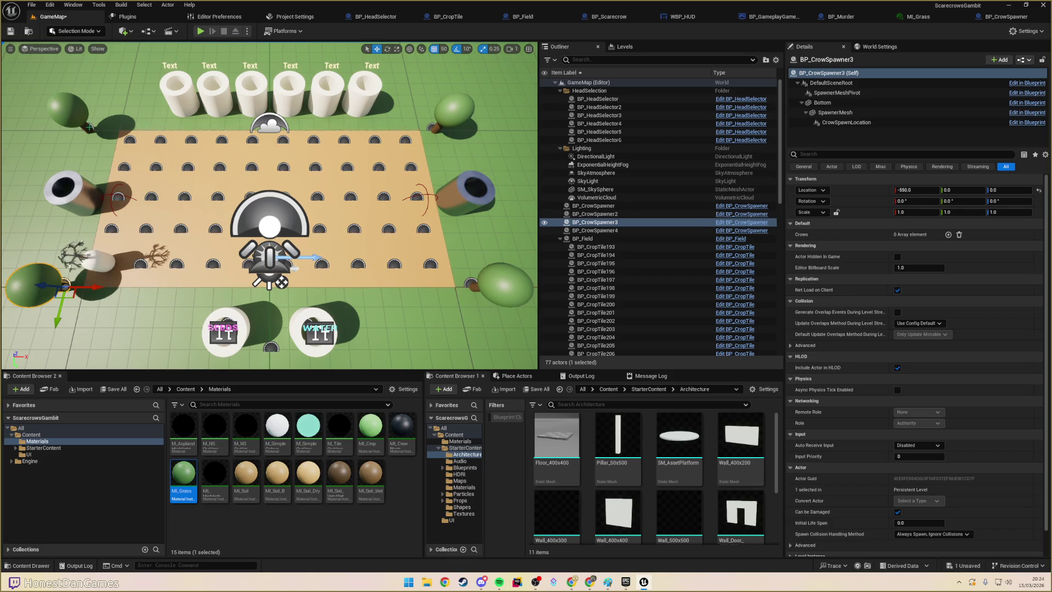
pyautogui.click(89, 128)
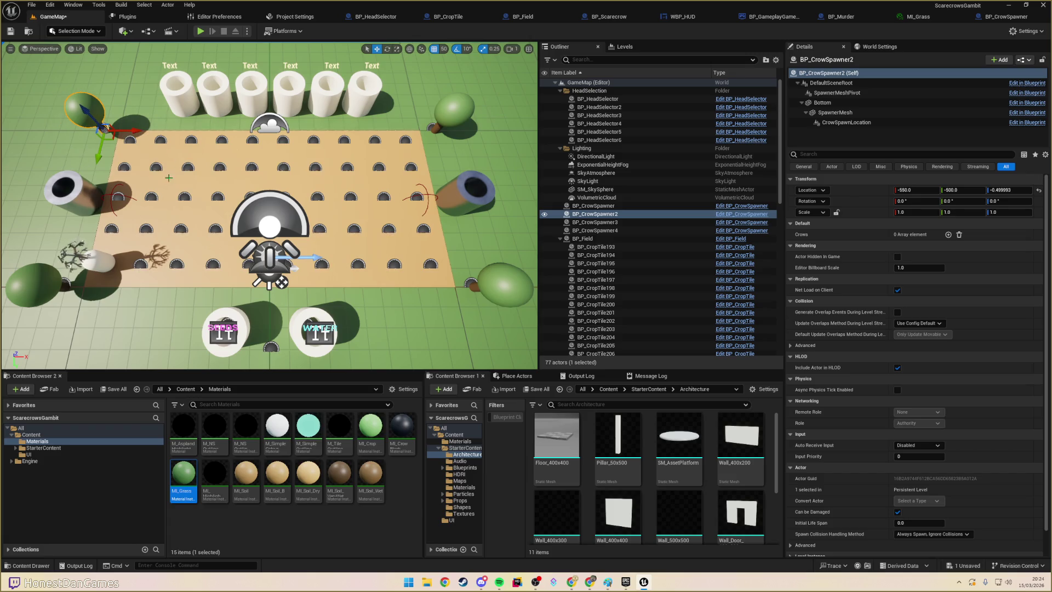
pyautogui.click(235, 247)
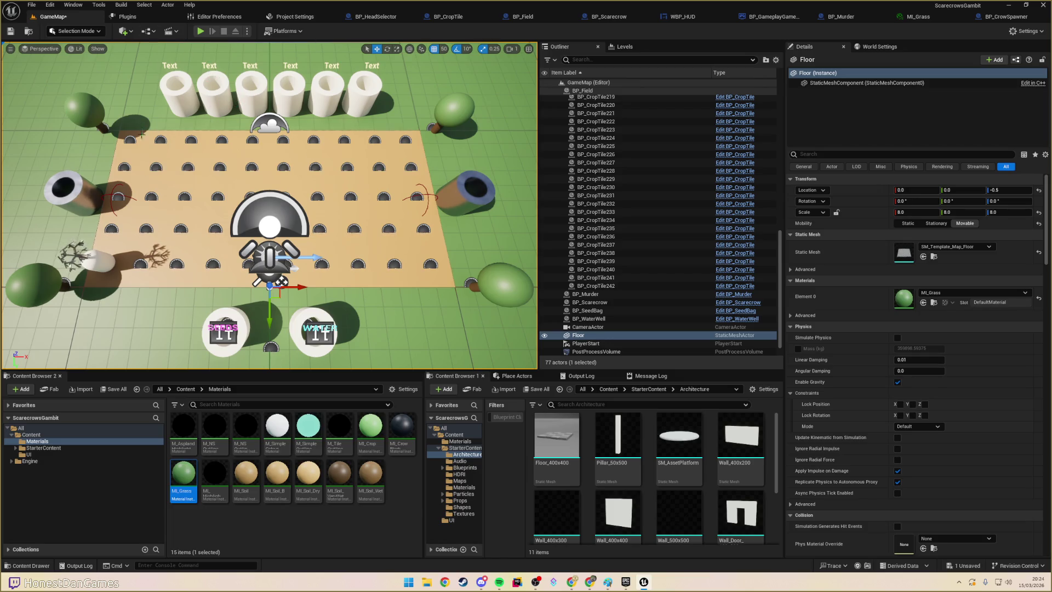
pyautogui.click(94, 119)
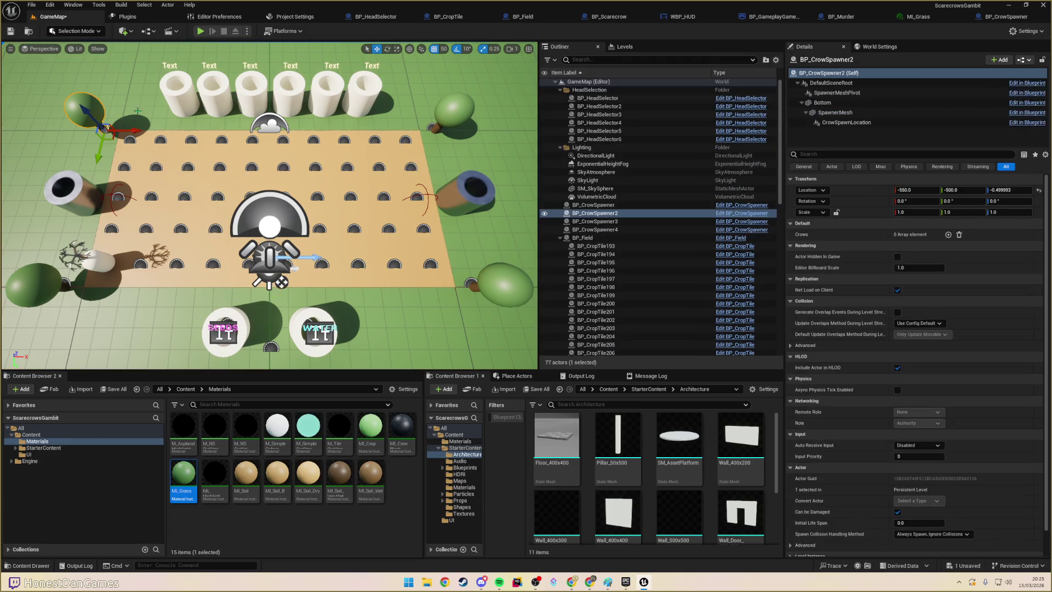
pyautogui.click(197, 106)
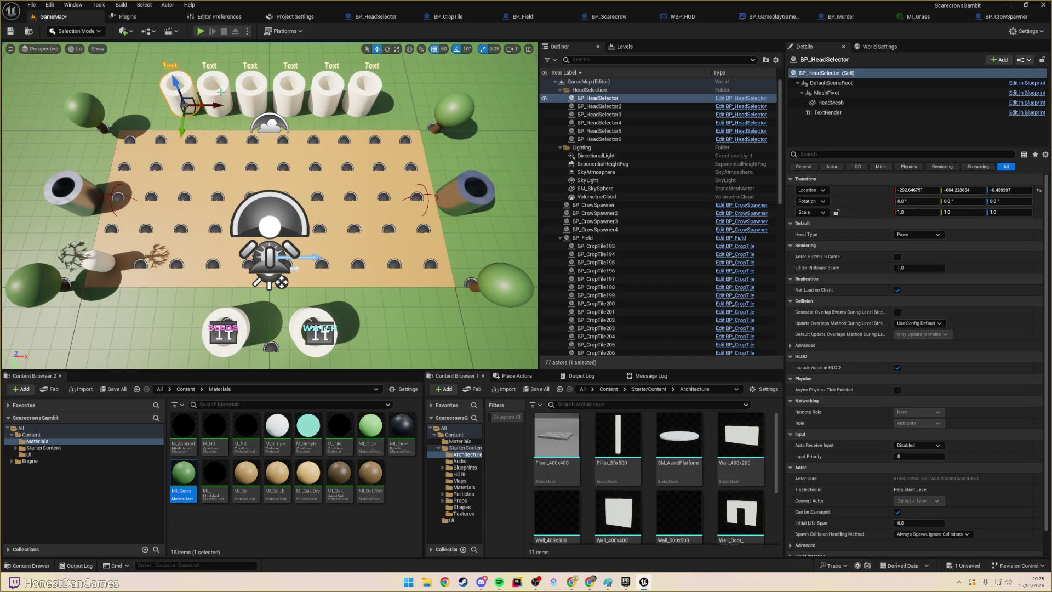
# - Move the seed bag together with its SEEDS label to the field's lower left
pyautogui.click(246, 100)
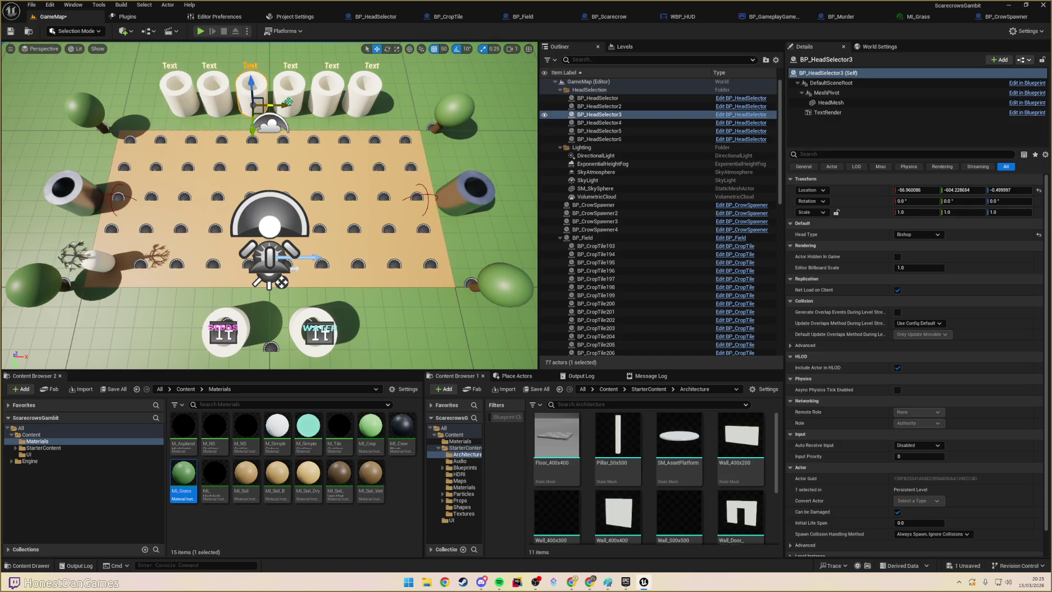
pyautogui.click(290, 101)
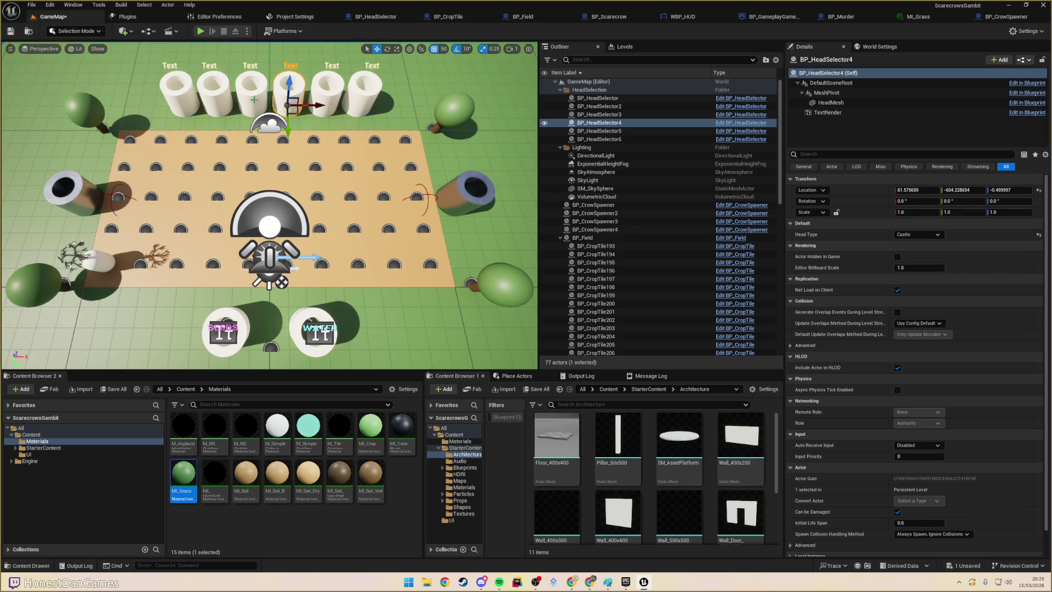
pyautogui.click(189, 102)
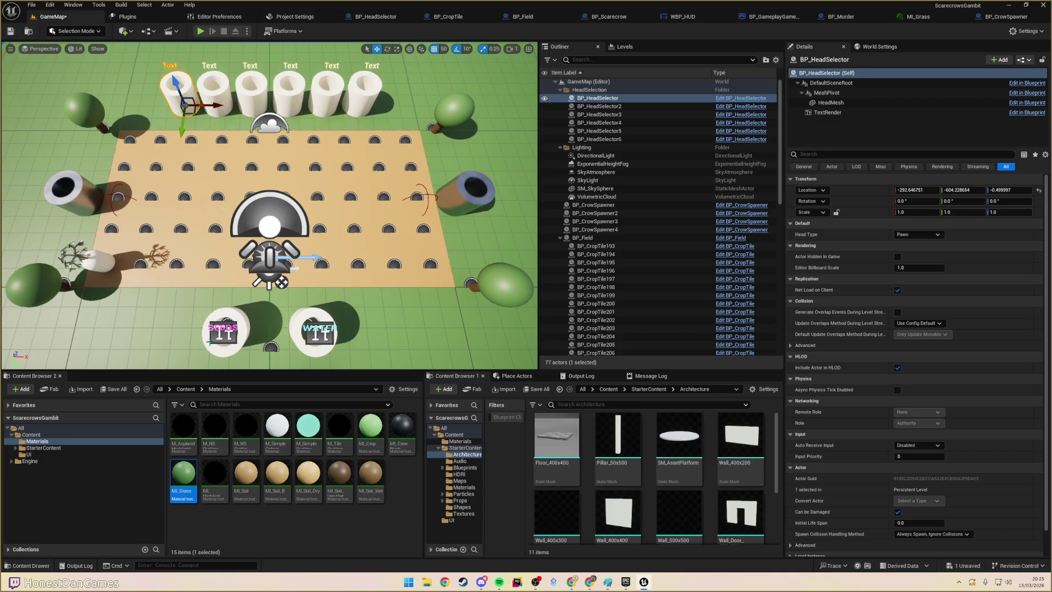
pyautogui.click(223, 329)
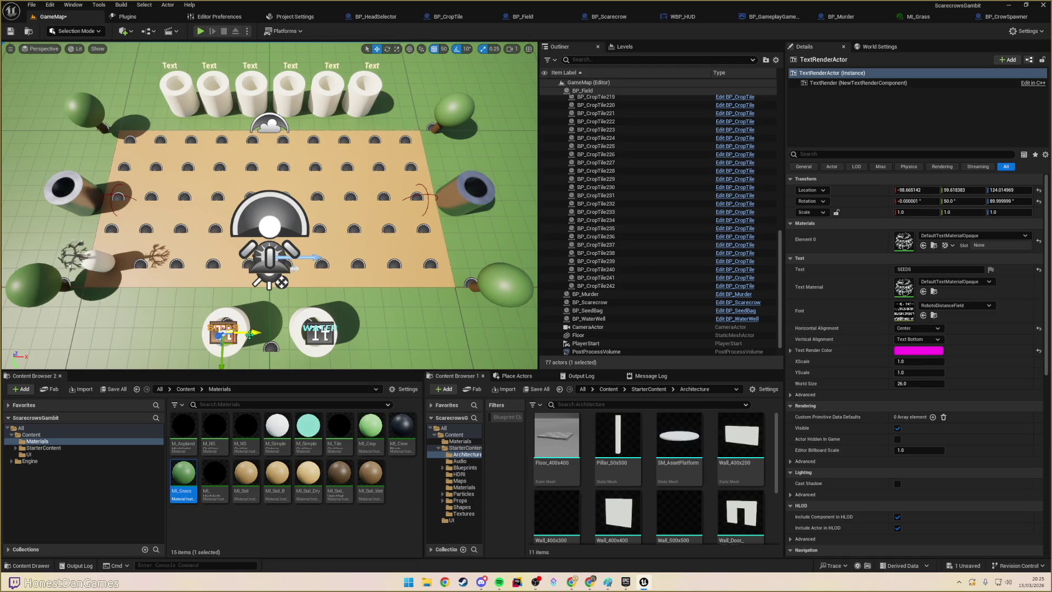
pyautogui.moveTo(249, 334); pyautogui.dragTo(157, 332)
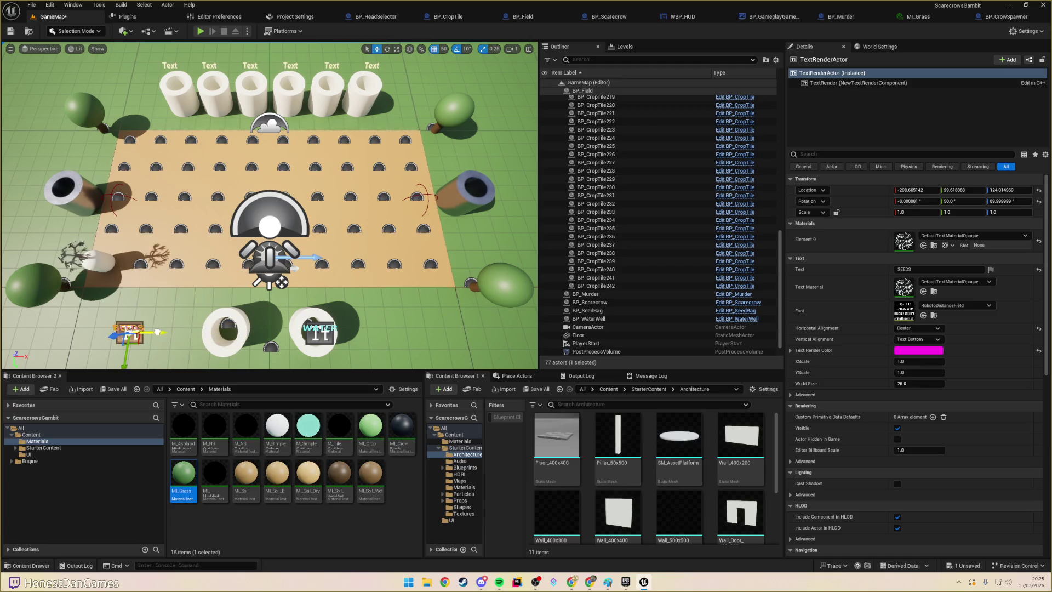
pyautogui.hotkey('ctrl', 'z')
pyautogui.keyDown('ctrl'); pyautogui.click(241, 316); pyautogui.keyUp('ctrl')
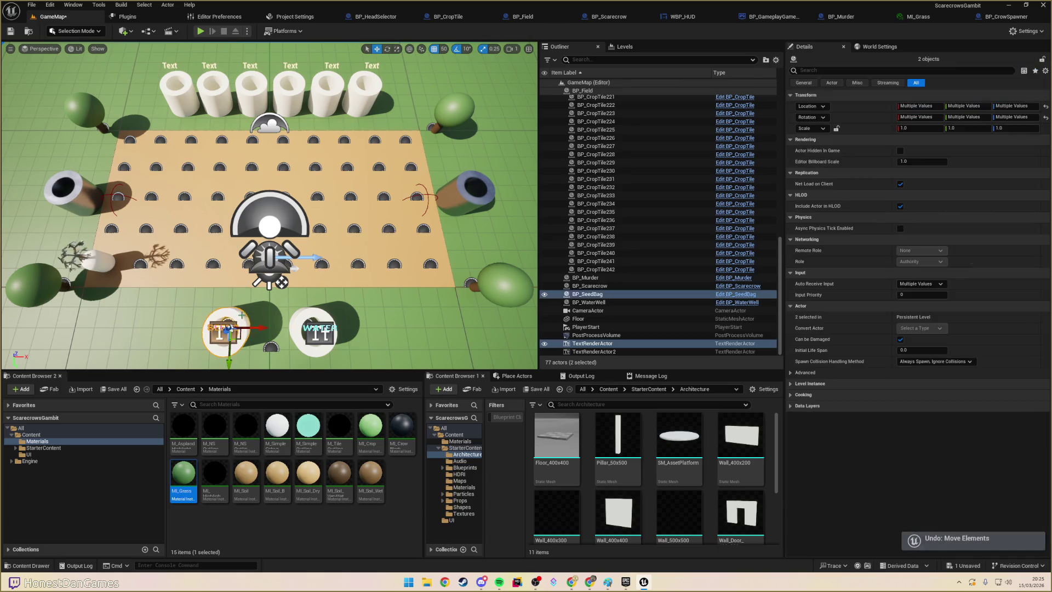
pyautogui.moveTo(250, 328); pyautogui.dragTo(126, 328)
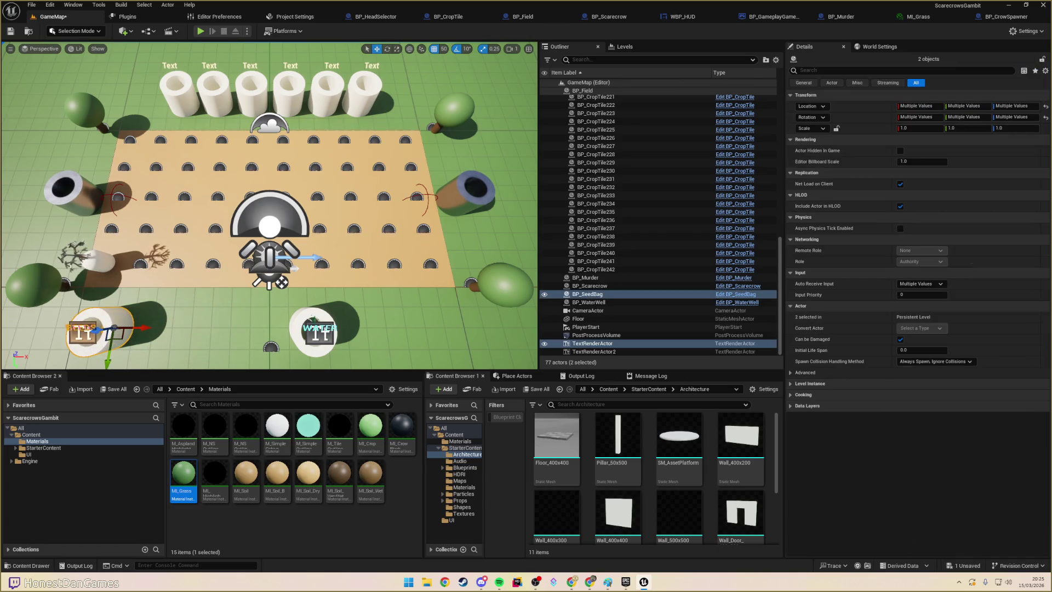
# - Move the water well and its WATER label left, just beside the seed bag
pyautogui.click(315, 327)
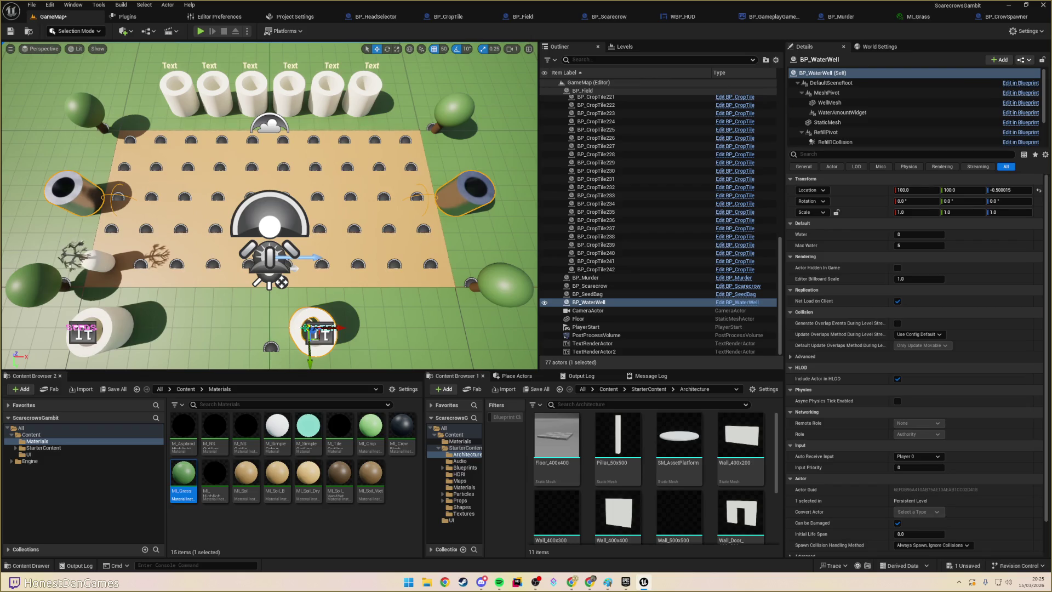
pyautogui.keyDown('ctrl'); pyautogui.click(320, 336); pyautogui.keyUp('ctrl')
pyautogui.moveTo(340, 328); pyautogui.dragTo(186, 332)
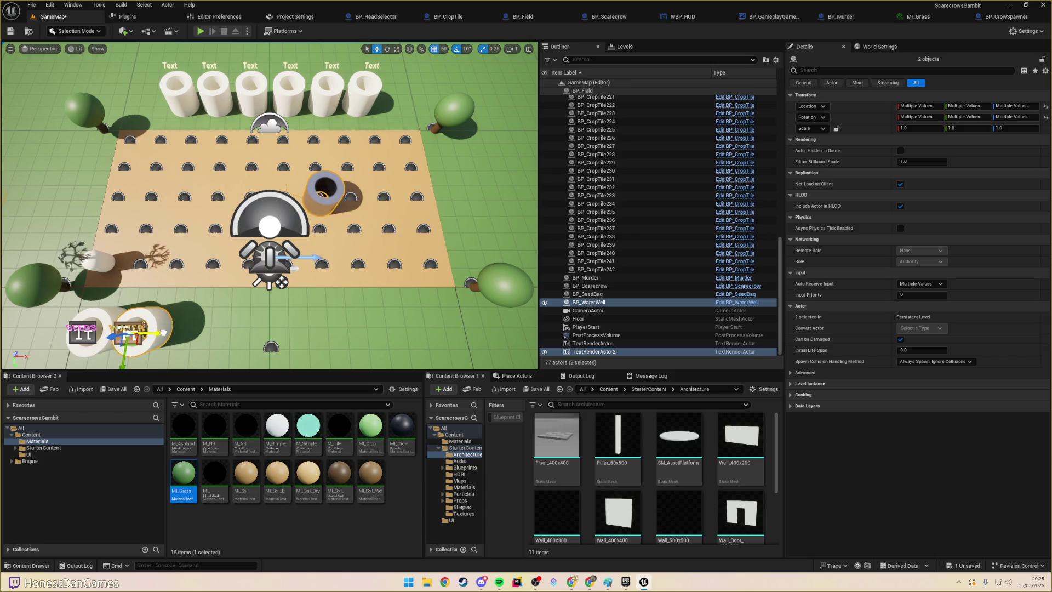
pyautogui.moveTo(159, 333)
pyautogui.mouseDown()
pyautogui.moveTo(299, 333)
pyautogui.moveTo(165, 333)
pyautogui.moveTo(186, 332)
pyautogui.mouseUp()
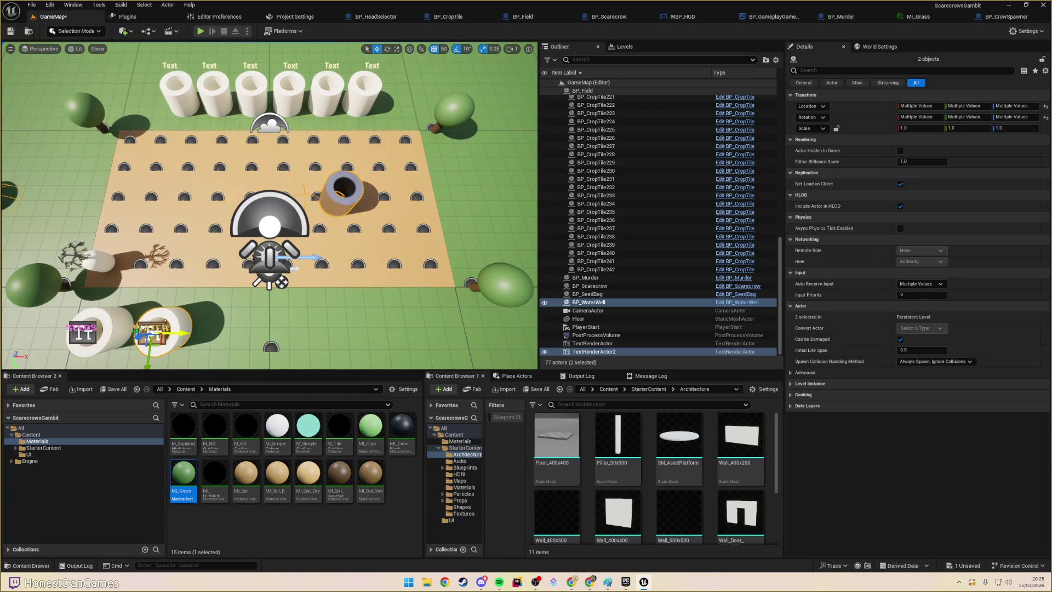
pyautogui.click(179, 91)
pyautogui.keyDown('ctrl'); pyautogui.click(212, 91); pyautogui.keyUp('ctrl')
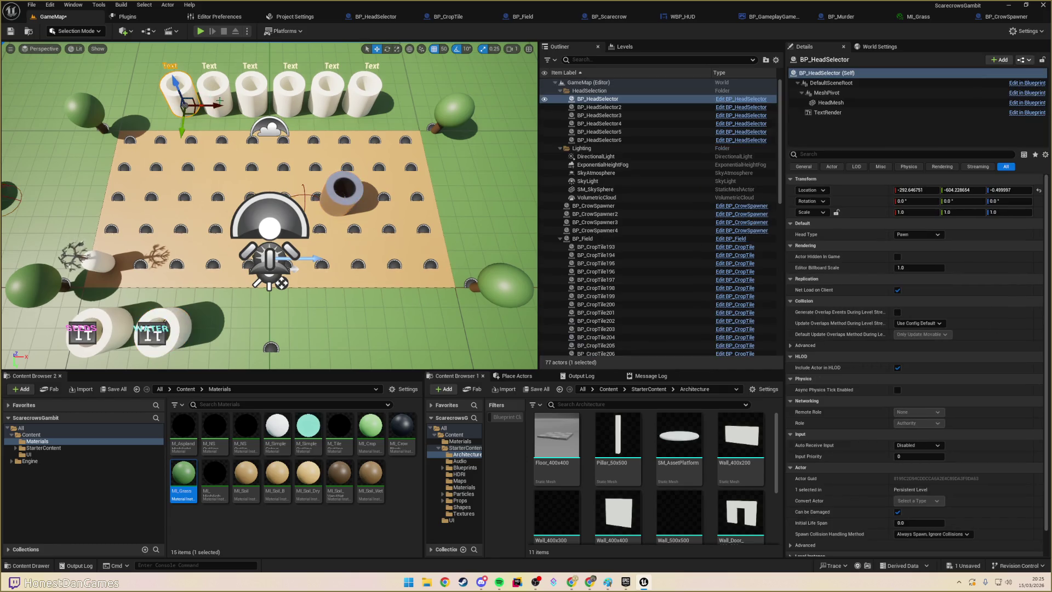
# - Select all six head selector cylinders and move them below the field
pyautogui.keyDown('ctrl'); pyautogui.click(260, 96); pyautogui.keyUp('ctrl')
pyautogui.keyDown('ctrl'); pyautogui.click(290, 91); pyautogui.keyUp('ctrl')
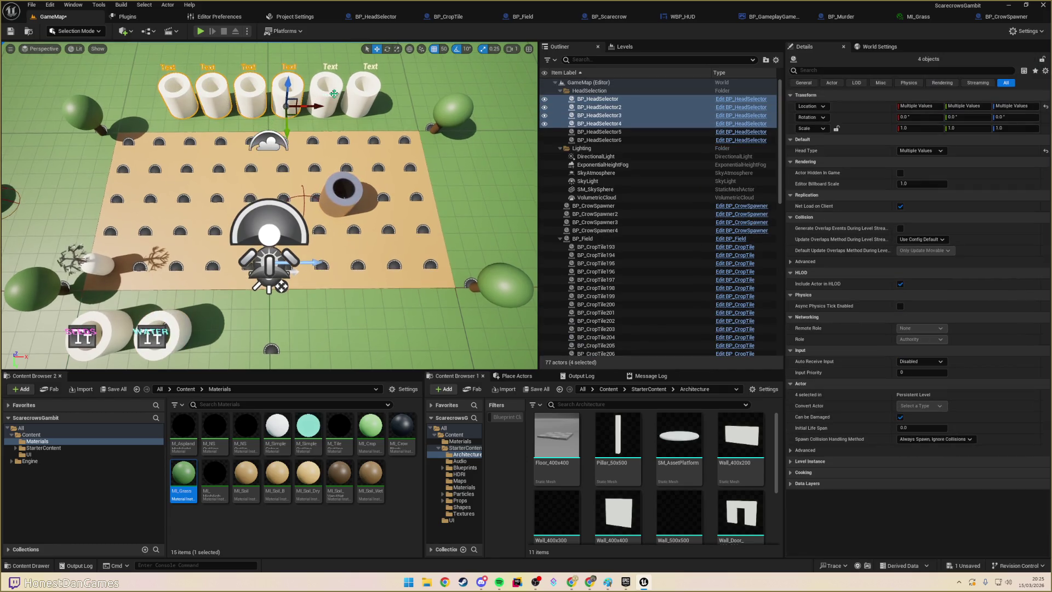
pyautogui.keyDown('ctrl'); pyautogui.click(329, 91); pyautogui.keyUp('ctrl')
pyautogui.keyDown('ctrl'); pyautogui.click(367, 90); pyautogui.keyUp('ctrl')
pyautogui.moveTo(368, 120)
pyautogui.mouseDown()
pyautogui.moveTo(387, 287)
pyautogui.moveTo(465, 345)
pyautogui.moveTo(487, 347)
pyautogui.mouseUp()
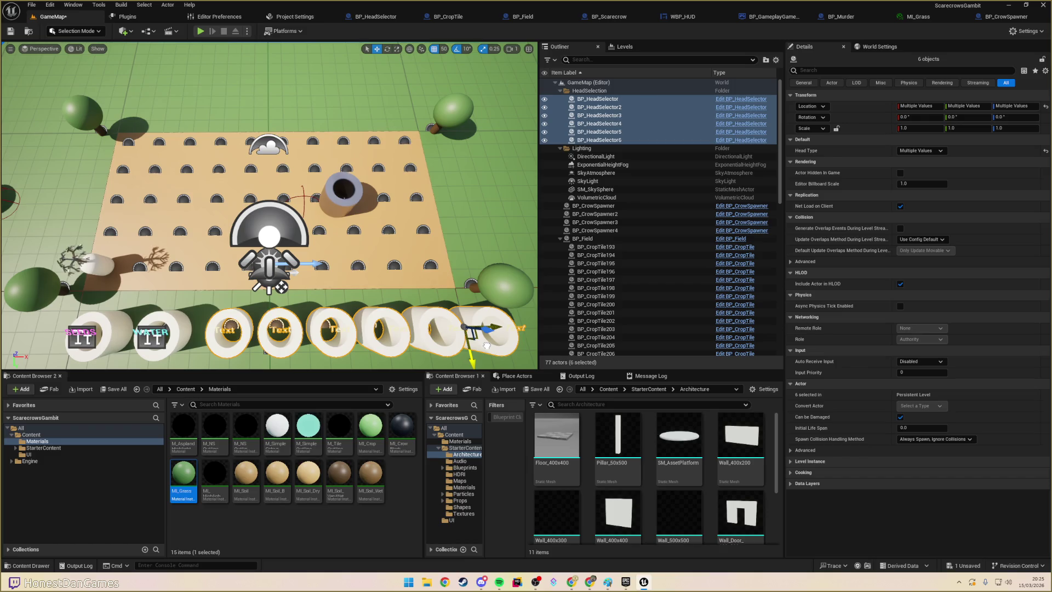
pyautogui.moveTo(487, 346); pyautogui.dragTo(487, 344)
# - Scale the six head selector cylinders to 0.5 on X, Y and Z
pyautogui.click(911, 128)
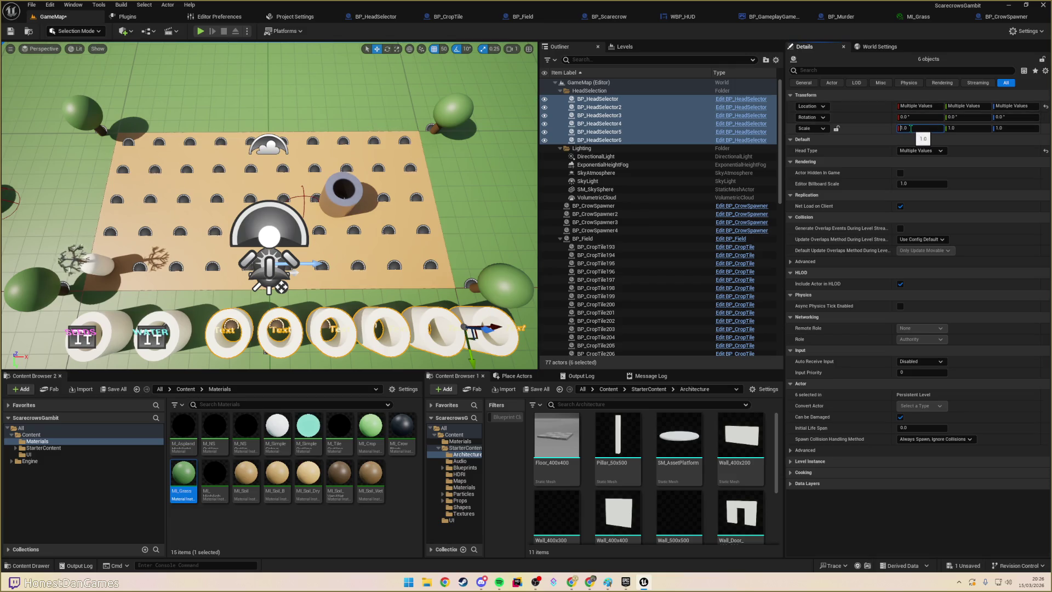
pyautogui.press('Tab')
pyautogui.press('Tab')
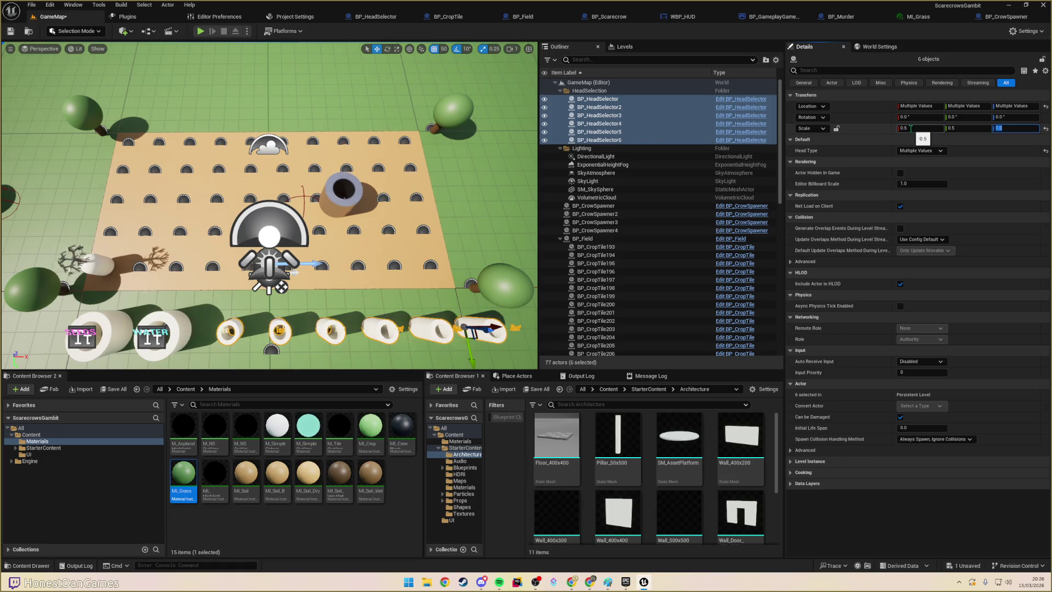
pyautogui.write('.5')
pyautogui.press('Tab')
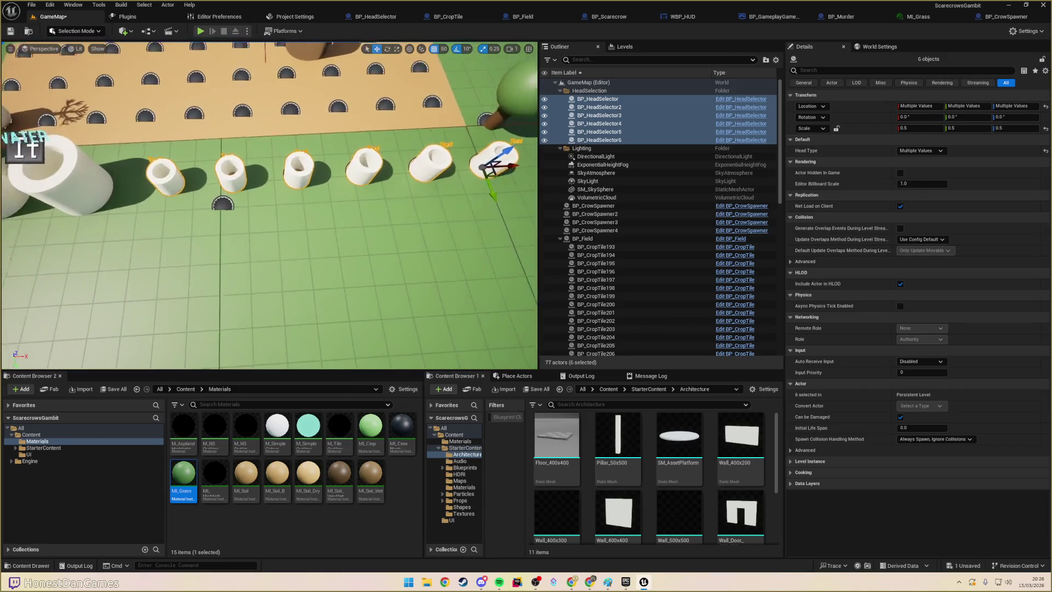
pyautogui.click(422, 185)
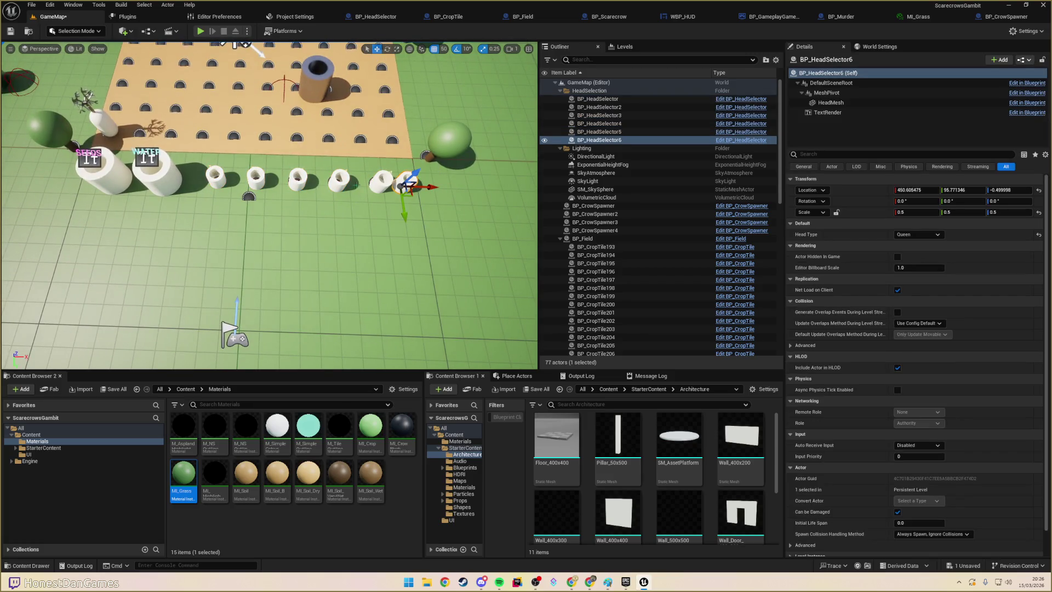
# - Slide head selectors 1–3 right so all six cylinders form a tight row
pyautogui.click(341, 184)
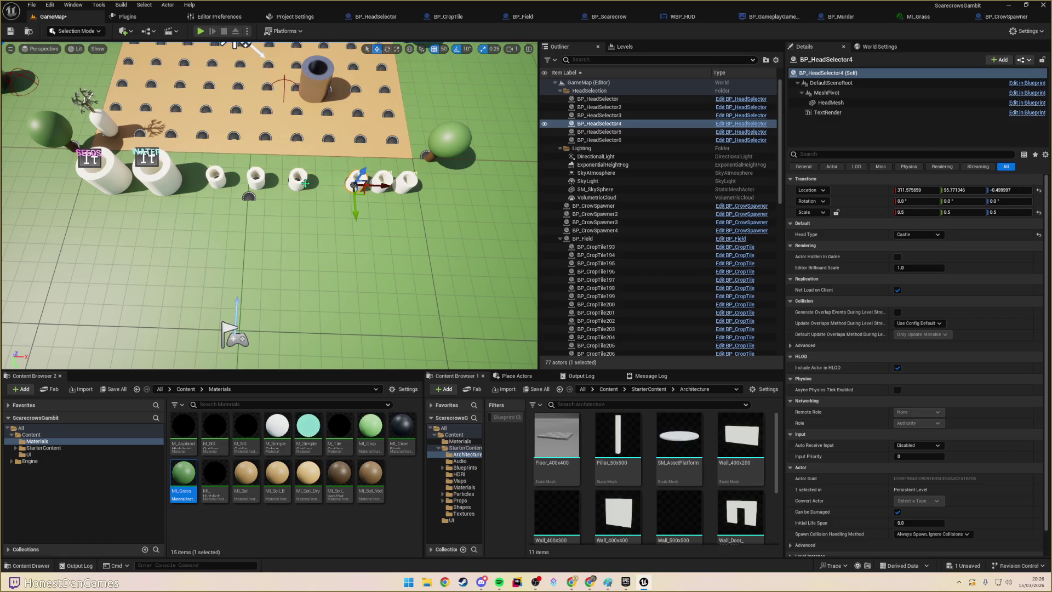
pyautogui.click(299, 184)
pyautogui.moveTo(313, 184); pyautogui.dragTo(344, 184)
pyautogui.click(255, 177)
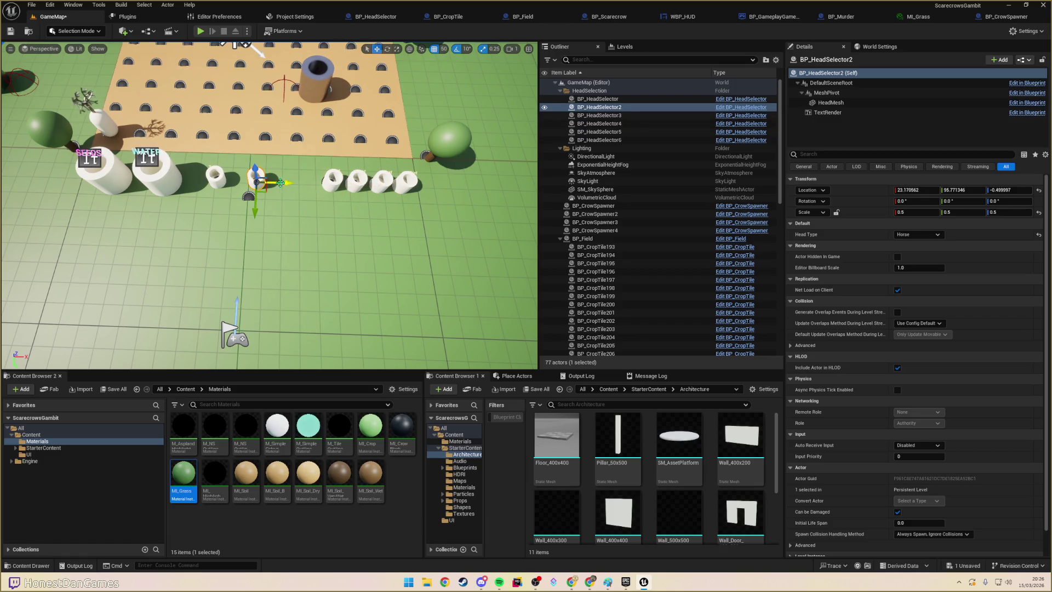
pyautogui.moveTo(269, 185); pyautogui.dragTo(321, 184)
pyautogui.click(216, 178)
pyautogui.moveTo(235, 181)
pyautogui.mouseDown()
pyautogui.moveTo(299, 181)
pyautogui.moveTo(340, 214)
pyautogui.moveTo(339, 252)
pyautogui.mouseUp()
pyautogui.click(306, 213)
# - Shift the seed bag and water well right, then focus the view on the seed bag
pyautogui.click(204, 186)
pyautogui.keyDown('ctrl'); pyautogui.click(252, 191); pyautogui.keyUp('ctrl')
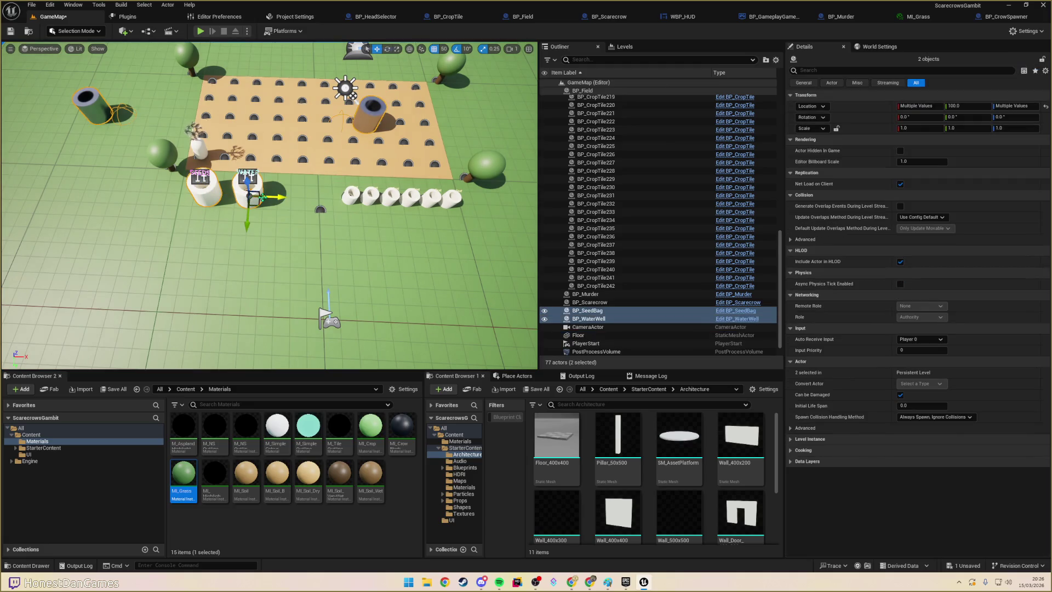
pyautogui.moveTo(276, 197); pyautogui.dragTo(302, 196)
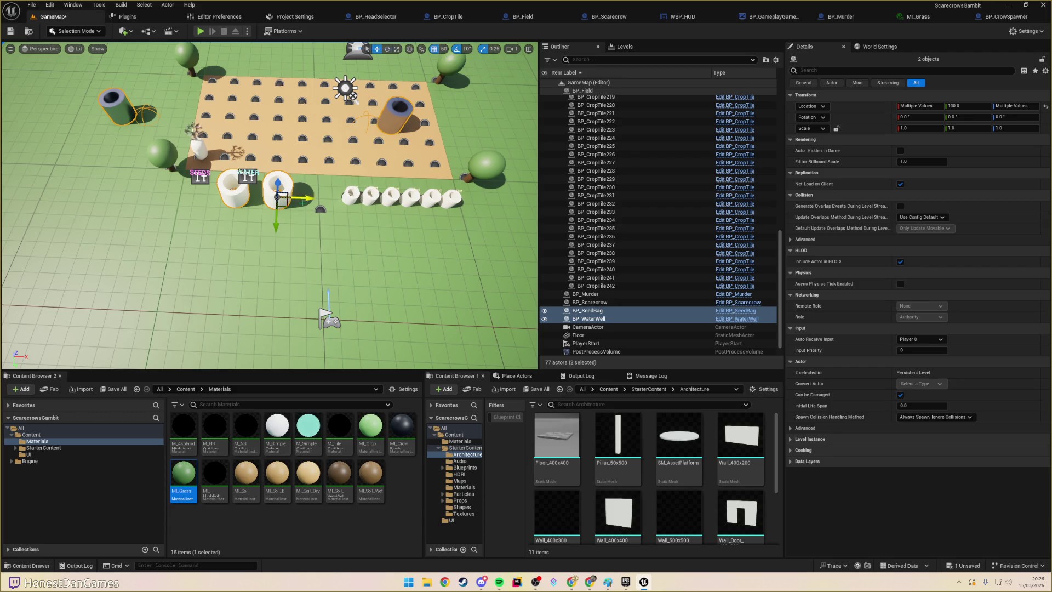
pyautogui.click(233, 189)
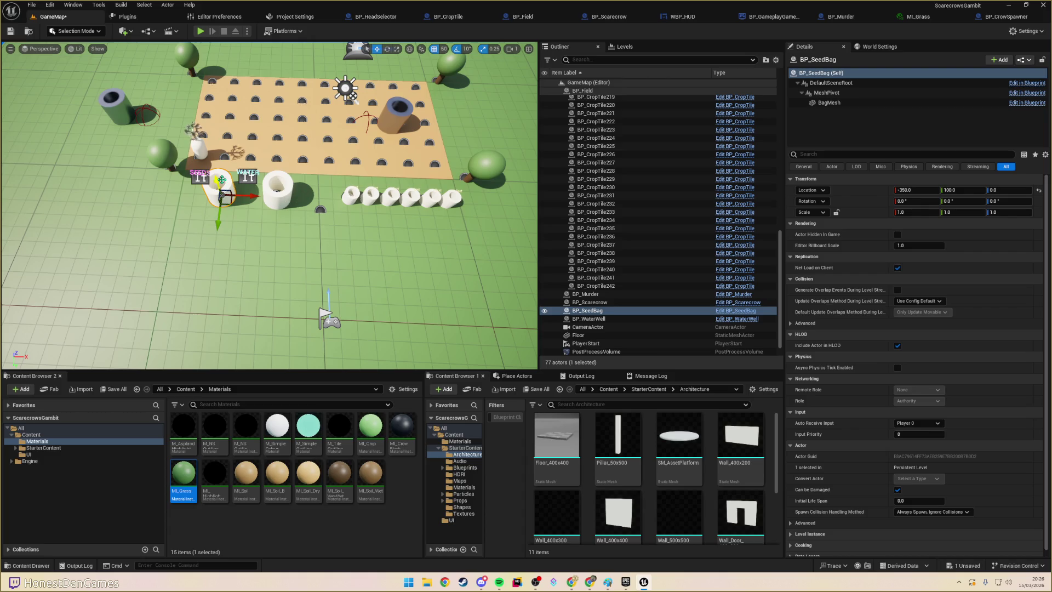
pyautogui.press('f')
pyautogui.scroll(-3, 269, 206)
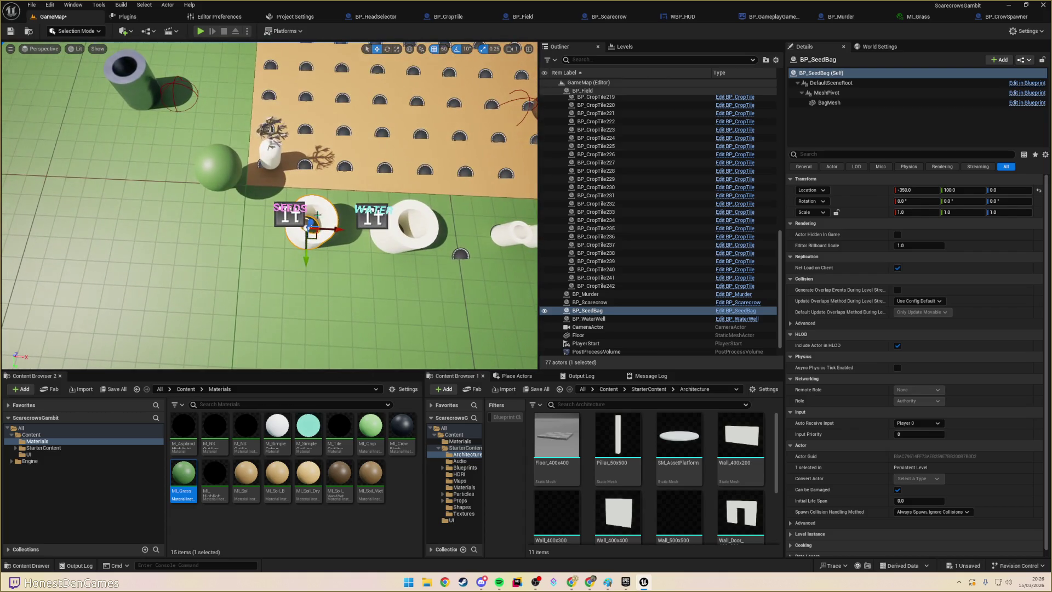
pyautogui.click(308, 208)
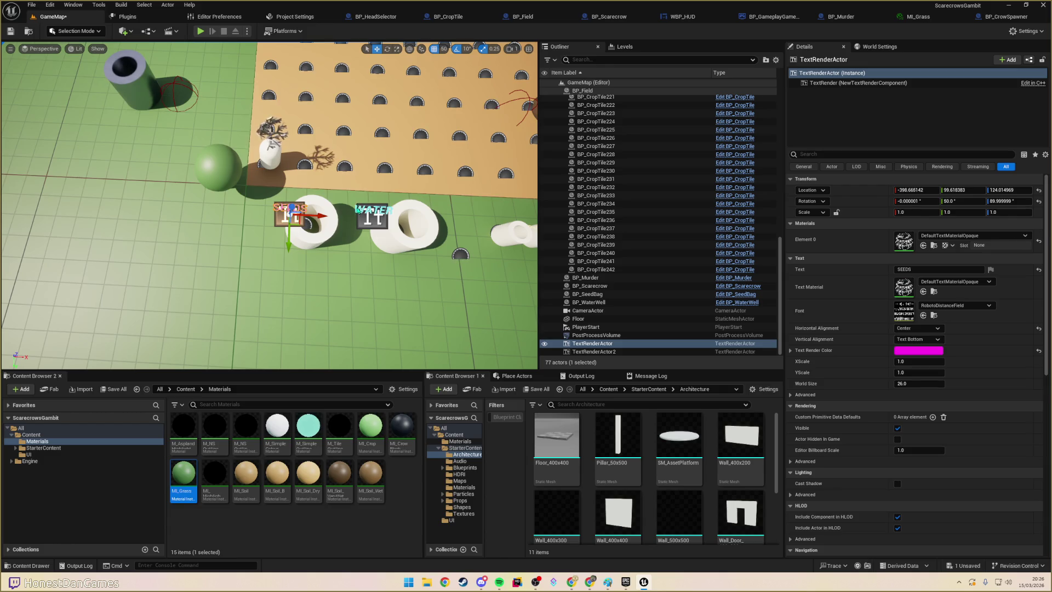
# - With both SEEDS and WATER signs selected, search properties for 'outli' and inspect text colour
pyautogui.keyDown('ctrl'); pyautogui.click(373, 214); pyautogui.keyUp('ctrl')
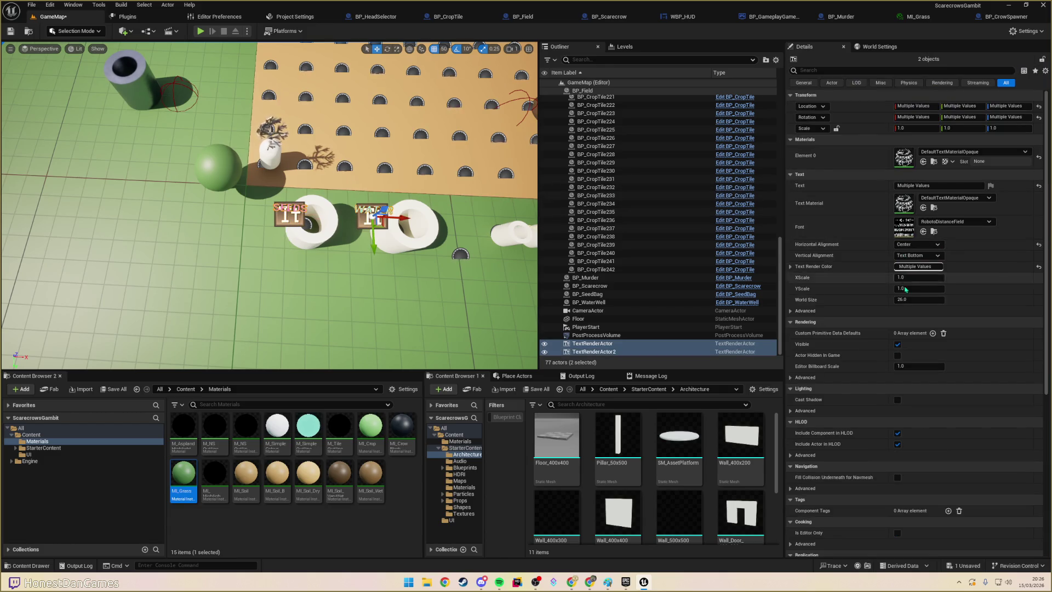
pyautogui.click(817, 70)
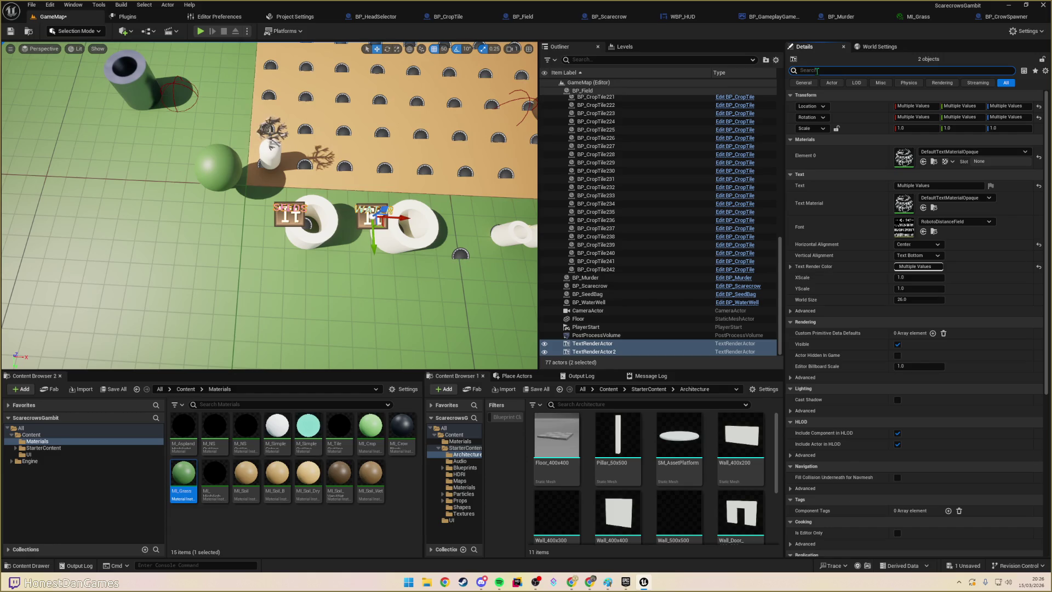
pyautogui.write('out')
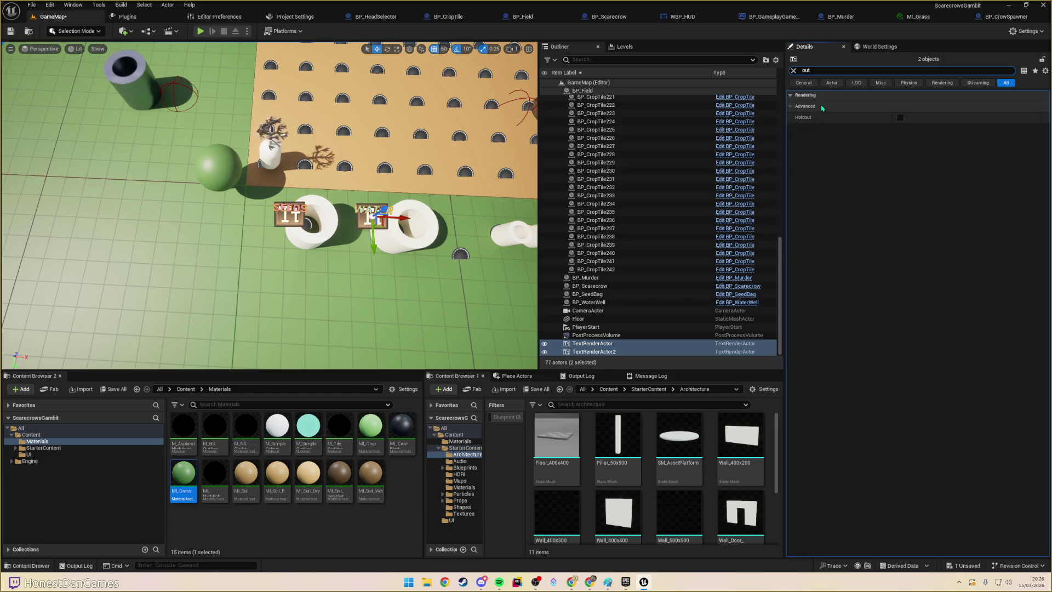
pyautogui.press('BackSpace')
pyautogui.press('BackSpace')
pyautogui.press('BackSpace')
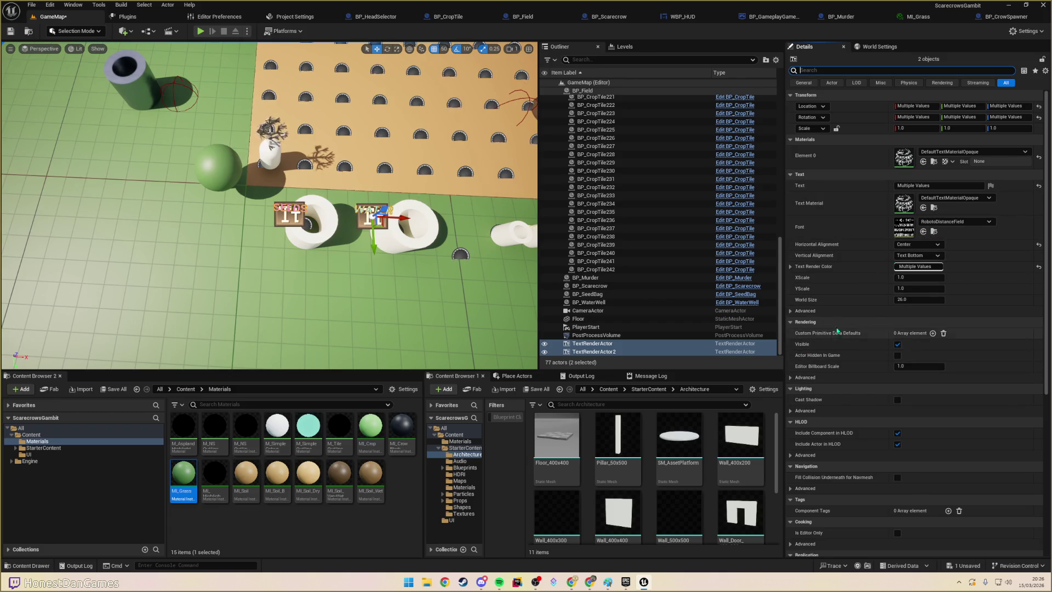
pyautogui.click(791, 267)
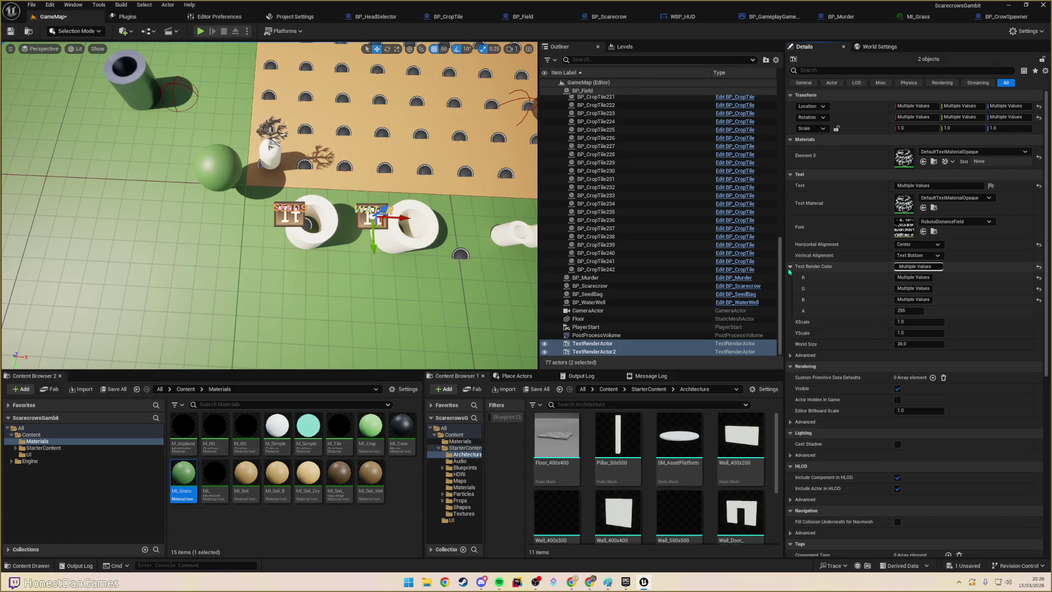
pyautogui.scroll(-5, 851, 319)
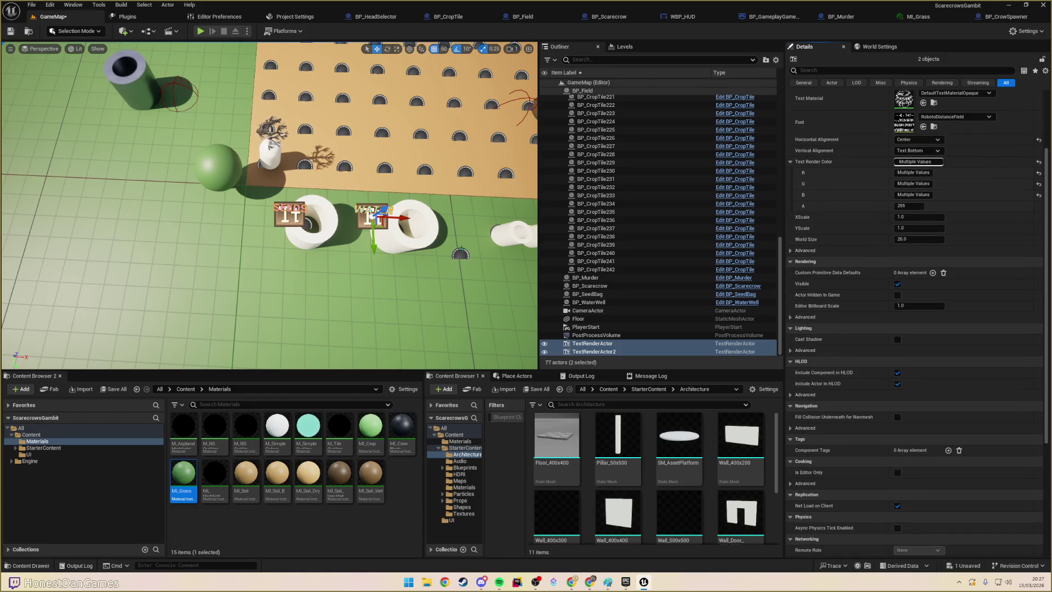
# - Select only the WATER sign, search 'outli', and open its TextRender component
pyautogui.click(365, 214)
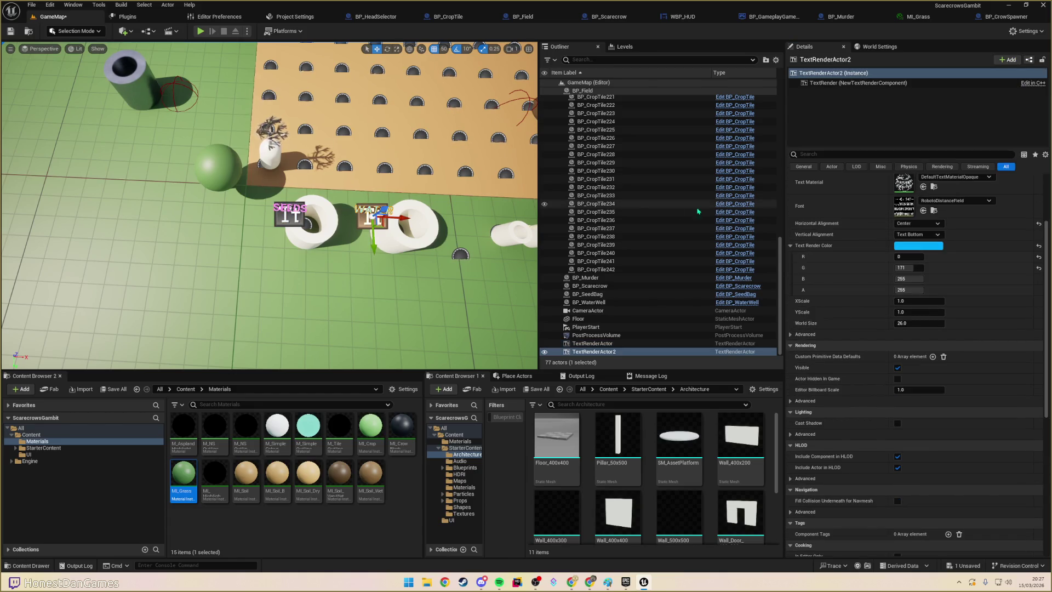
pyautogui.scroll(-3, 845, 282)
pyautogui.scroll(7, 845, 282)
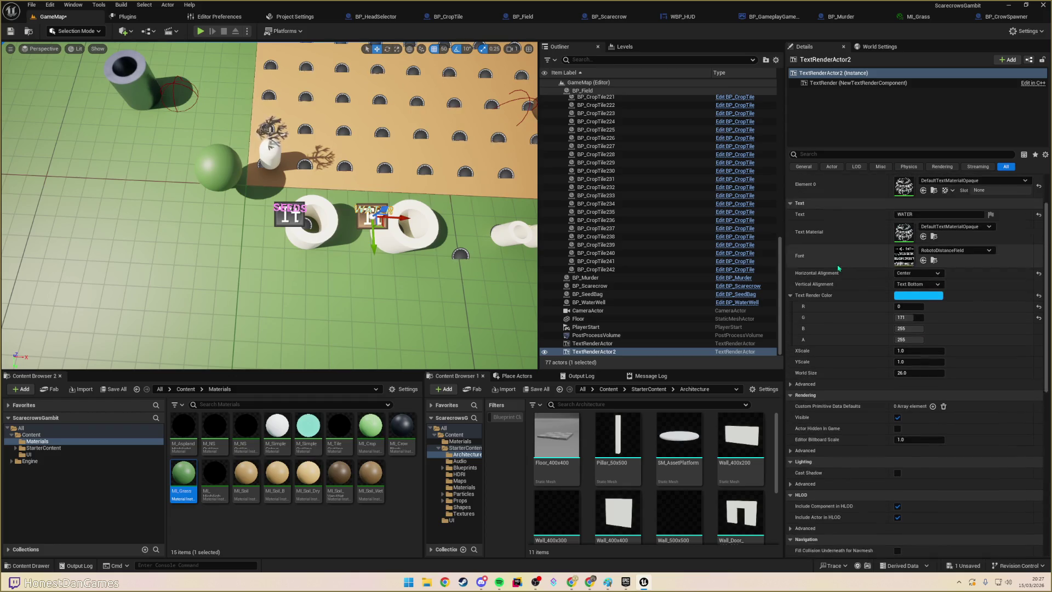
pyautogui.click(805, 154)
pyautogui.write('outli')
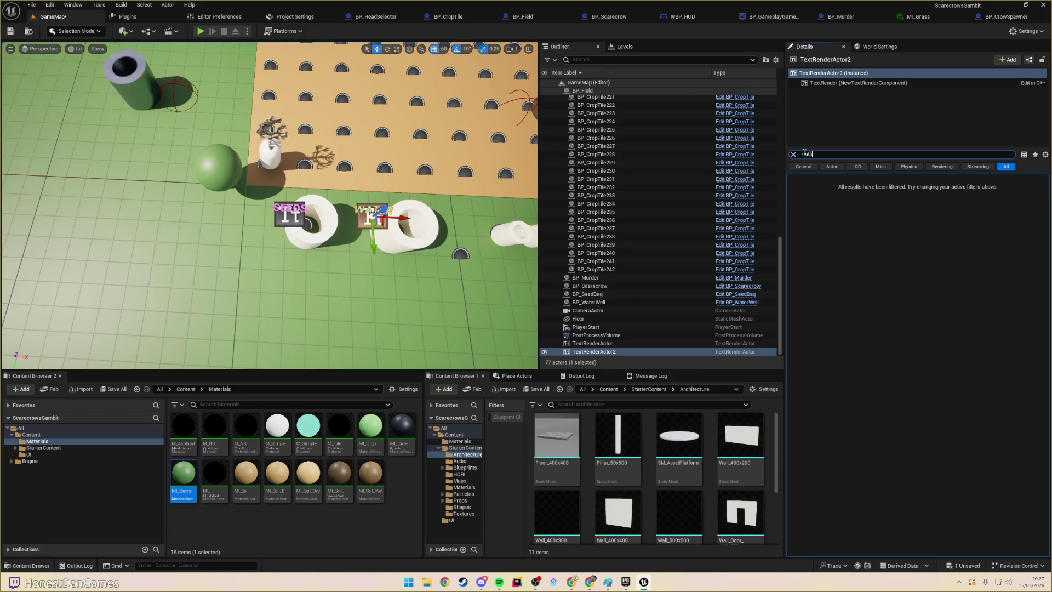
pyautogui.click(793, 154)
pyautogui.click(841, 83)
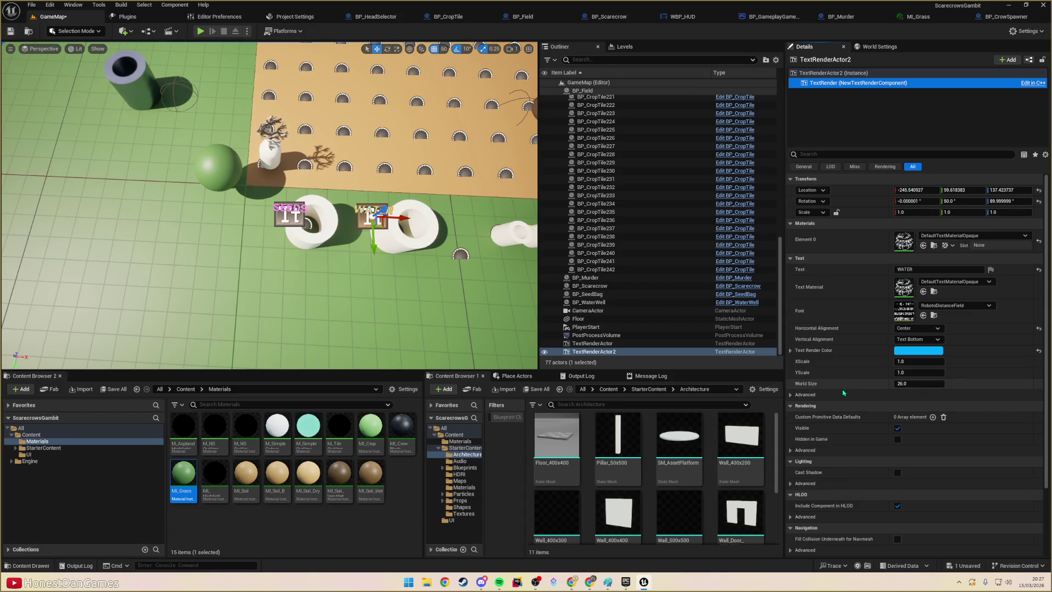
# - Inspect the WATER sign's text colour channels in Details
pyautogui.click(790, 352)
pyautogui.click(790, 352)
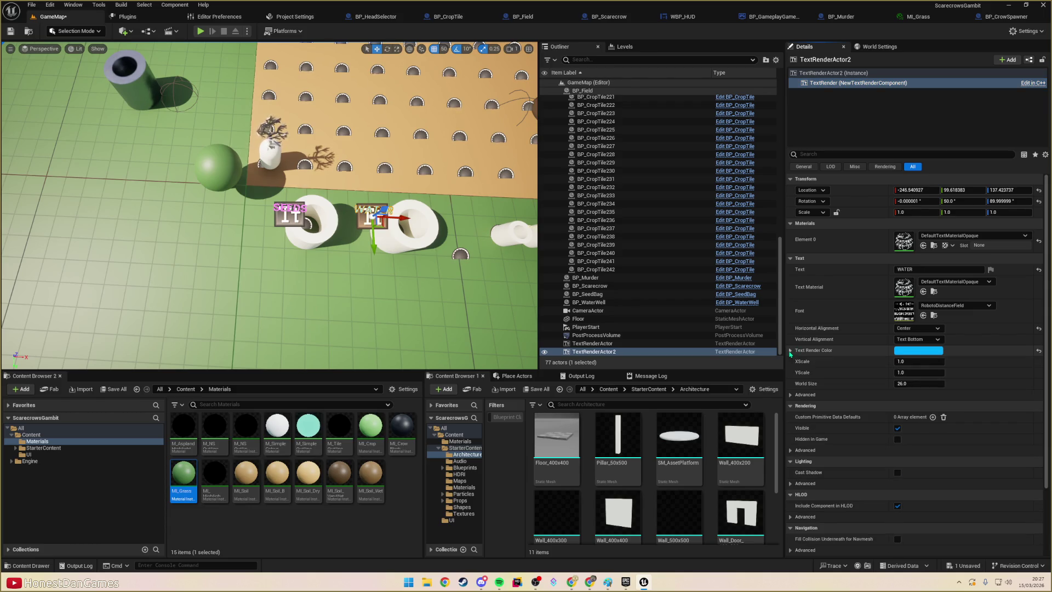
pyautogui.scroll(6, 275, 204)
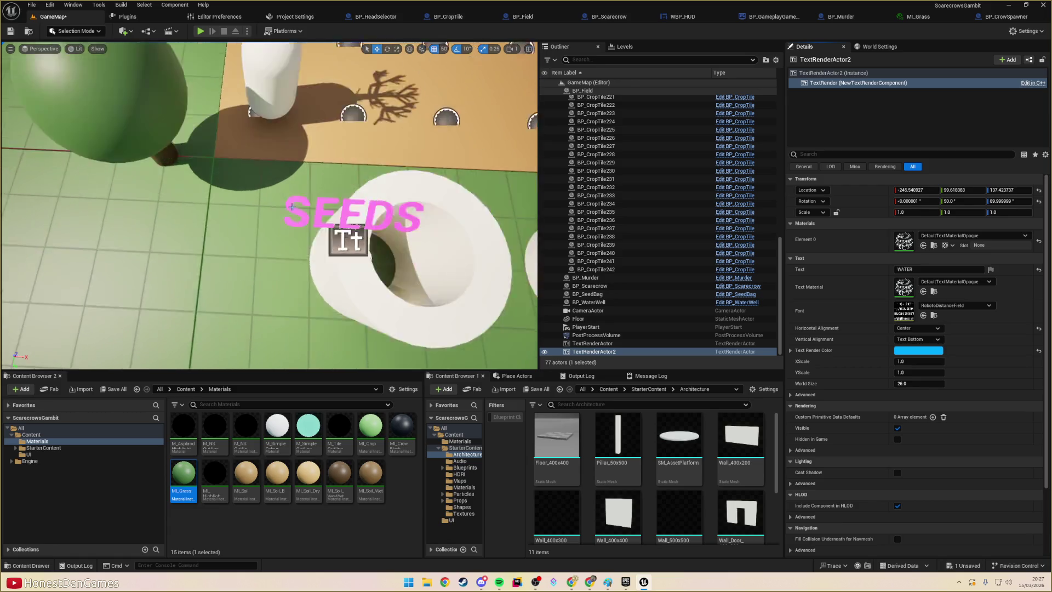
pyautogui.scroll(-2, 364, 205)
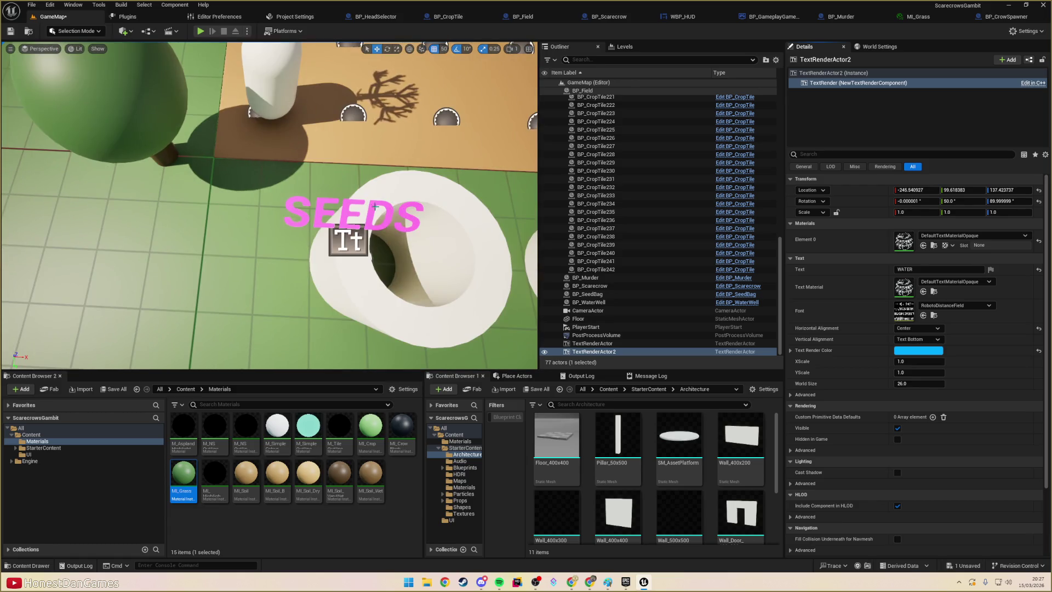
# - Review the SEEDS sign's colour channels and advanced rendering options, then open a new Chrome tab
pyautogui.click(376, 207)
pyautogui.click(347, 237)
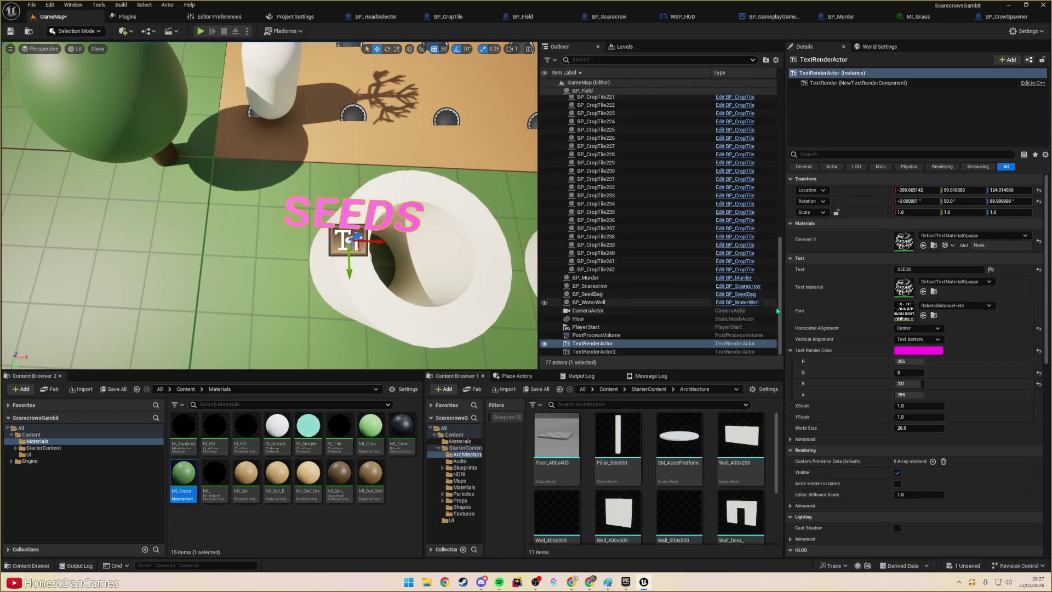
pyautogui.click(790, 350)
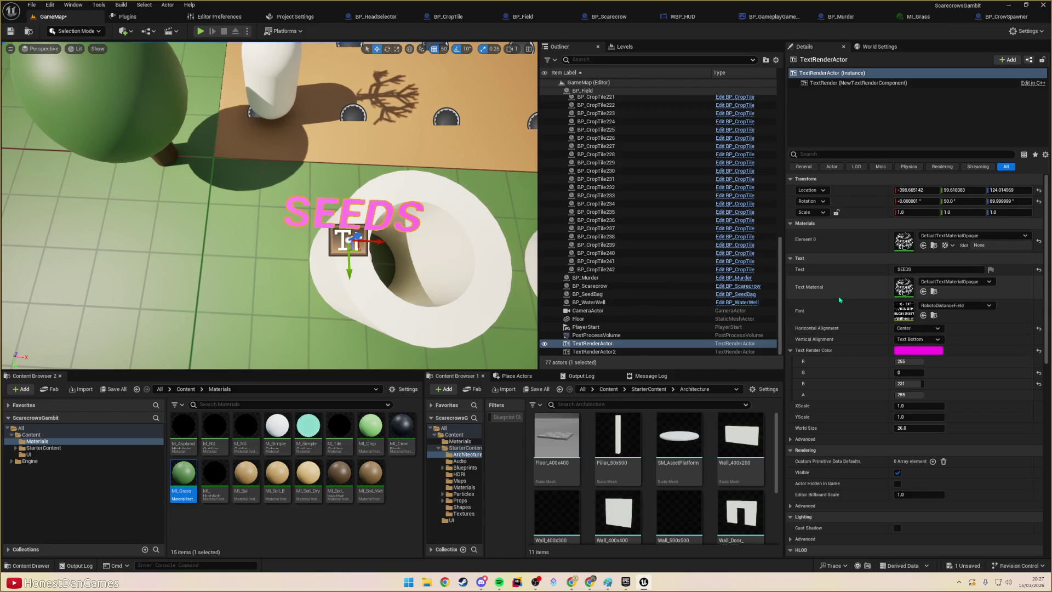
pyautogui.scroll(-3, 834, 329)
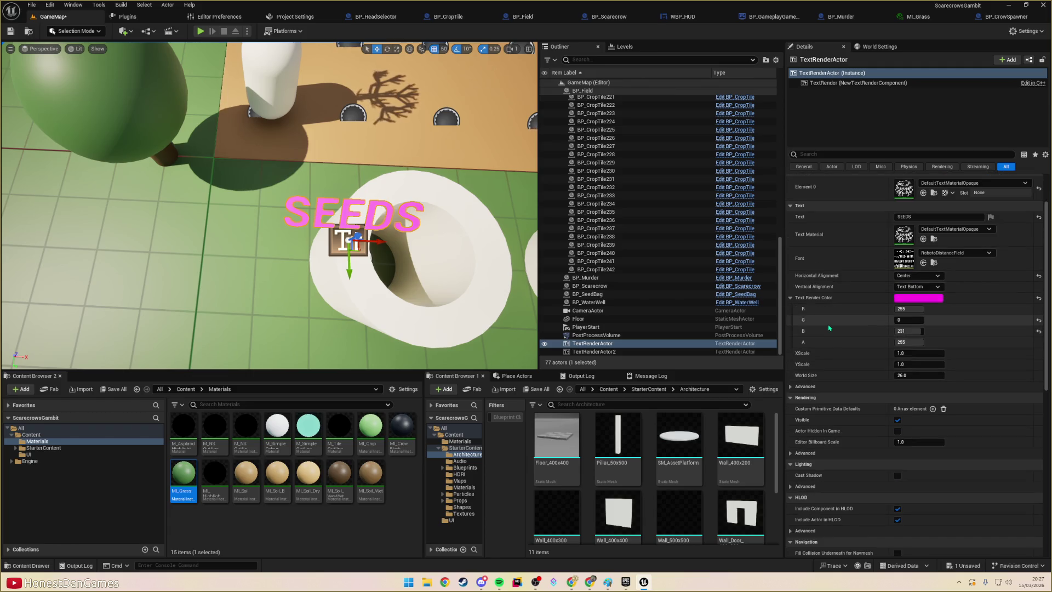
pyautogui.scroll(-3, 830, 328)
pyautogui.click(887, 400)
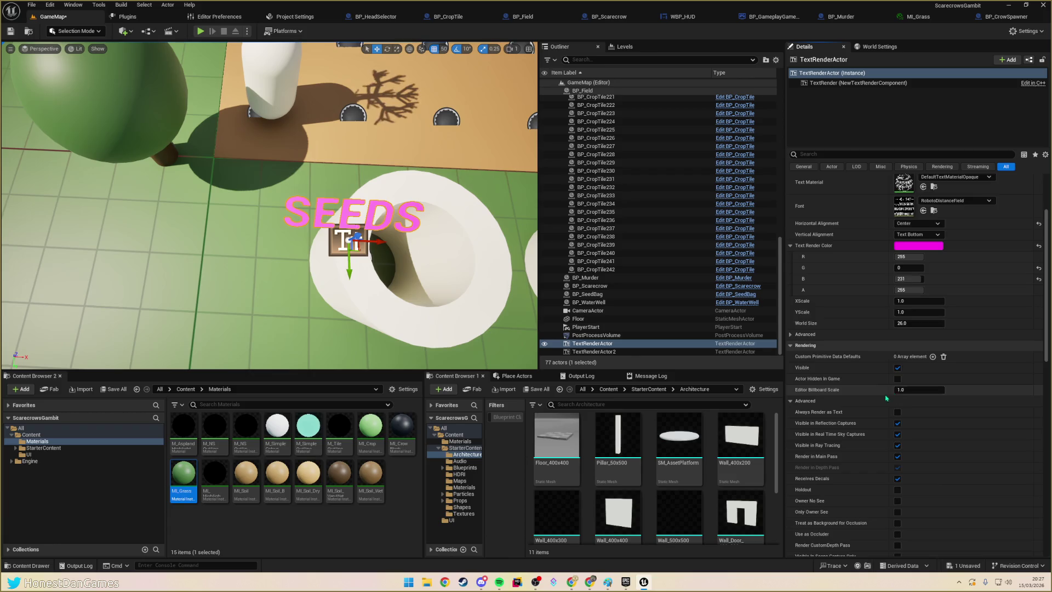
pyautogui.scroll(-5, 877, 392)
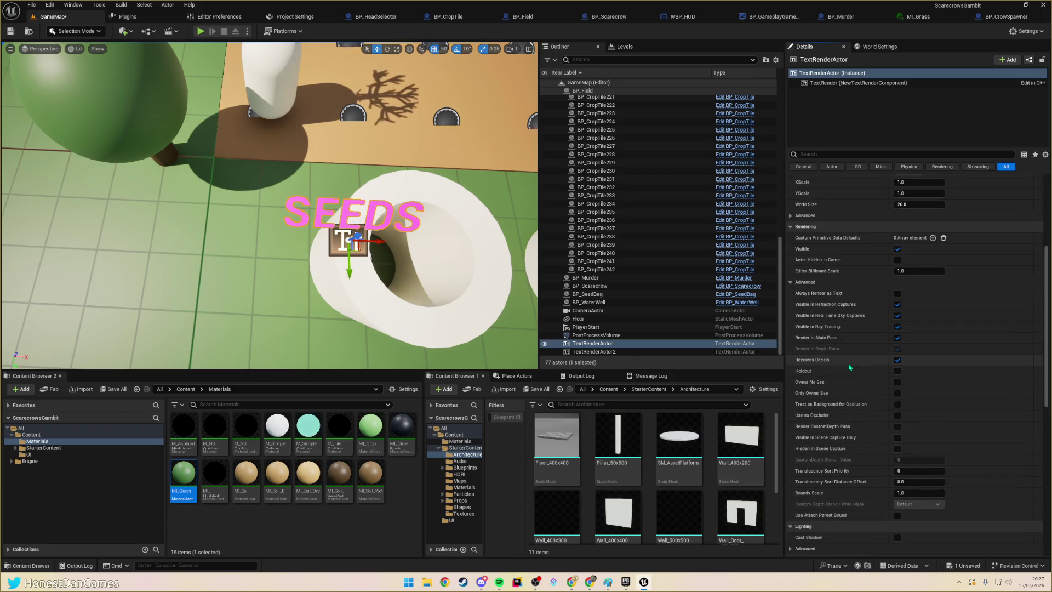
pyautogui.scroll(-7, 847, 370)
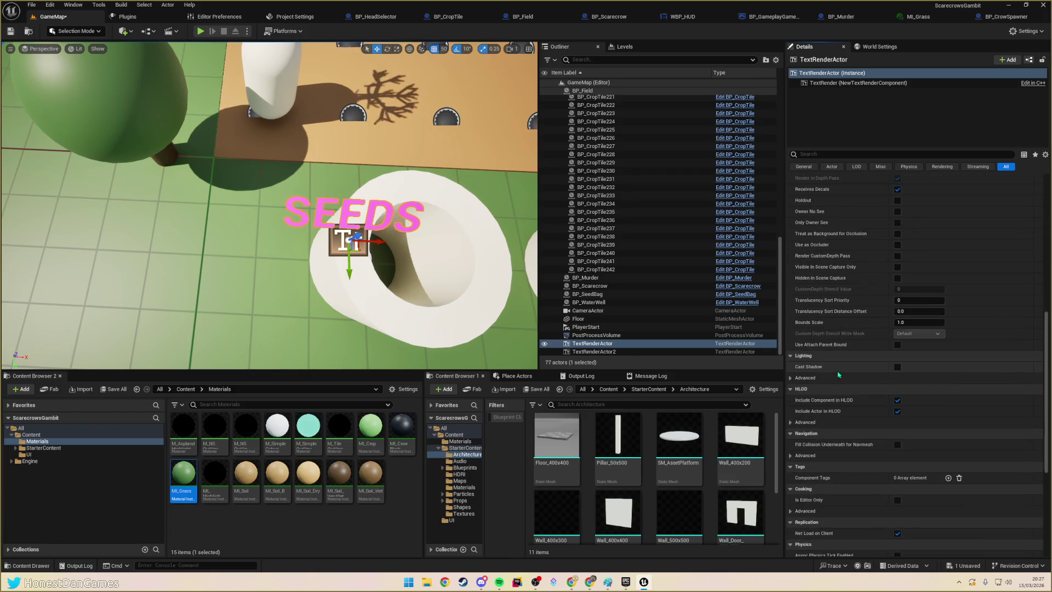
pyautogui.scroll(-3, 839, 375)
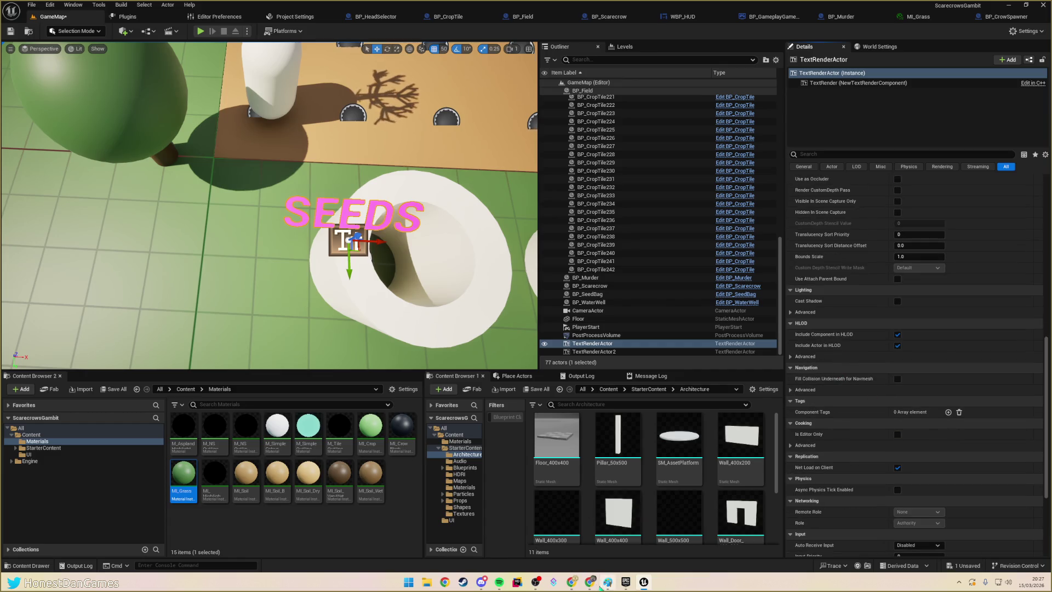
pyautogui.click(572, 582)
pyautogui.click(516, 9)
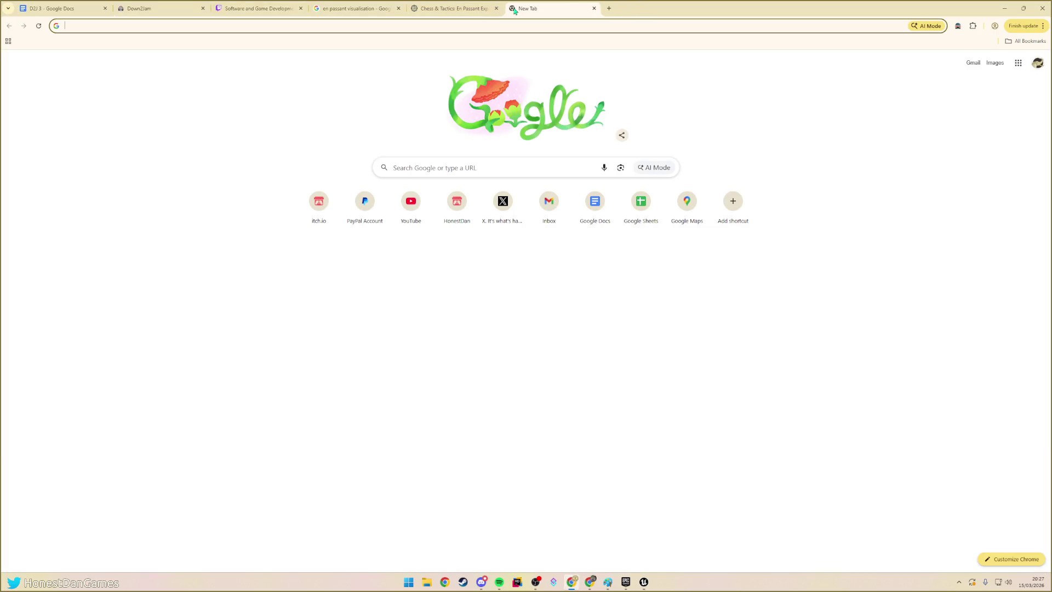
# - Search Google for 'outline on text rendered unreal umg text' and scroll the results
pyautogui.write('outline on text r')
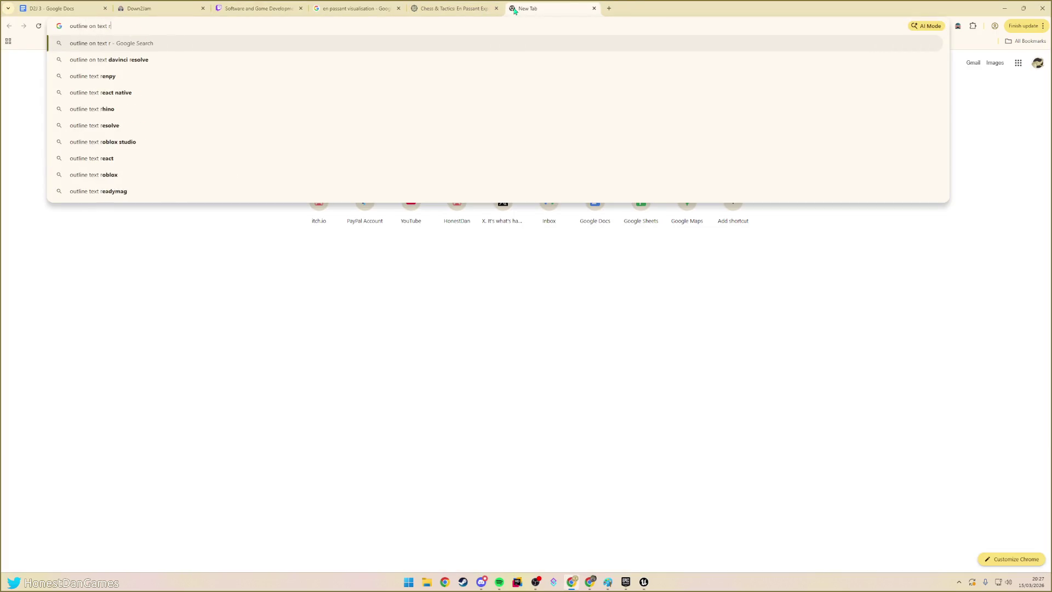
pyautogui.write('endered unreal i')
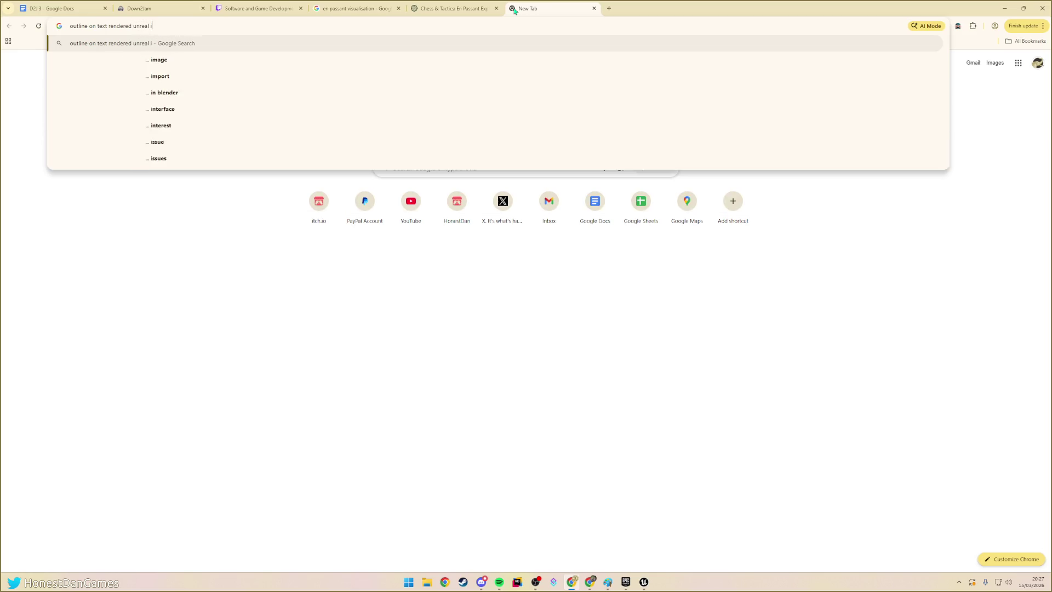
pyautogui.press('BackSpace')
pyautogui.write('umg text')
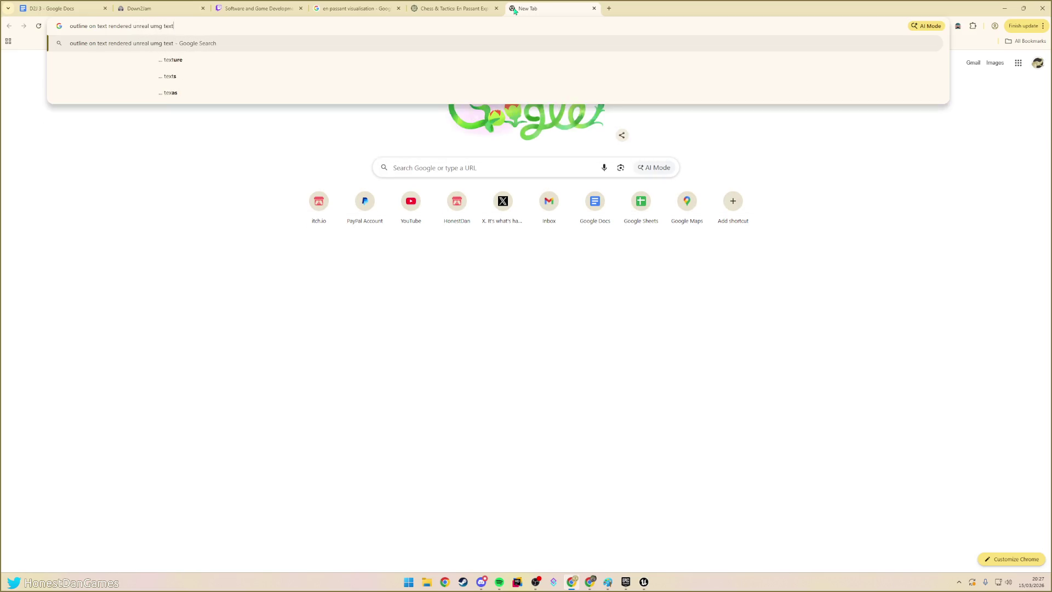
pyautogui.press('Return')
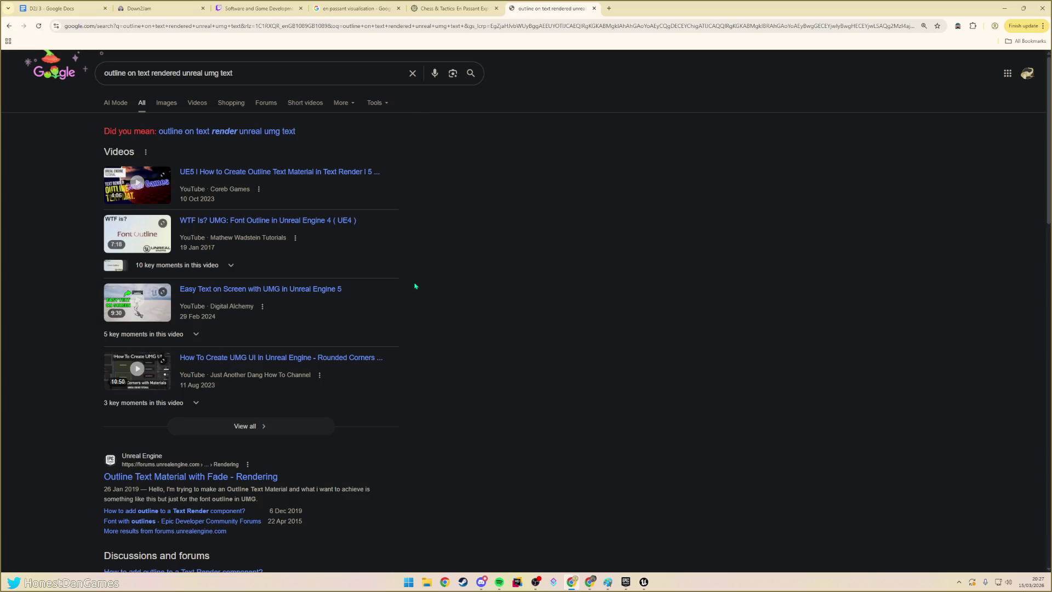
pyautogui.scroll(-3, 417, 356)
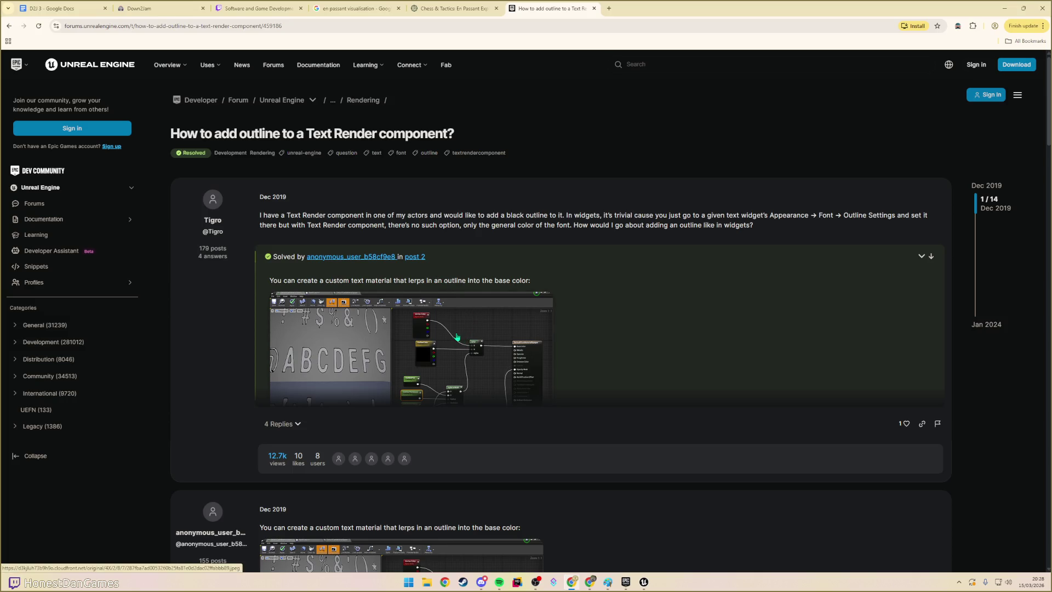
# - Enlarge and study the forum answer's outline-material screenshot, then return to the Google results
pyautogui.click(457, 337)
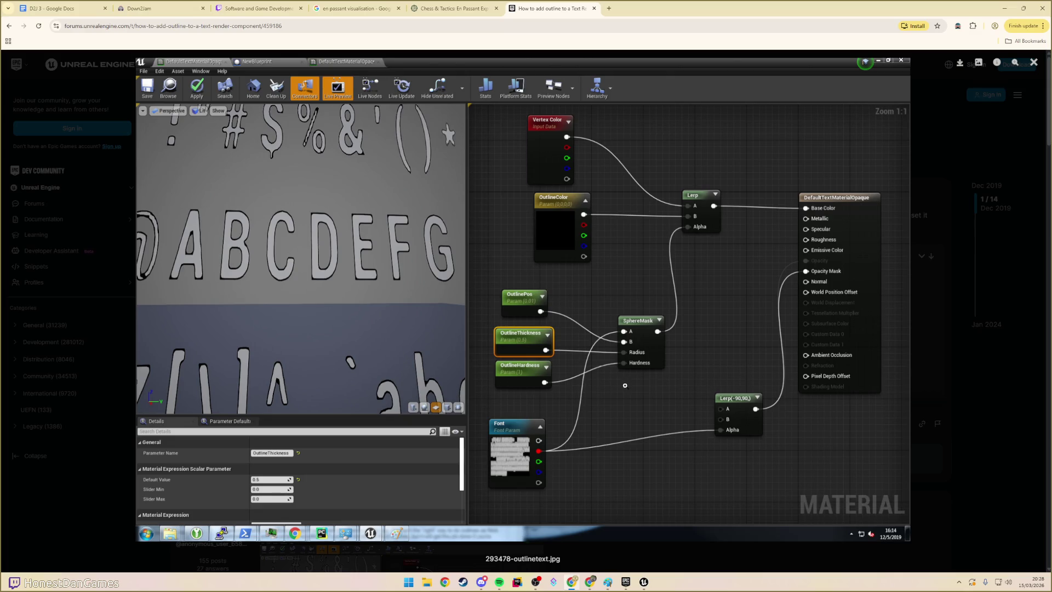
pyautogui.rightClick(611, 385)
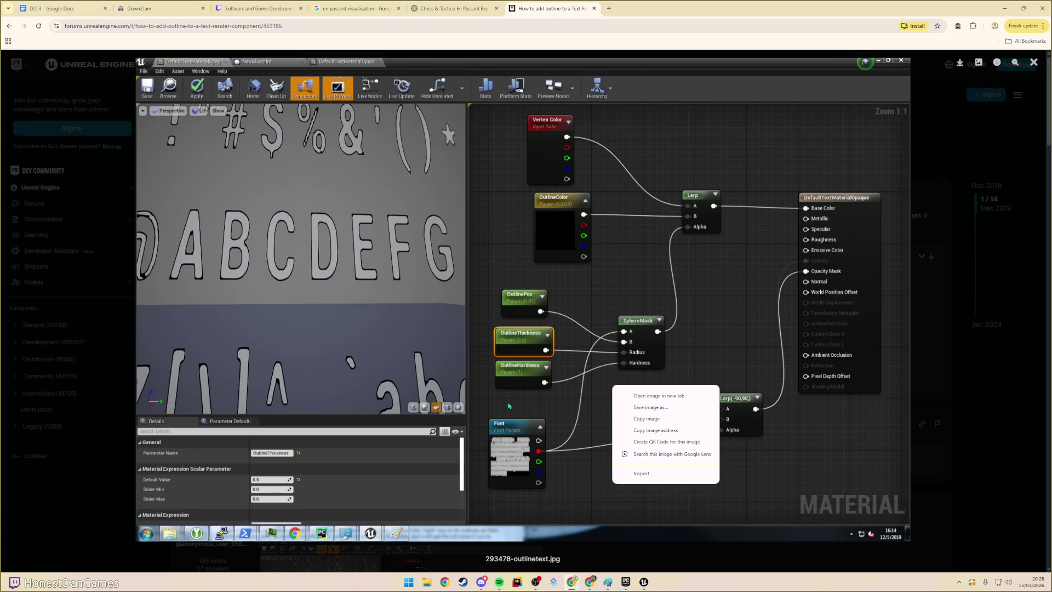
pyautogui.click(559, 394)
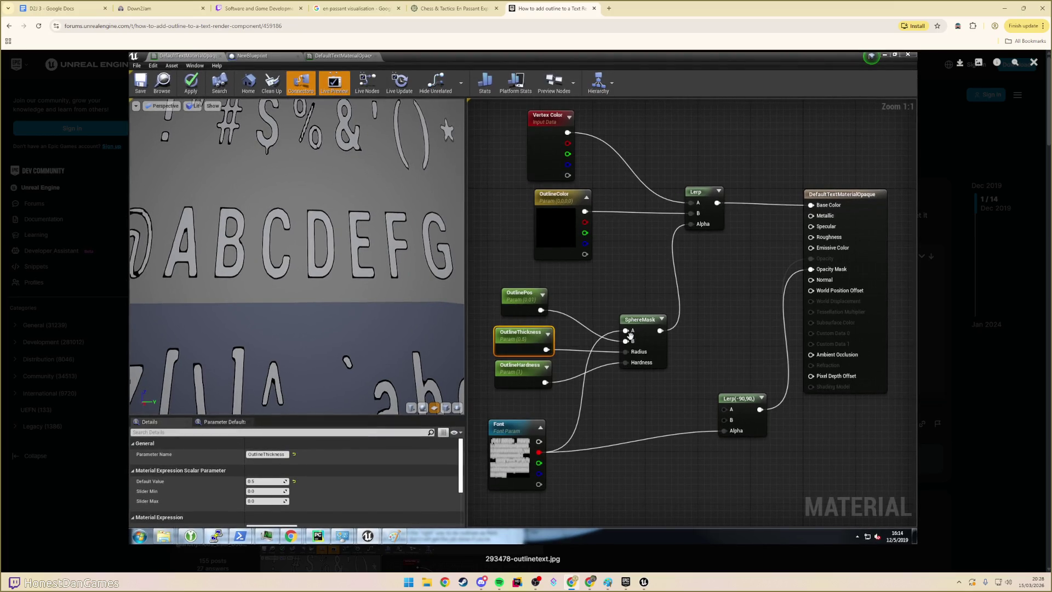
pyautogui.press('Escape')
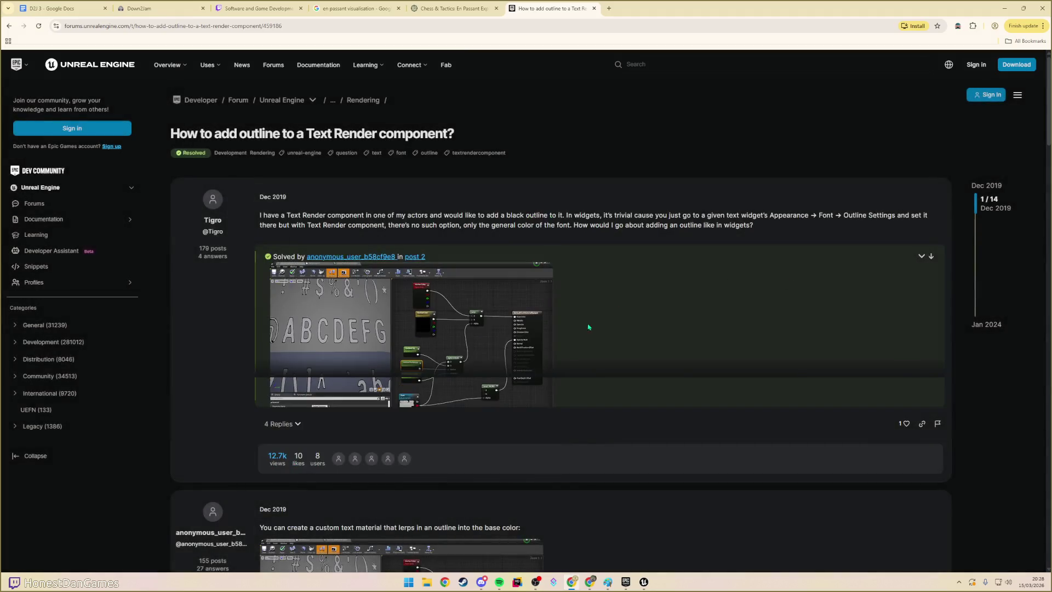
pyautogui.scroll(-5, 523, 360)
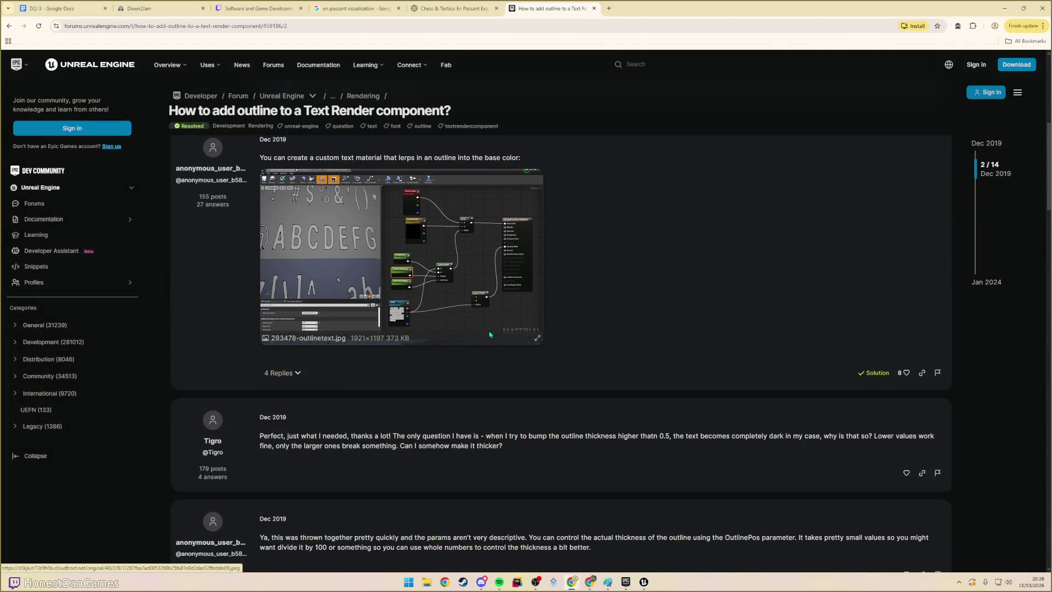
pyautogui.hotkey('alt', 'Left')
pyautogui.scroll(-4, 278, 383)
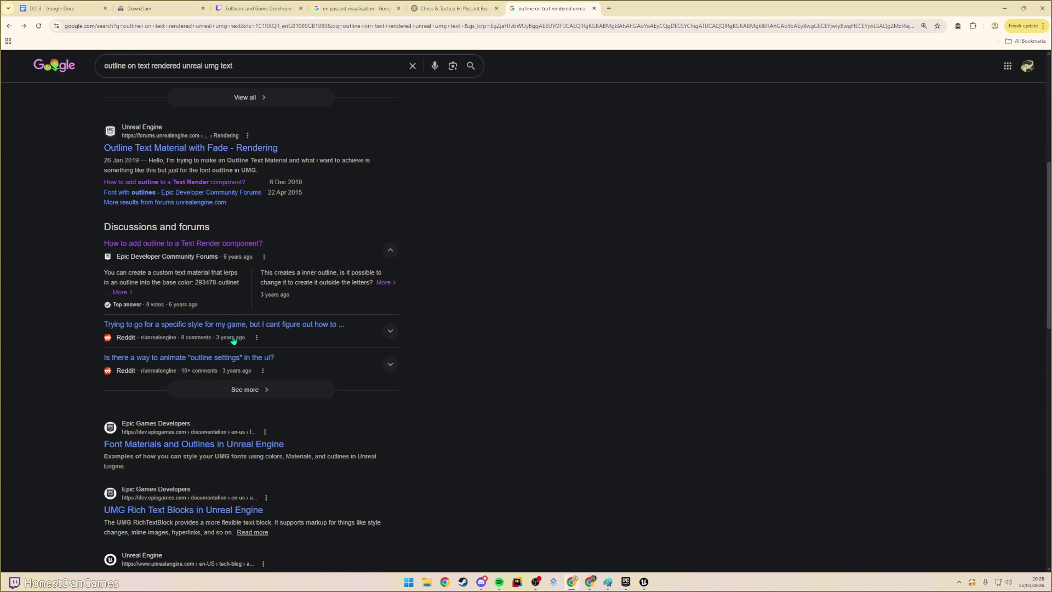
# - Open the Font Materials and Outlines docs page and read its intro on Color and Opacity
pyautogui.click(178, 444)
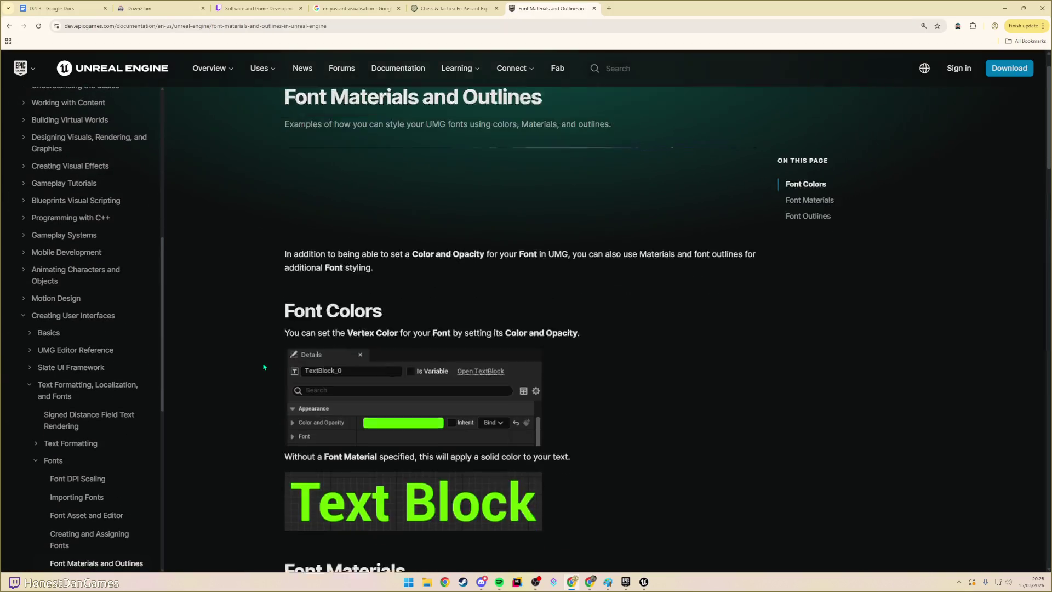
pyautogui.scroll(-5, 257, 370)
pyautogui.scroll(-4, 251, 374)
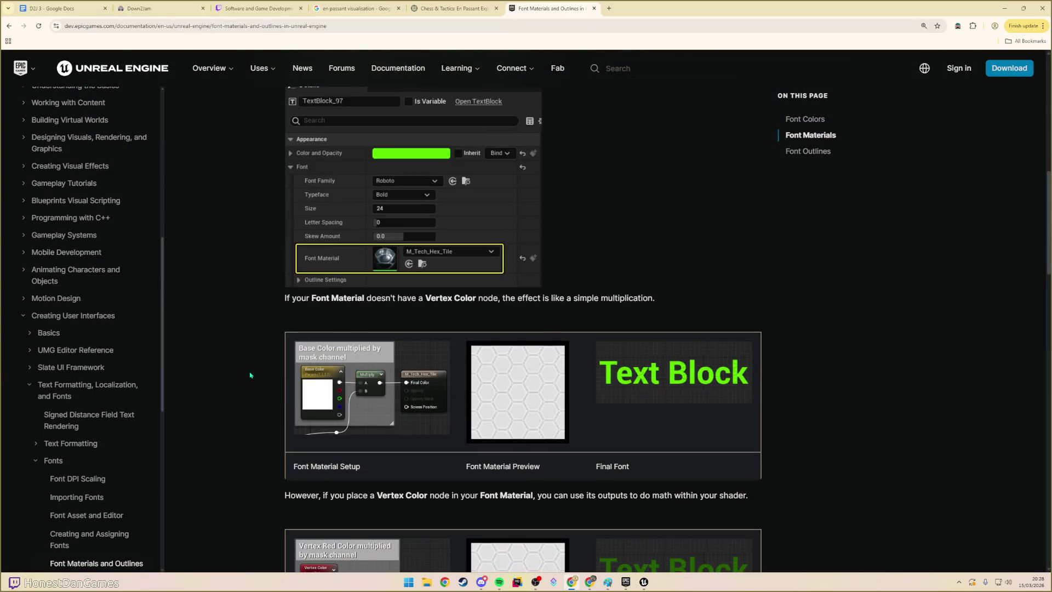
pyautogui.scroll(-4, 250, 376)
pyautogui.scroll(-4, 248, 377)
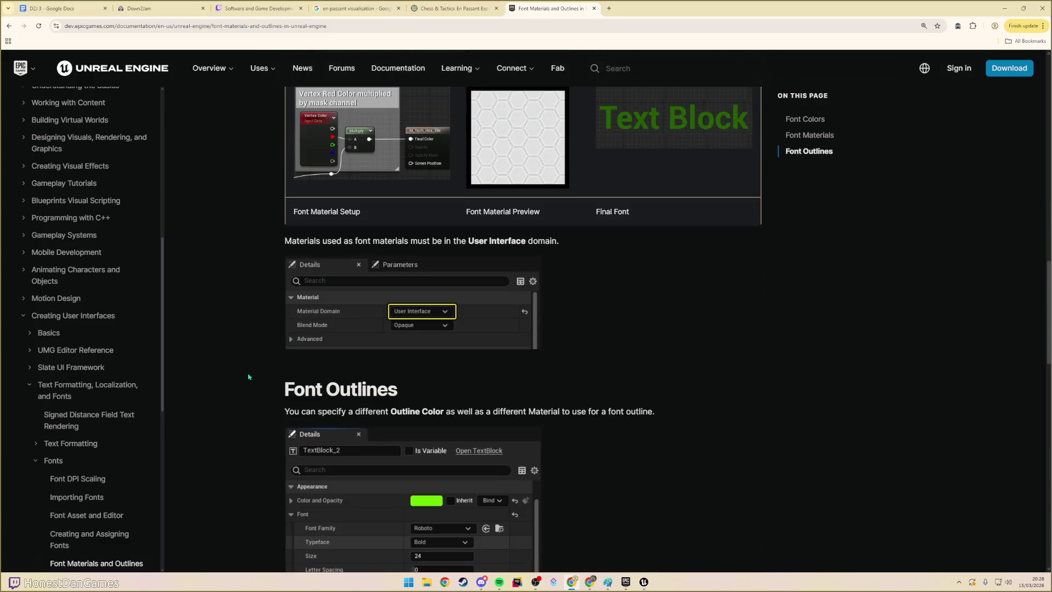
pyautogui.scroll(15, 248, 377)
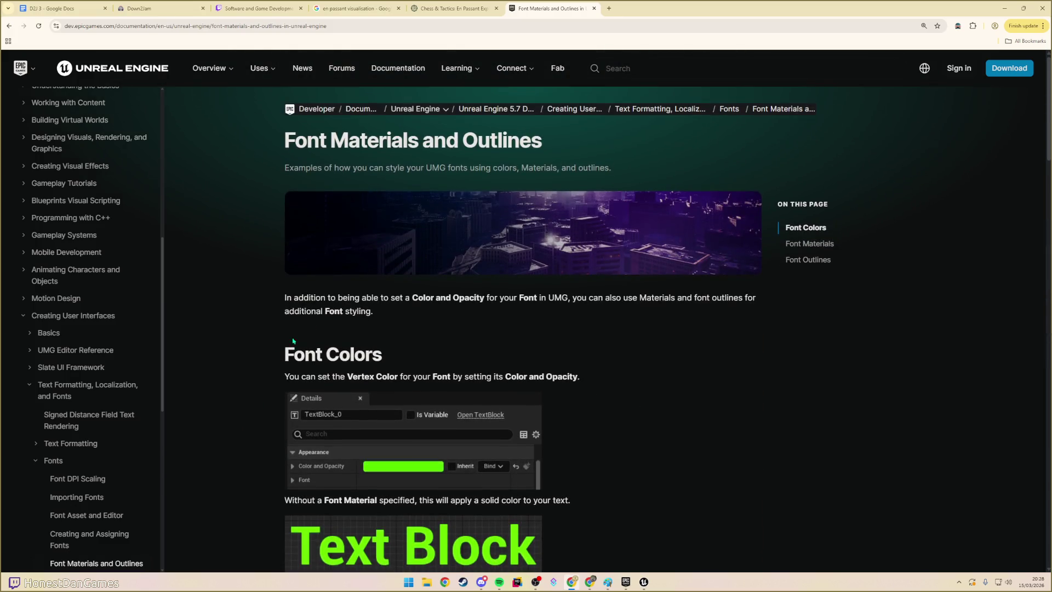
pyautogui.moveTo(331, 298)
pyautogui.mouseDown()
pyautogui.moveTo(381, 310)
pyautogui.moveTo(484, 298)
pyautogui.mouseUp()
pyautogui.click(413, 306)
pyautogui.click(485, 297)
# - Read down to the Outlines section, highlighting the sentence on outline colour and material
pyautogui.scroll(-1, 689, 226)
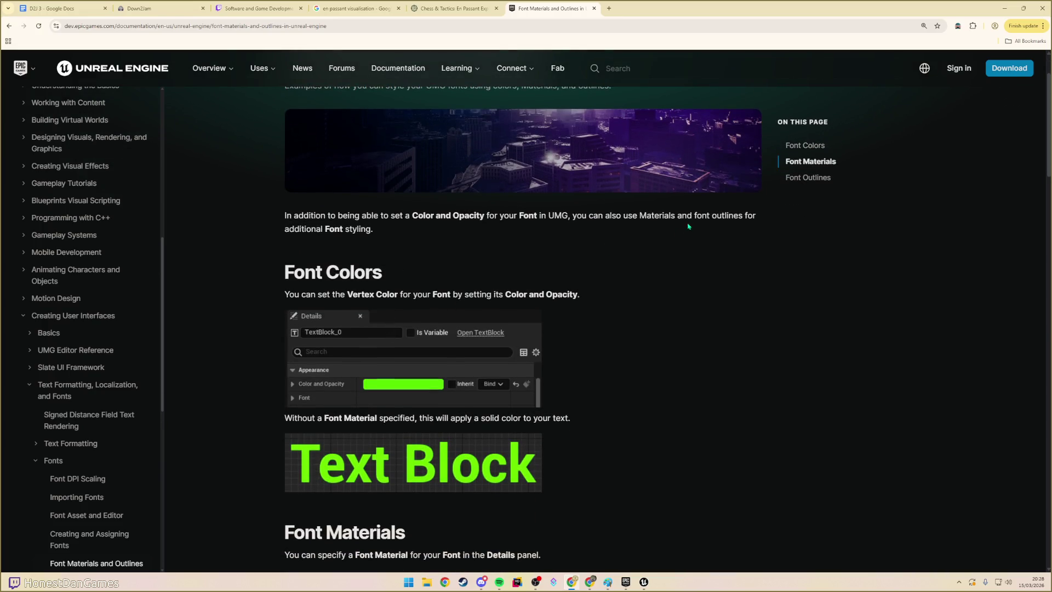
pyautogui.scroll(-8, 416, 278)
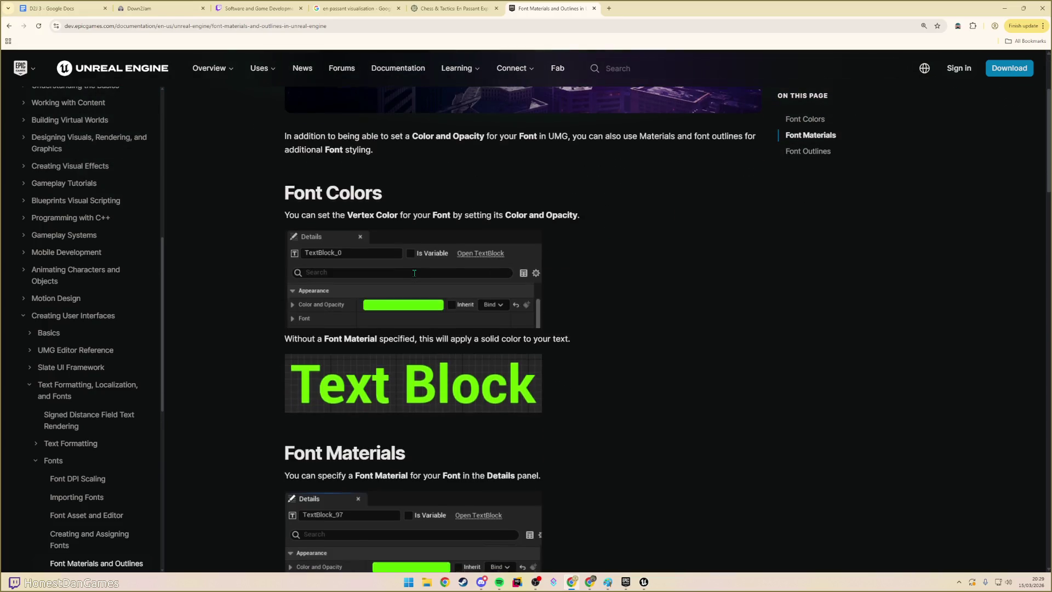
pyautogui.scroll(-6, 493, 314)
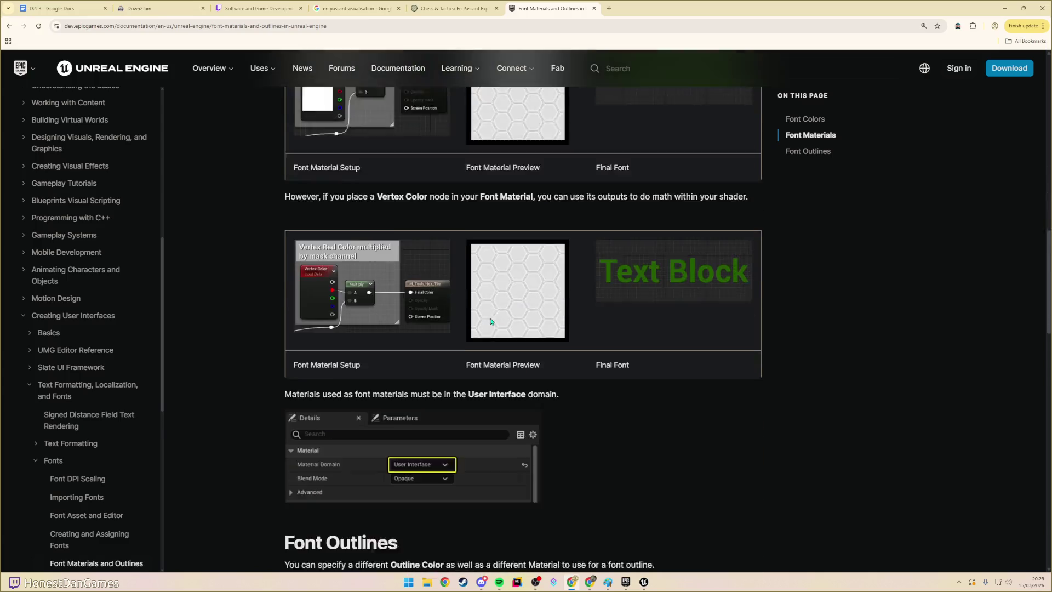
pyautogui.scroll(-2, 389, 321)
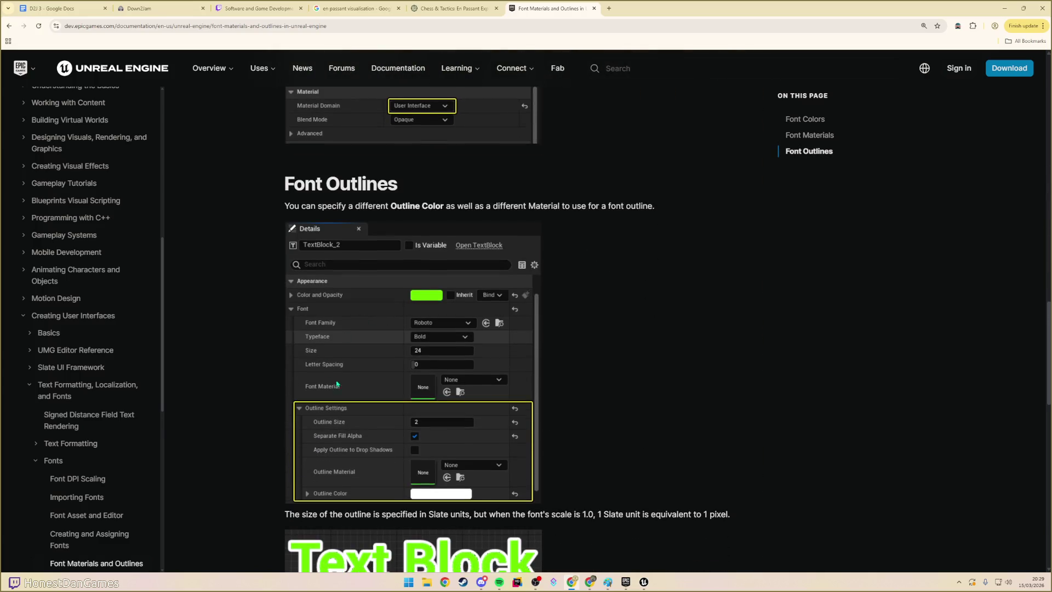
pyautogui.moveTo(318, 206); pyautogui.dragTo(536, 206)
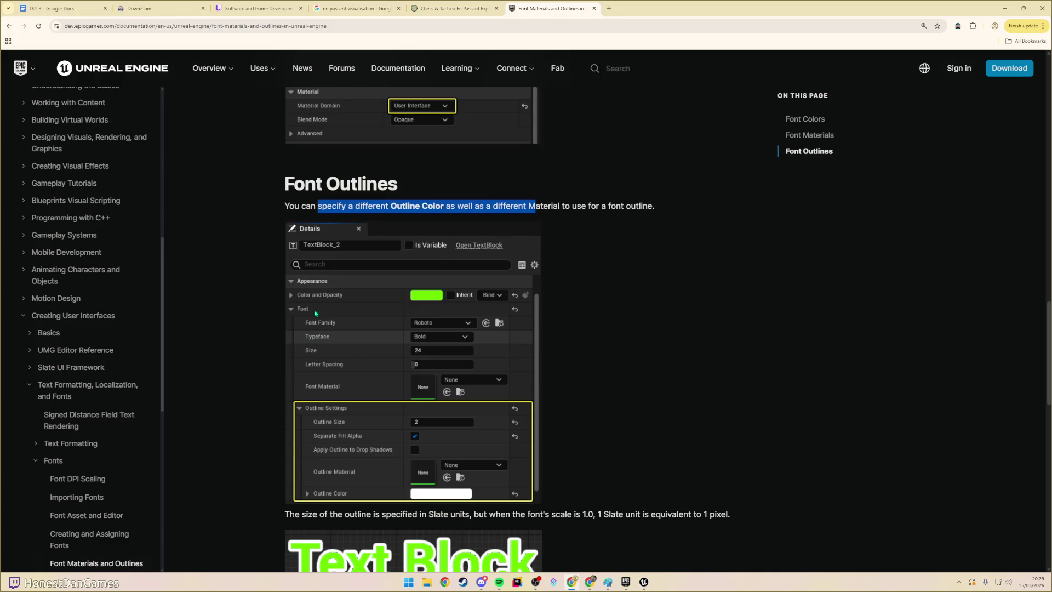
pyautogui.hotkey('alt', 'Tab')
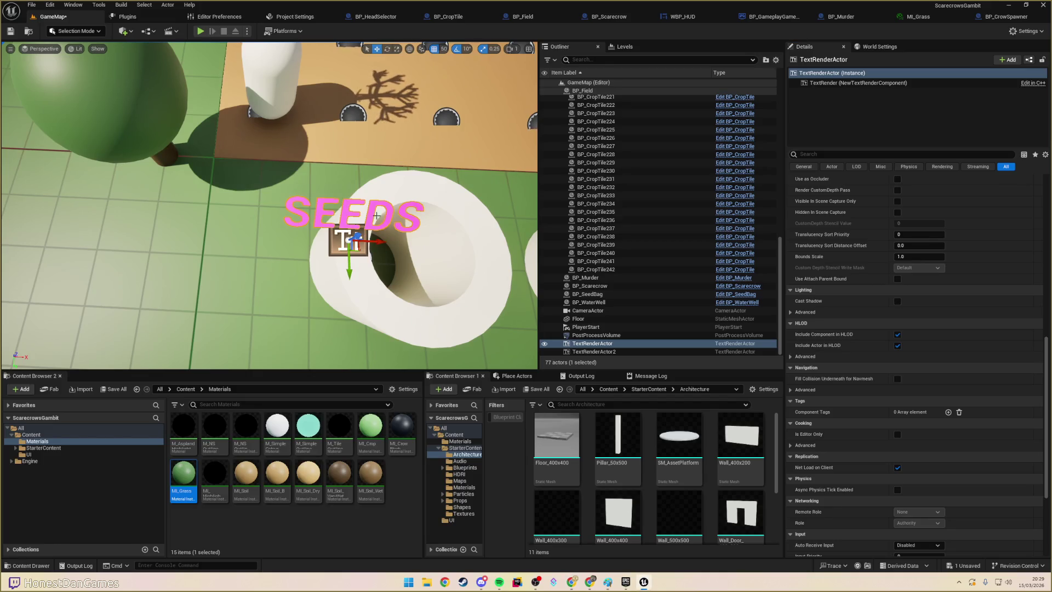
# - Zoom out over the field, select BP_HeadSelector3, and open its Blueprint
pyautogui.scroll(10, 851, 198)
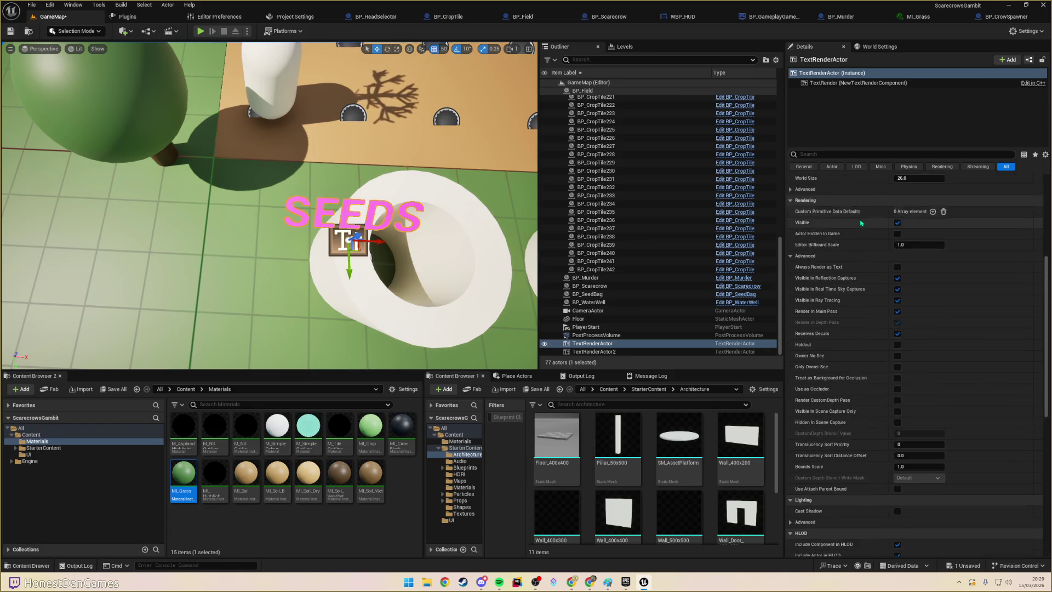
pyautogui.scroll(2, 850, 198)
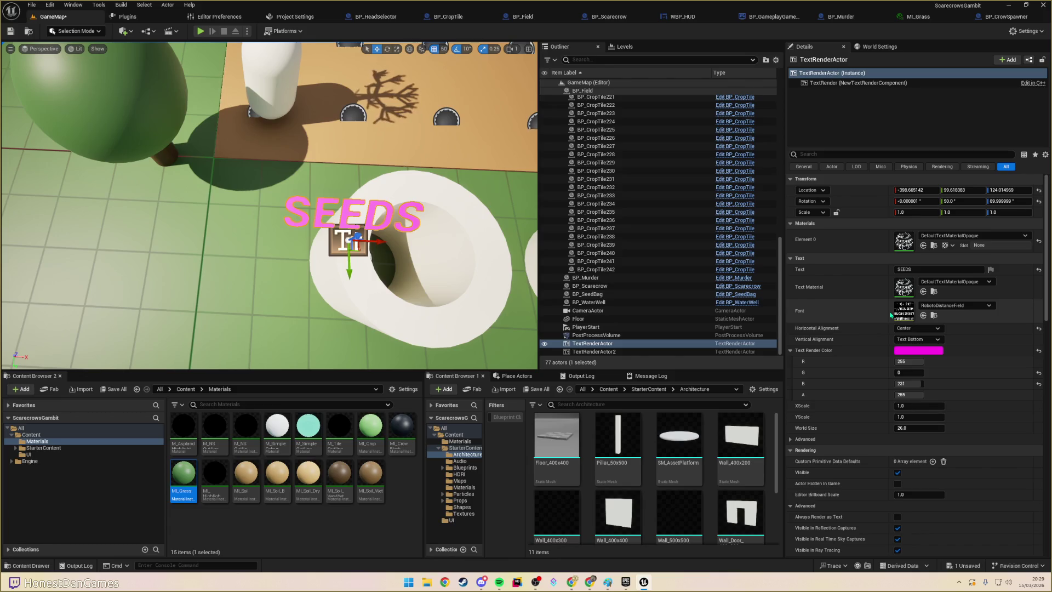
pyautogui.click(839, 83)
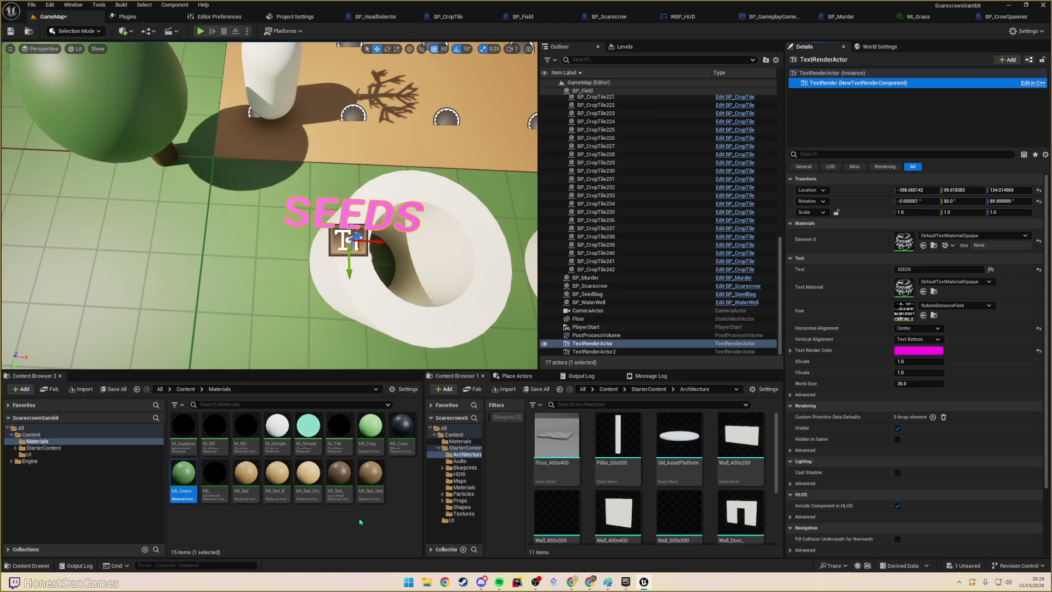
pyautogui.click(332, 524)
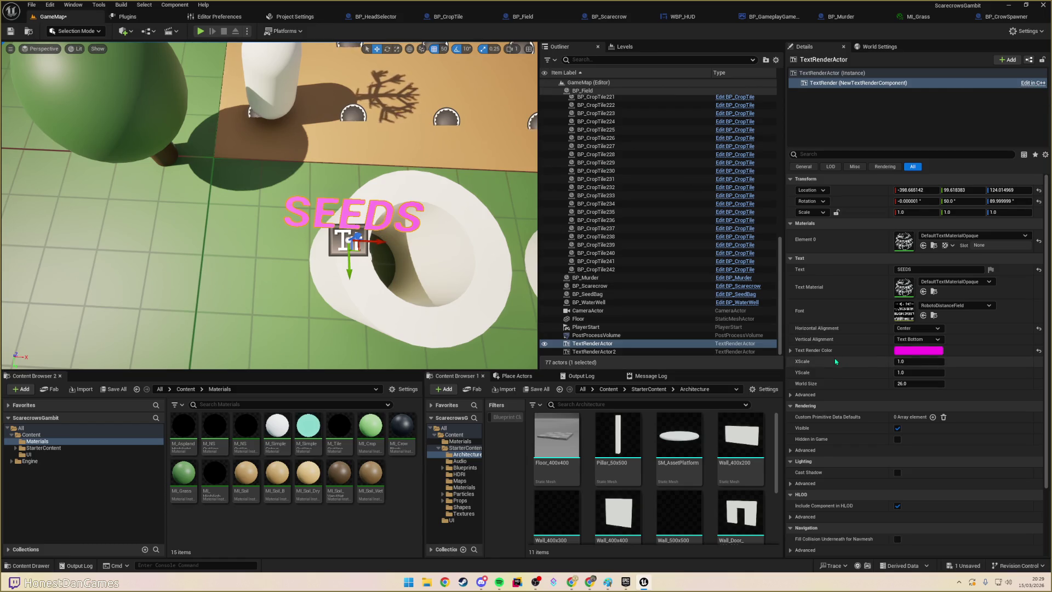
pyautogui.scroll(-3, 269, 206)
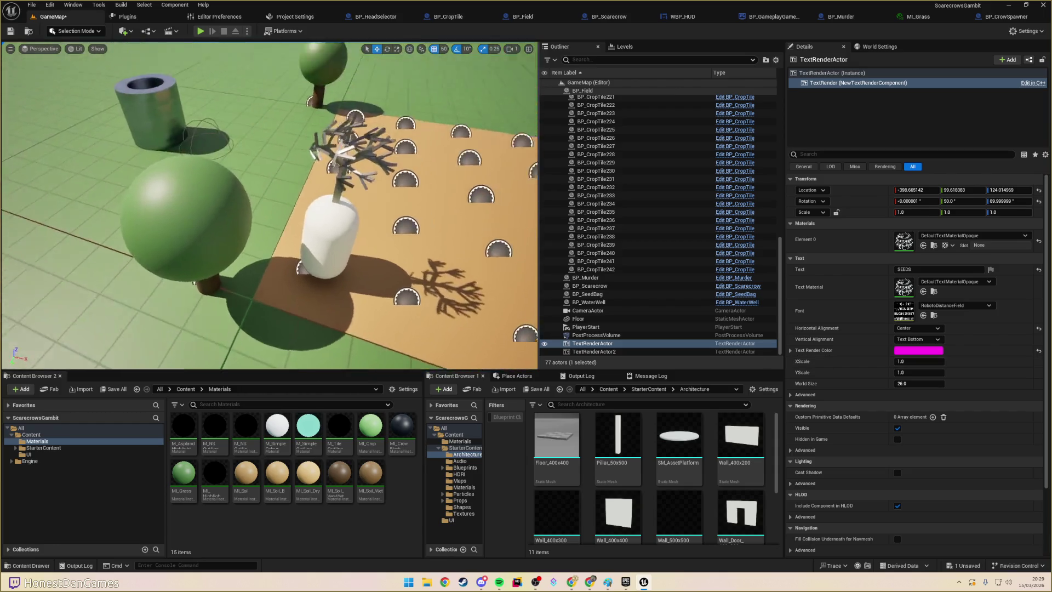
pyautogui.scroll(3, 268, 206)
pyautogui.scroll(-2, 269, 206)
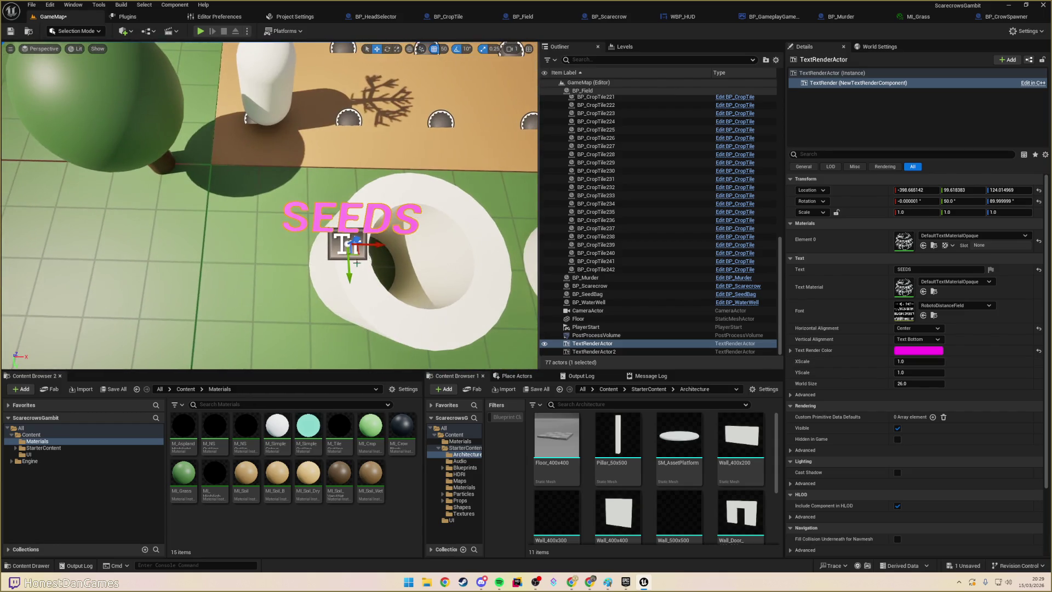
pyautogui.moveTo(269, 205)
pyautogui.mouseDown()
pyautogui.moveTo(269, 137)
pyautogui.moveTo(269, 258)
pyautogui.moveTo(285, 247)
pyautogui.moveTo(264, 235)
pyautogui.mouseUp()
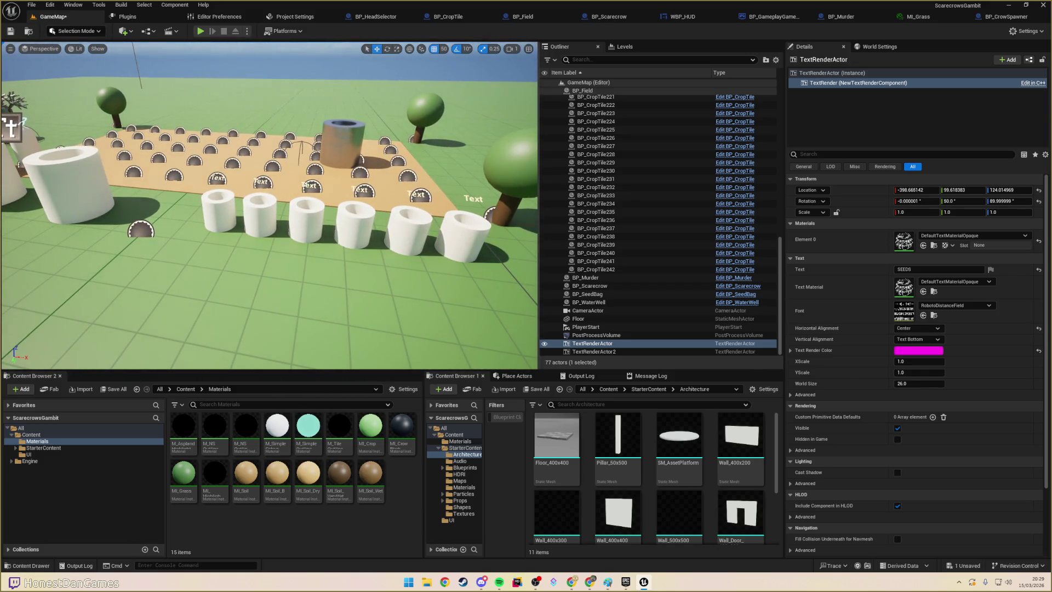
pyautogui.click(307, 186)
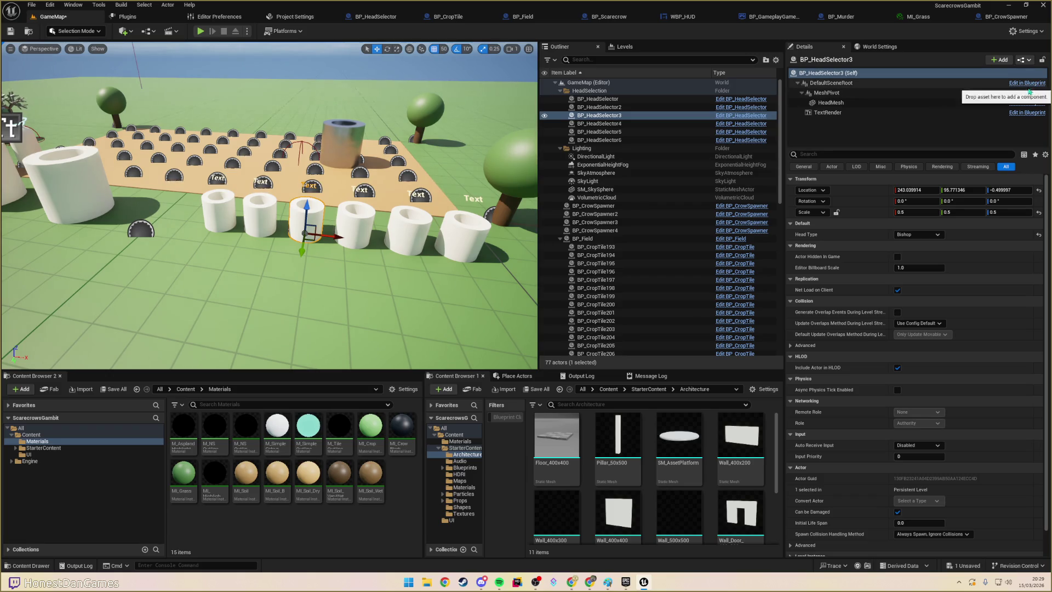
pyautogui.click(1029, 113)
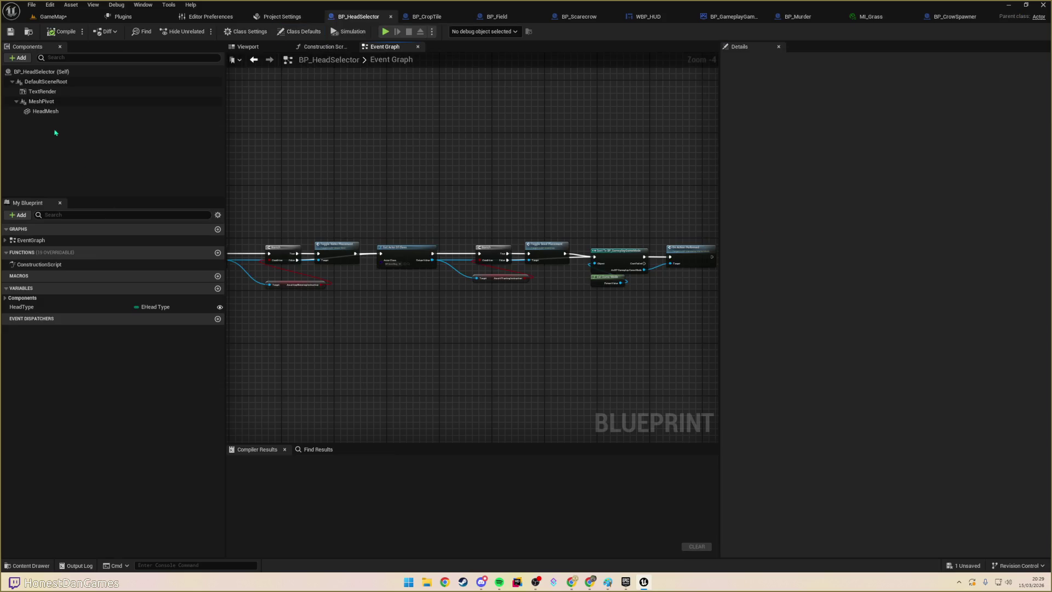
# - Search BP_HeadSelector's TextRender properties for 'outline', find none, and clear the search
pyautogui.click(42, 91)
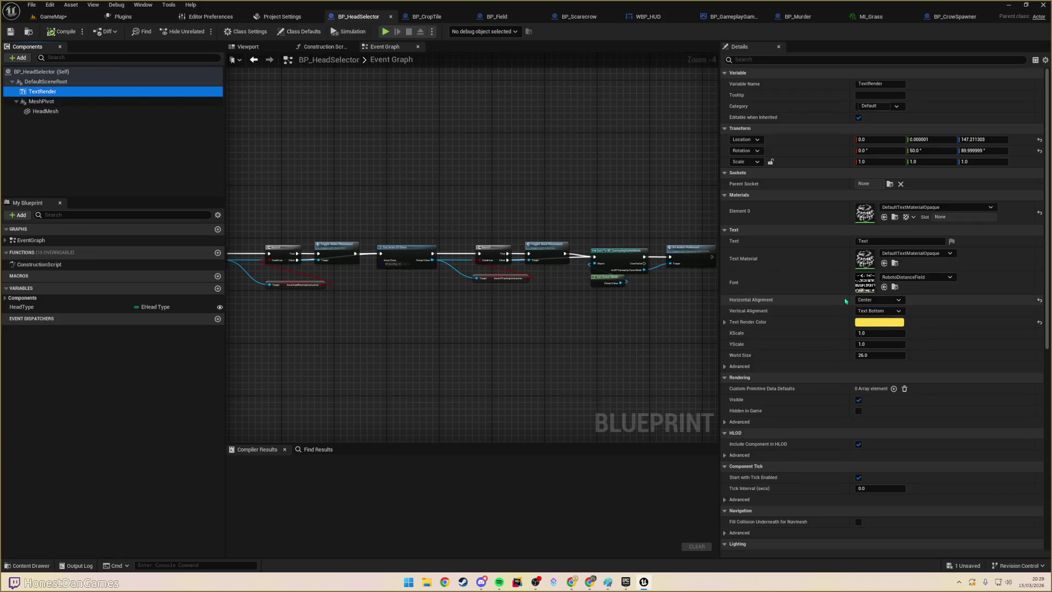
pyautogui.click(737, 290)
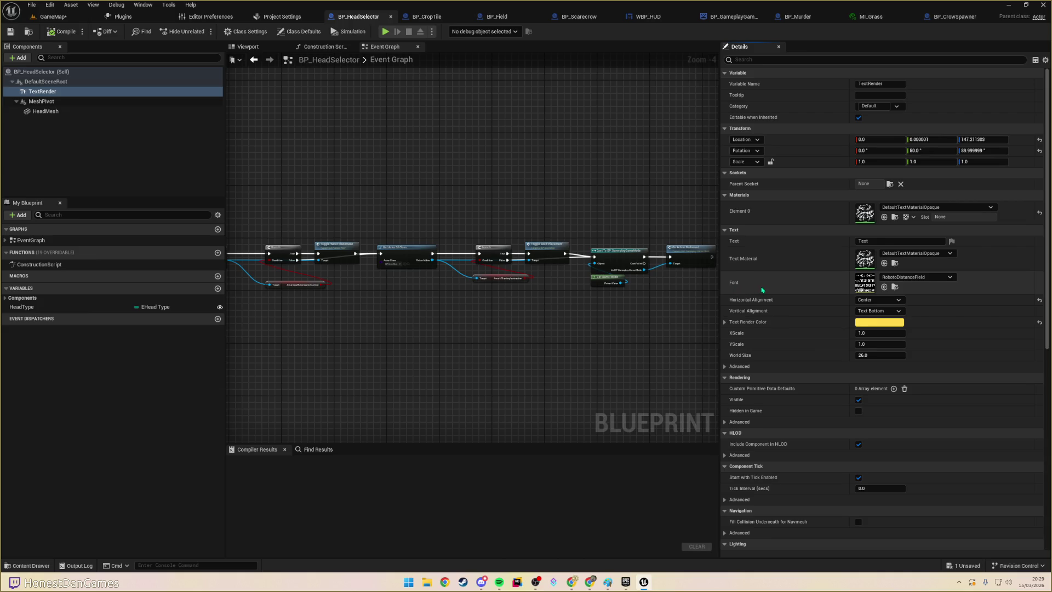
pyautogui.scroll(-3, 762, 290)
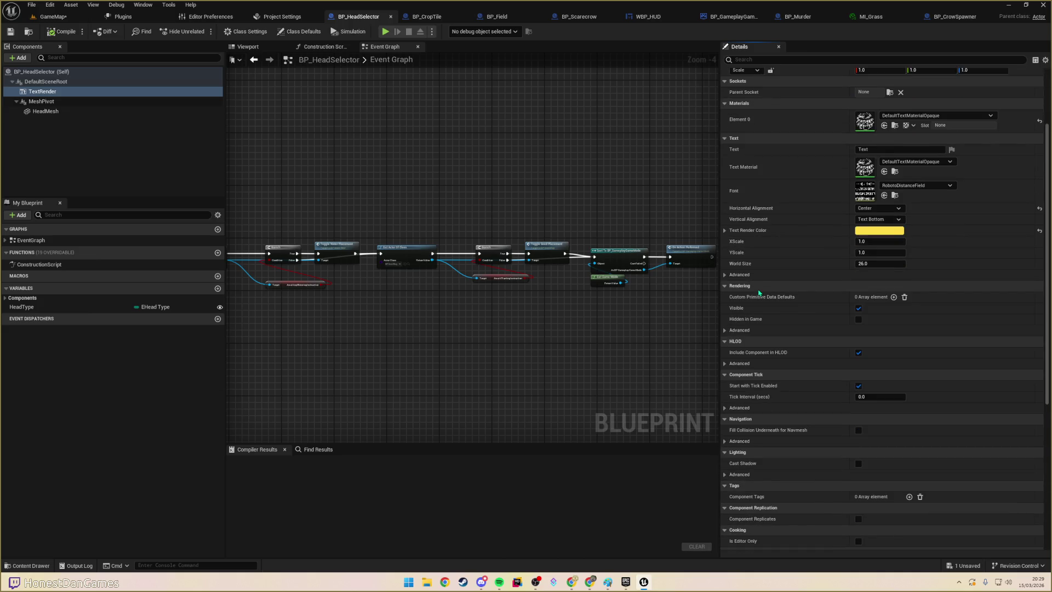
pyautogui.scroll(3, 759, 293)
pyautogui.click(748, 60)
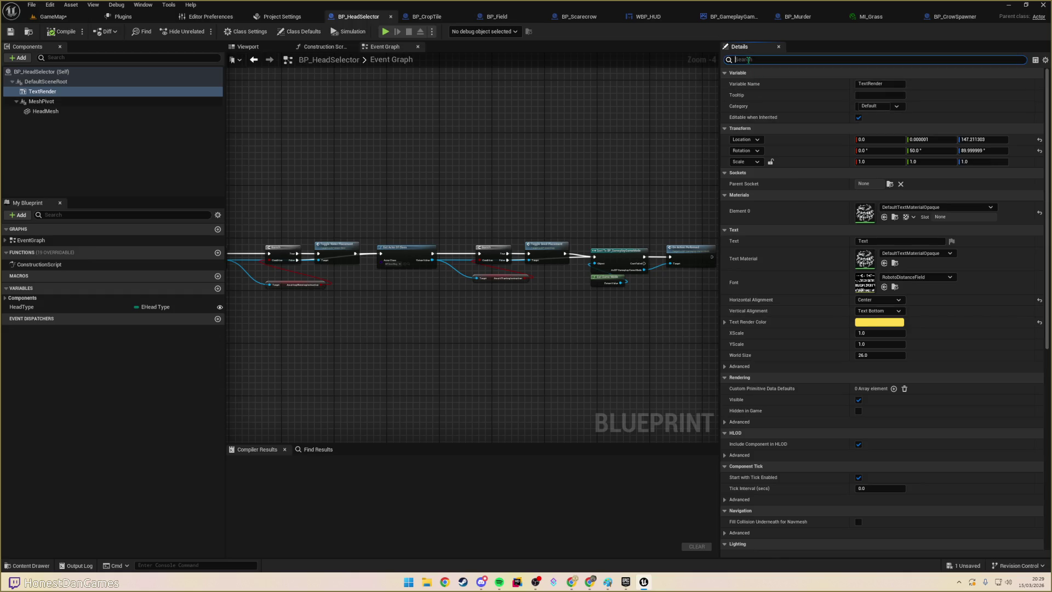
pyautogui.write('outline')
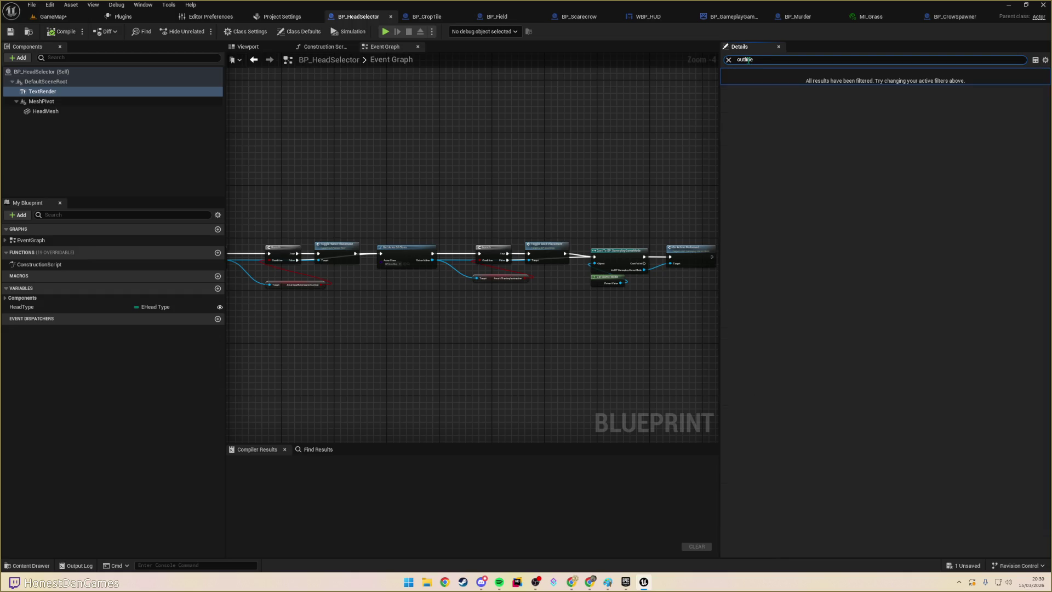
pyautogui.hotkey('ctrl', 'a')
pyautogui.press('BackSpace')
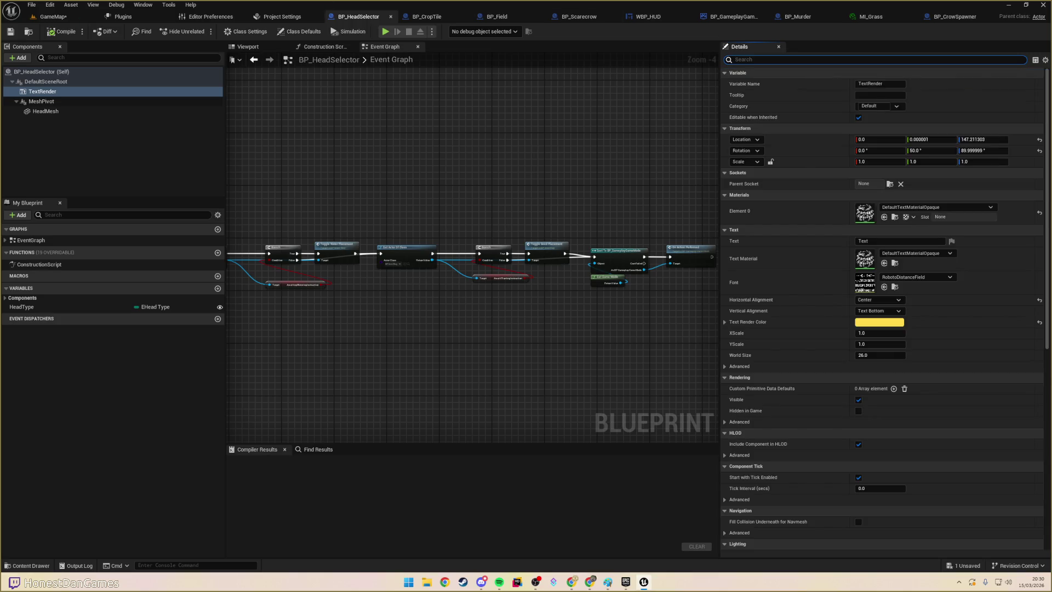
pyautogui.hotkey('alt', 'Tab')
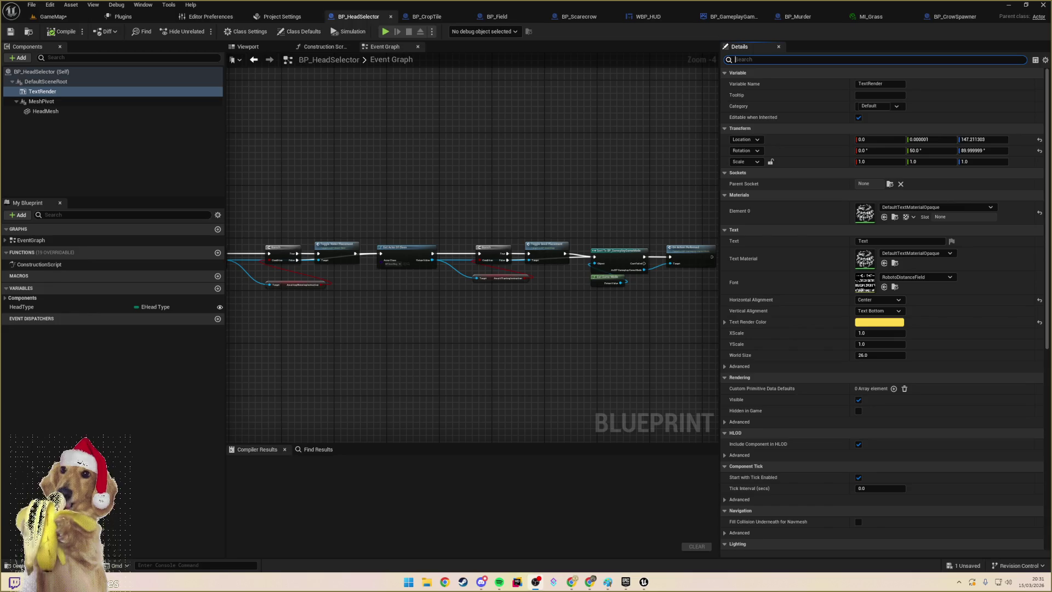
pyautogui.moveTo(485, 371)
pyautogui.mouseDown()
pyautogui.moveTo(461, 366)
pyautogui.moveTo(533, 352)
pyautogui.moveTo(611, 371)
pyautogui.moveTo(486, 376)
pyautogui.moveTo(512, 364)
pyautogui.moveTo(413, 378)
pyautogui.mouseUp()
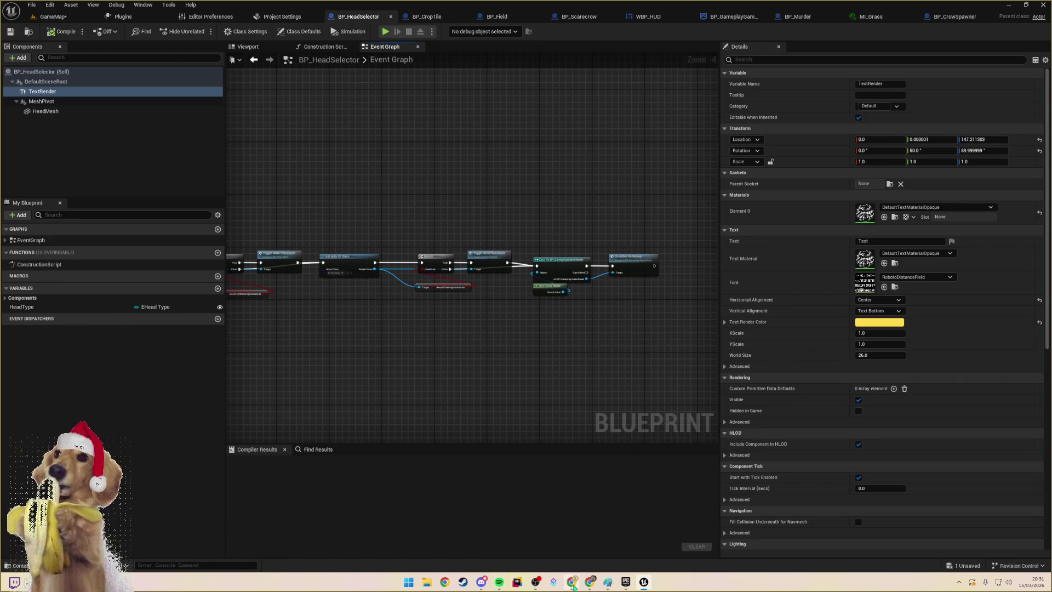
# - Open chatgpt.com in a new private browser window via a Google search
pyautogui.click(571, 582)
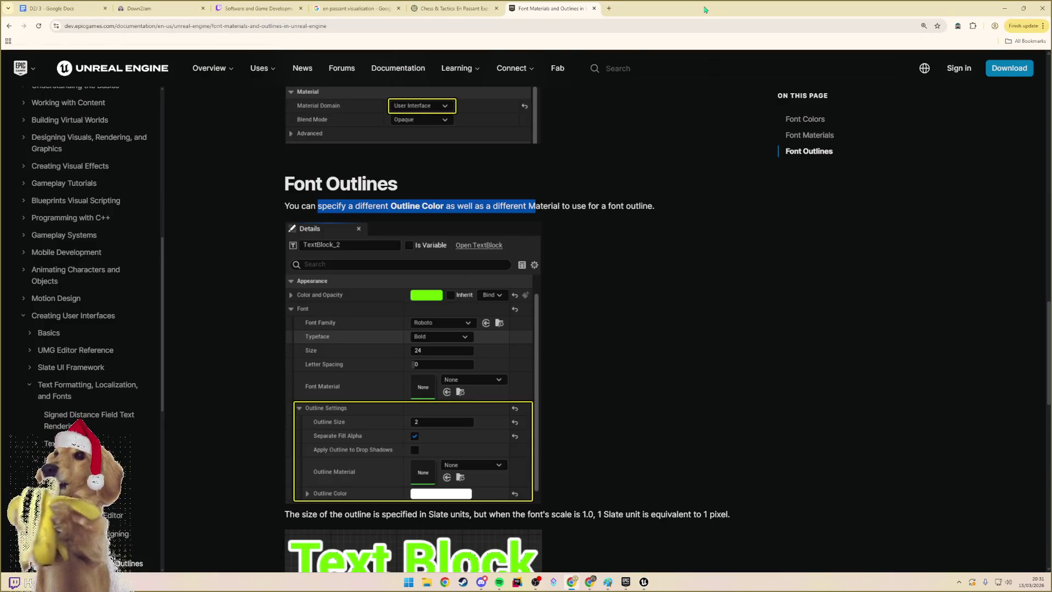
pyautogui.hotkey('ctrl', 'shift', 'n')
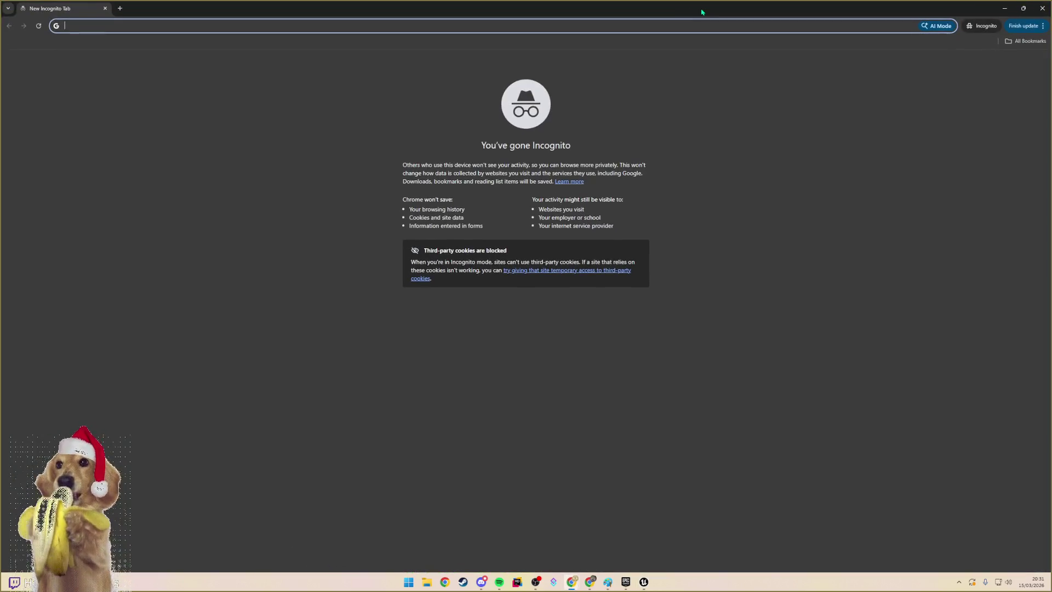
pyautogui.write('chatgpt.')
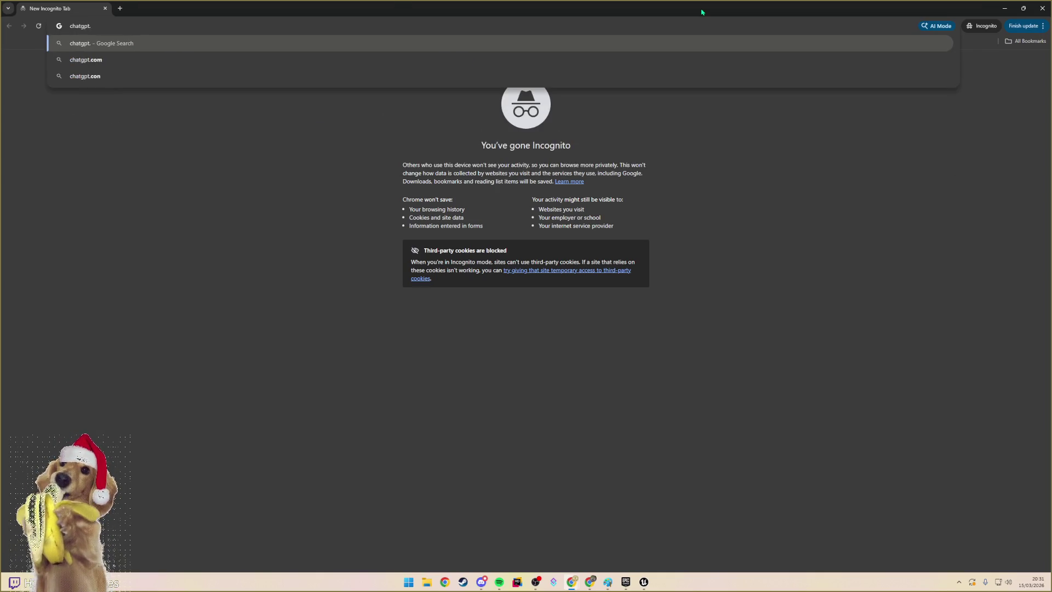
pyautogui.press('BackSpace')
pyautogui.press('Return')
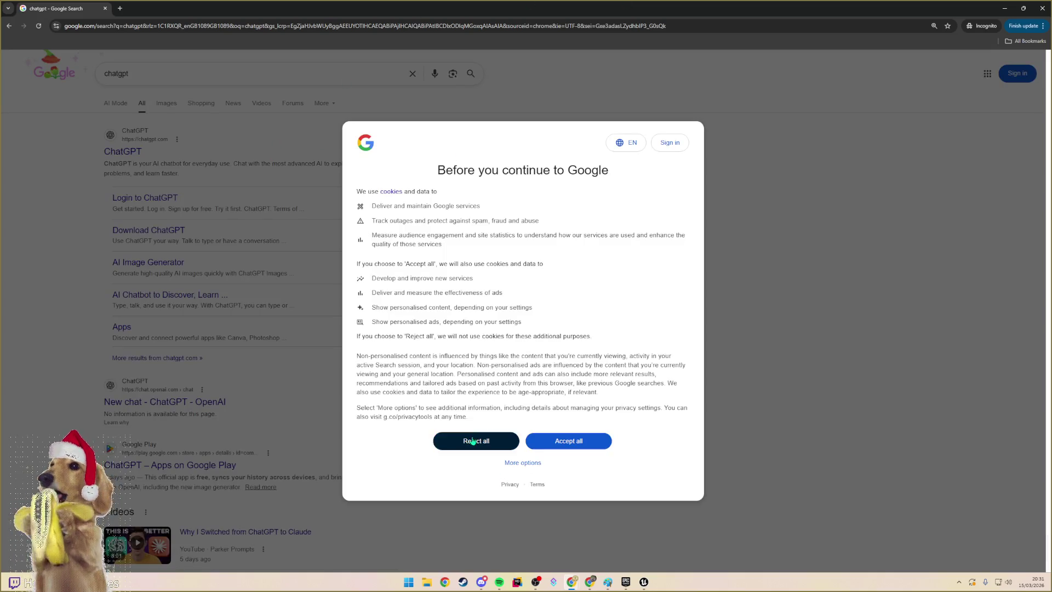
pyautogui.click(473, 441)
pyautogui.click(118, 155)
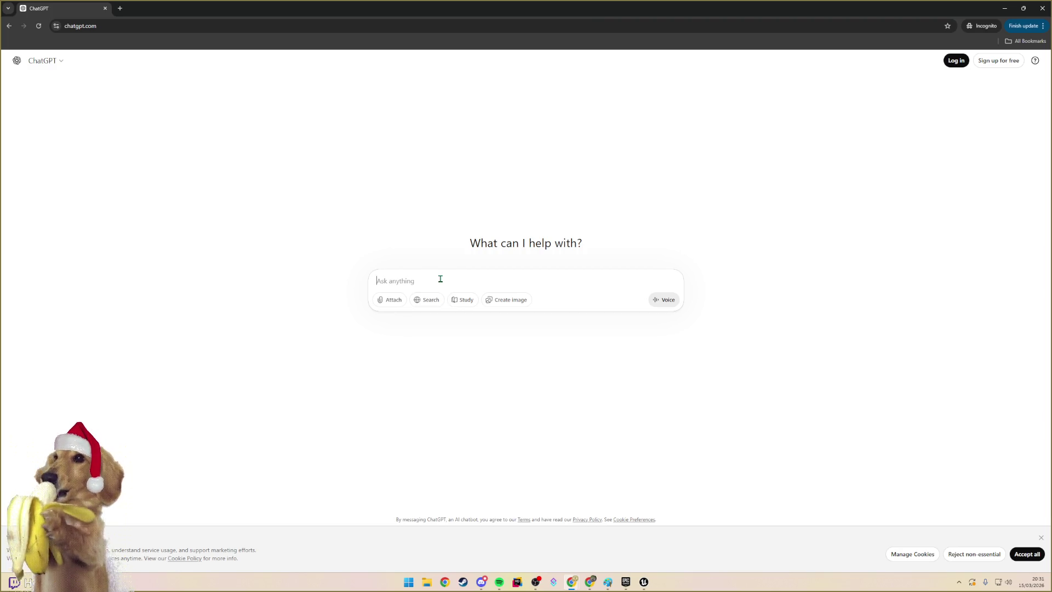
# - Ask ChatGPT why Unreal 5.4 text block widgets have no outline setting, then return to Unreal
pyautogui.write('why cant i see ')
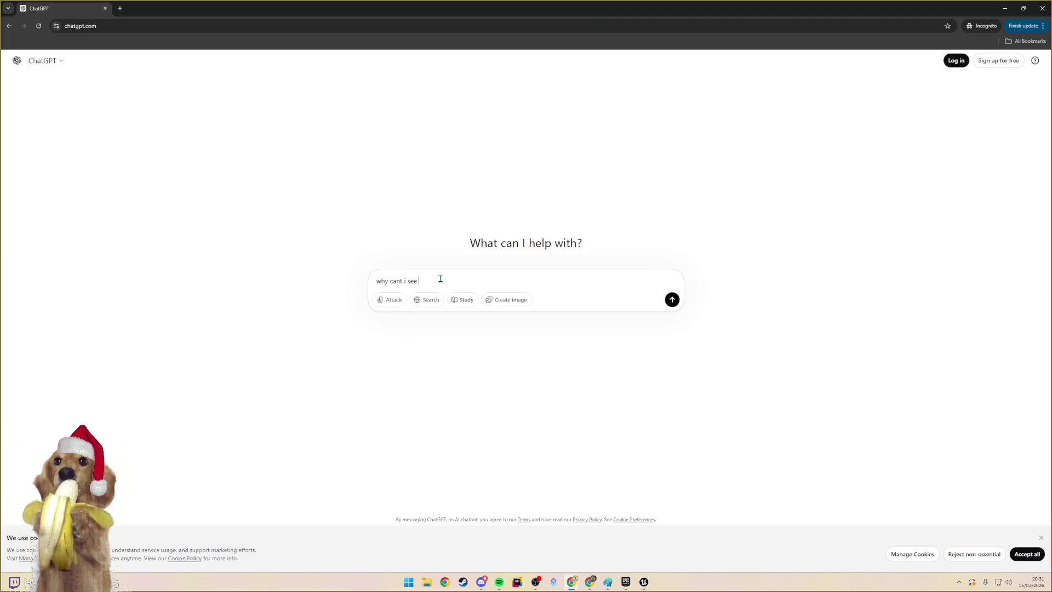
pyautogui.write('an outl')
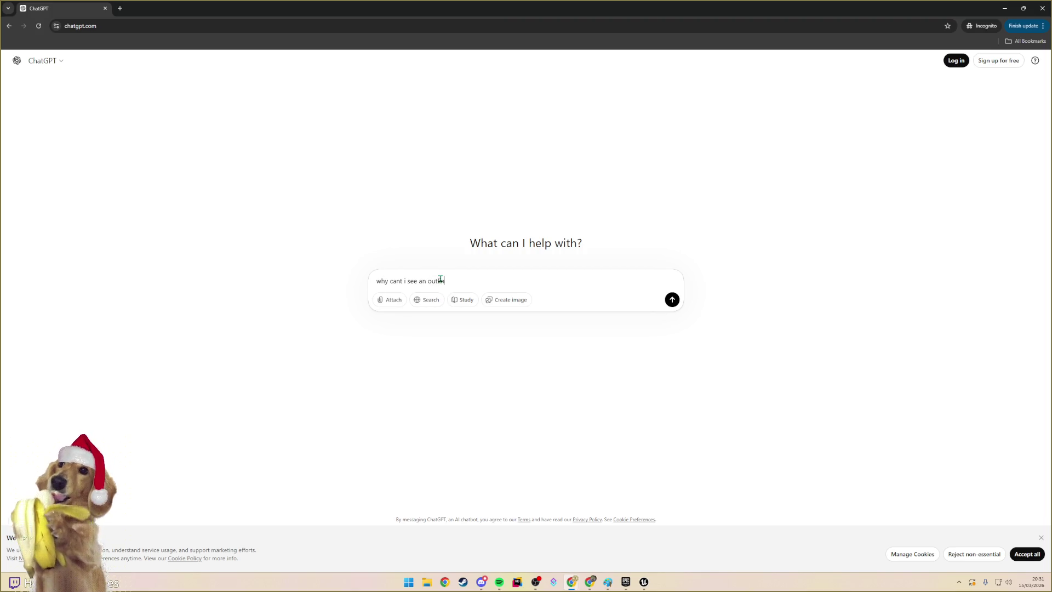
pyautogui.write('ine setting in m')
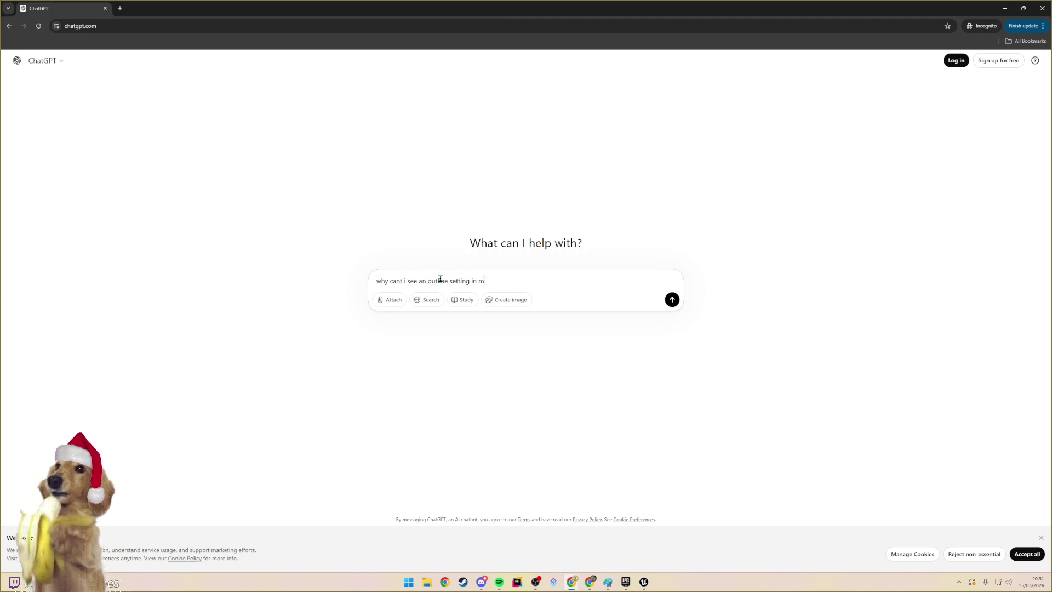
pyautogui.write('y text rendered widget')
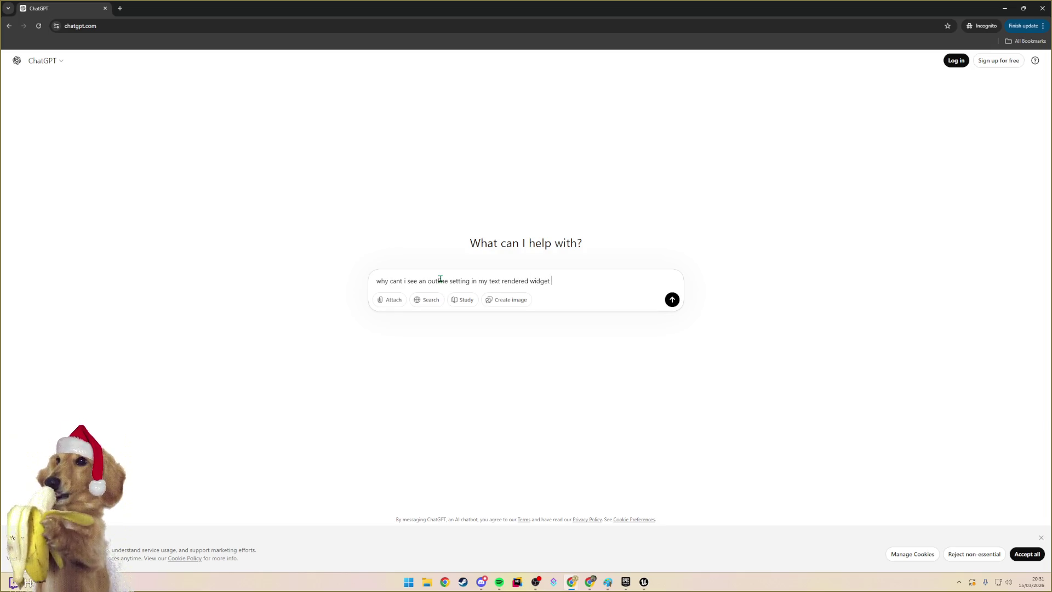
pyautogui.hotkey('ctrl', 'BackSpace')
pyautogui.hotkey('ctrl', 'BackSpace')
pyautogui.hotkey('ctrl', 'BackSpace')
pyautogui.write('tex')
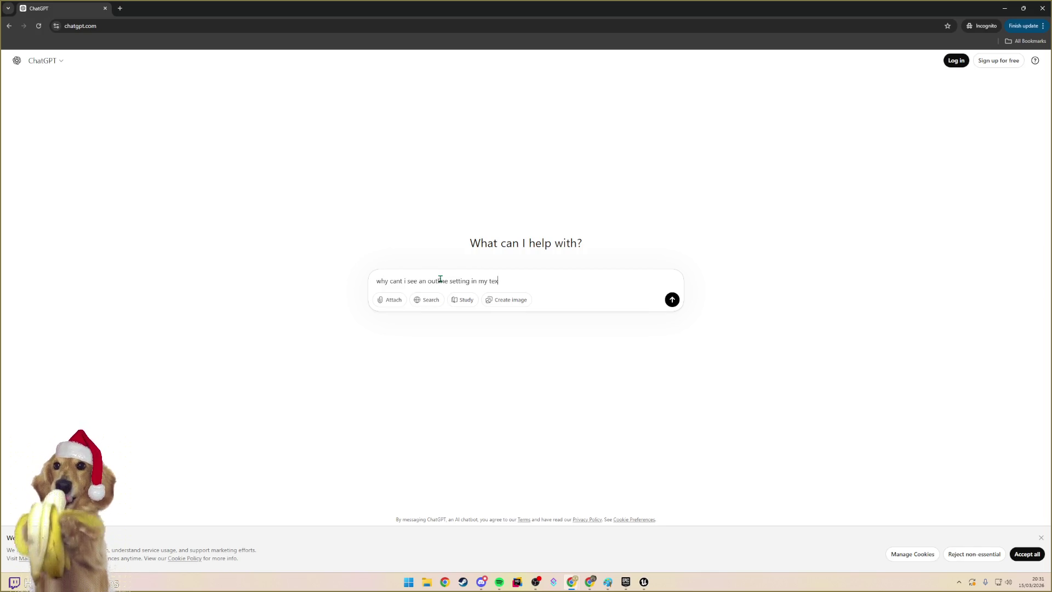
pyautogui.write('t block widget')
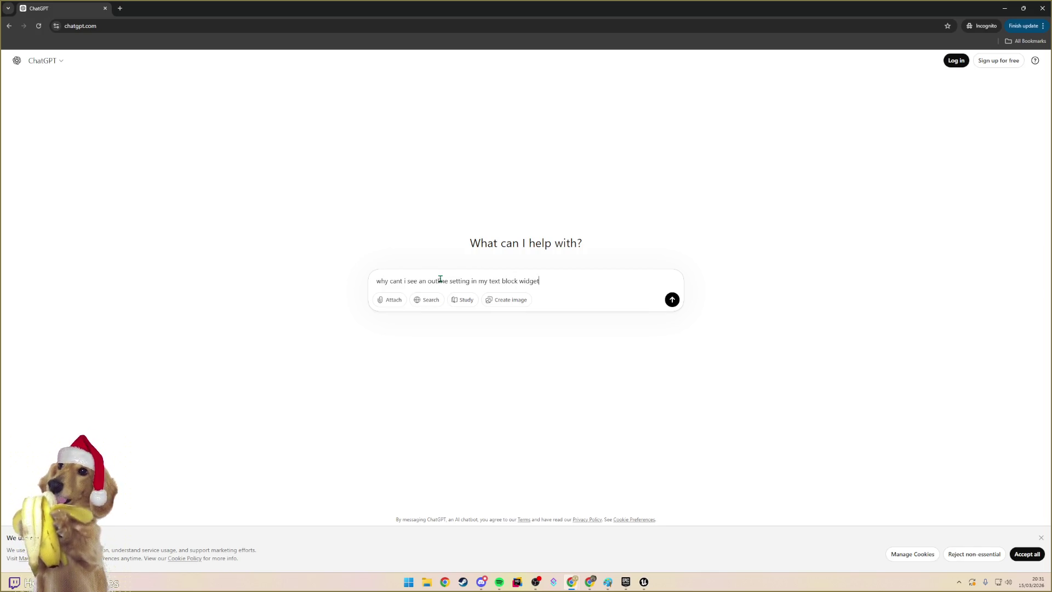
pyautogui.write(' in unreal 5.4')
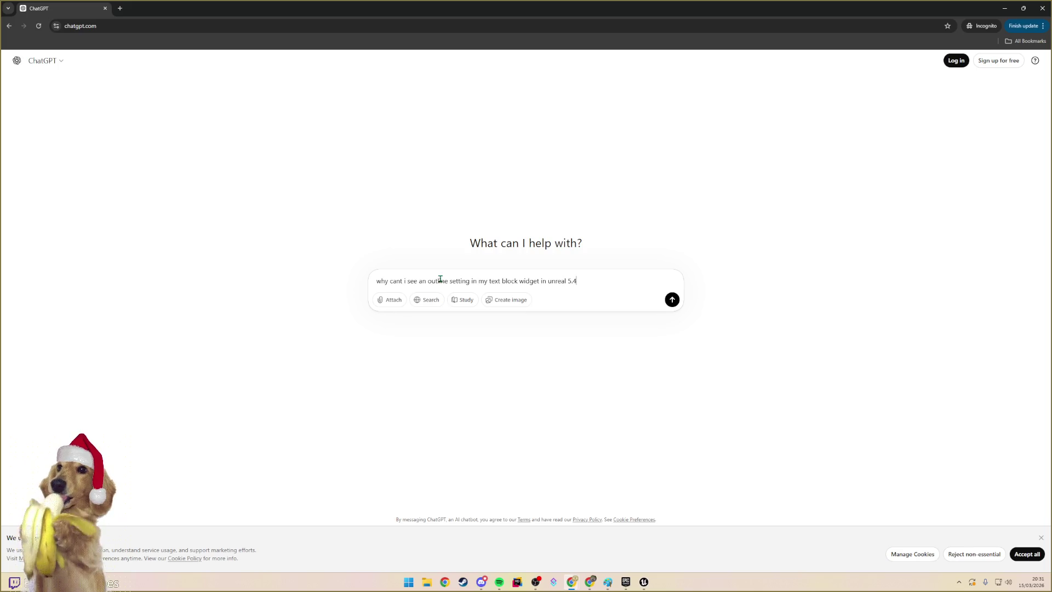
pyautogui.press('Return')
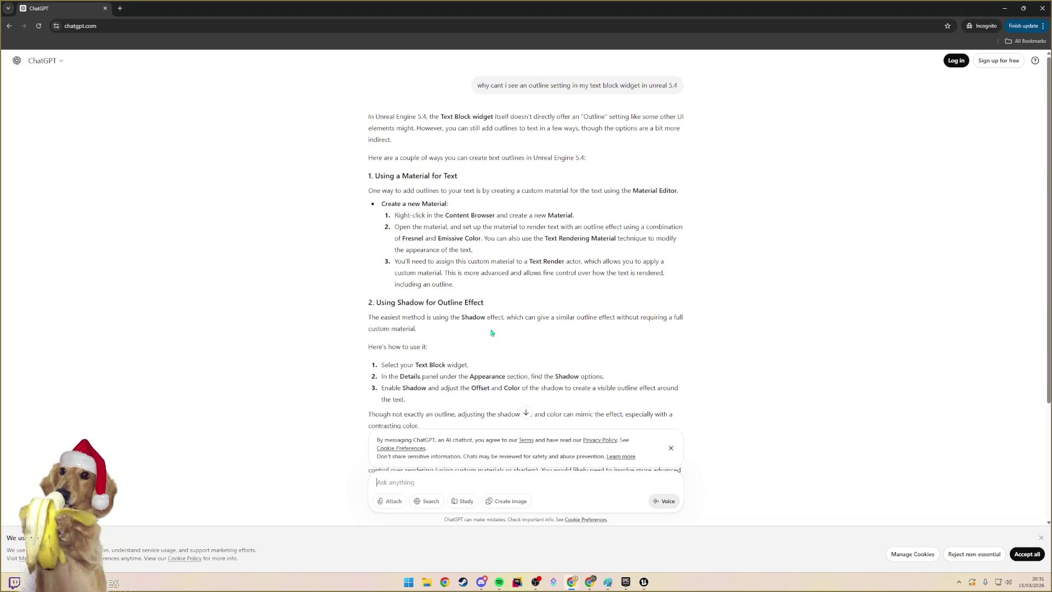
pyautogui.hotkey('alt', 'Tab')
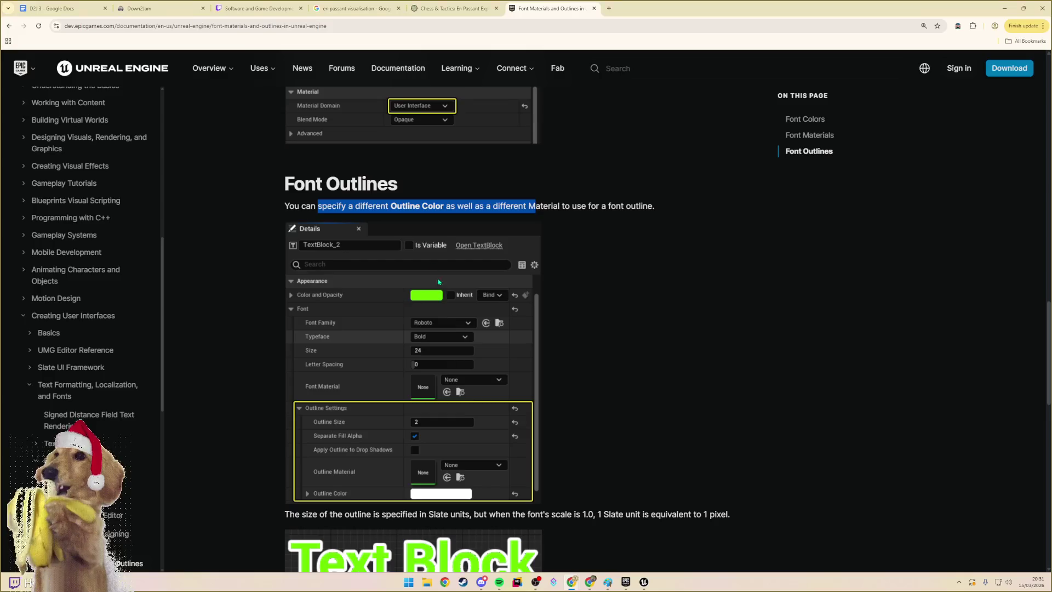
pyautogui.hotkey('alt', 'Tab')
pyautogui.hotkey('alt', 'Tab')
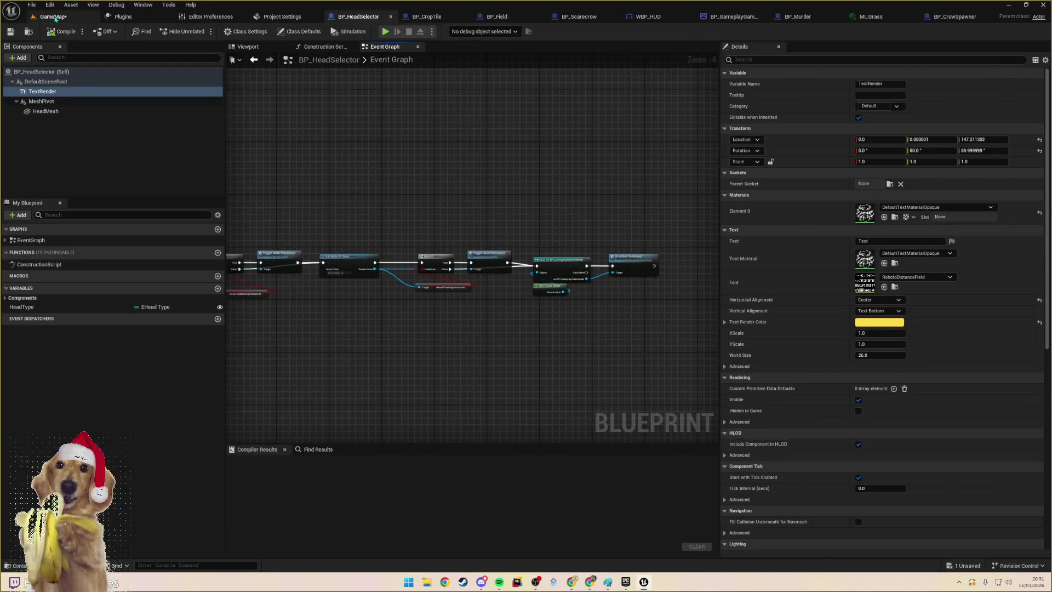
pyautogui.click(55, 17)
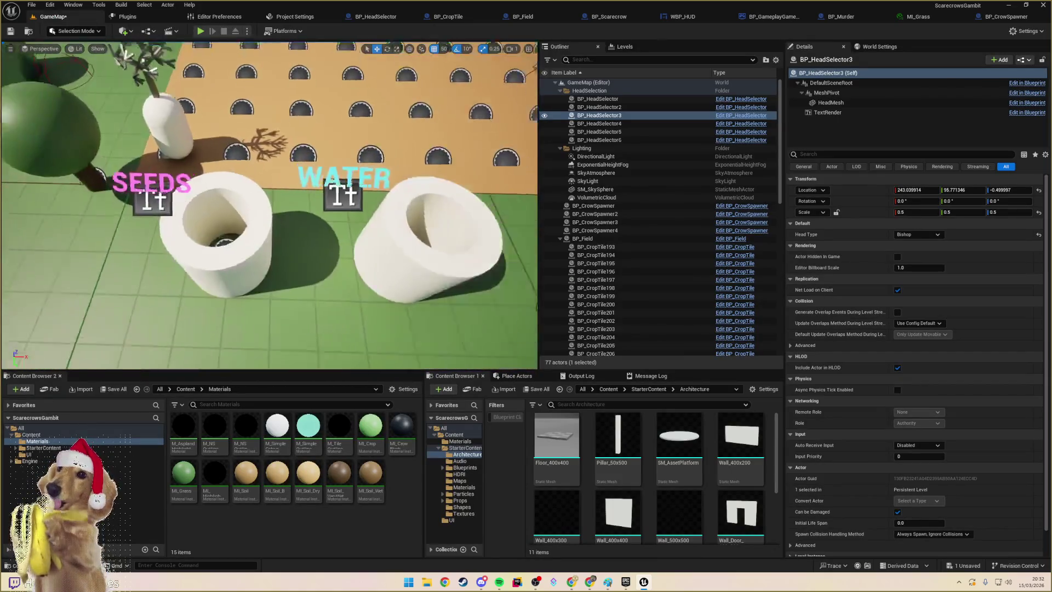
# - Select both SEEDS and WATER labels and turn off their shadow casting via a 'shadow' filter
pyautogui.click(288, 188)
pyautogui.keyDown('ctrl'); pyautogui.click(189, 196); pyautogui.keyUp('ctrl')
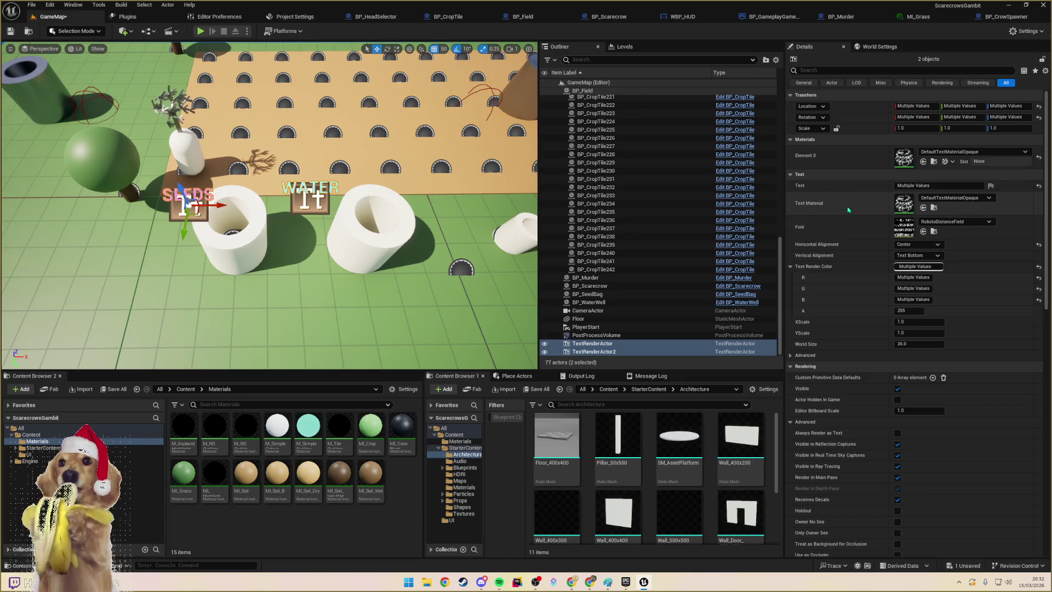
pyautogui.click(815, 70)
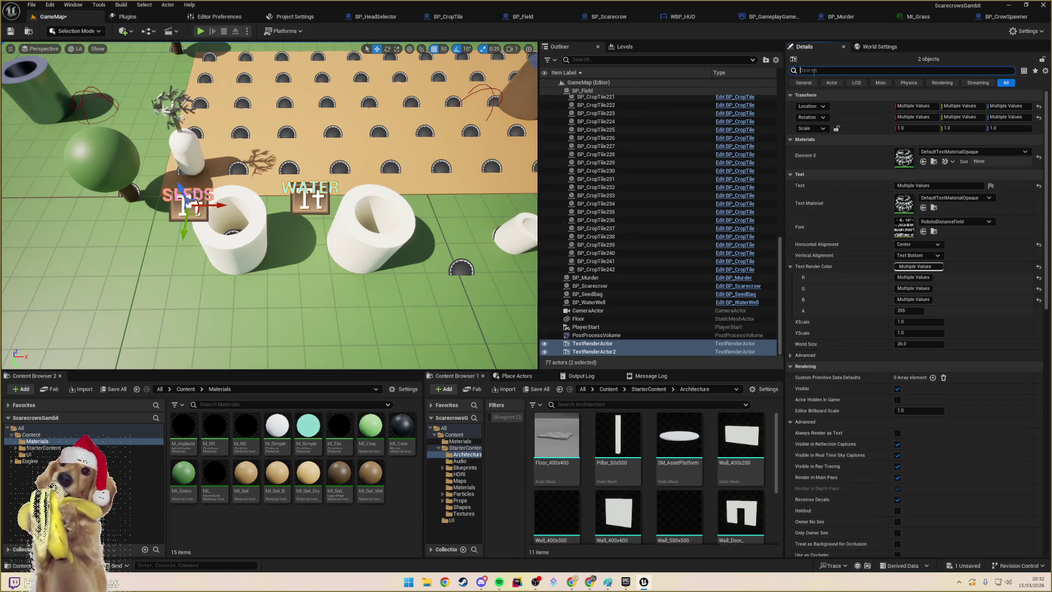
pyautogui.write('shadow')
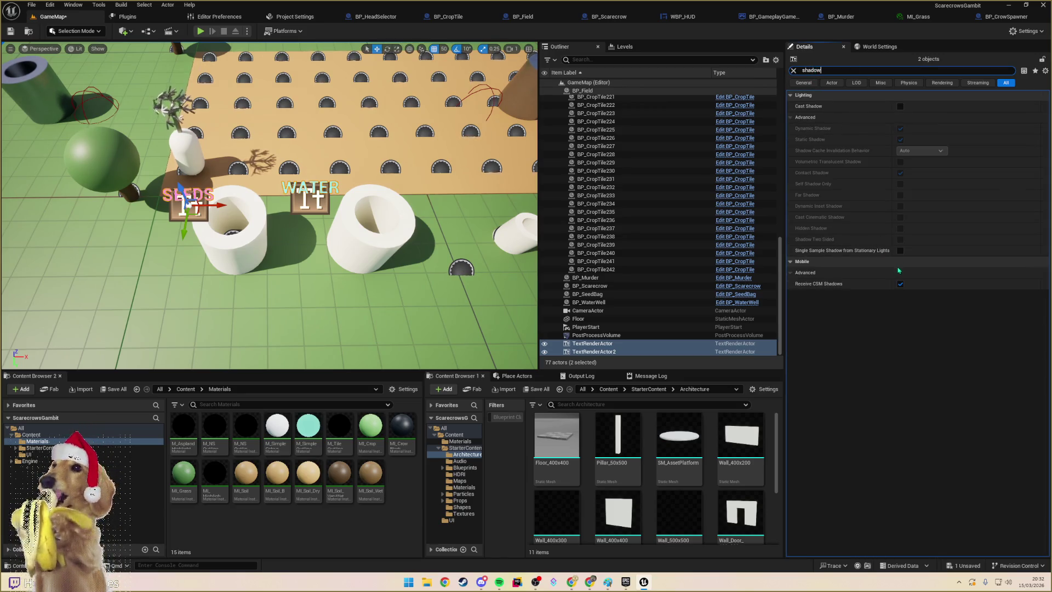
pyautogui.click(900, 107)
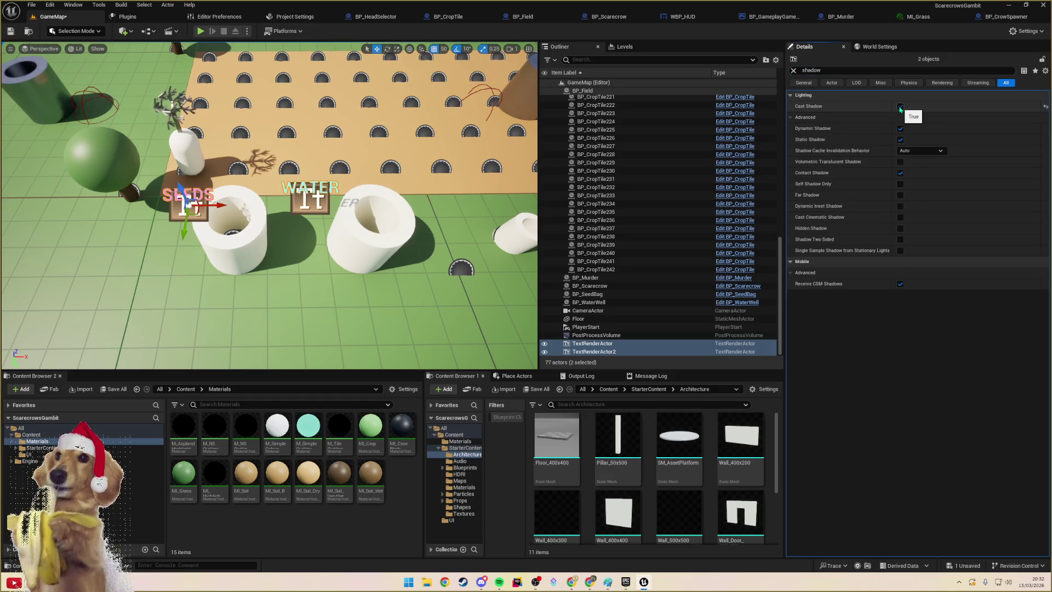
pyautogui.click(901, 107)
pyautogui.click(793, 70)
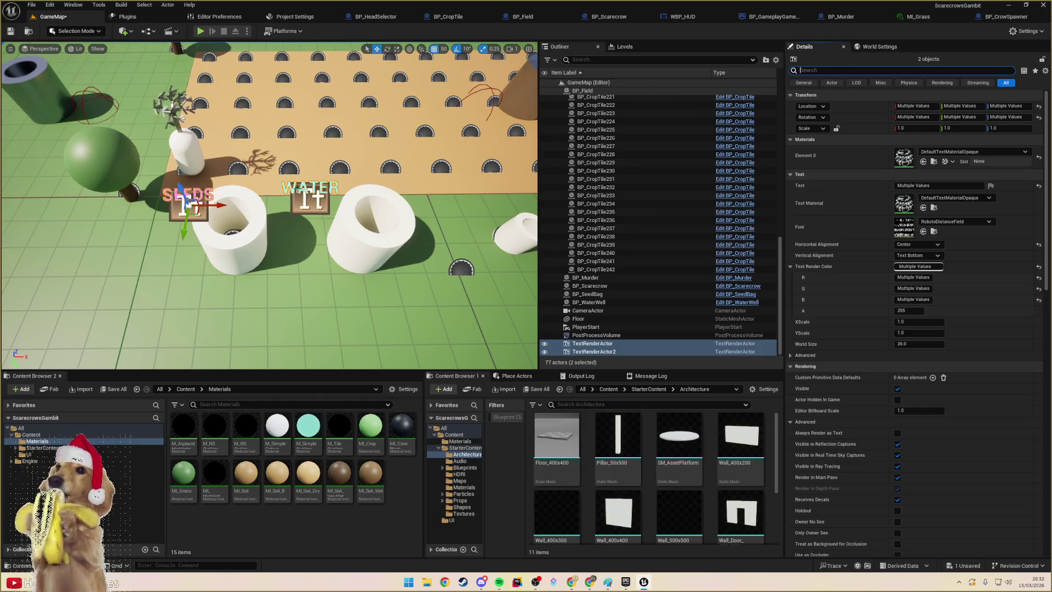
# - Toggle Cast Shadow in the WATER label's TextRender component Advanced settings
pyautogui.click(301, 183)
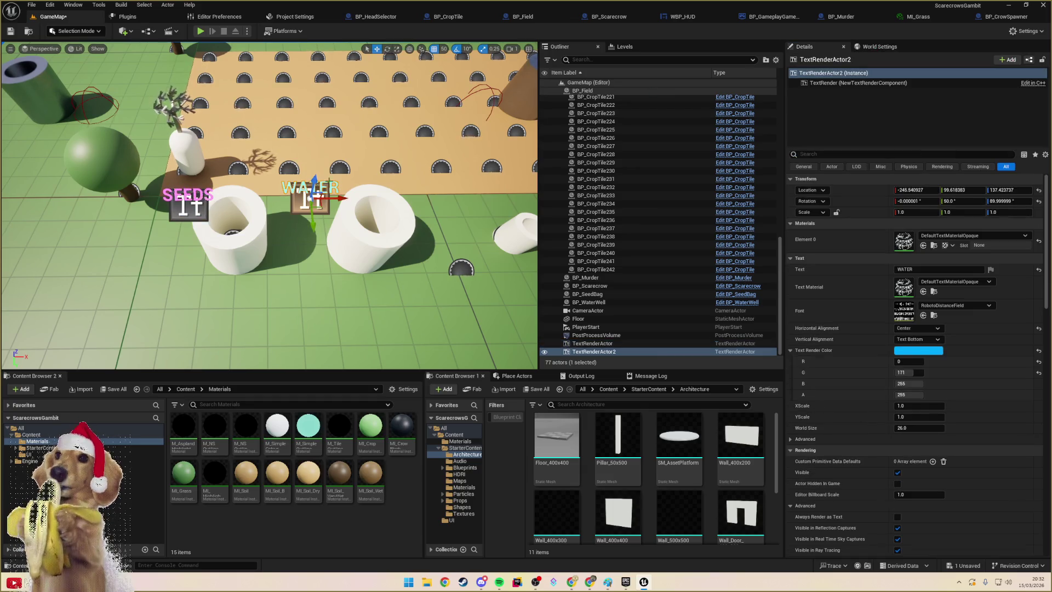
pyautogui.click(844, 83)
pyautogui.scroll(-1, 833, 368)
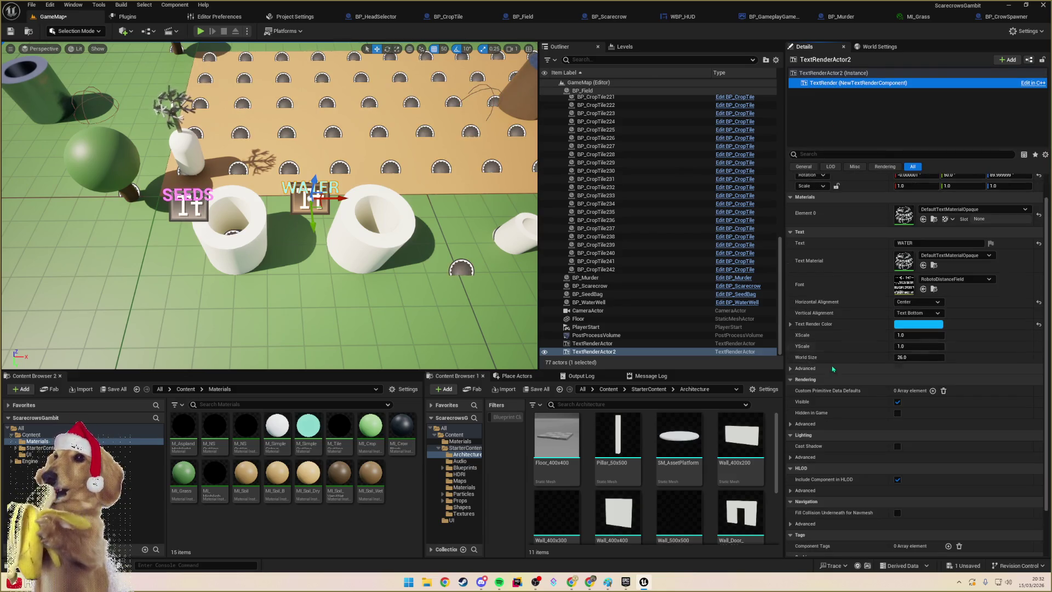
pyautogui.click(832, 369)
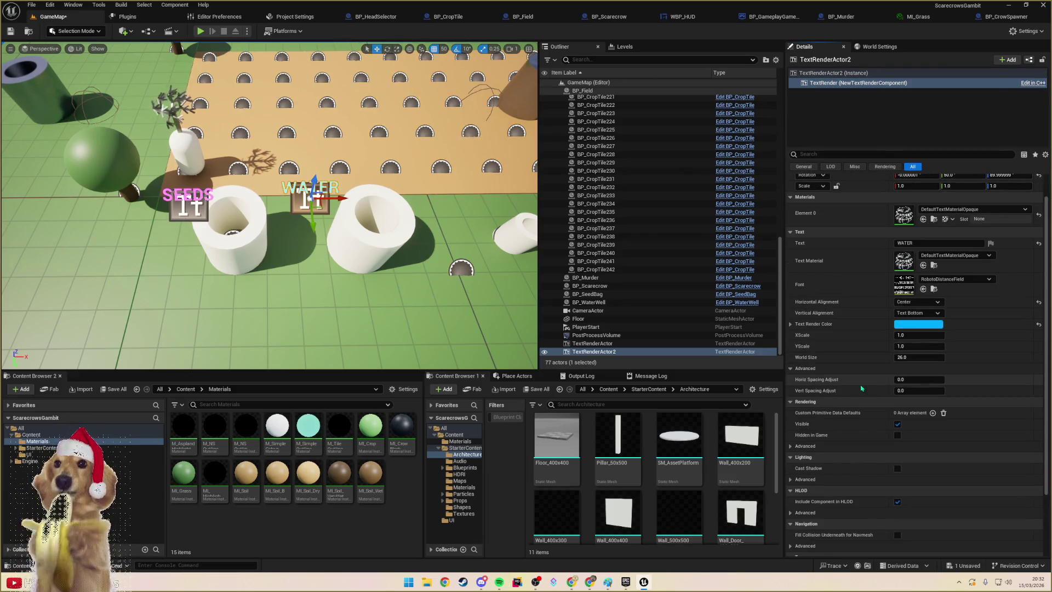
pyautogui.scroll(-2, 861, 388)
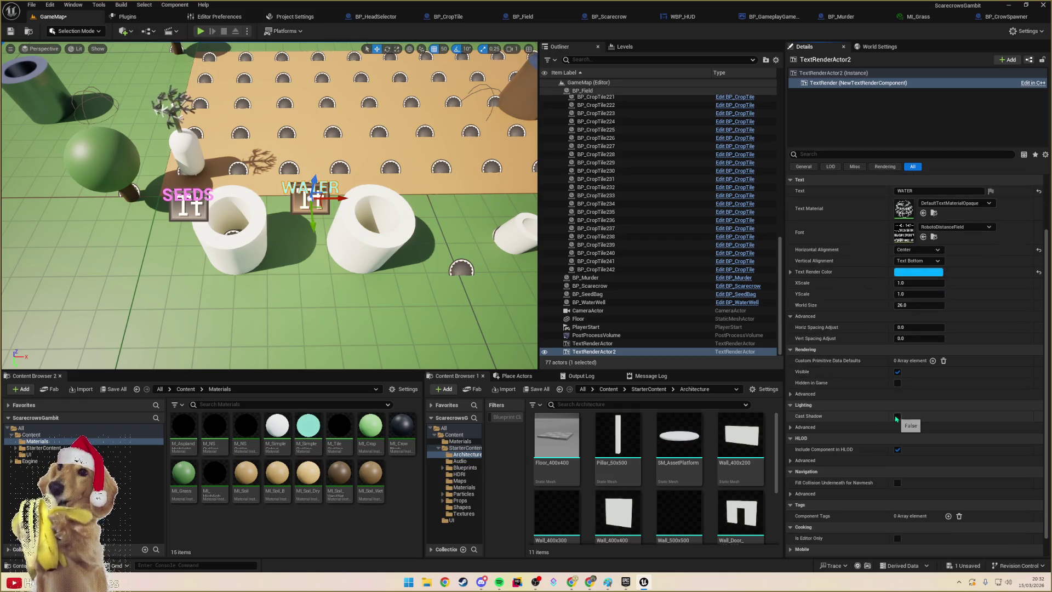
pyautogui.click(898, 417)
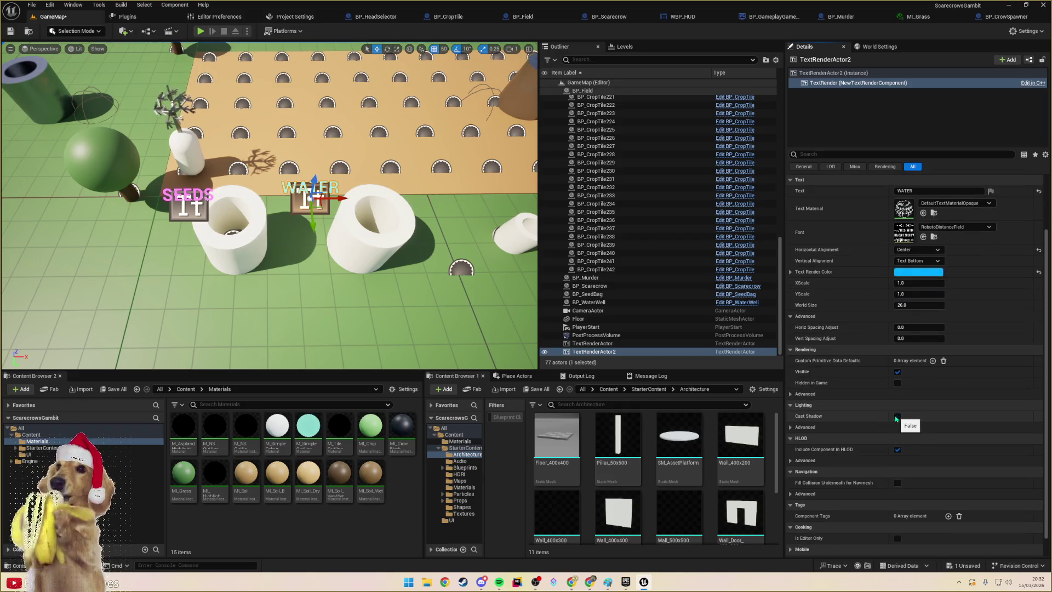
pyautogui.scroll(-5, 305, 263)
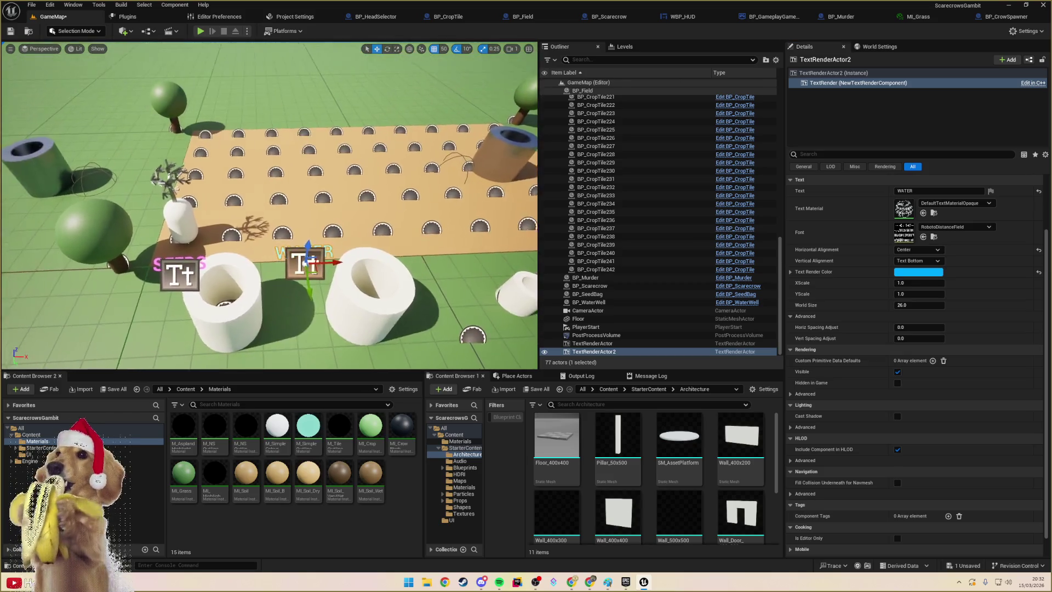
# - Inspect both floating labels up close, then select the BP_WaterWell actor
pyautogui.moveTo(305, 263); pyautogui.dragTo(406, 244)
pyautogui.click(265, 222)
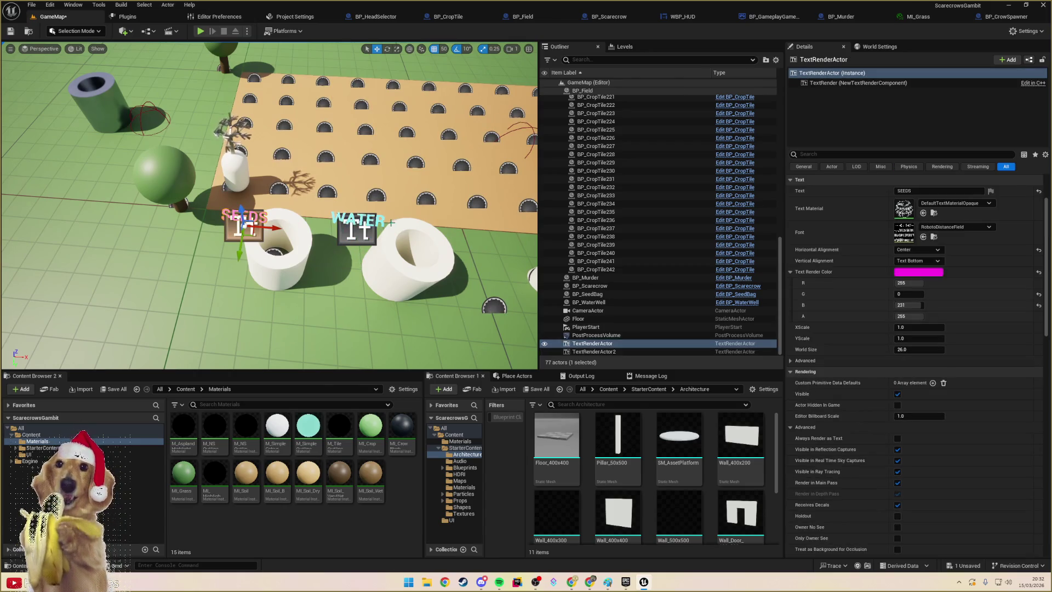
pyautogui.keyDown('ctrl'); pyautogui.click(381, 222); pyautogui.keyUp('ctrl')
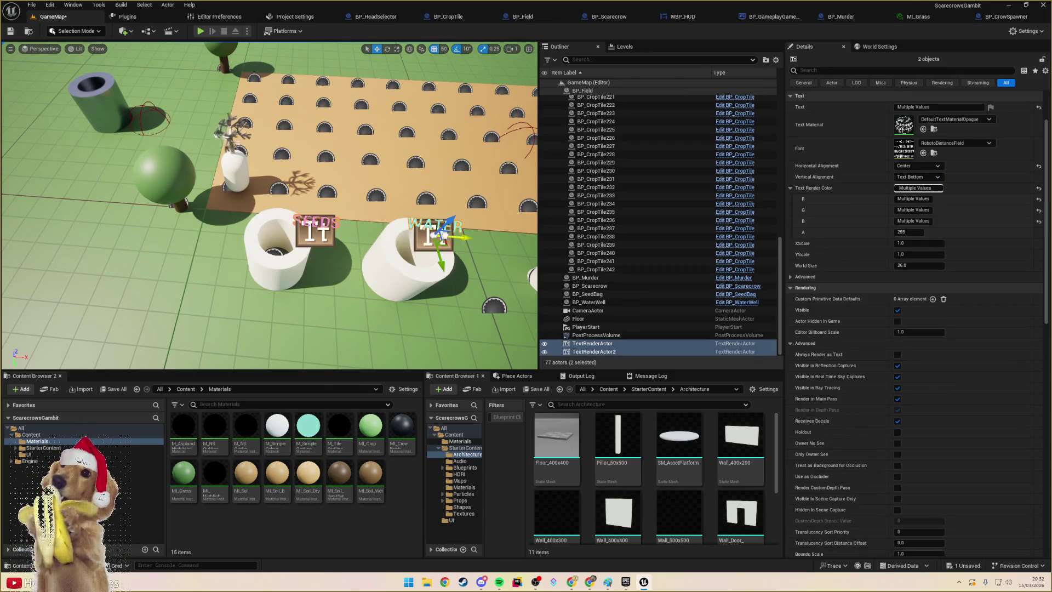
pyautogui.moveTo(387, 233); pyautogui.dragTo(387, 307)
pyautogui.press('f')
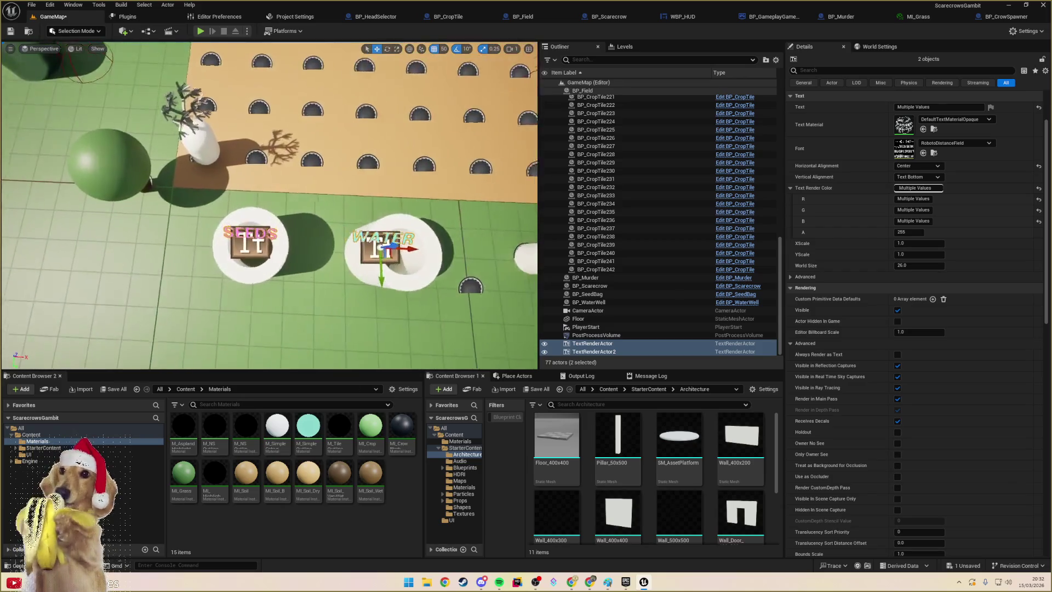
pyautogui.click(371, 254)
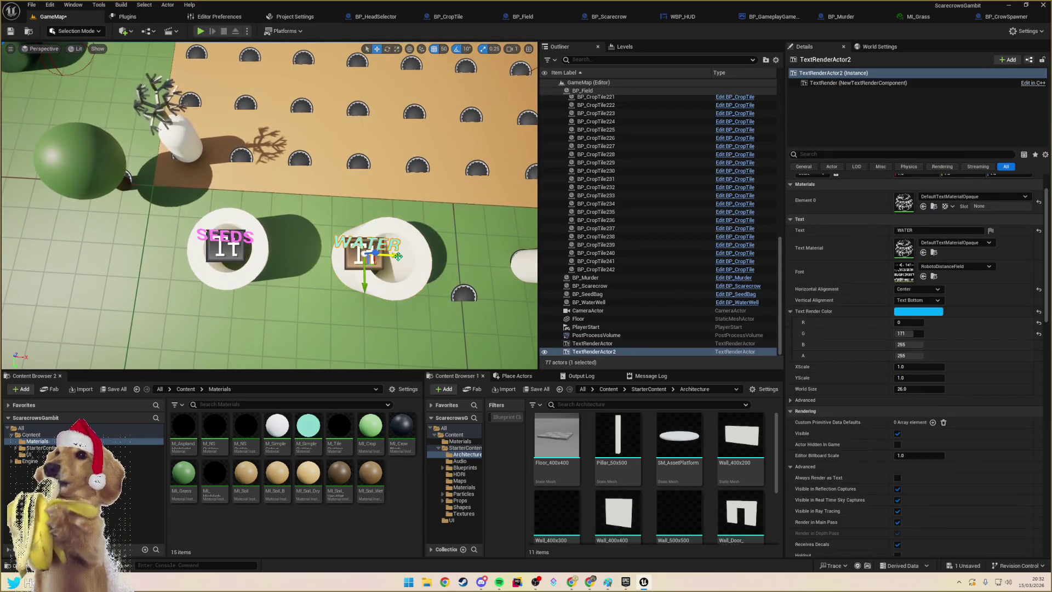
pyautogui.moveTo(372, 254)
pyautogui.mouseDown()
pyautogui.moveTo(361, 329)
pyautogui.moveTo(460, 233)
pyautogui.mouseUp()
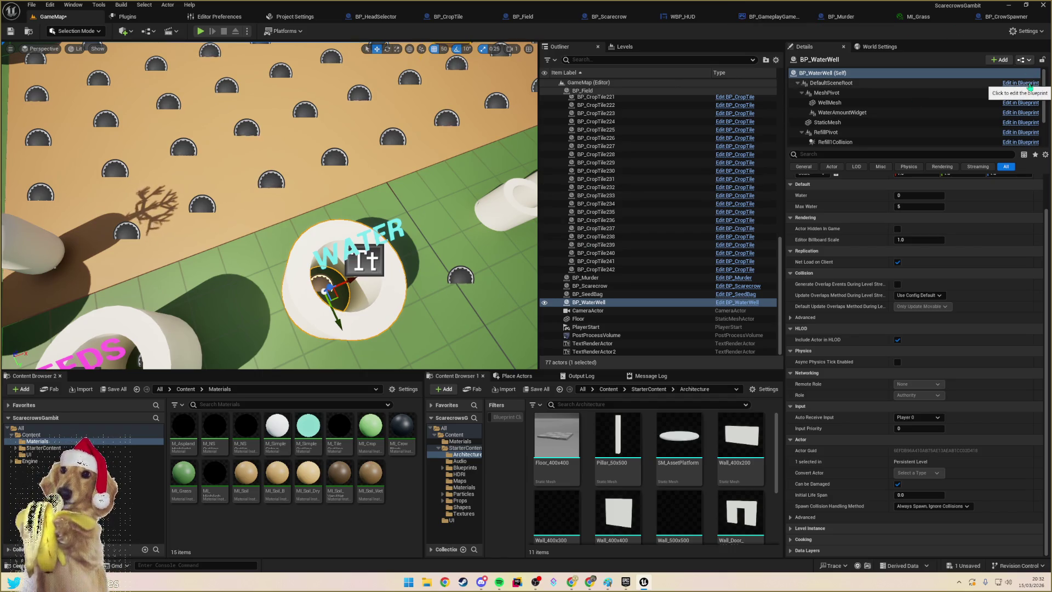
# - Open BP_WaterWell in the Blueprint editor and view the well from above in its viewport
pyautogui.click(1037, 84)
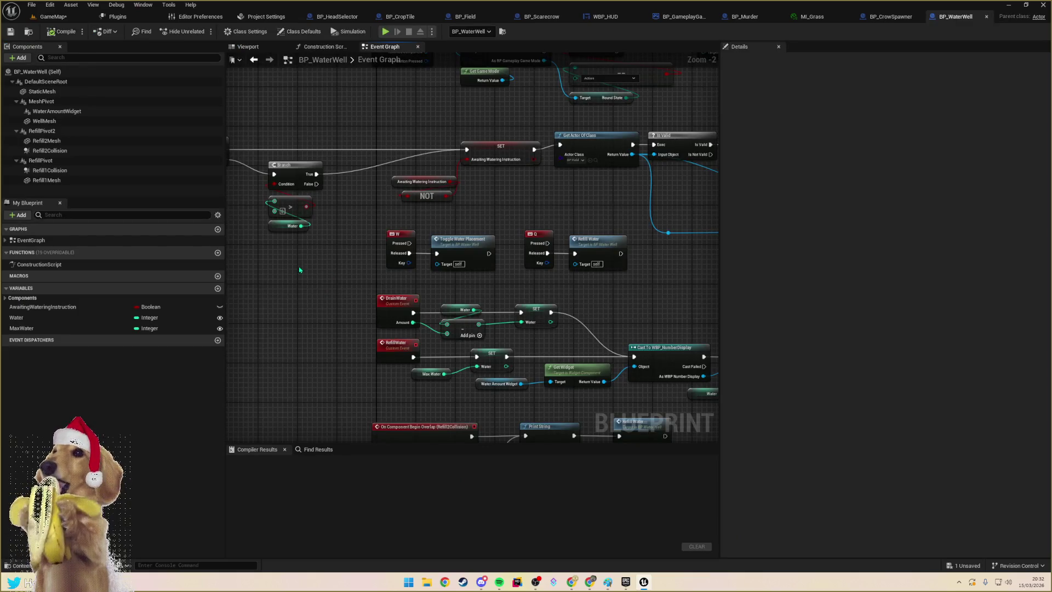
pyautogui.click(248, 48)
pyautogui.moveTo(247, 137); pyautogui.dragTo(246, 219)
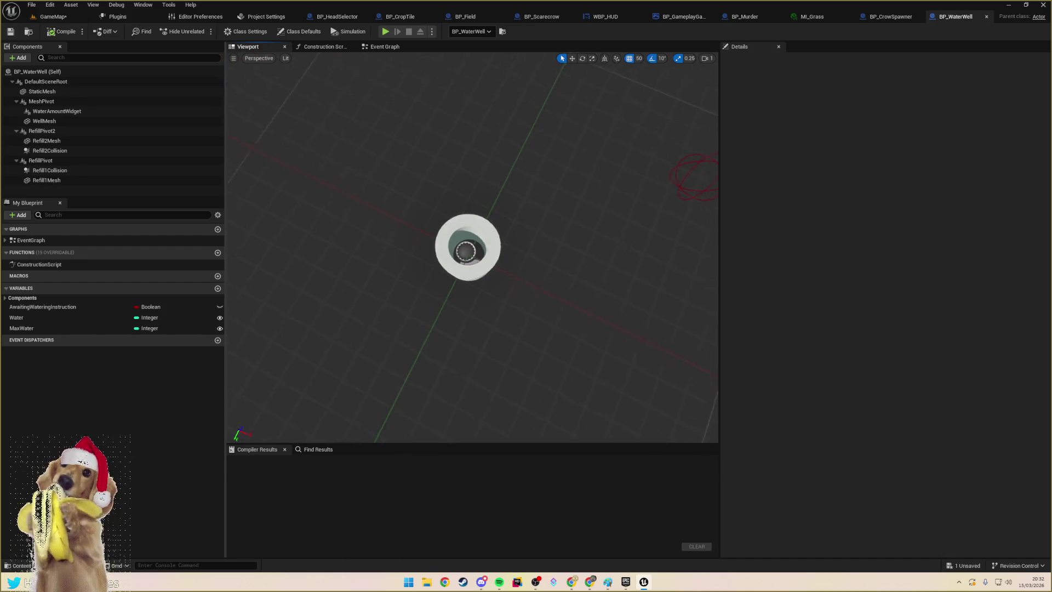
pyautogui.scroll(3, 467, 246)
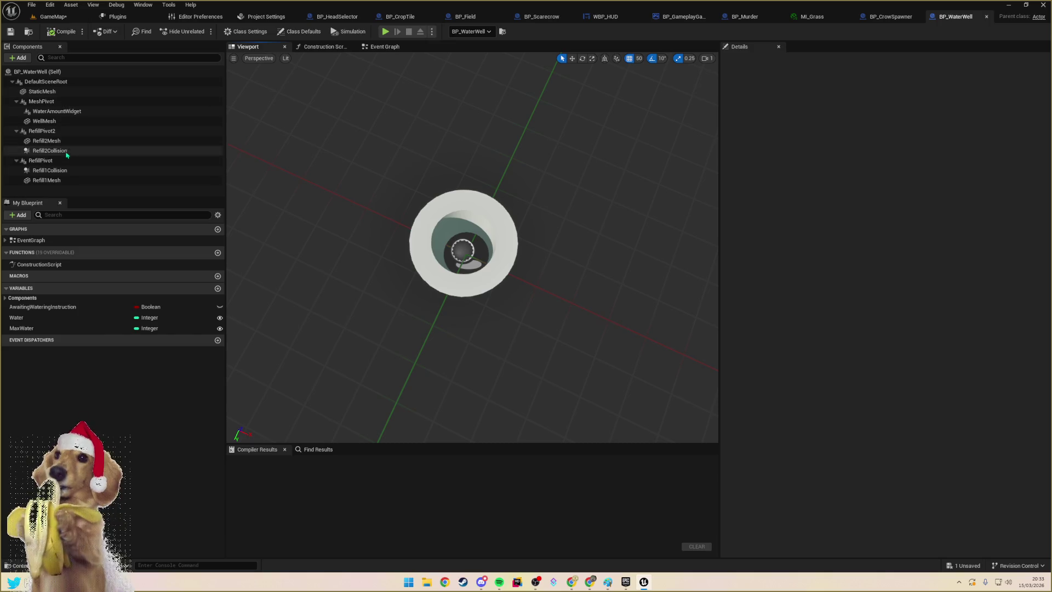
# - Select the WaterAmountWidget component and open its widget class, WBP_NumberDisplay
pyautogui.click(59, 112)
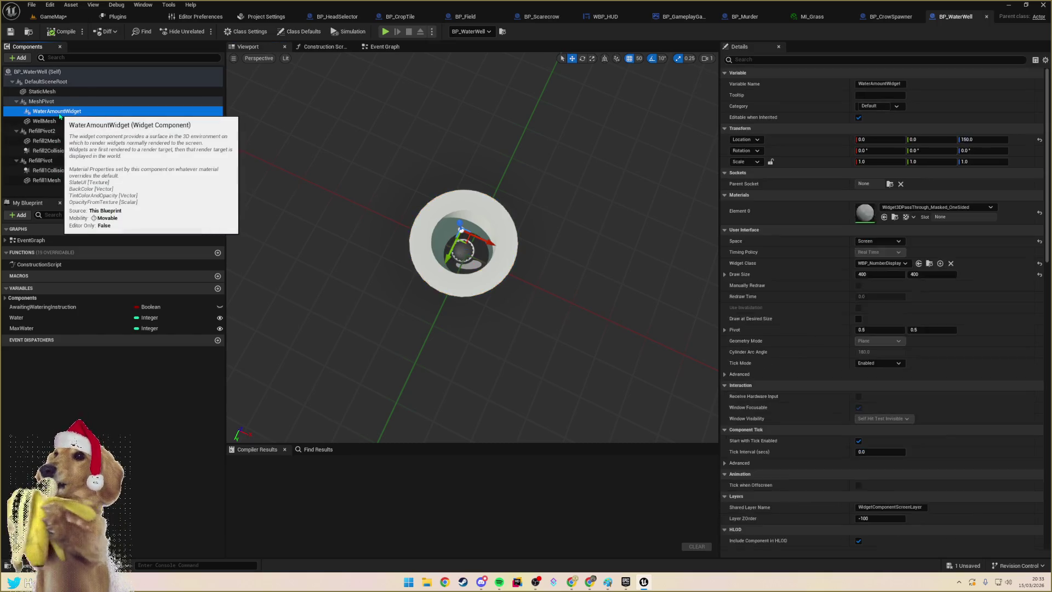
pyautogui.click(58, 104)
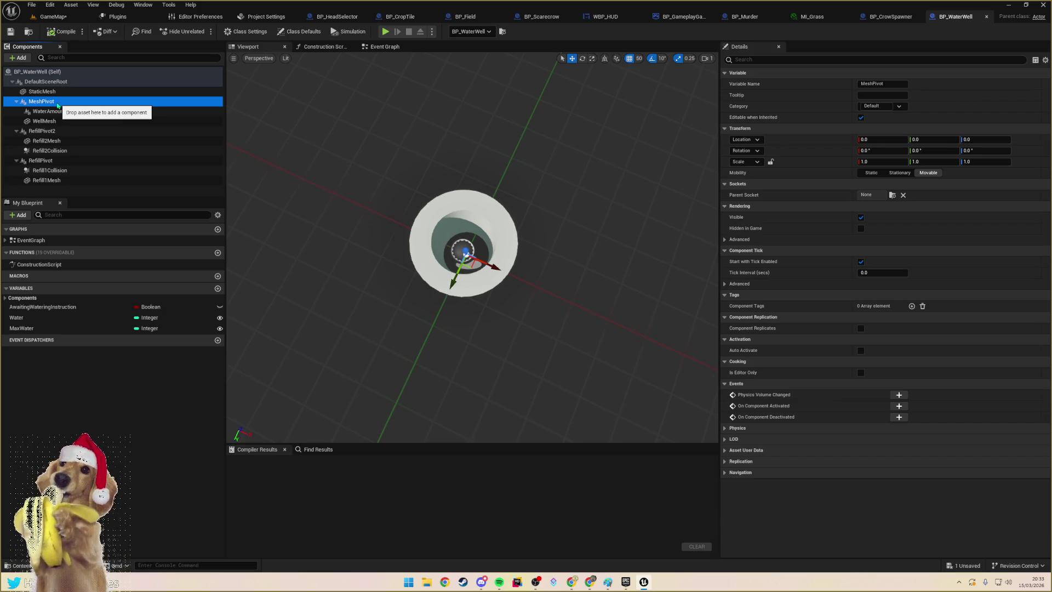
pyautogui.moveTo(472, 329); pyautogui.dragTo(471, 258)
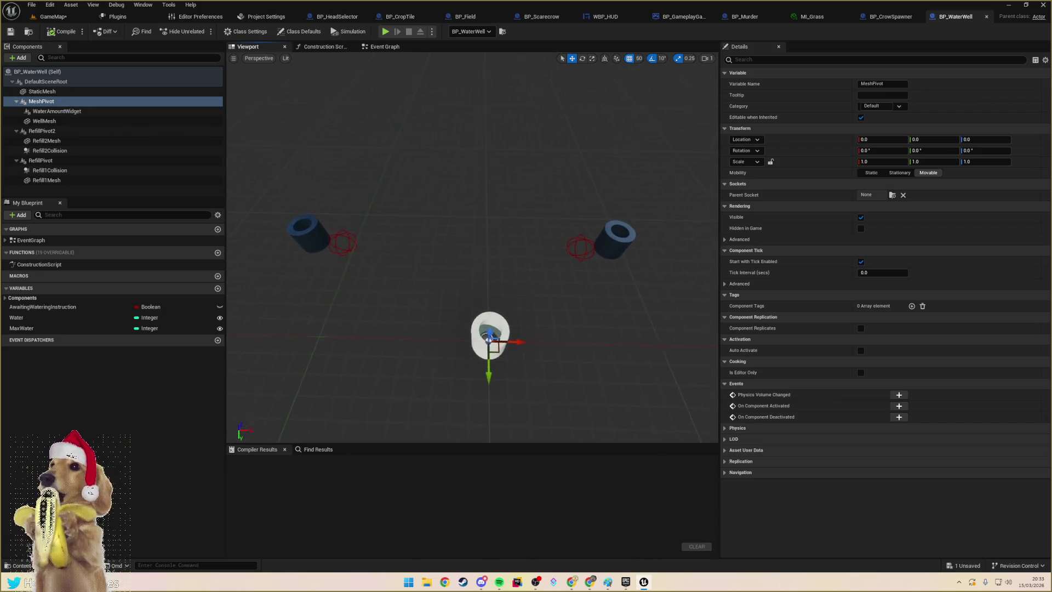
pyautogui.moveTo(428, 191); pyautogui.dragTo(418, 191)
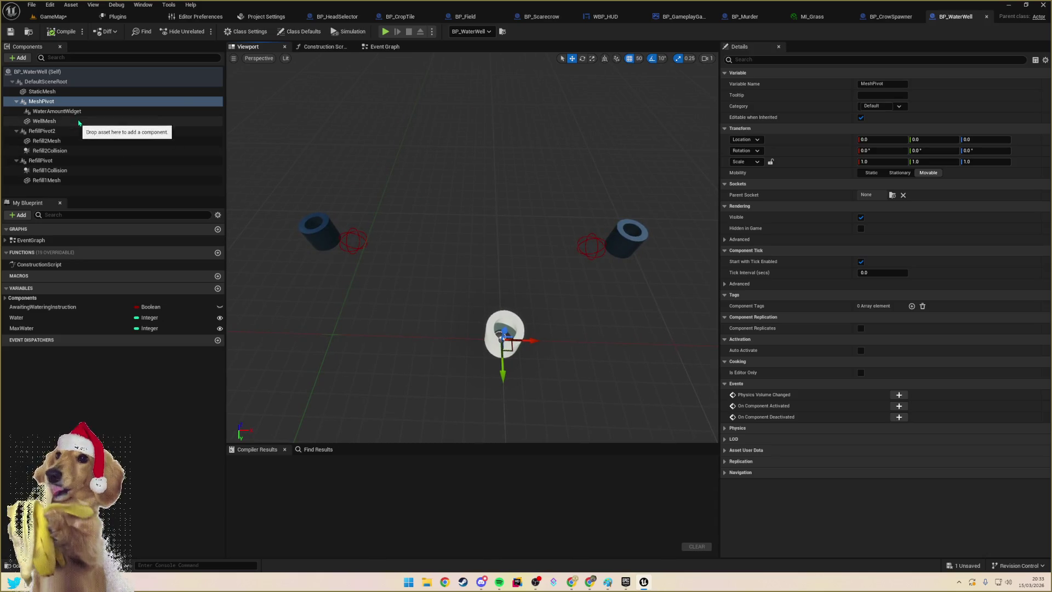
pyautogui.click(79, 111)
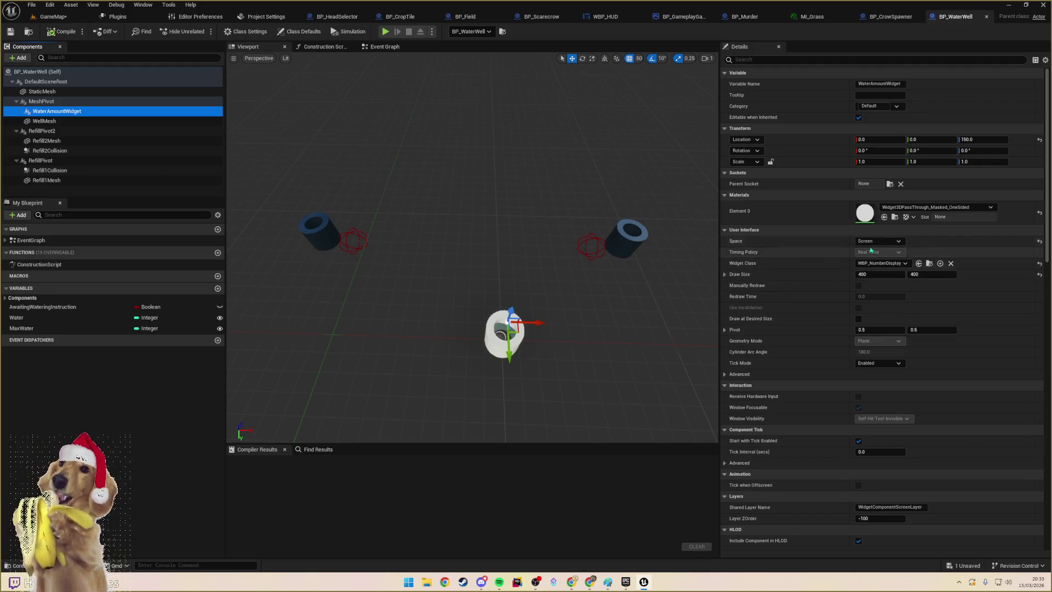
pyautogui.click(929, 263)
pyautogui.doubleClick(220, 433)
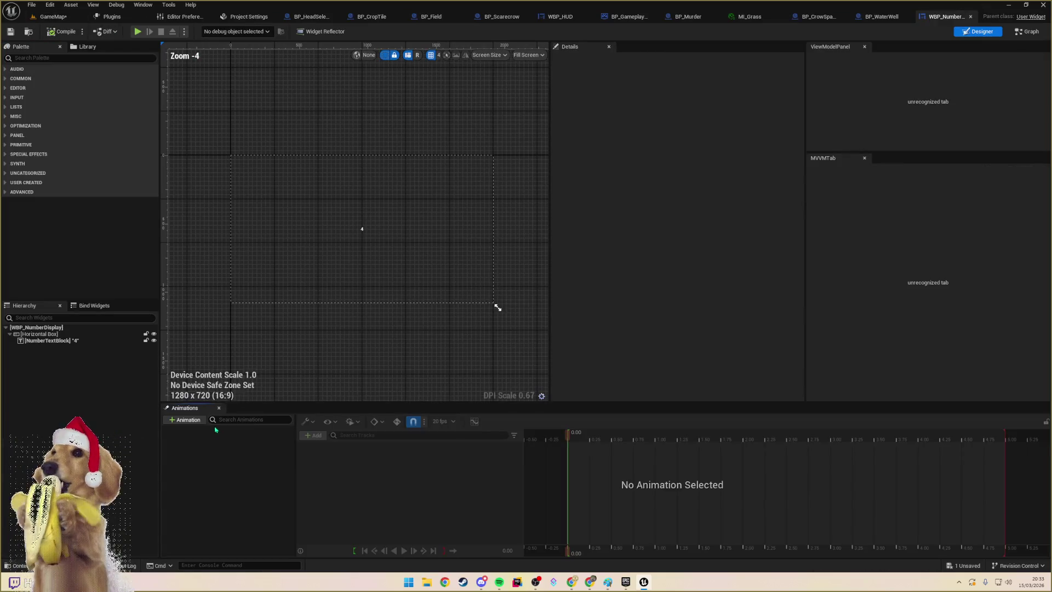
# - Select the NumberTextBlock and filter its Details to the outline settings, showing Outline Size 0
pyautogui.scroll(11, 364, 233)
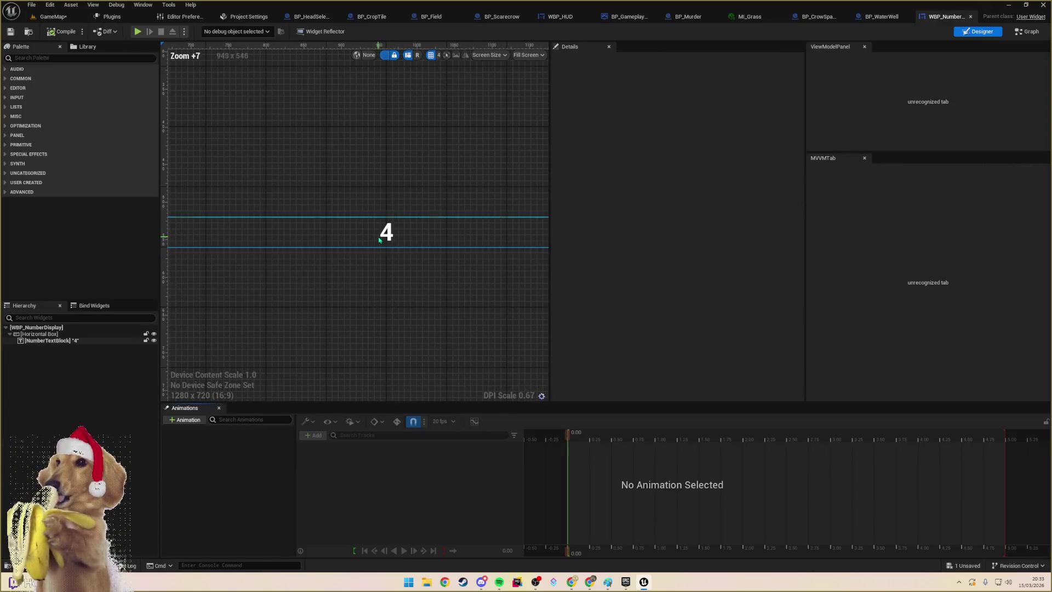
pyautogui.click(460, 230)
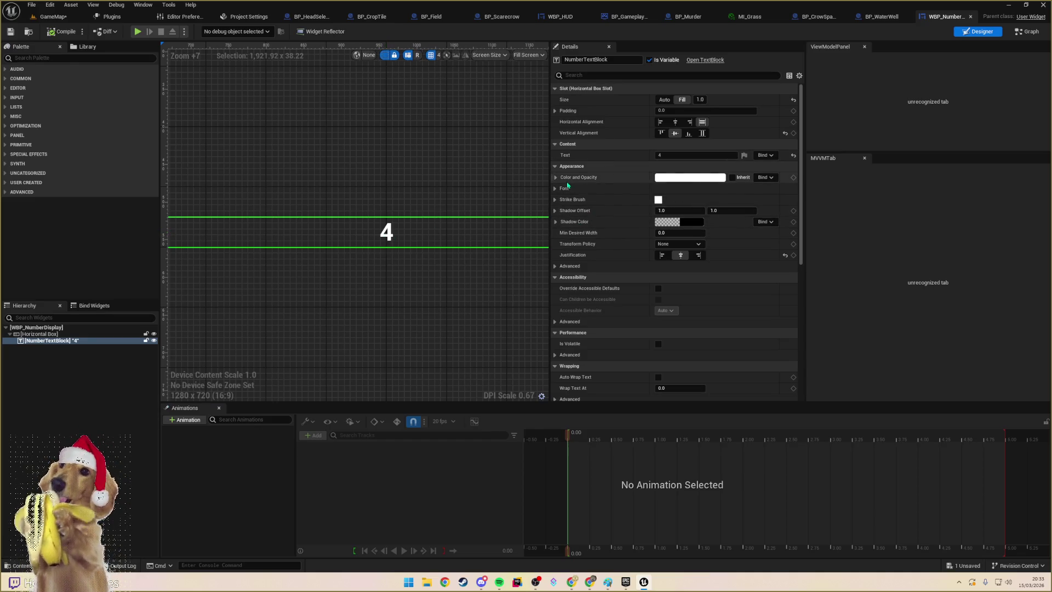
pyautogui.click(57, 341)
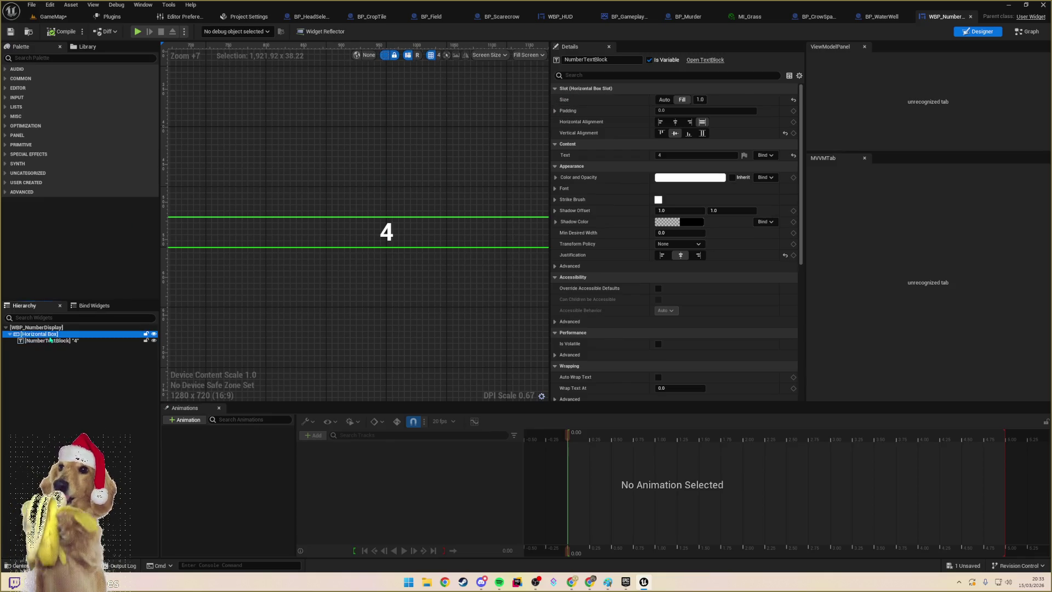
pyautogui.click(576, 75)
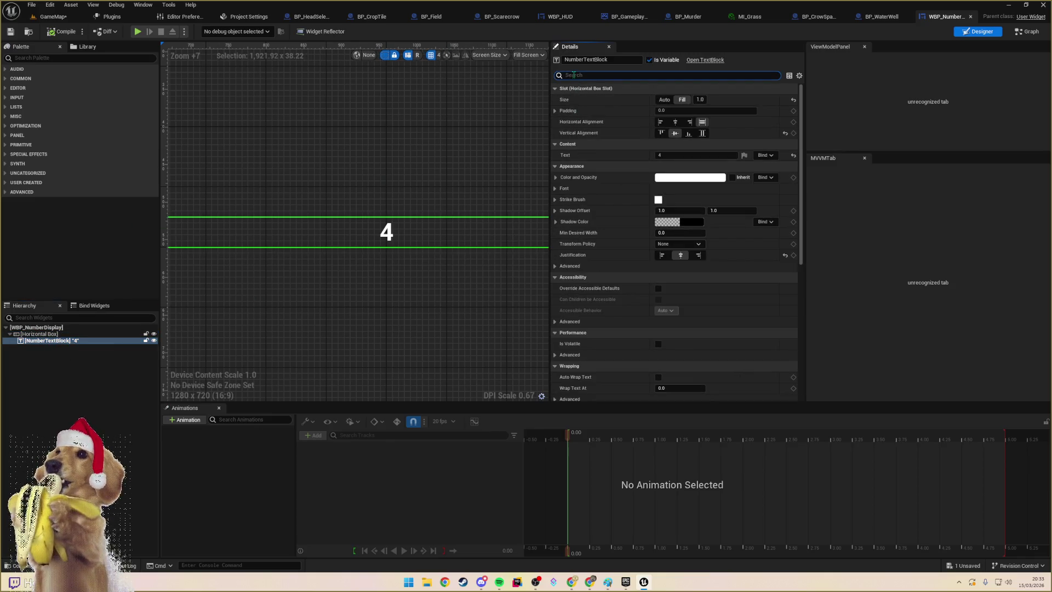
pyautogui.write('outlin')
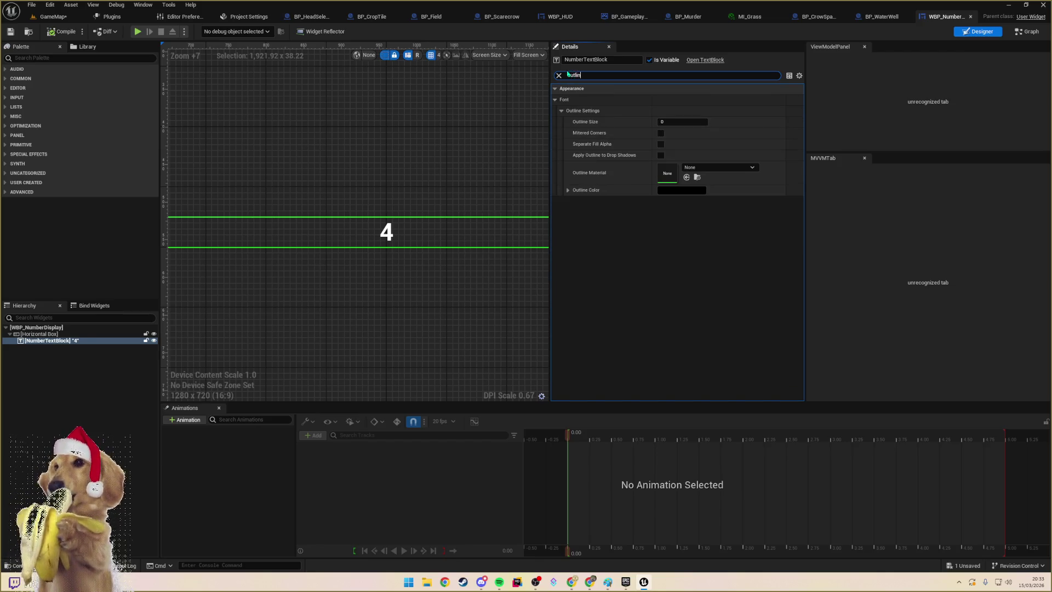
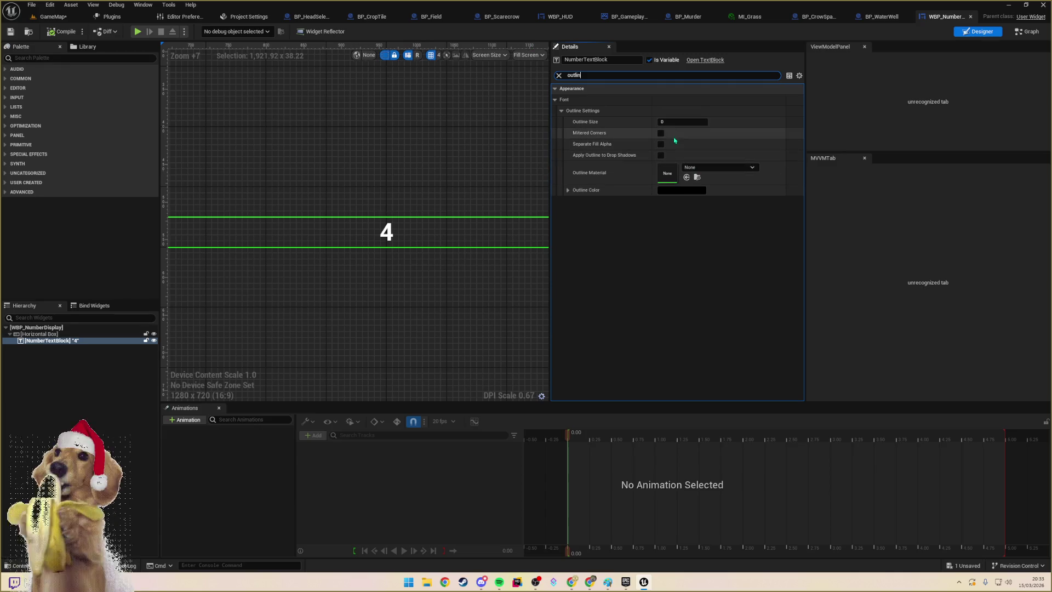
# - Set the number display's Outline Size to 2
pyautogui.click(391, 237)
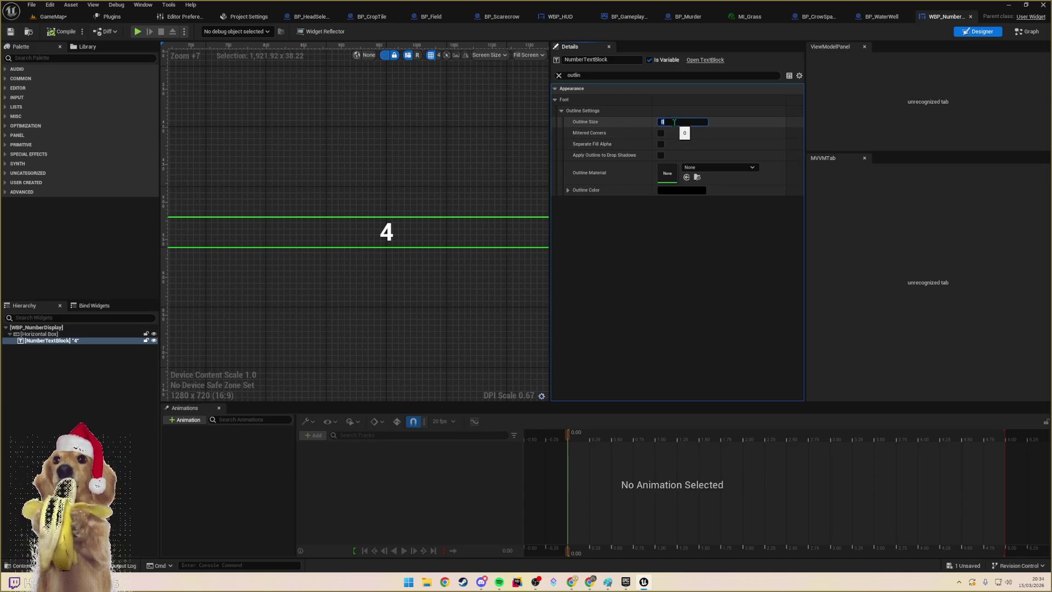
pyautogui.write('4')
pyautogui.press('Tab')
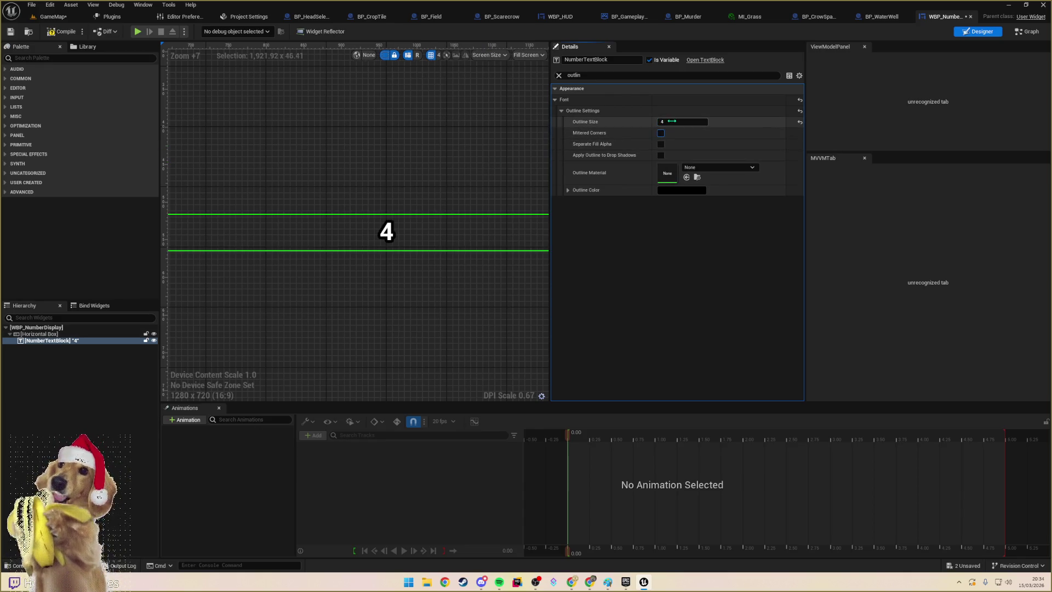
pyautogui.write('2')
pyautogui.press('Tab')
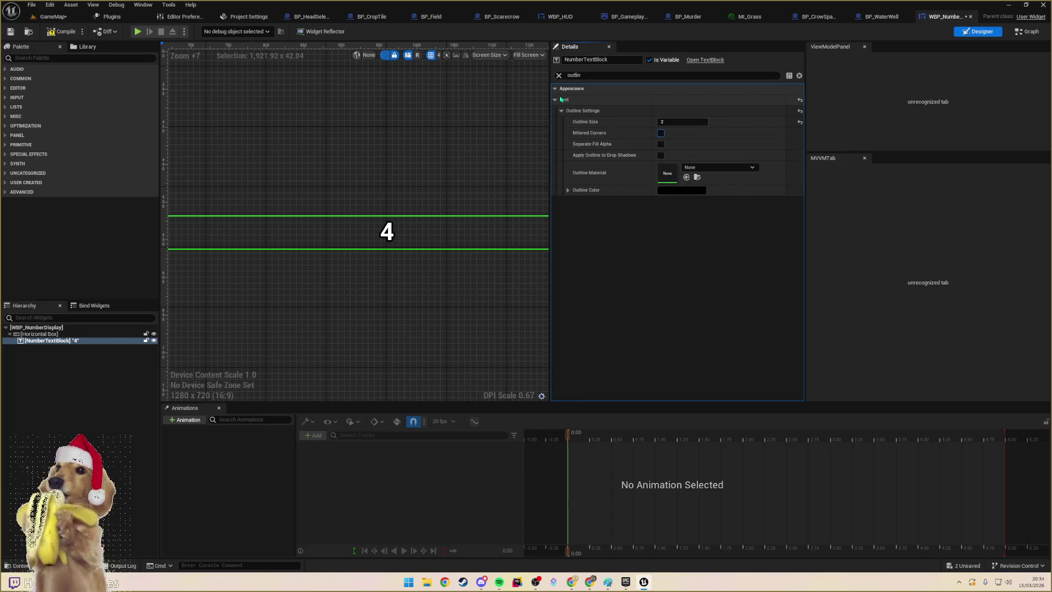
# - Make the number text cyan, compile the widget and return to GameMap
pyautogui.click(559, 75)
pyautogui.click(690, 177)
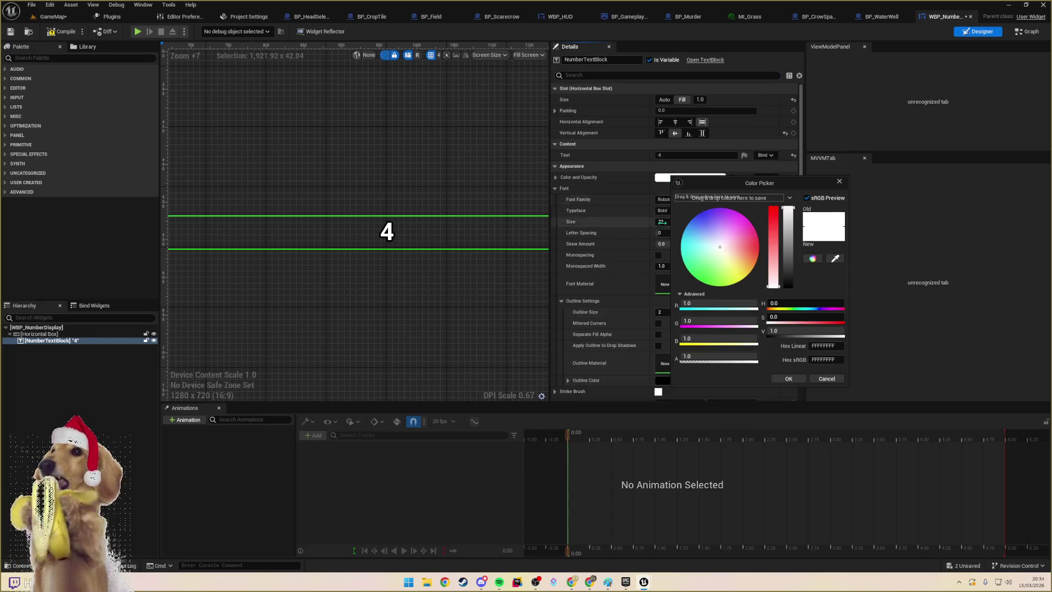
pyautogui.click(720, 222)
pyautogui.moveTo(719, 222)
pyautogui.mouseDown()
pyautogui.moveTo(701, 215)
pyautogui.moveTo(737, 220)
pyautogui.moveTo(692, 244)
pyautogui.moveTo(680, 231)
pyautogui.mouseUp()
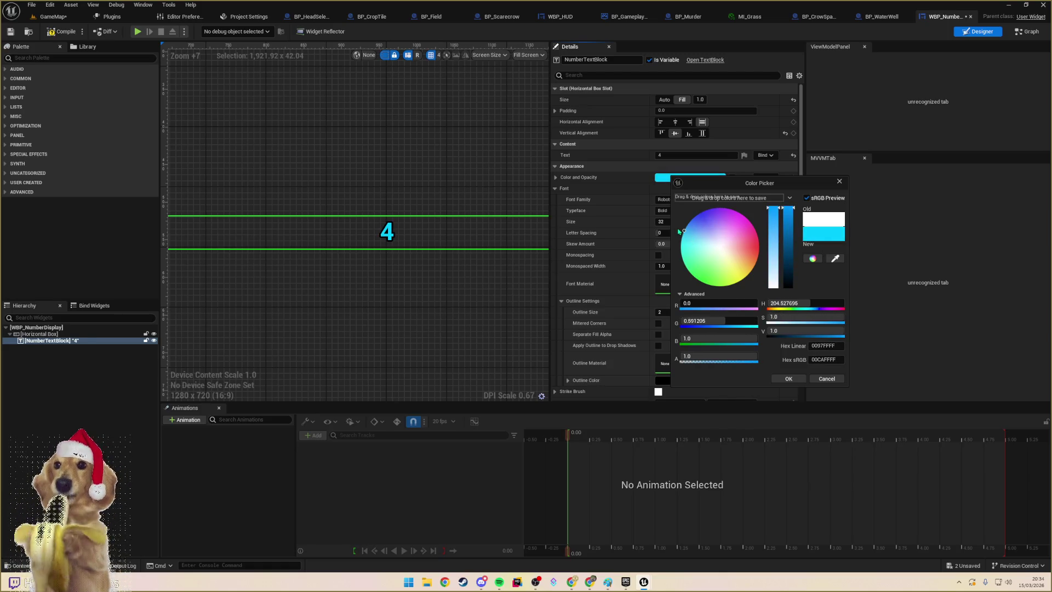
pyautogui.click(789, 379)
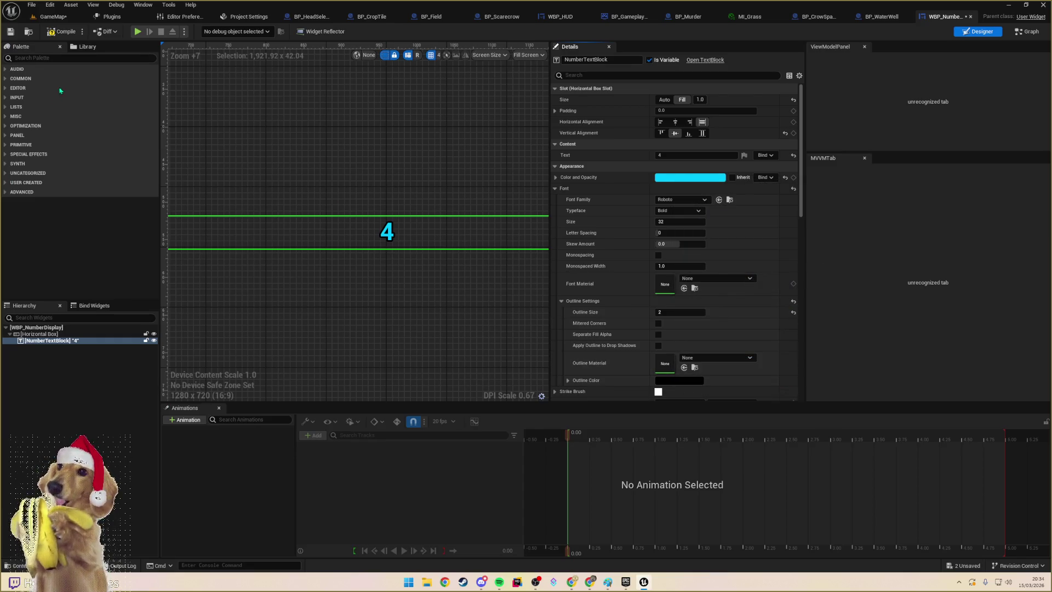
pyautogui.click(62, 31)
pyautogui.click(54, 16)
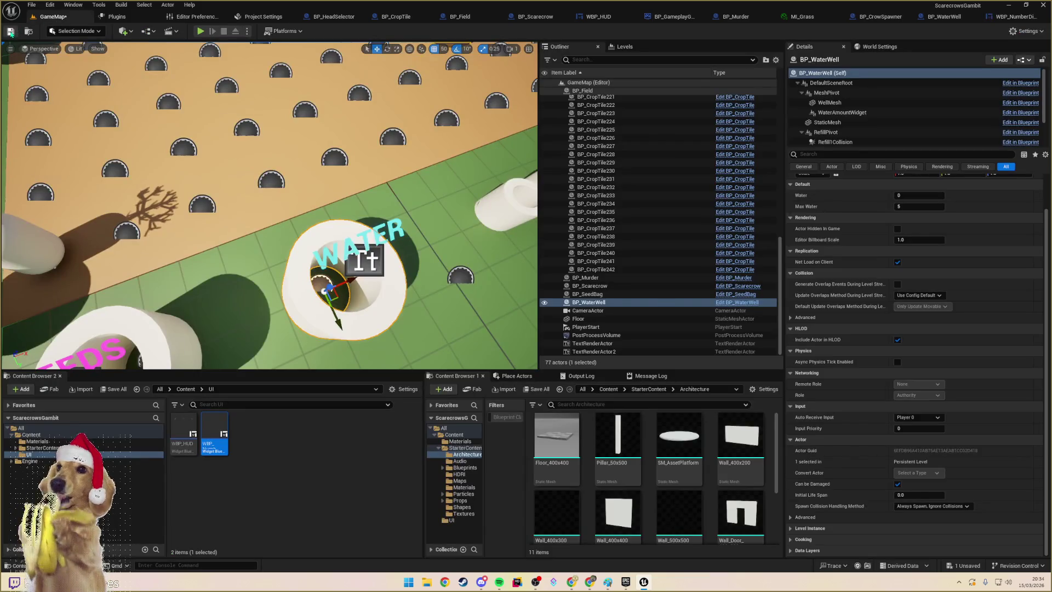
# - Save and play-test the level, then move the water well right and select the head selectors
pyautogui.click(11, 31)
pyautogui.click(201, 31)
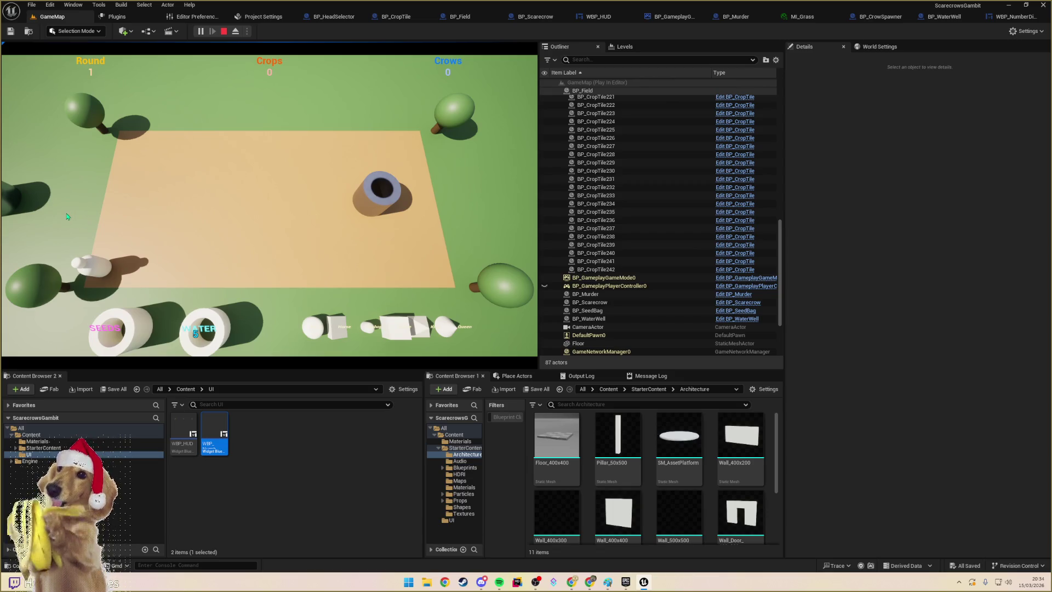
pyautogui.press('Escape')
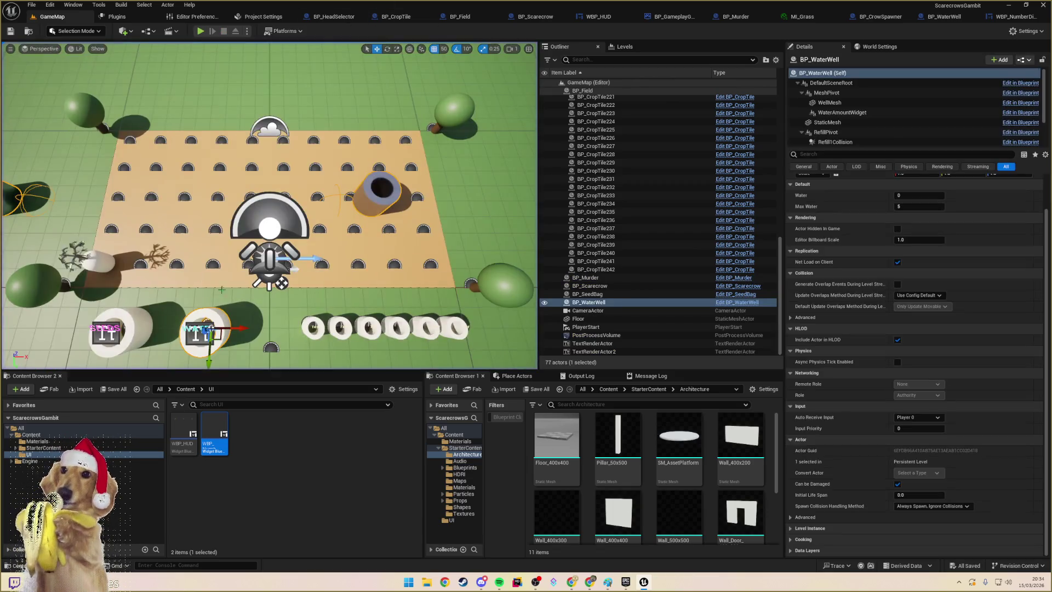
pyautogui.moveTo(240, 336)
pyautogui.mouseDown()
pyautogui.moveTo(371, 328)
pyautogui.moveTo(275, 326)
pyautogui.mouseUp()
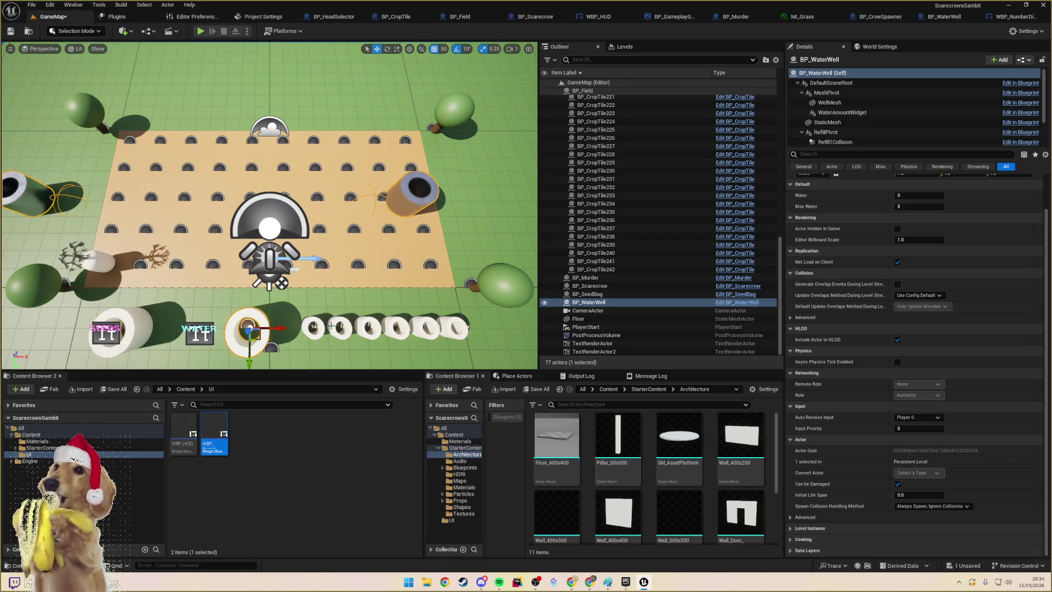
pyautogui.click(321, 324)
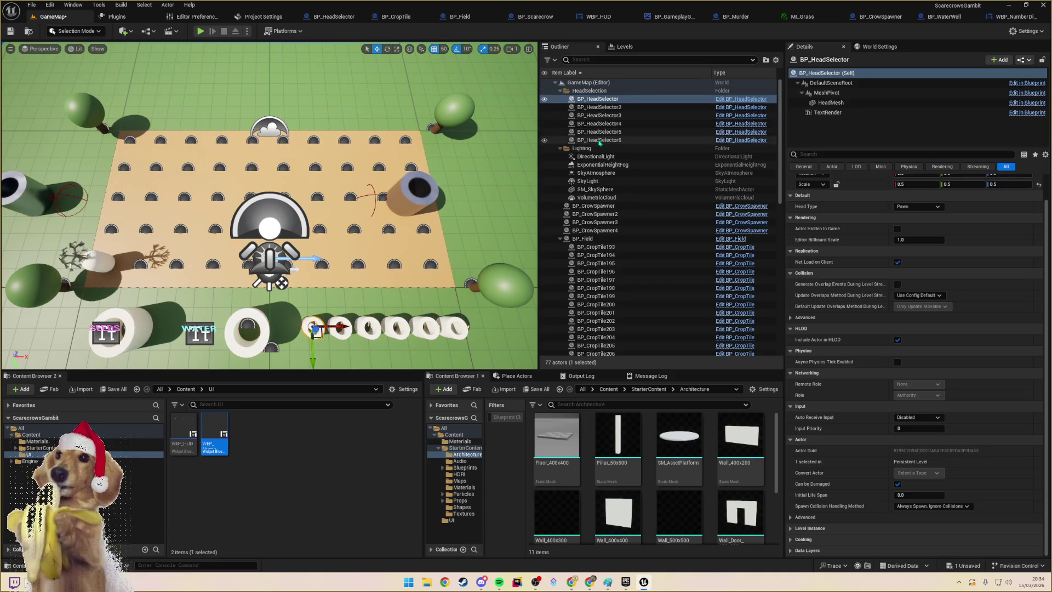
# - Move the head selectors behind the field and shift the water well and WATER label right
pyautogui.moveTo(452, 335)
pyautogui.mouseDown()
pyautogui.moveTo(488, 281)
pyautogui.moveTo(519, 183)
pyautogui.moveTo(351, 113)
pyautogui.moveTo(307, 108)
pyautogui.moveTo(323, 125)
pyautogui.mouseUp()
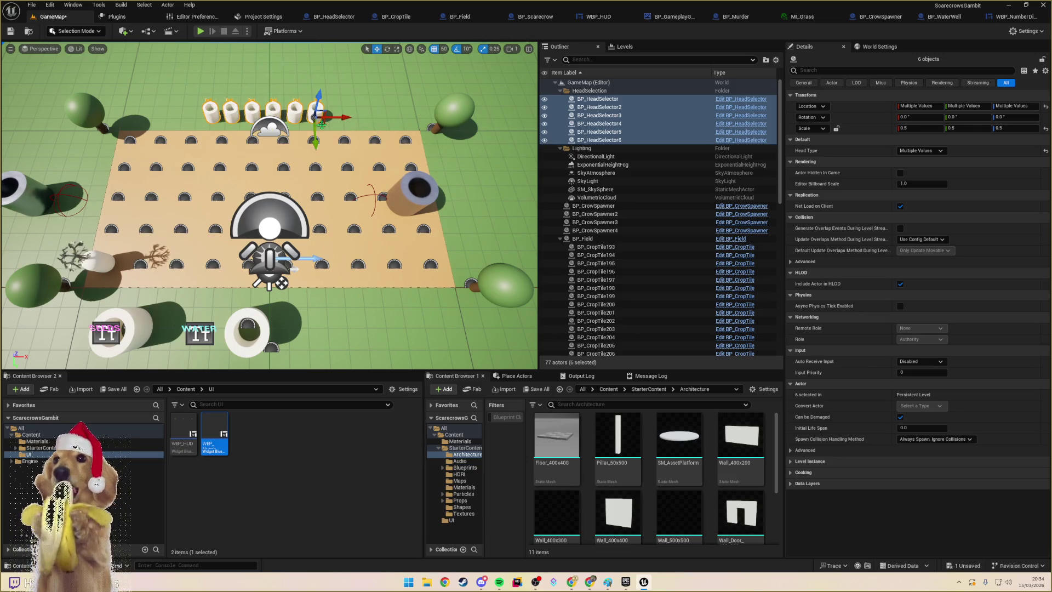
pyautogui.click(247, 329)
pyautogui.moveTo(280, 327); pyautogui.dragTo(344, 324)
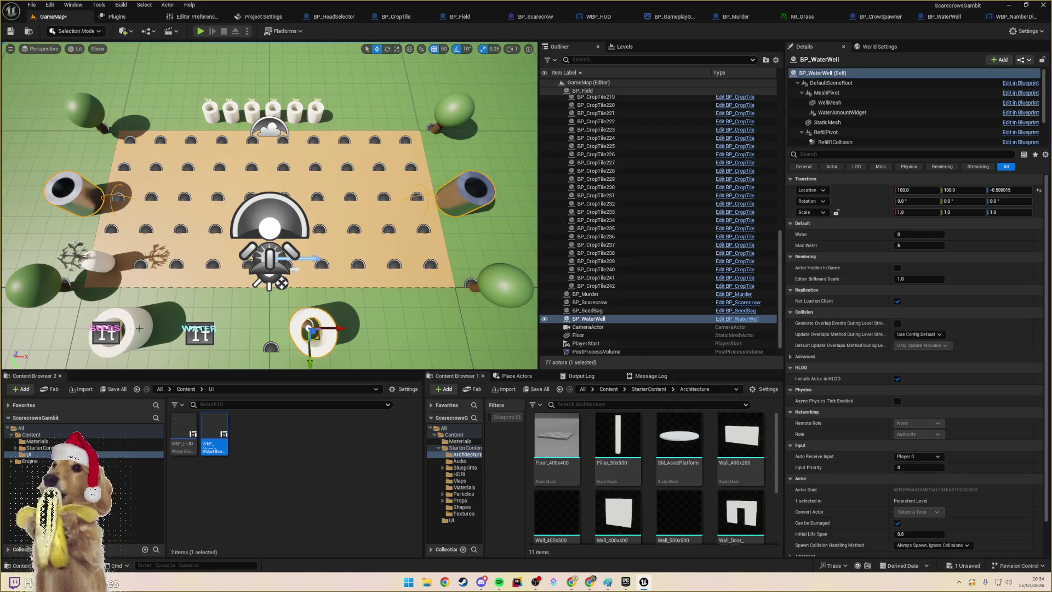
pyautogui.click(199, 332)
pyautogui.moveTo(200, 336)
pyautogui.mouseDown()
pyautogui.moveTo(341, 332)
pyautogui.moveTo(321, 339)
pyautogui.mouseUp()
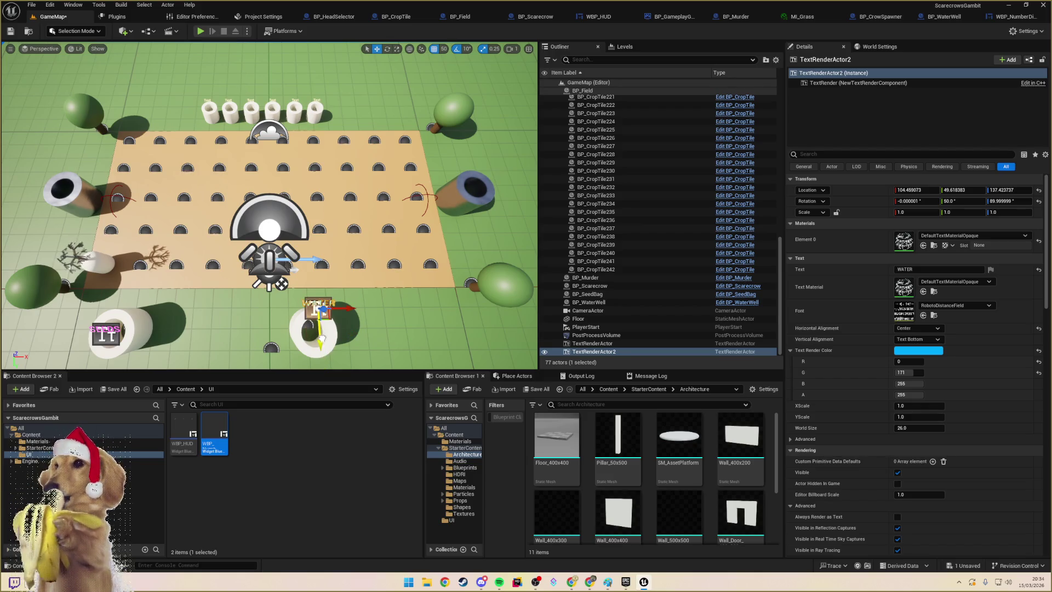
# - Shift the seed bag and its SEEDS label to the right
pyautogui.click(137, 328)
pyautogui.moveTo(137, 327); pyautogui.dragTo(251, 327)
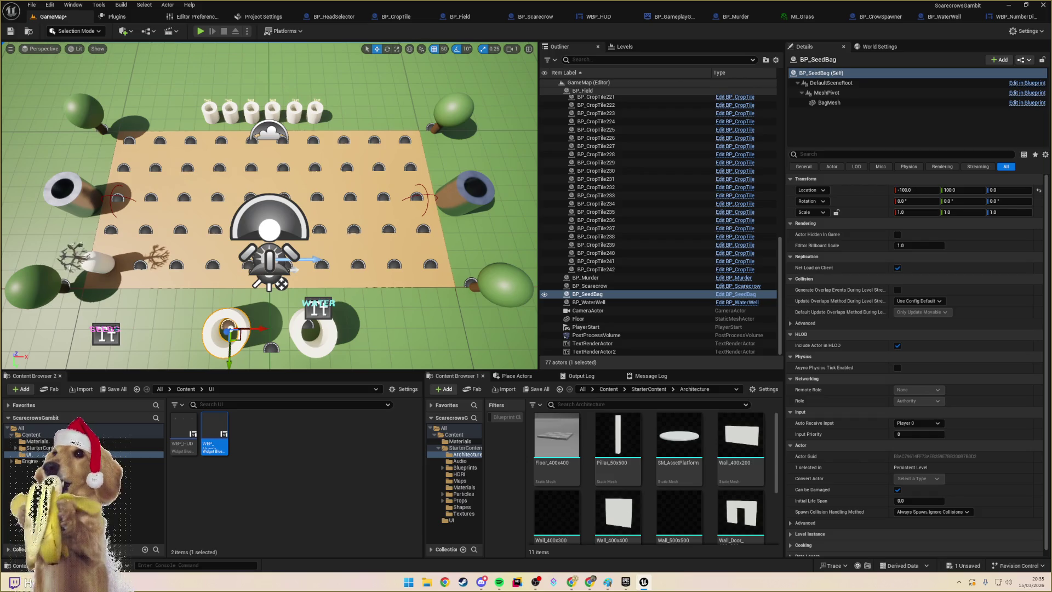
pyautogui.click(106, 333)
pyautogui.moveTo(124, 329); pyautogui.dragTo(260, 330)
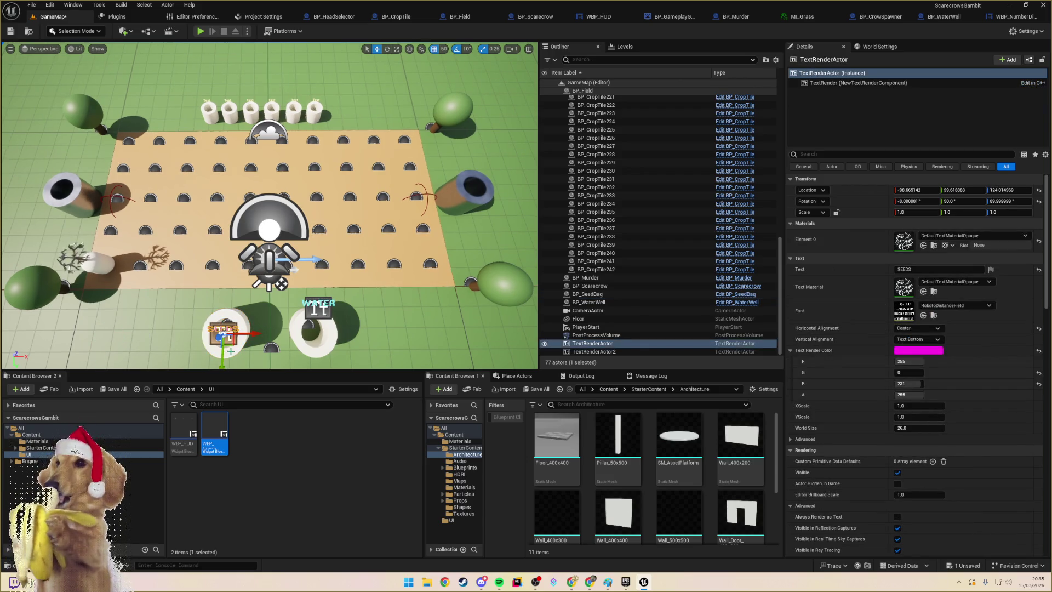
# - Frame the floor, run a quick play test, and open the BP_WaterWell blueprint
pyautogui.click(241, 359)
pyautogui.press('f')
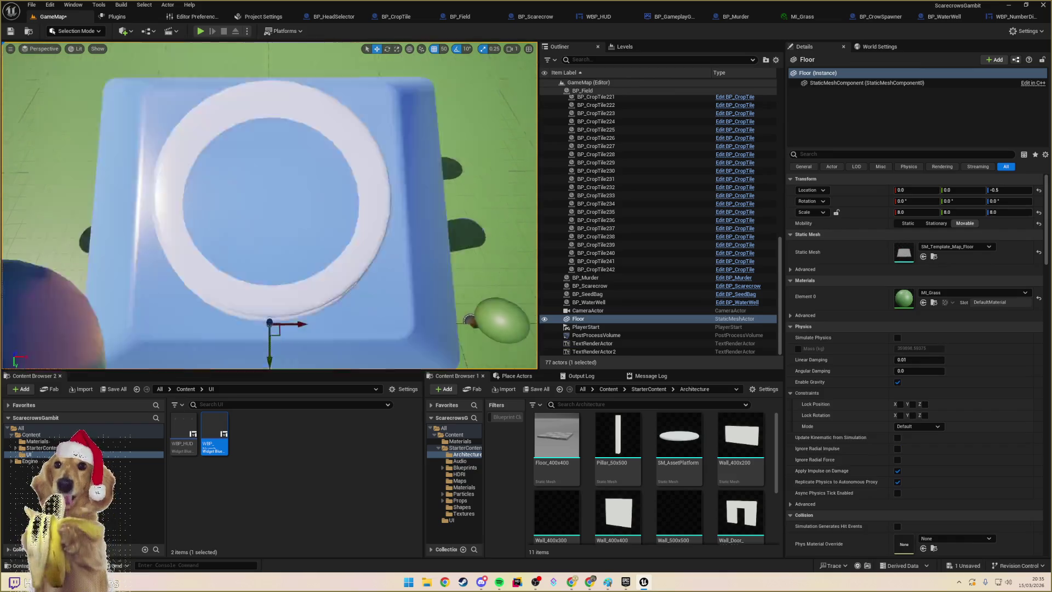
pyautogui.hotkey('alt', 'p')
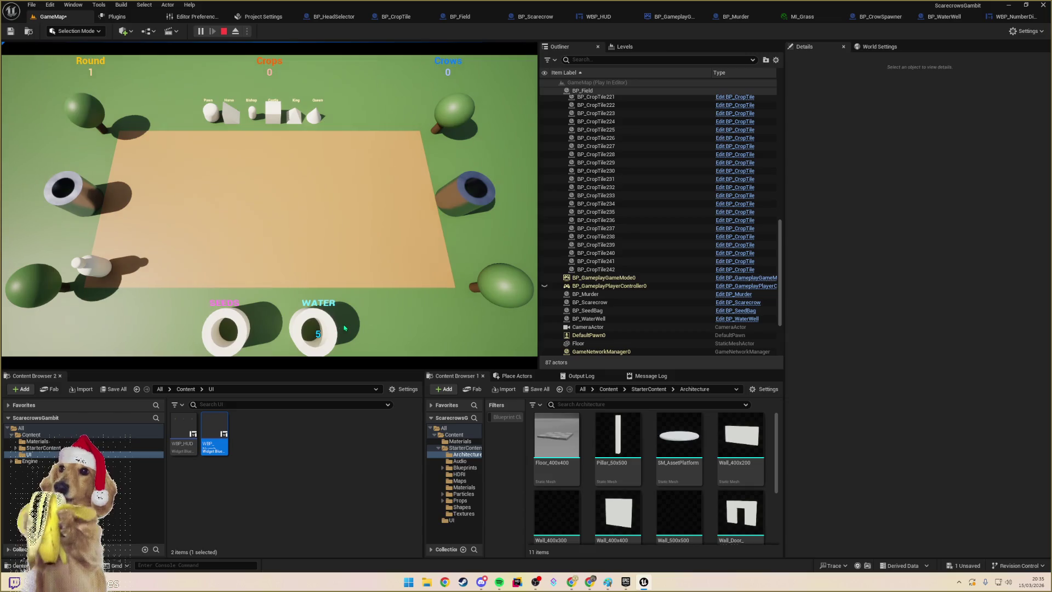
pyautogui.press('Escape')
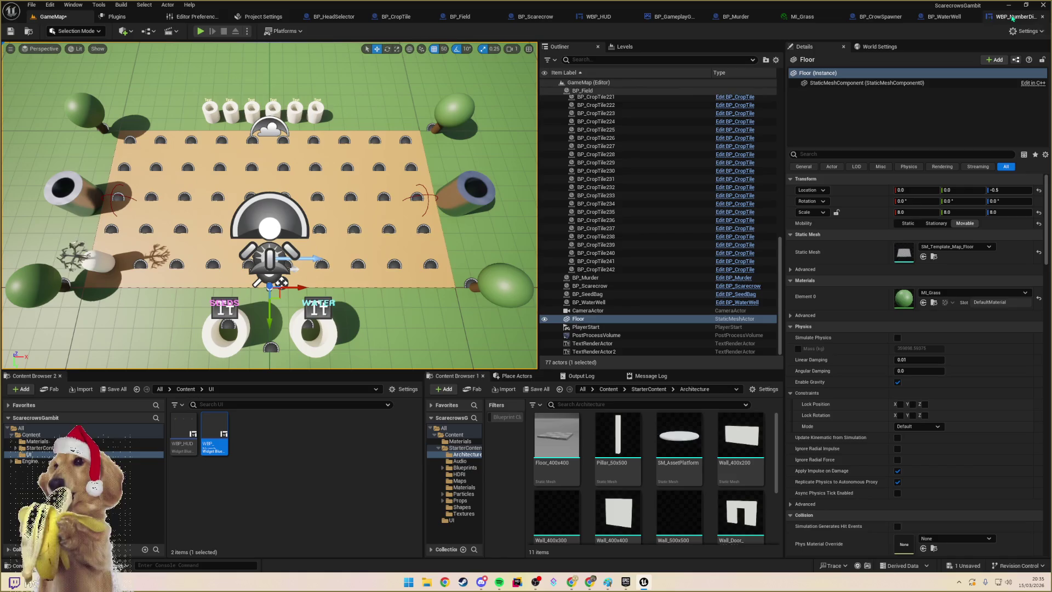
pyautogui.click(945, 17)
# - Set the number text's Horizontal Alignment to Center and go back to GameMap
pyautogui.press('f')
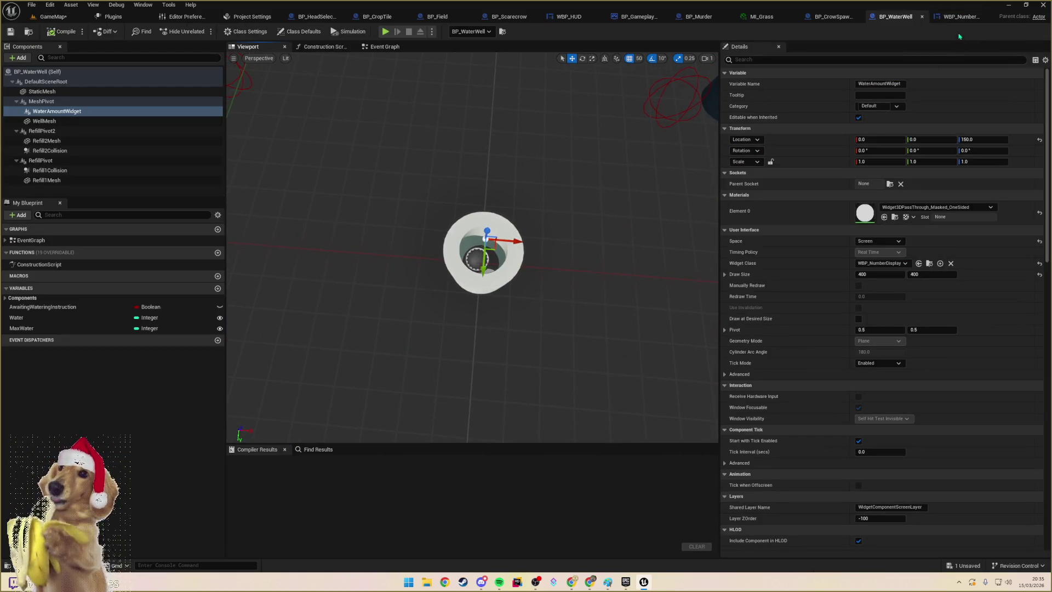
pyautogui.click(960, 16)
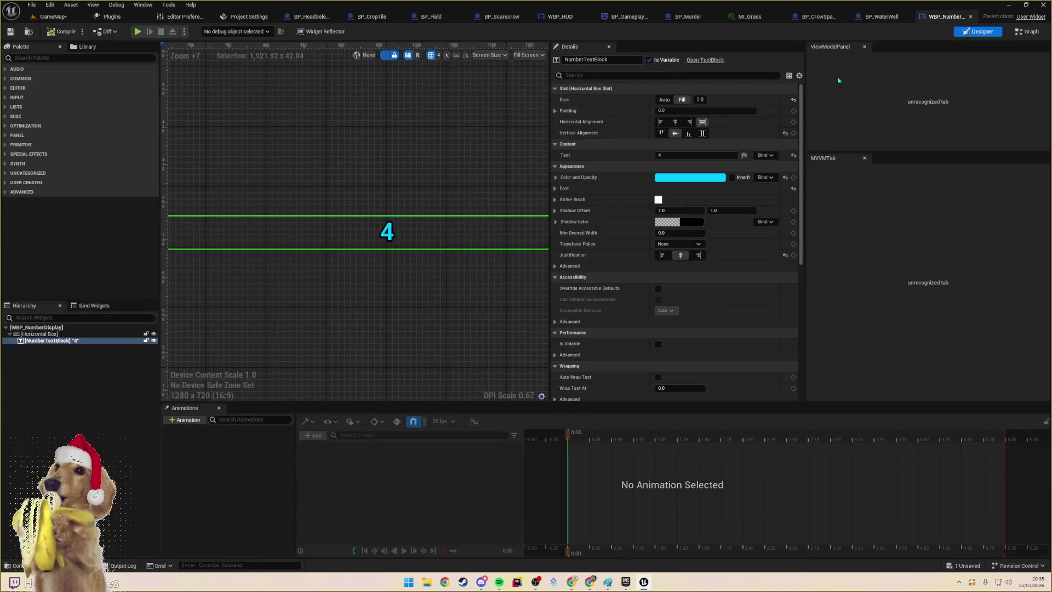
pyautogui.click(675, 121)
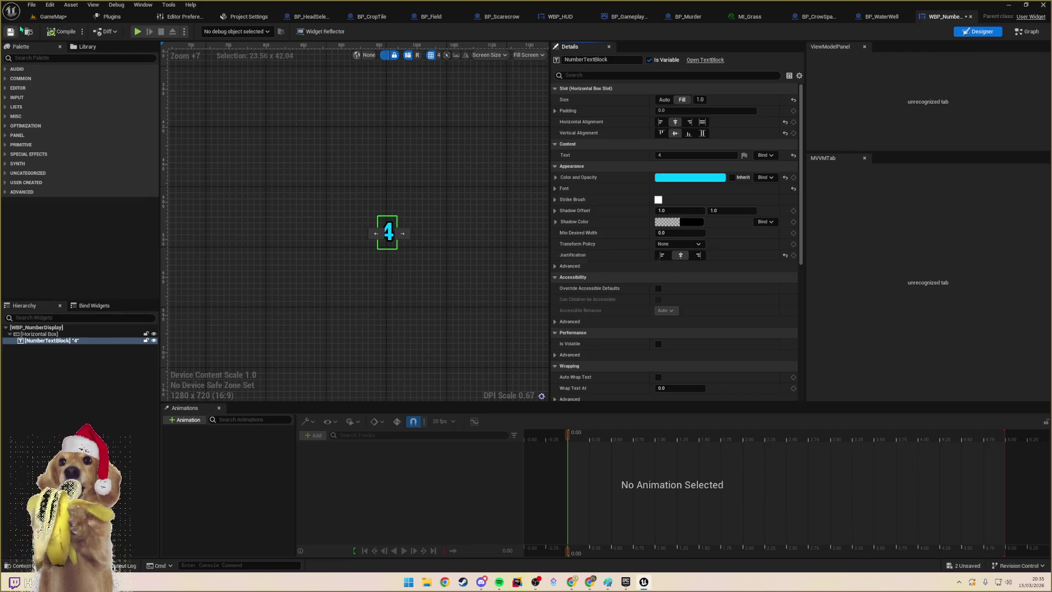
pyautogui.click(53, 16)
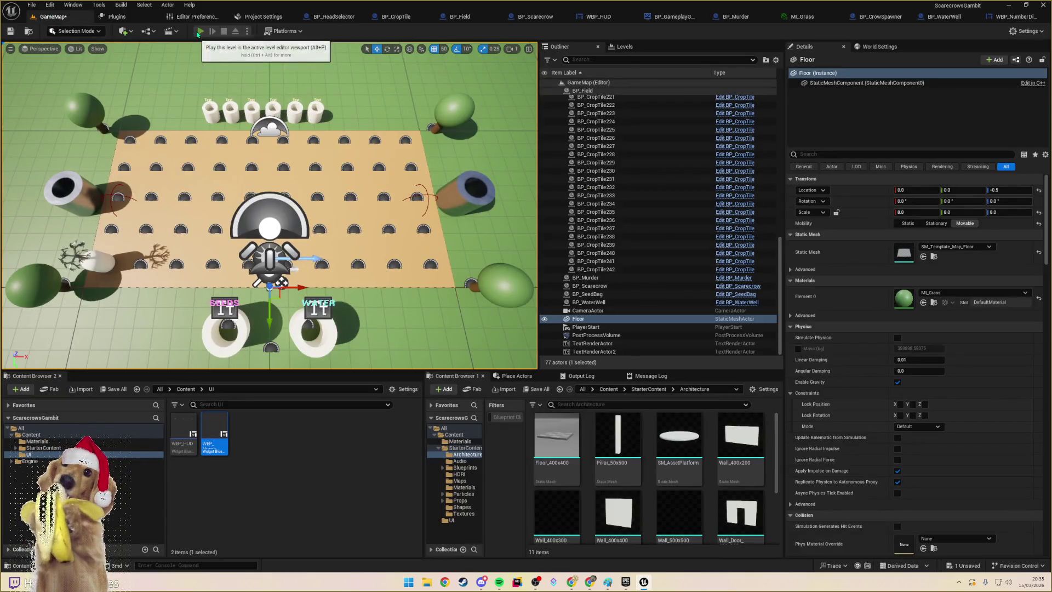
# - Run two play tests, detaching with F8 to check the well's water display
pyautogui.click(200, 32)
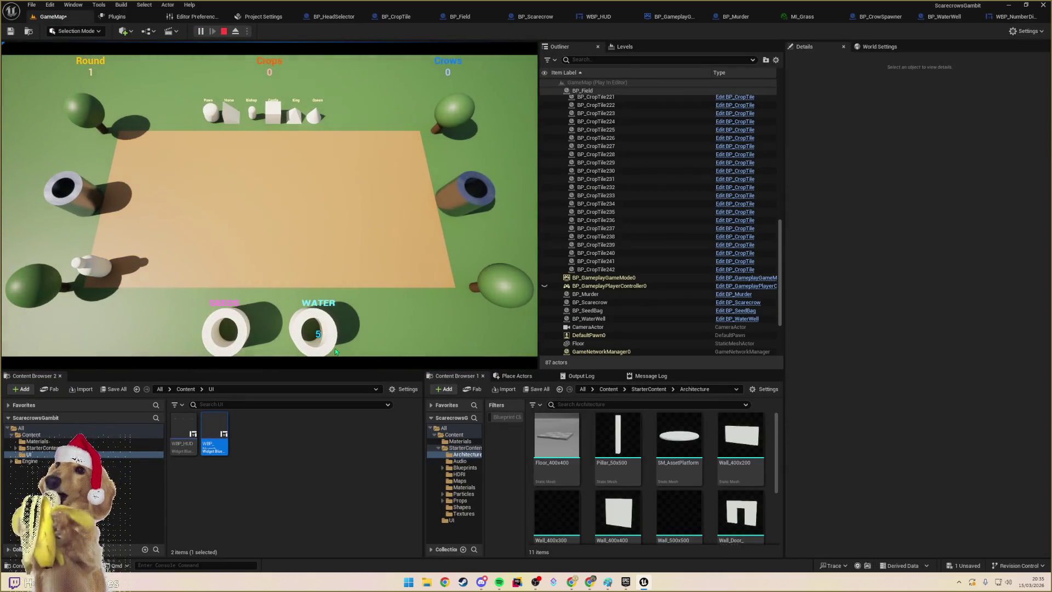
pyautogui.press('Escape')
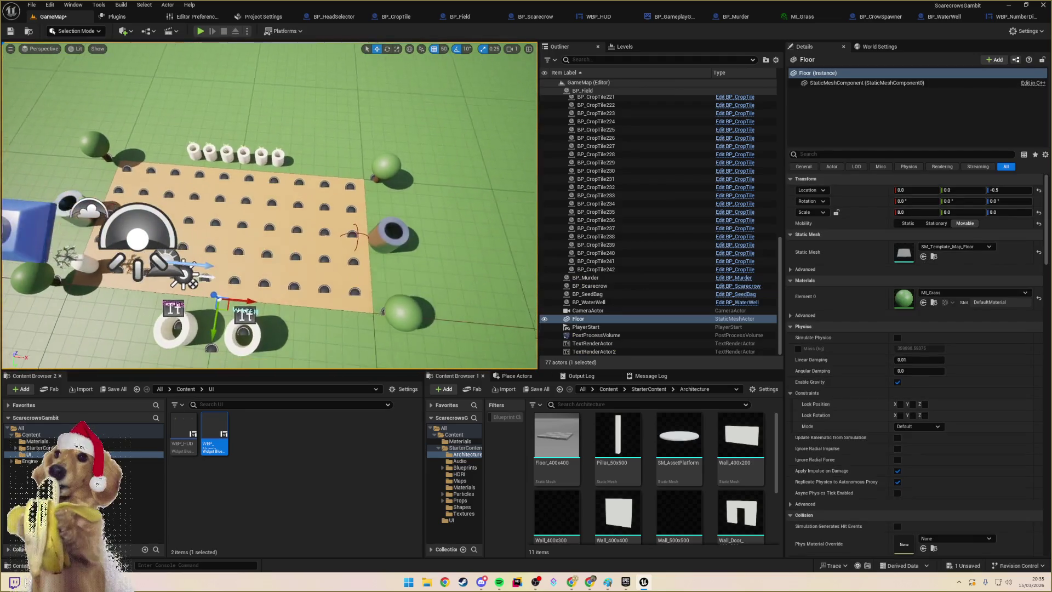
pyautogui.click(202, 31)
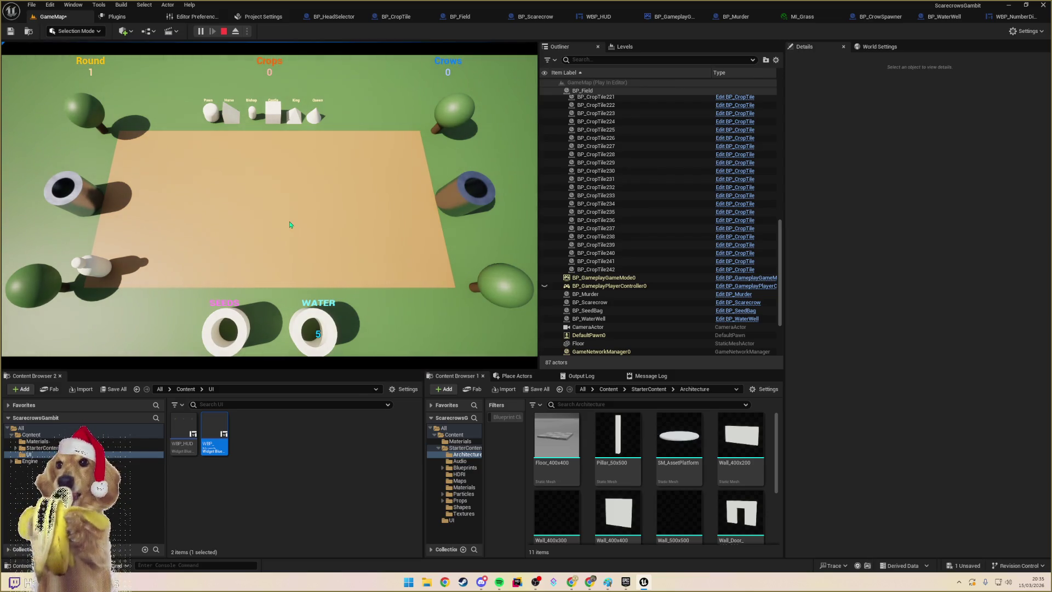
pyautogui.press('F8')
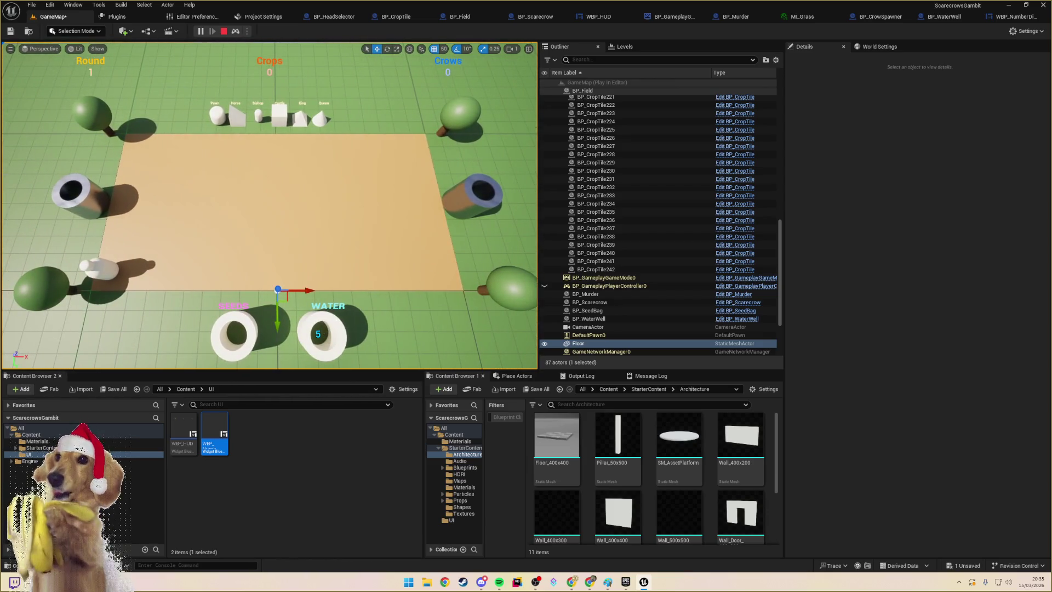
pyautogui.press('Escape')
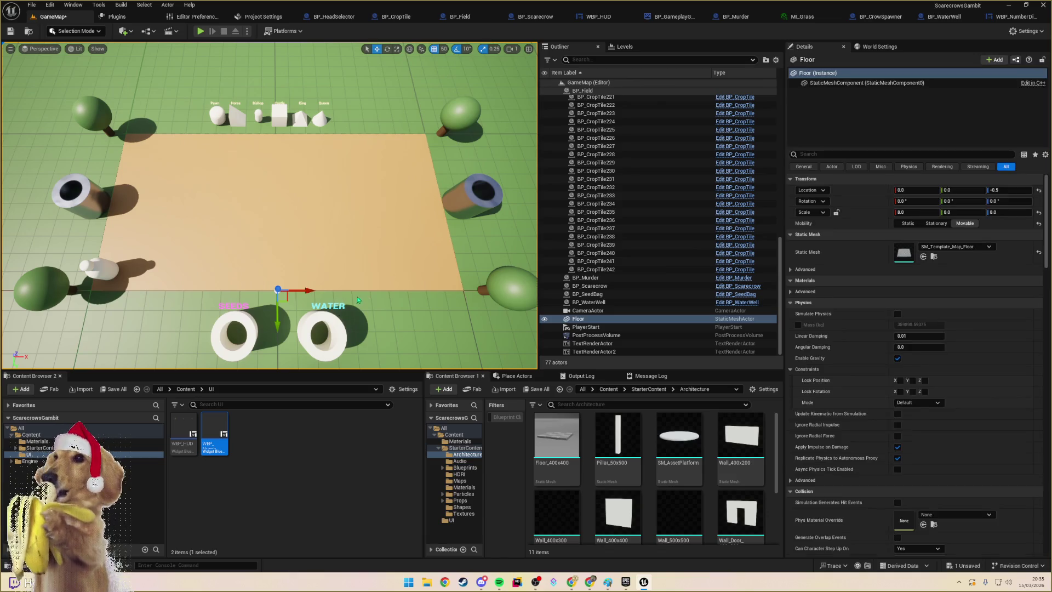
# - Duplicate MI_Crop in the Materials folder and name the copy MI_Water
pyautogui.moveTo(344, 326)
pyautogui.mouseDown()
pyautogui.moveTo(258, 285)
pyautogui.moveTo(258, 312)
pyautogui.moveTo(268, 250)
pyautogui.moveTo(269, 274)
pyautogui.moveTo(269, 252)
pyautogui.moveTo(340, 303)
pyautogui.mouseUp()
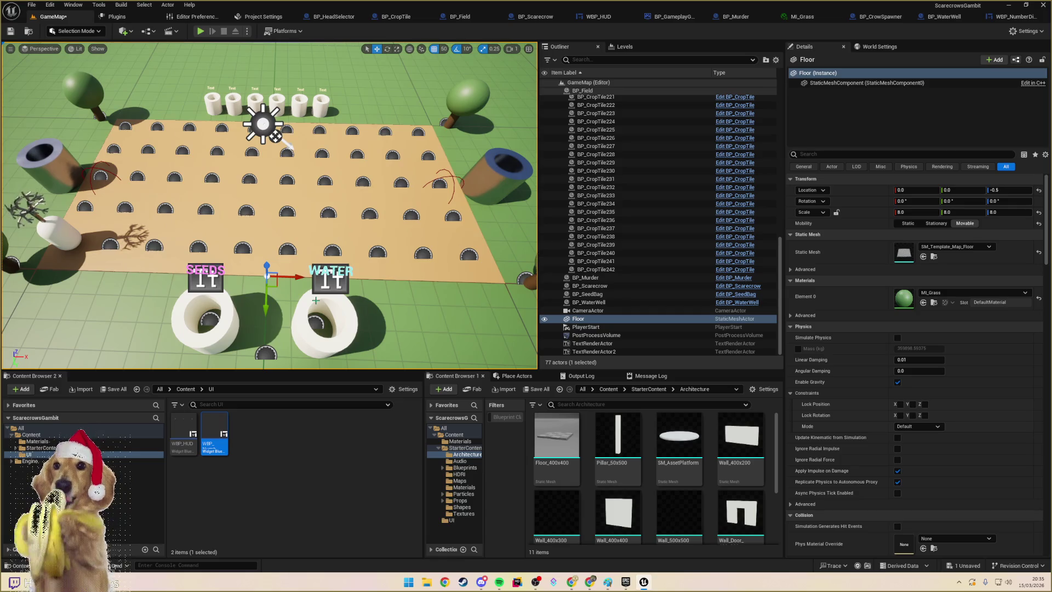
pyautogui.click(37, 441)
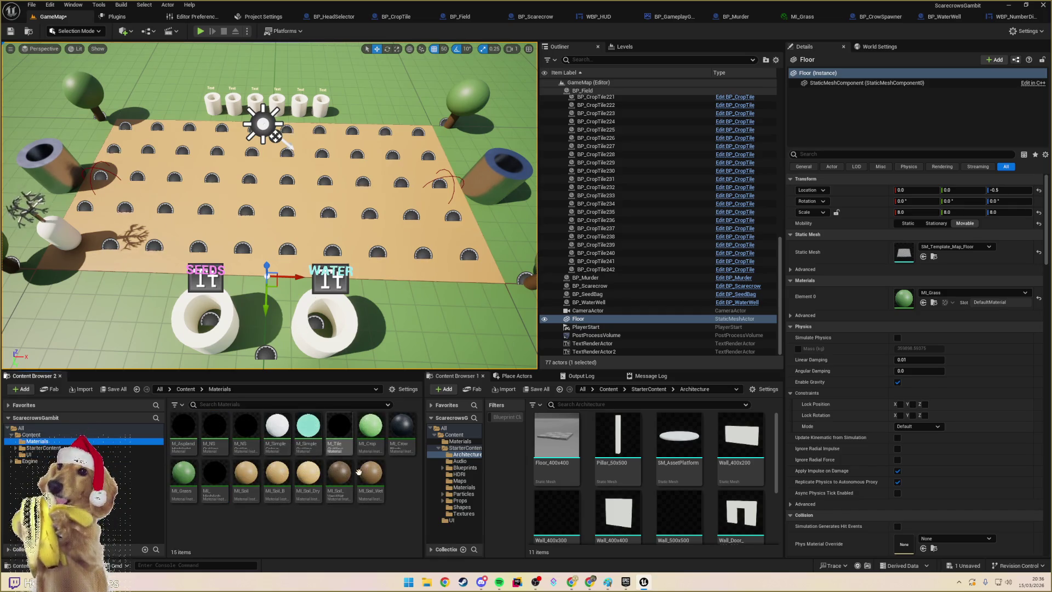
pyautogui.click(383, 526)
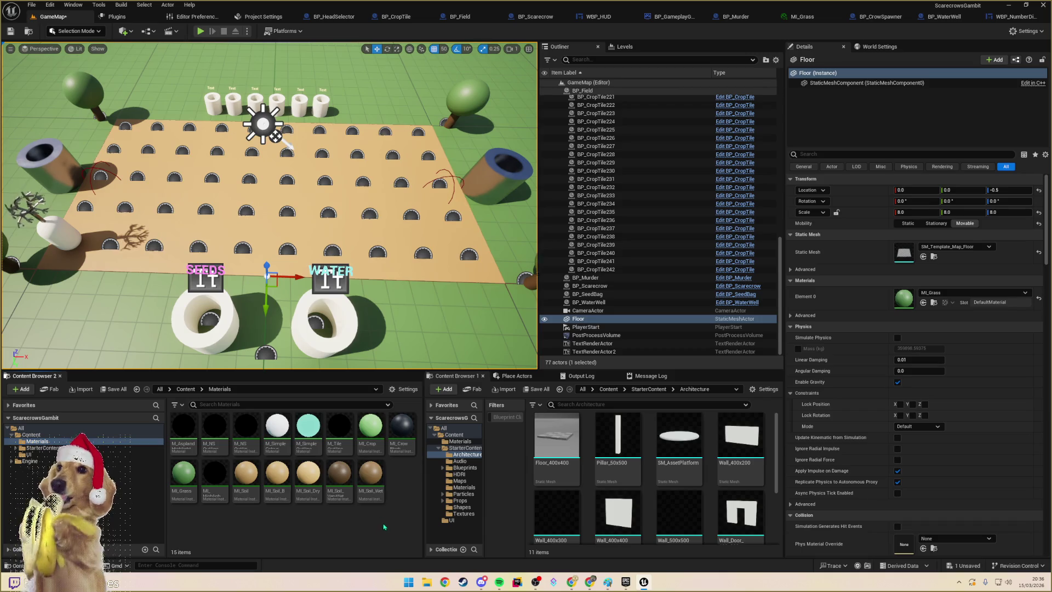
pyautogui.click(371, 432)
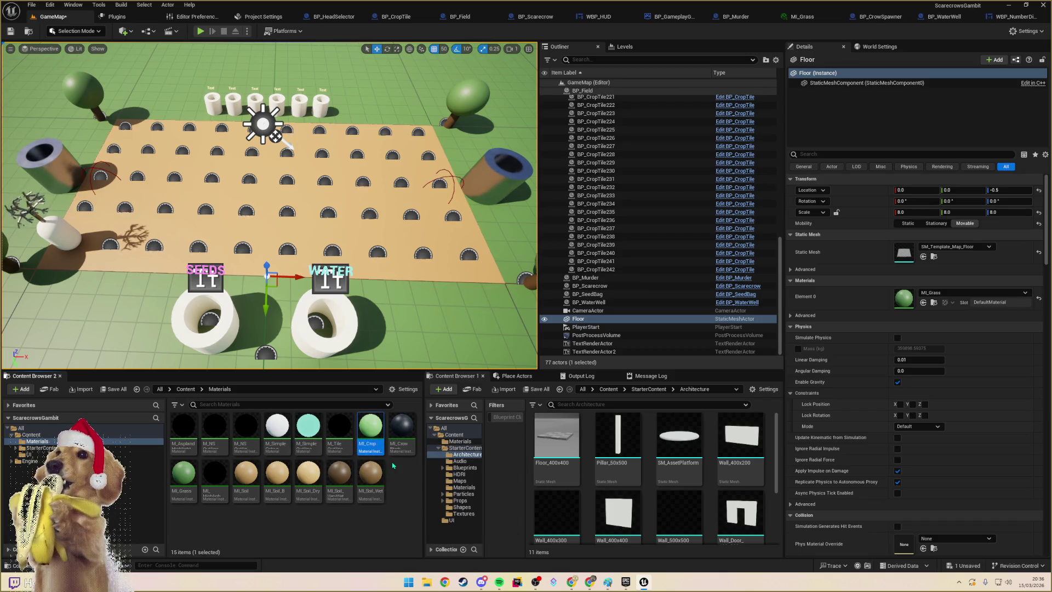
pyautogui.hotkey('ctrl', 'd')
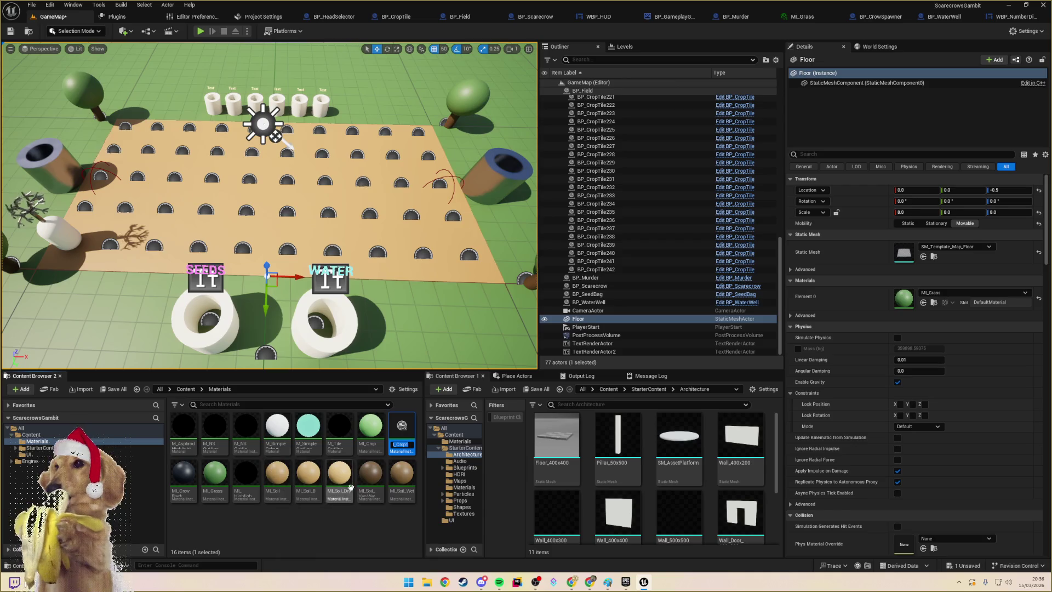
pyautogui.press('Return')
# - Give MI_Water a dark blue-grey base colour
pyautogui.doubleClick(408, 477)
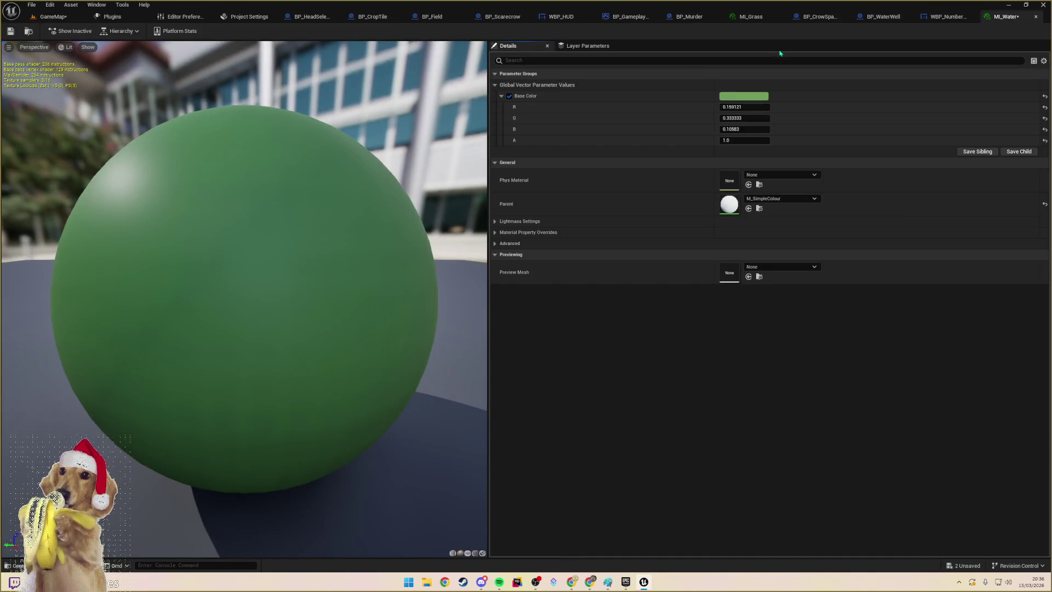
pyautogui.click(744, 96)
pyautogui.click(788, 166)
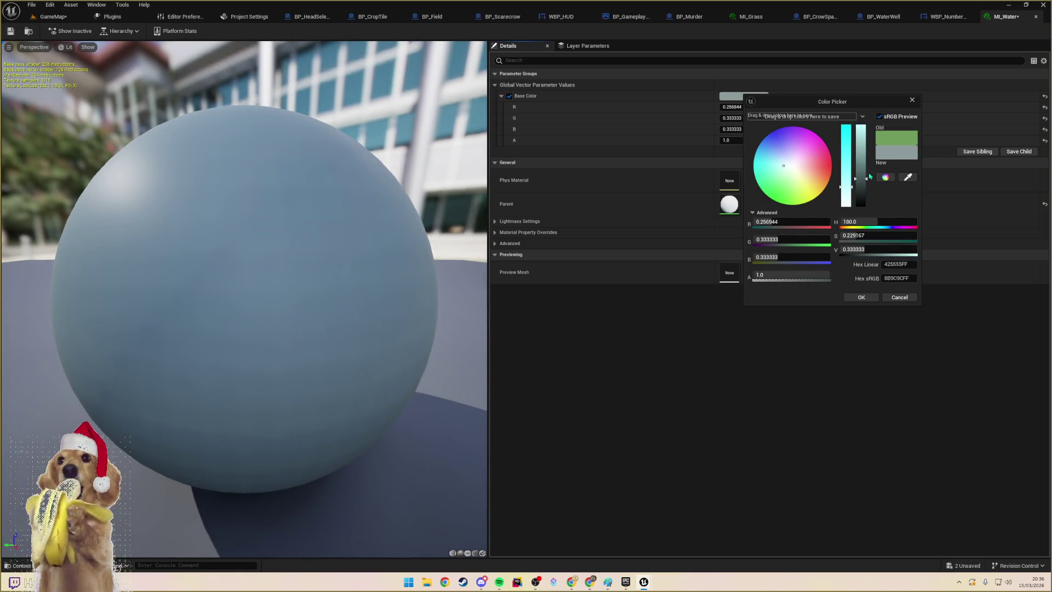
pyautogui.moveTo(870, 178)
pyautogui.mouseDown()
pyautogui.moveTo(870, 159)
pyautogui.moveTo(868, 195)
pyautogui.mouseUp()
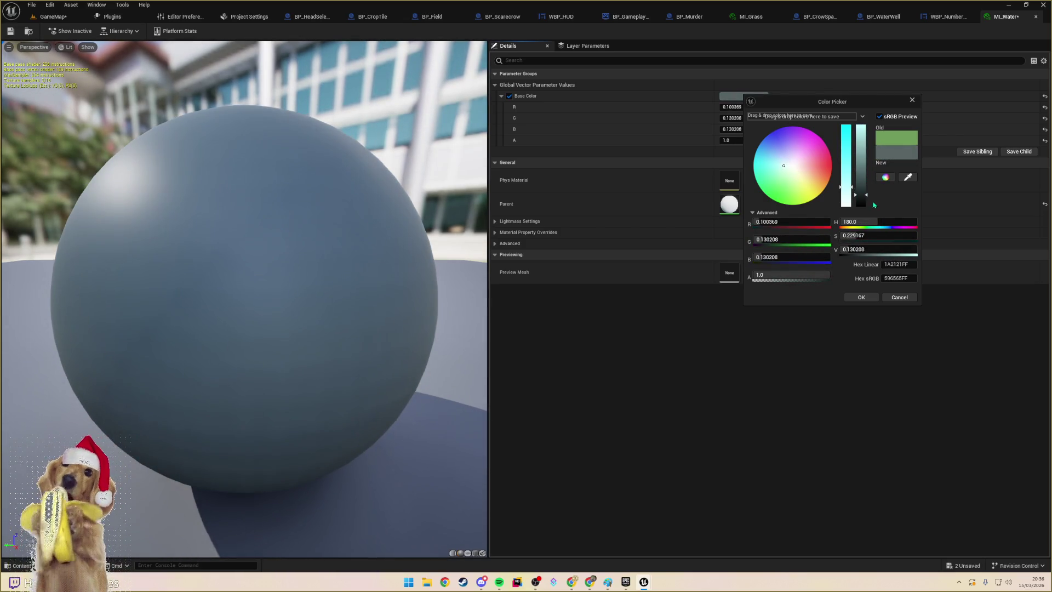
pyautogui.click(876, 300)
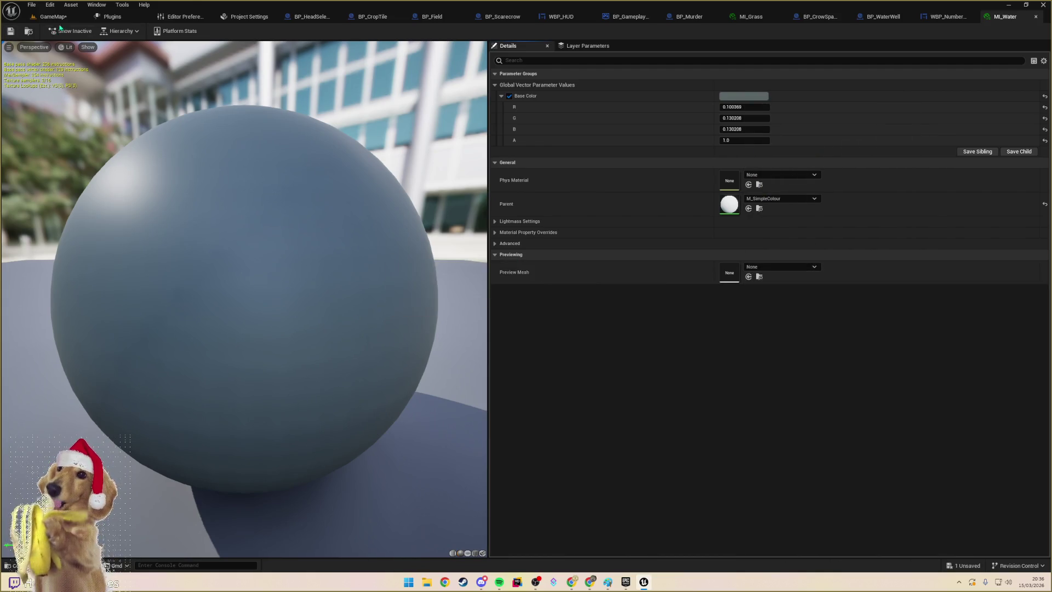
# - Try MI_Water on the floor in GameMap, then undo to keep the grass material
pyautogui.click(57, 17)
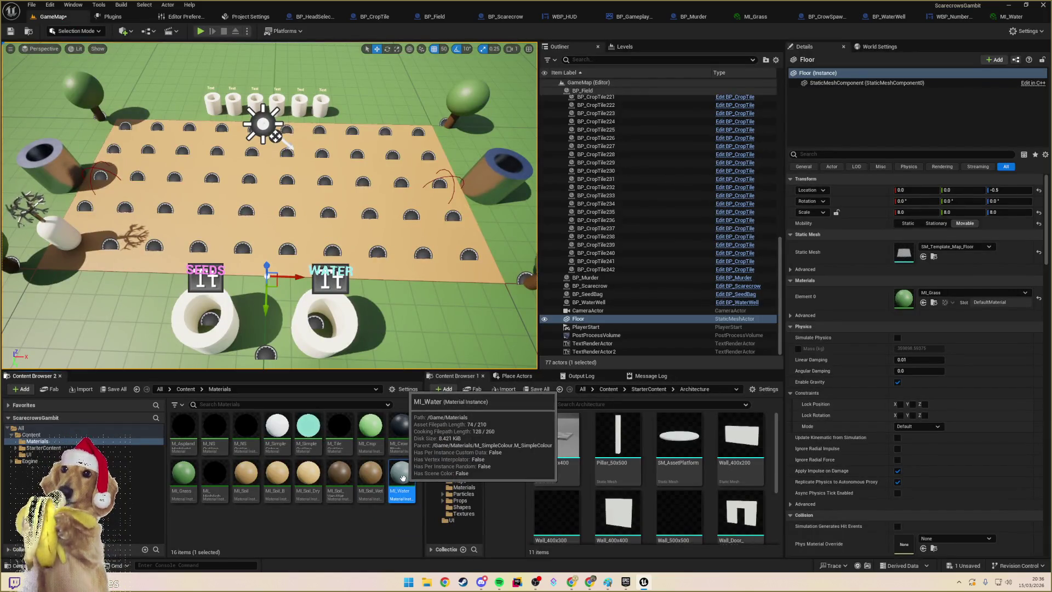
pyautogui.moveTo(403, 481)
pyautogui.mouseDown()
pyautogui.moveTo(397, 411)
pyautogui.moveTo(320, 349)
pyautogui.mouseUp()
pyautogui.moveTo(401, 477)
pyautogui.mouseDown()
pyautogui.moveTo(433, 425)
pyautogui.moveTo(383, 353)
pyautogui.moveTo(904, 298)
pyautogui.mouseUp()
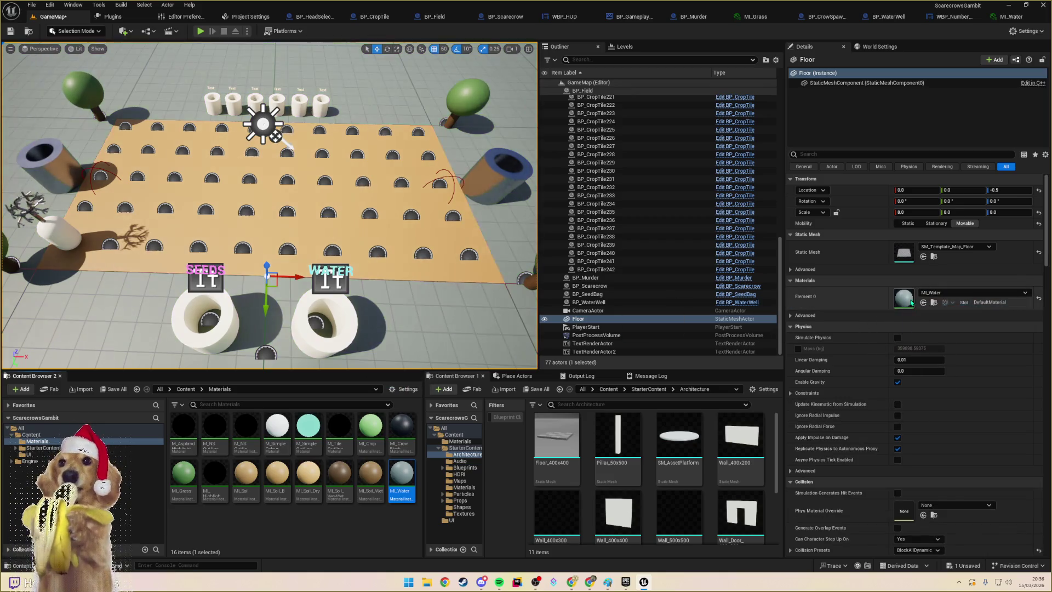
pyautogui.hotkey('ctrl', 'z')
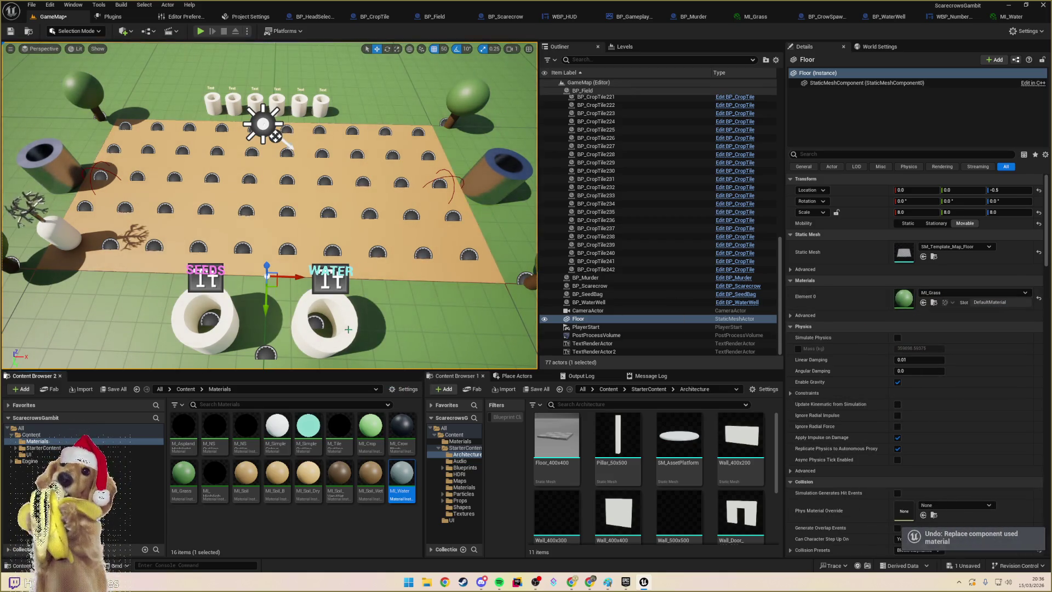
pyautogui.hotkey('ctrl', 'z')
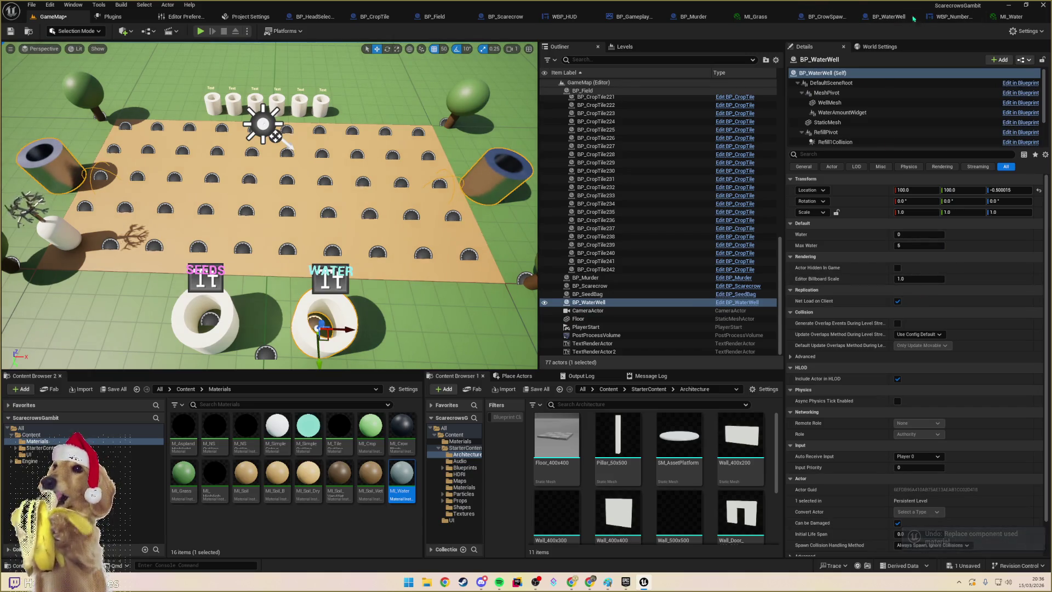
# - Assign MI_Water to the well's WellMesh Element 0, save, and return to GameMap
pyautogui.click(909, 17)
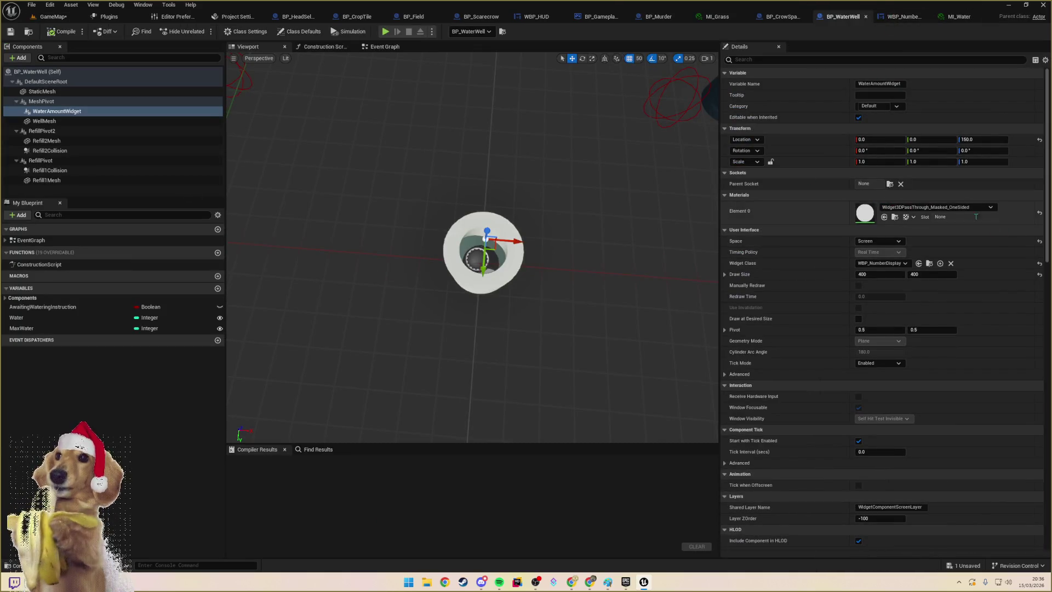
pyautogui.click(493, 258)
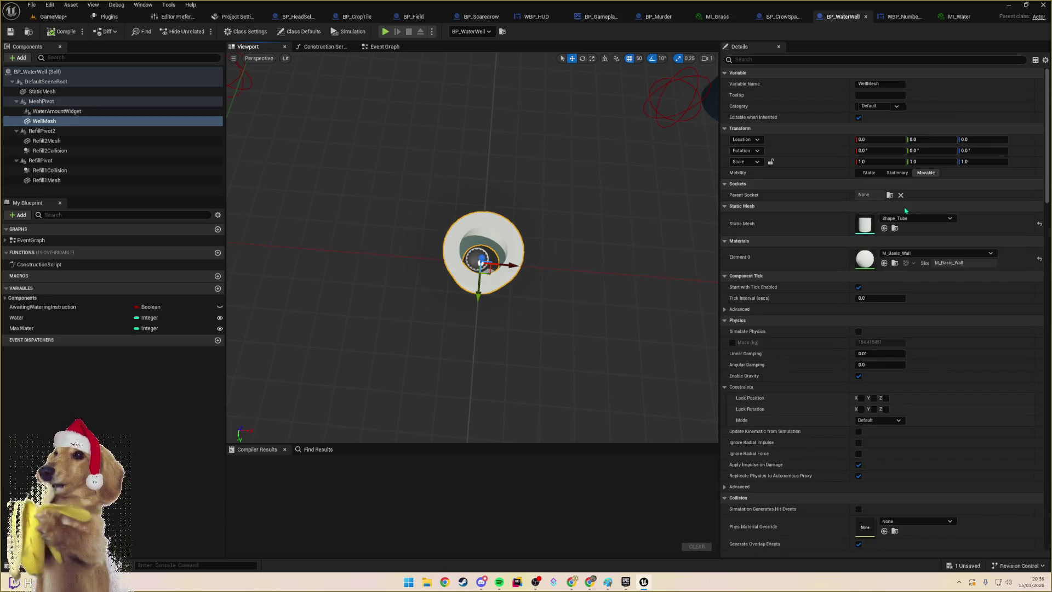
pyautogui.click(915, 218)
pyautogui.click(987, 237)
pyautogui.click(942, 253)
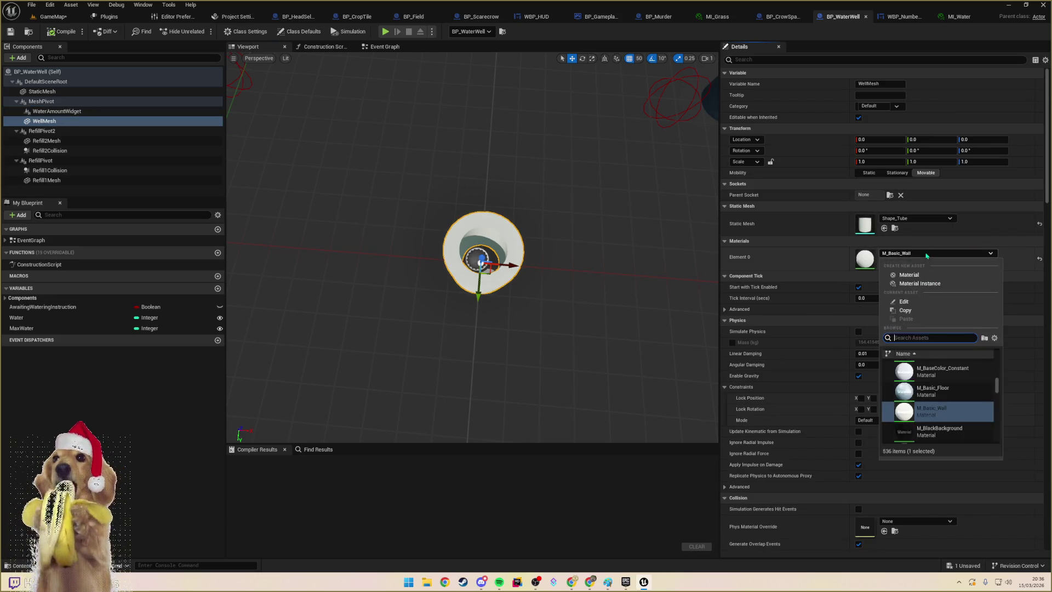
pyautogui.write('watre')
pyautogui.write('er')
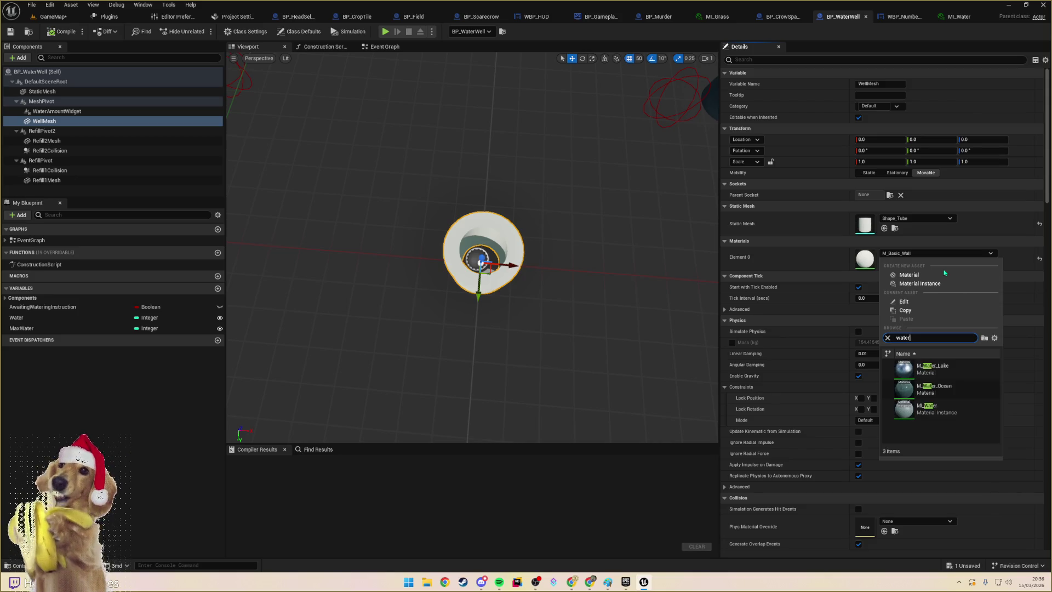
pyautogui.click(931, 408)
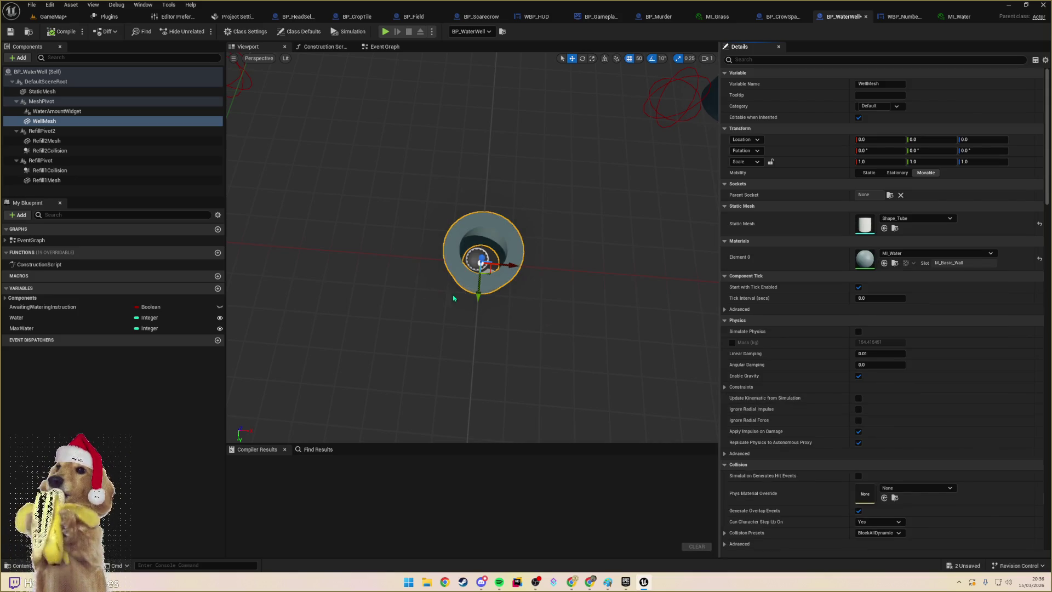
pyautogui.click(10, 32)
pyautogui.click(52, 17)
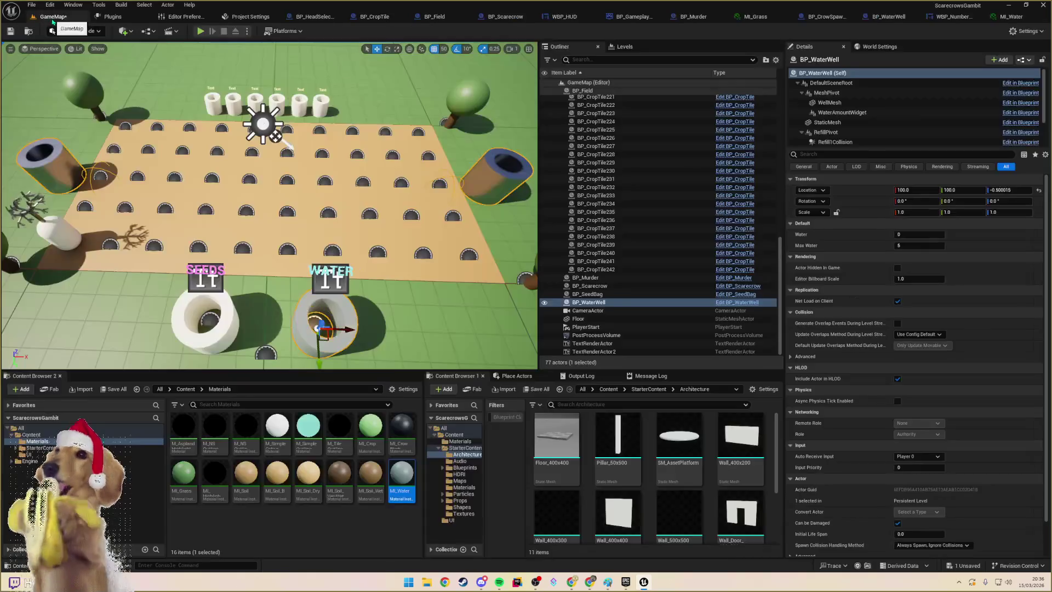
pyautogui.click(222, 321)
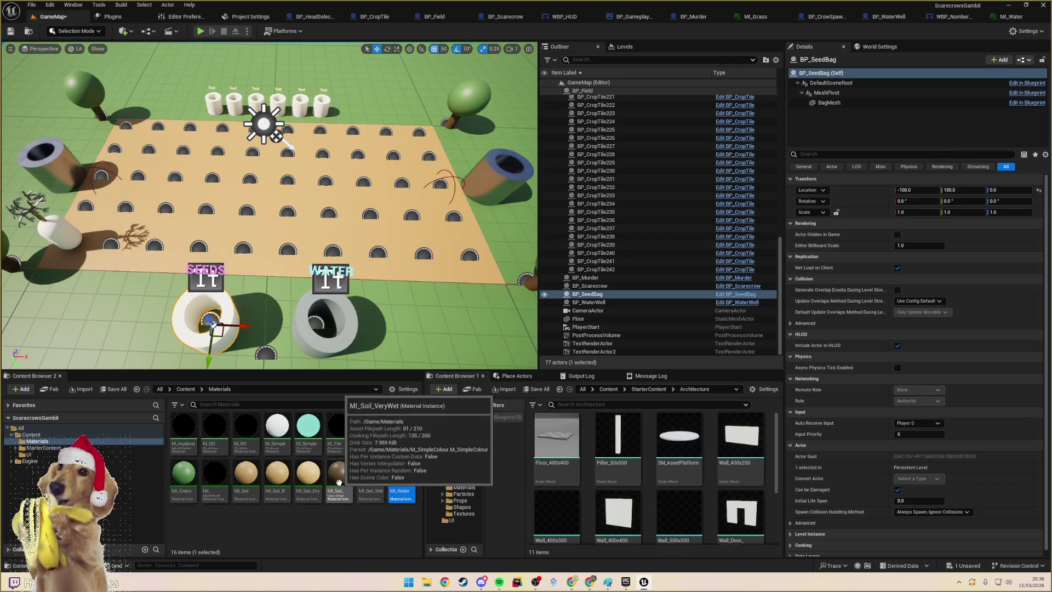
# - Set the seed bag's BagMesh Element 0 material to MI_Soil_Wet and return to the level
pyautogui.moveTo(339, 476); pyautogui.dragTo(340, 477)
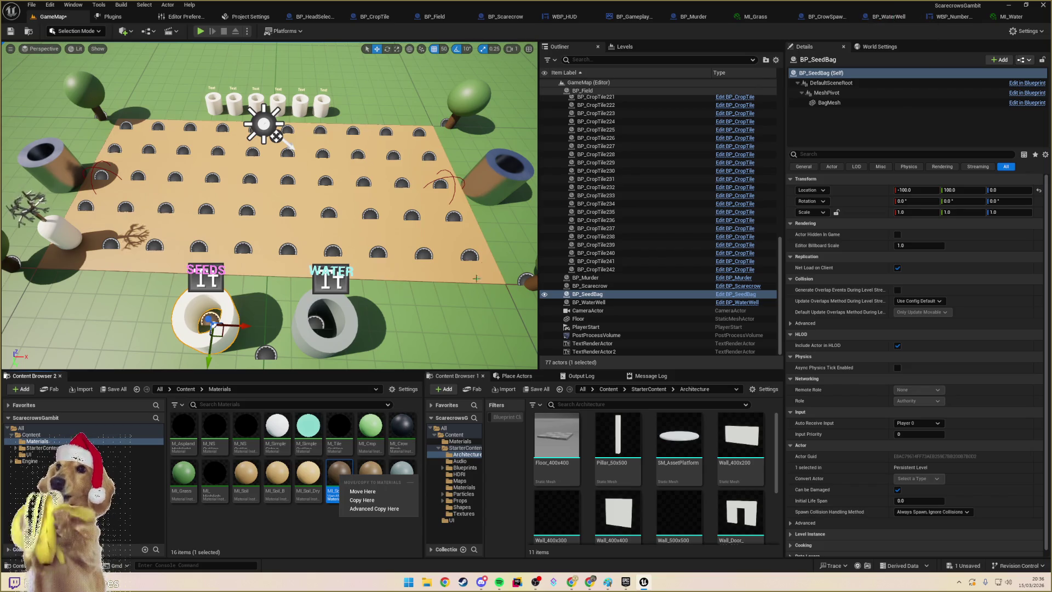
pyautogui.click(1022, 86)
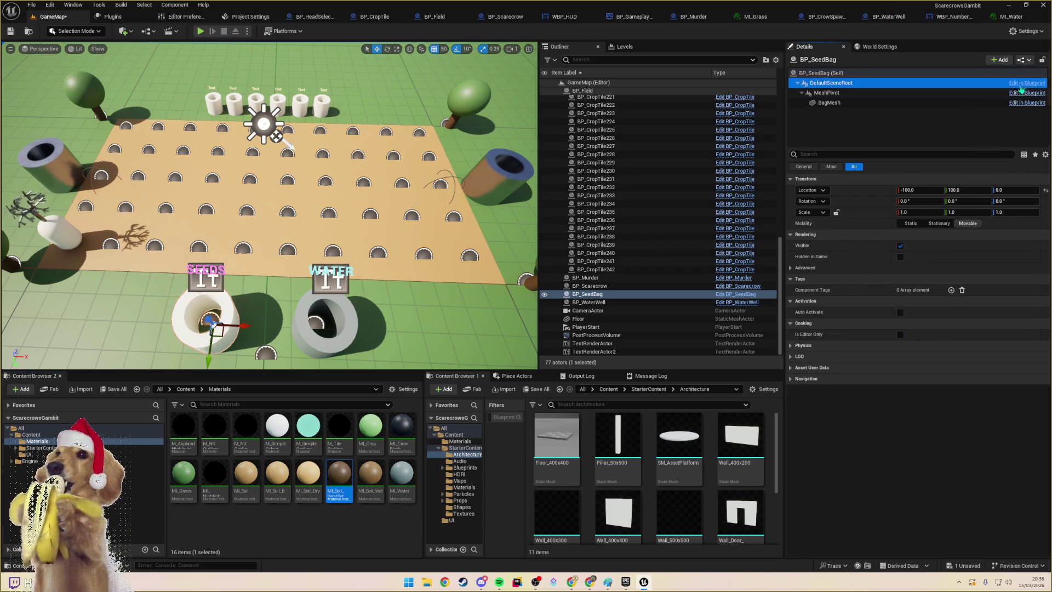
pyautogui.click(1024, 84)
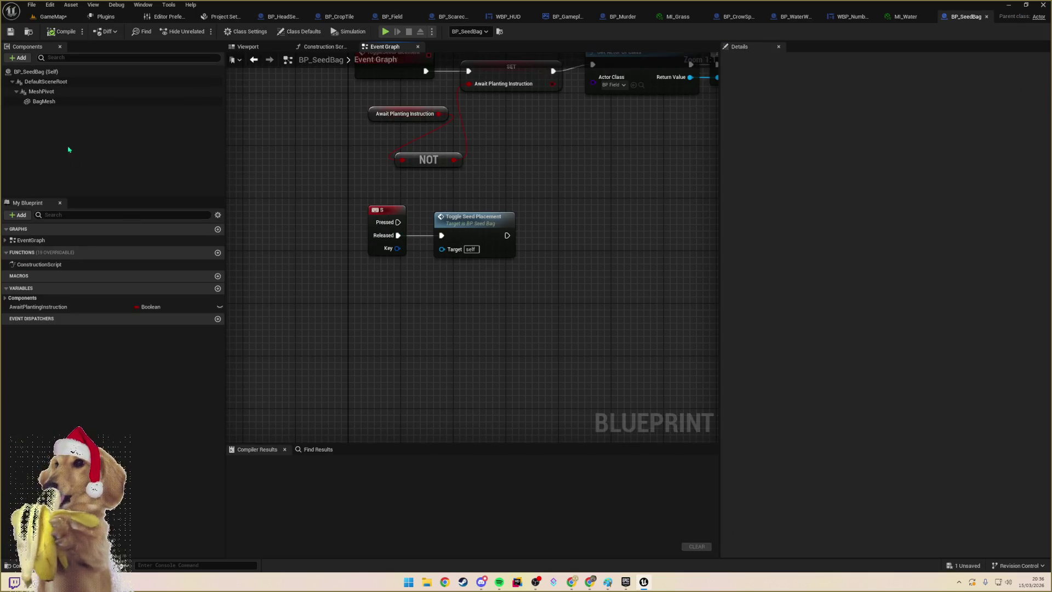
pyautogui.click(46, 81)
pyautogui.click(43, 102)
pyautogui.click(258, 48)
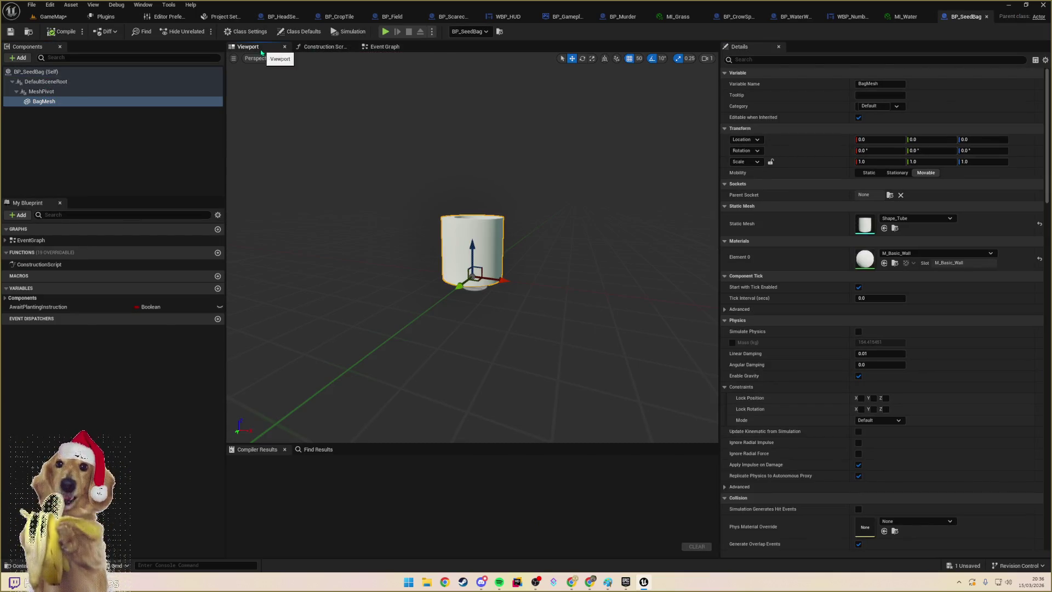
pyautogui.click(903, 254)
pyautogui.write('se')
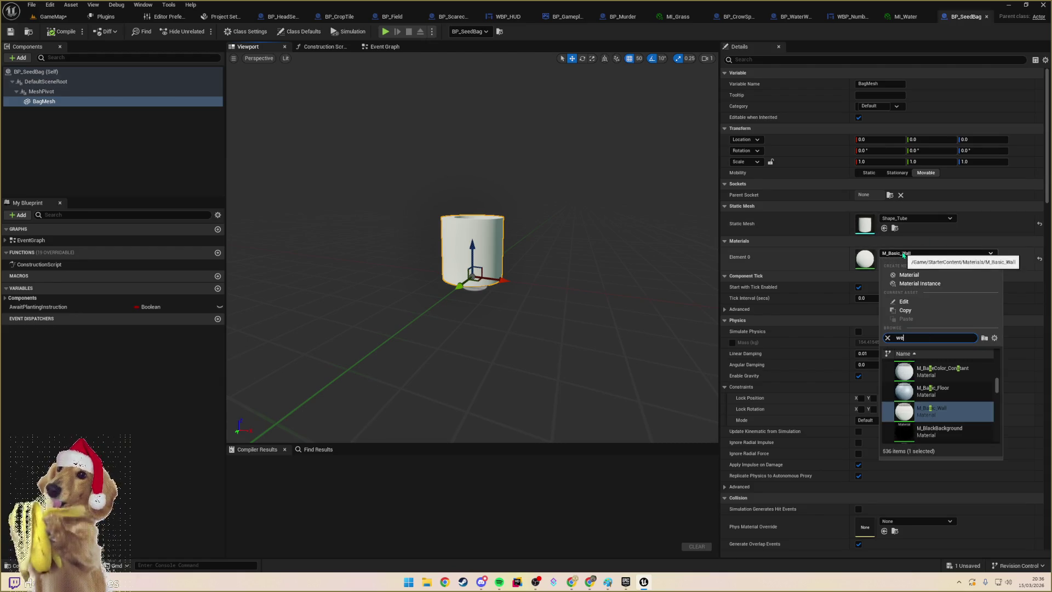
pyautogui.write('t')
pyautogui.click(937, 390)
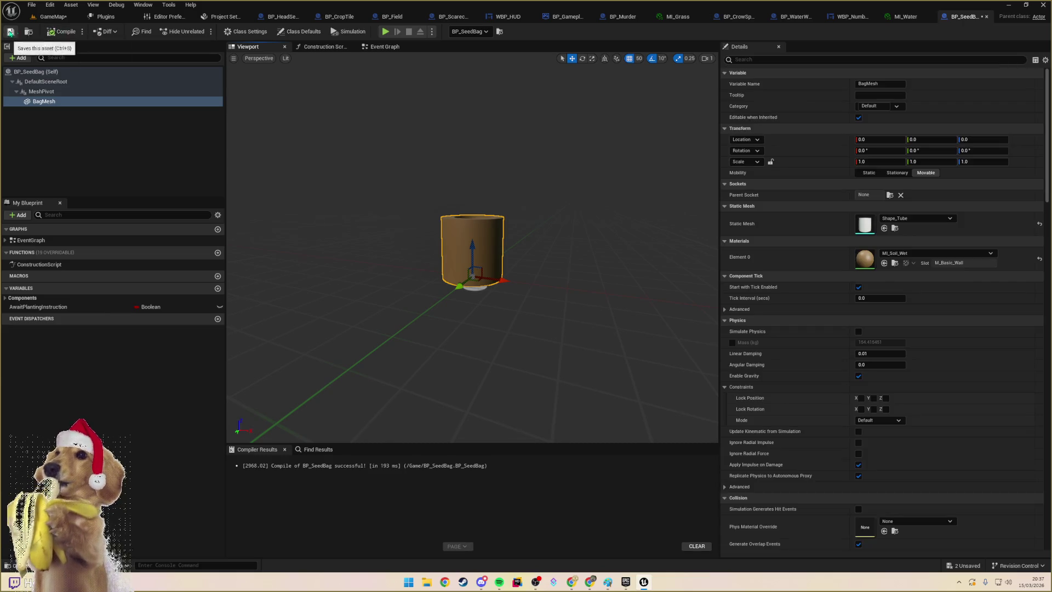
pyautogui.click(53, 17)
pyautogui.click(394, 318)
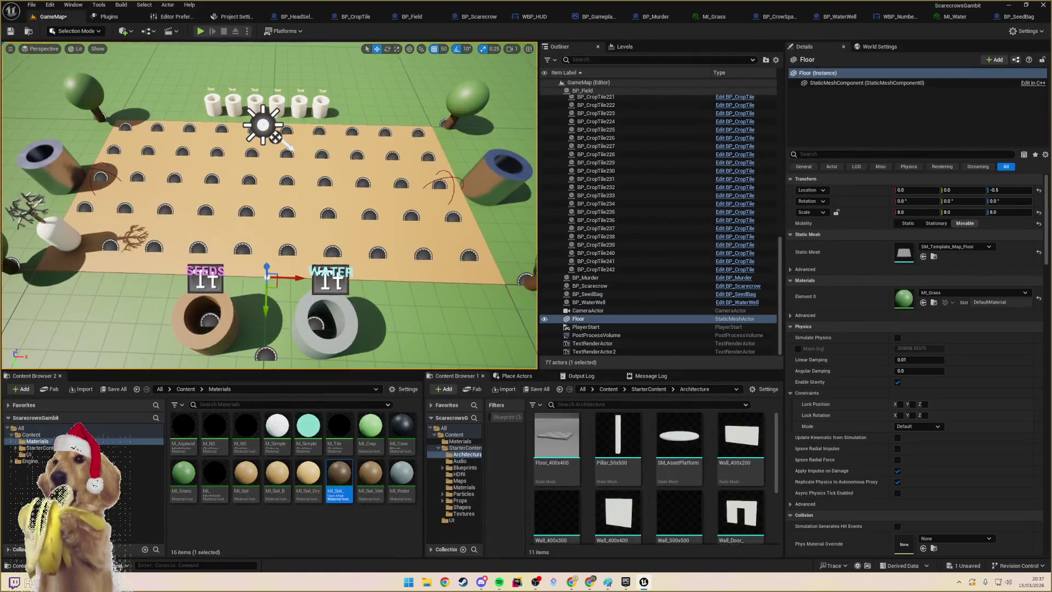
# - Select the water well and bring its blueprint editor back up
pyautogui.scroll(-2, 269, 206)
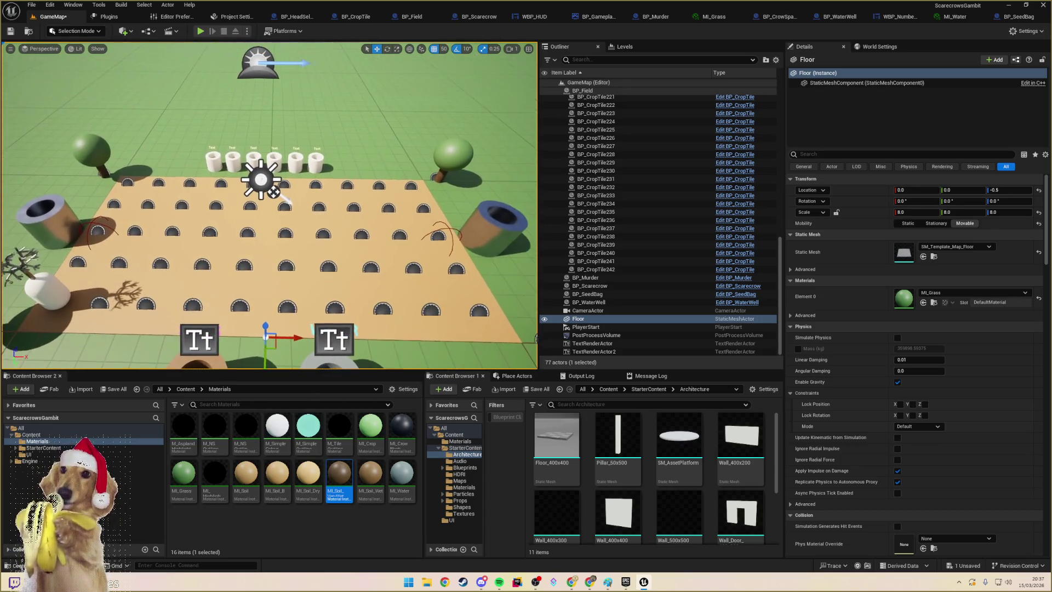
pyautogui.click(484, 230)
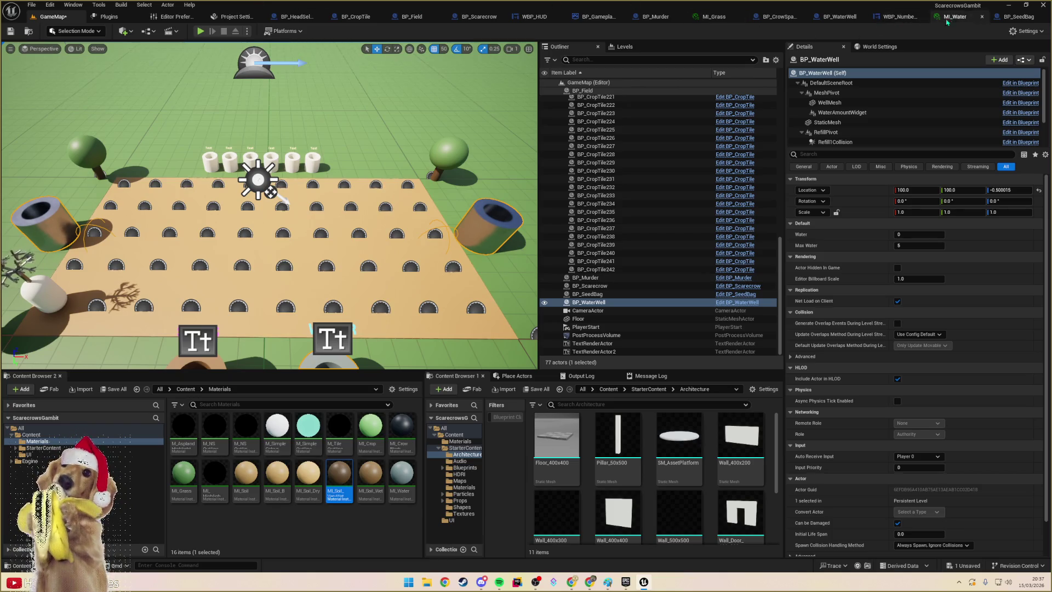
pyautogui.click(900, 23)
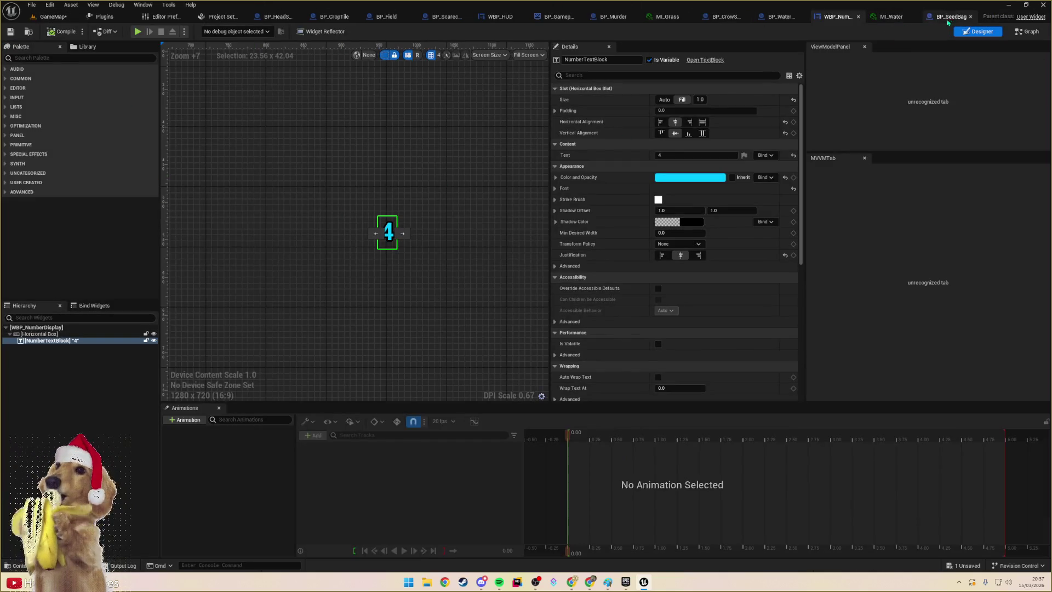
pyautogui.click(773, 17)
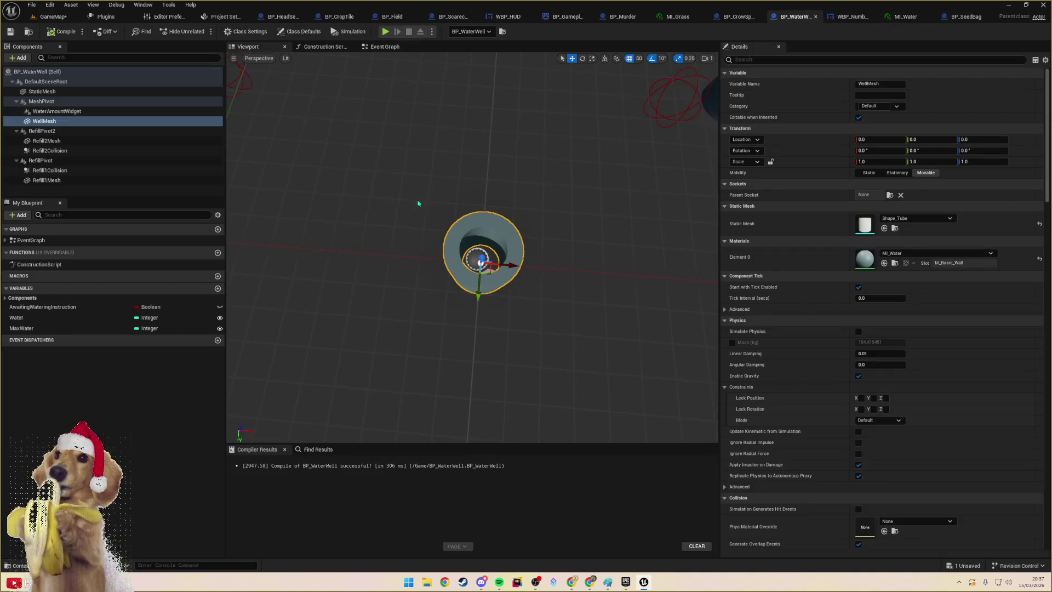
# - Inspect the Refill2Mesh, RefillPivot2 and Refill2Collision components of the well blueprint
pyautogui.moveTo(418, 203); pyautogui.dragTo(383, 175)
pyautogui.click(47, 141)
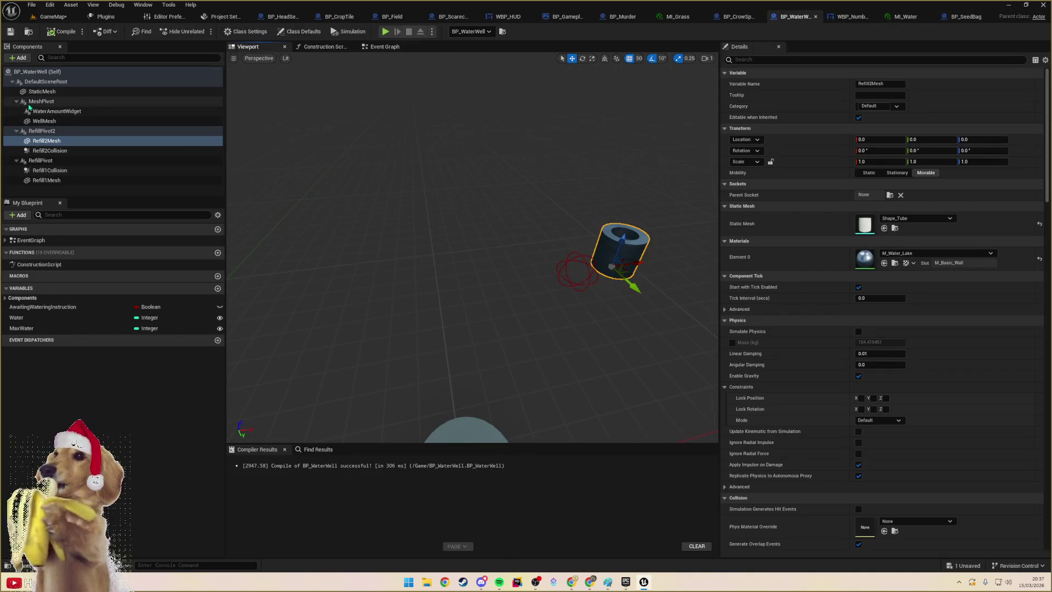
pyautogui.click(59, 112)
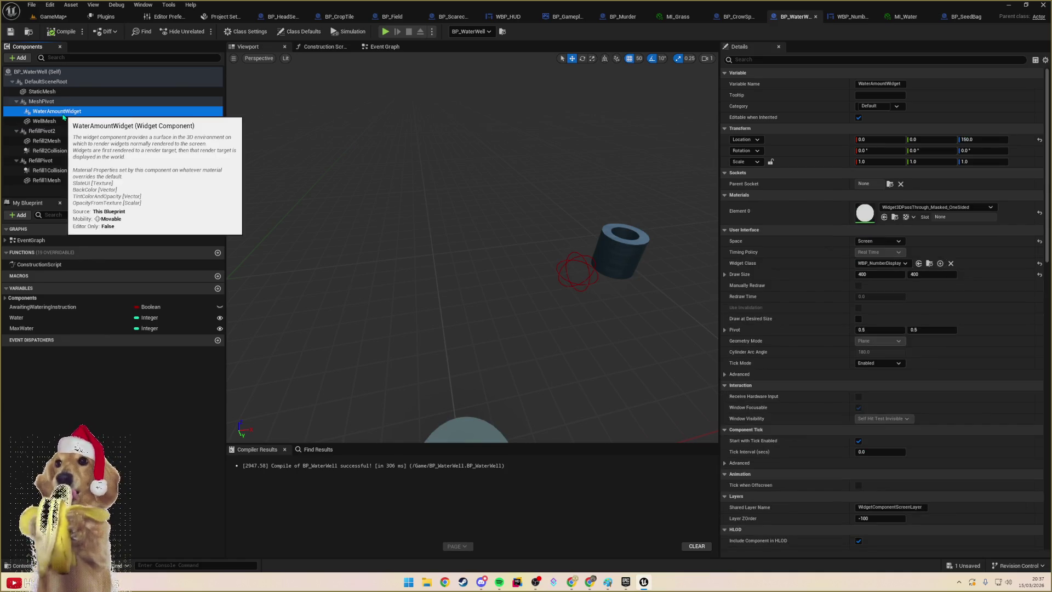
pyautogui.click(47, 140)
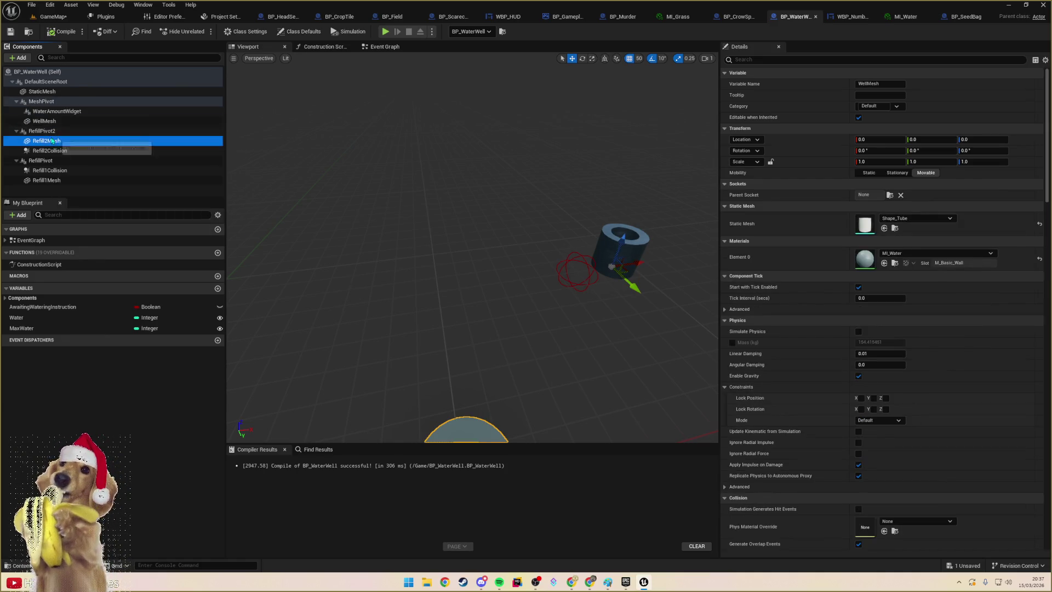
pyautogui.click(48, 132)
pyautogui.click(47, 141)
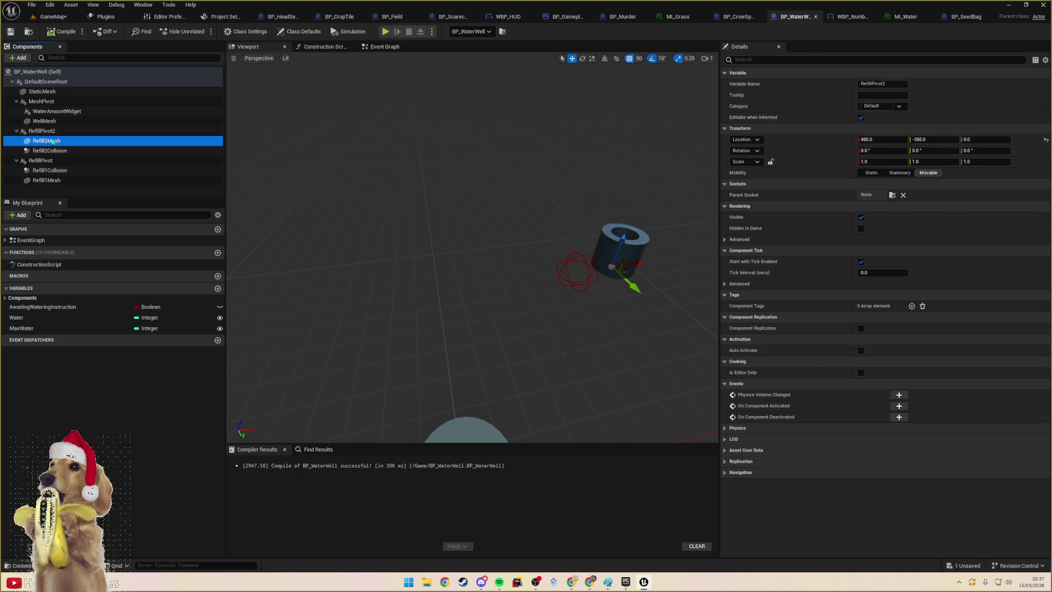
pyautogui.click(52, 151)
pyautogui.click(46, 141)
pyautogui.click(88, 58)
# - Add a Text Render component to the well, keeping the default TextRender name
pyautogui.write('te')
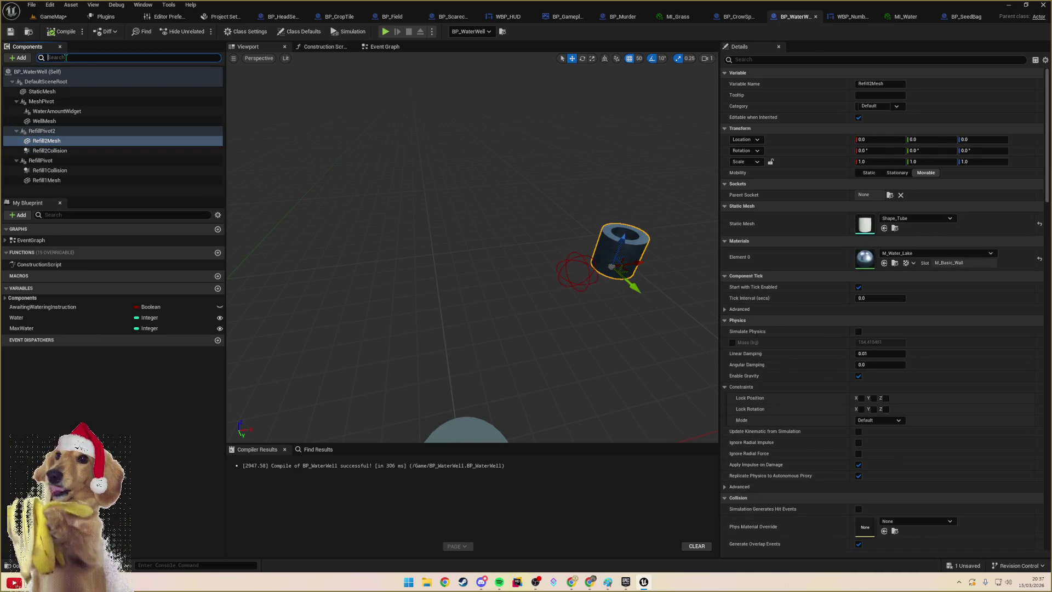
pyautogui.write('xt')
pyautogui.click(70, 73)
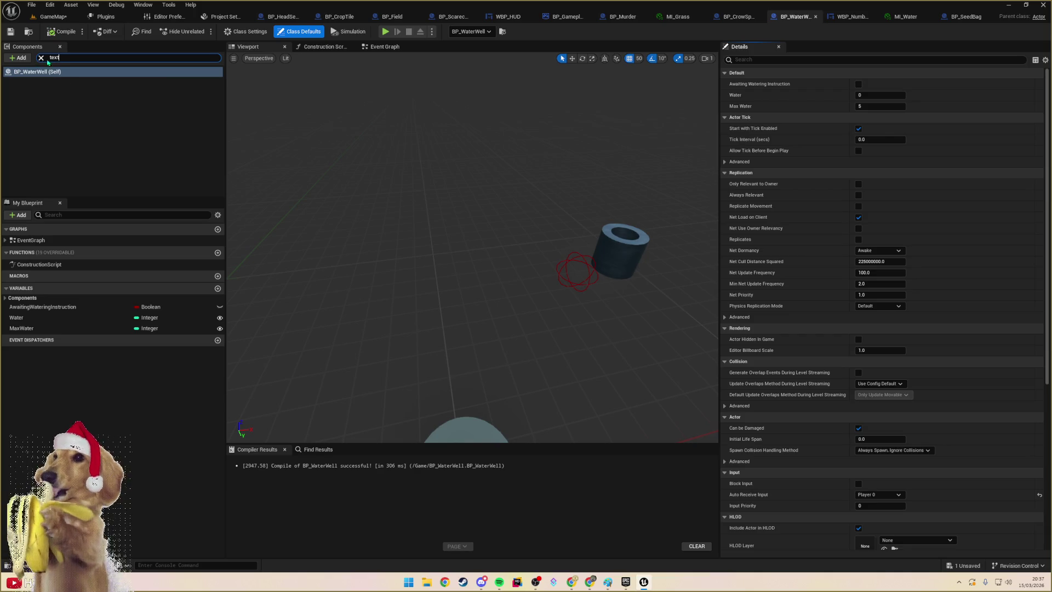
pyautogui.click(19, 58)
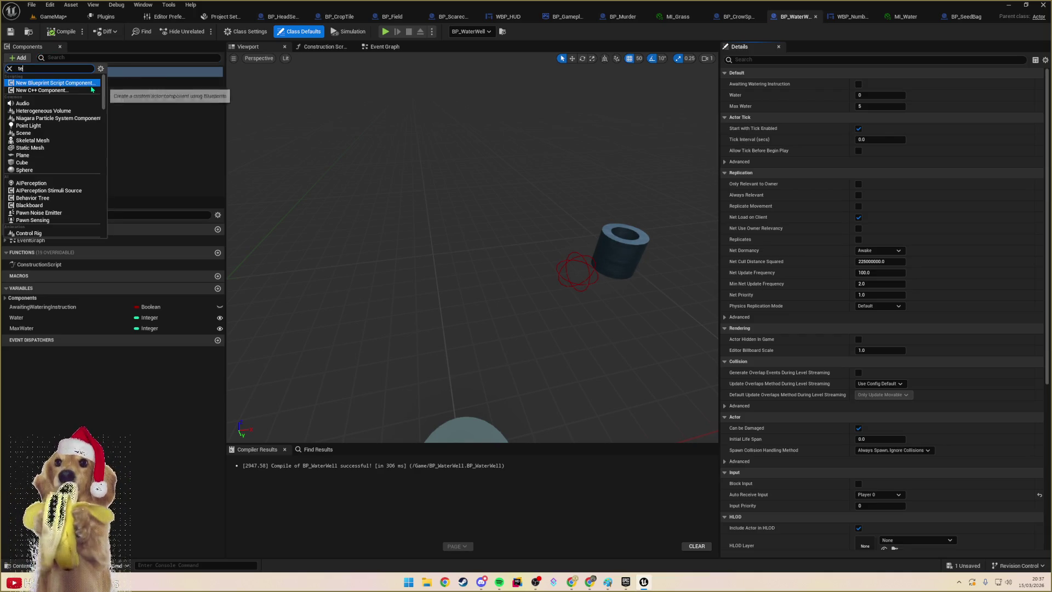
pyautogui.write('text')
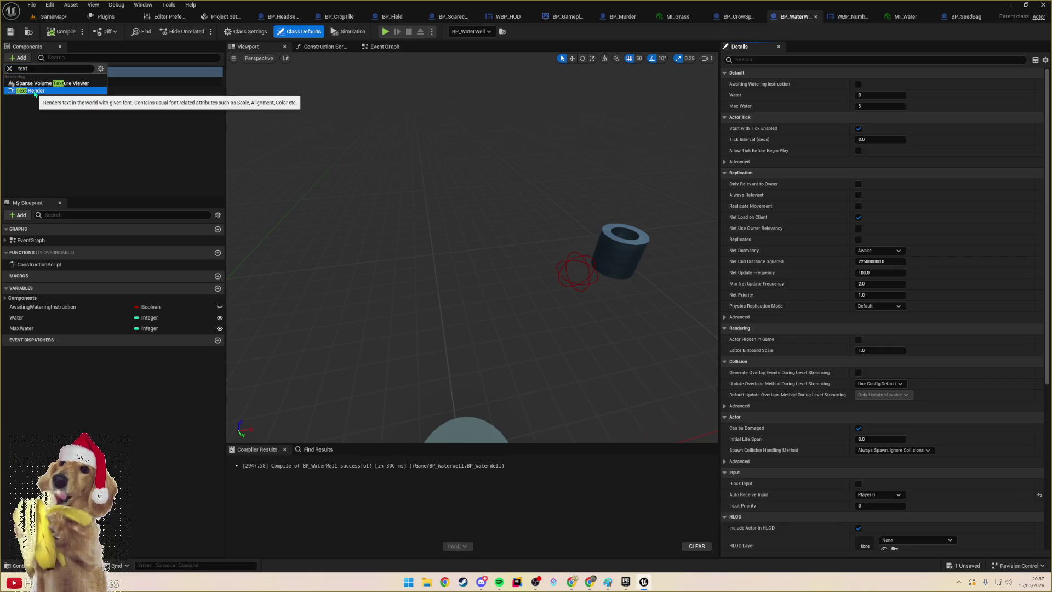
pyautogui.click(36, 91)
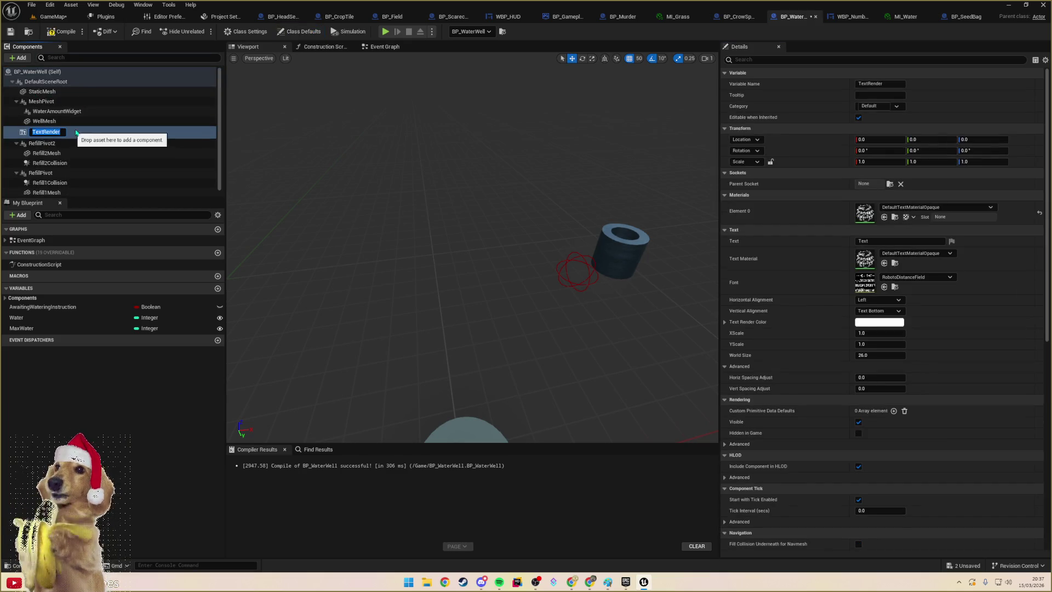
pyautogui.press('Return')
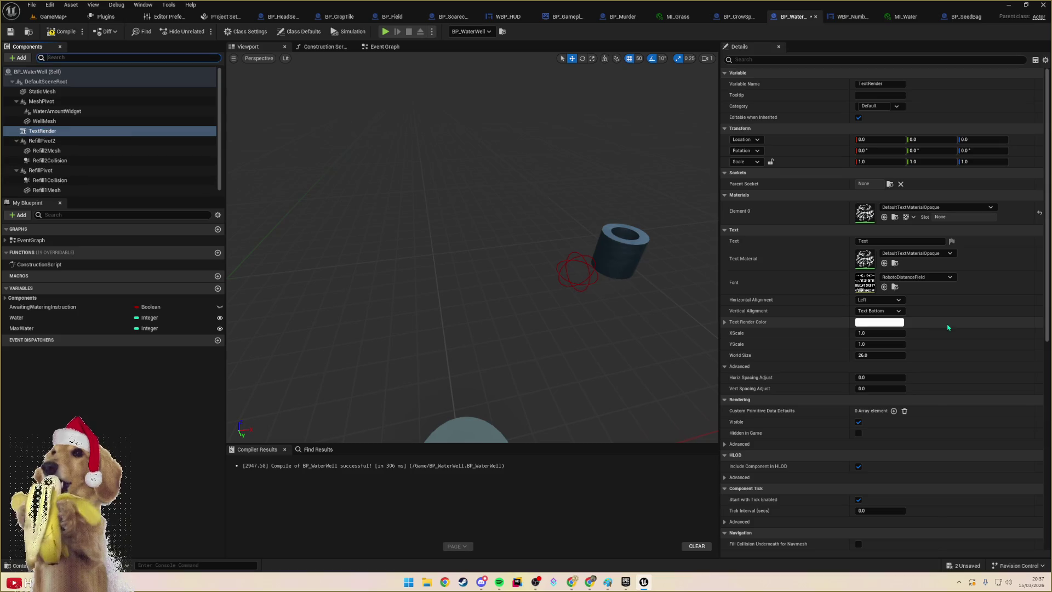
# - Set the TextRender's text colour to cyan
pyautogui.click(880, 323)
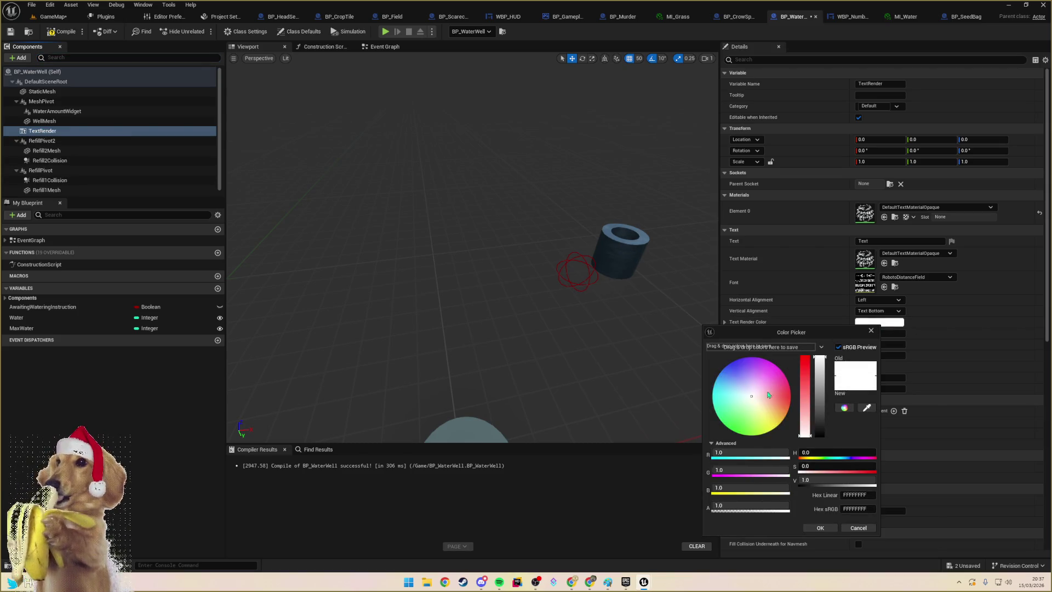
pyautogui.moveTo(769, 395); pyautogui.dragTo(698, 386)
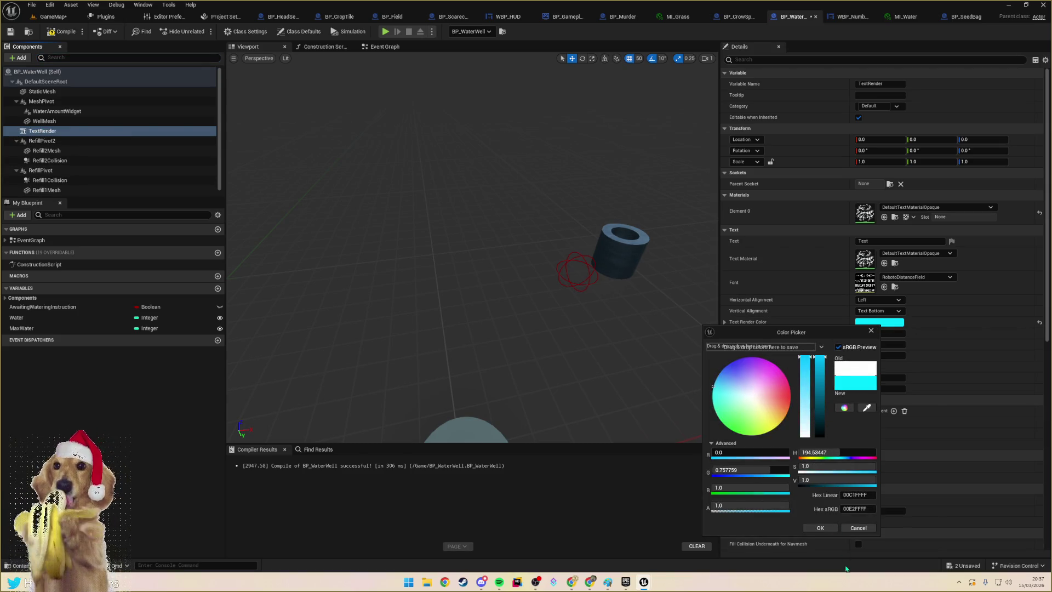
pyautogui.click(820, 528)
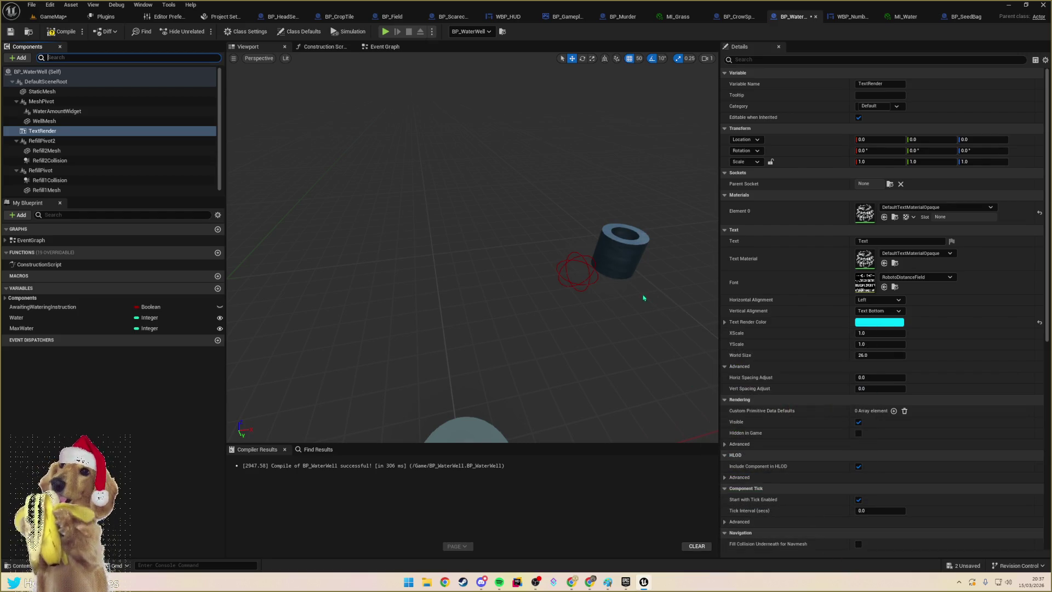
# - Set the displayed text to WATER and REFILL on two lines
pyautogui.click(884, 241)
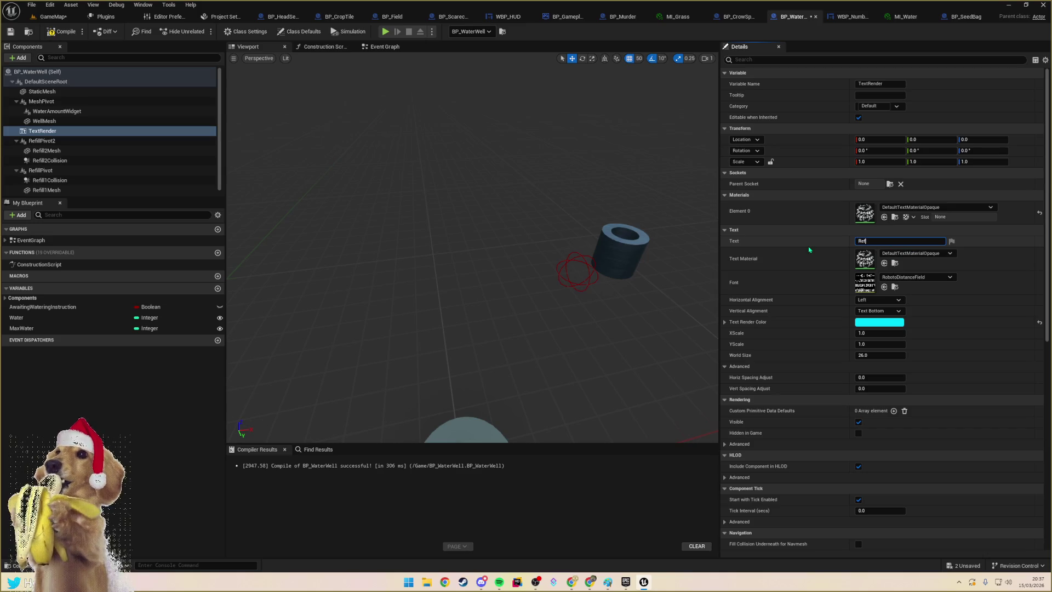
pyautogui.hotkey('shift', 'Return')
pyautogui.write('REFILL')
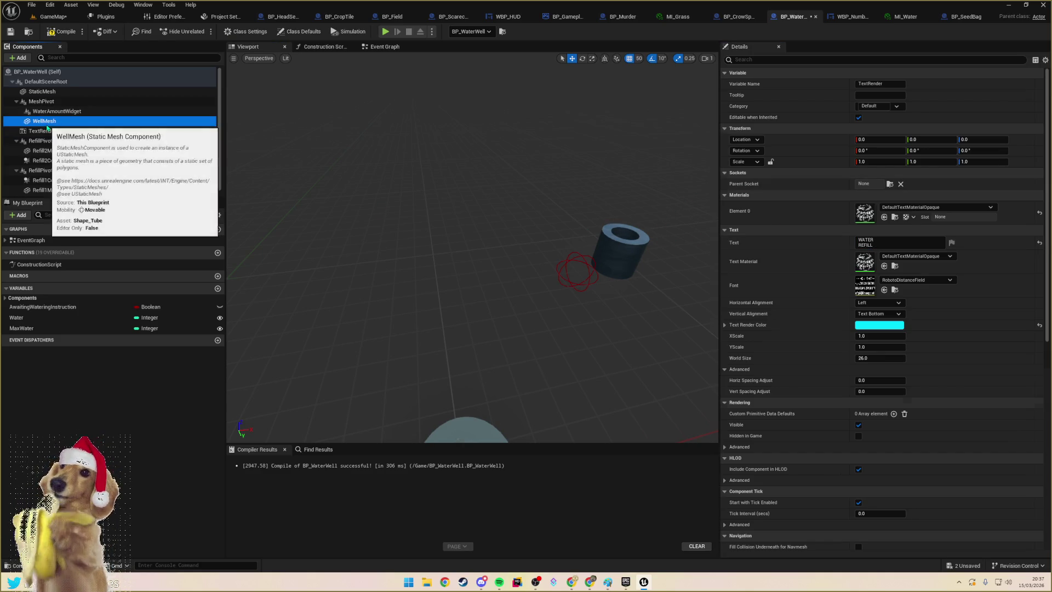
pyautogui.scroll(-1, 98, 118)
pyautogui.scroll(1, 98, 113)
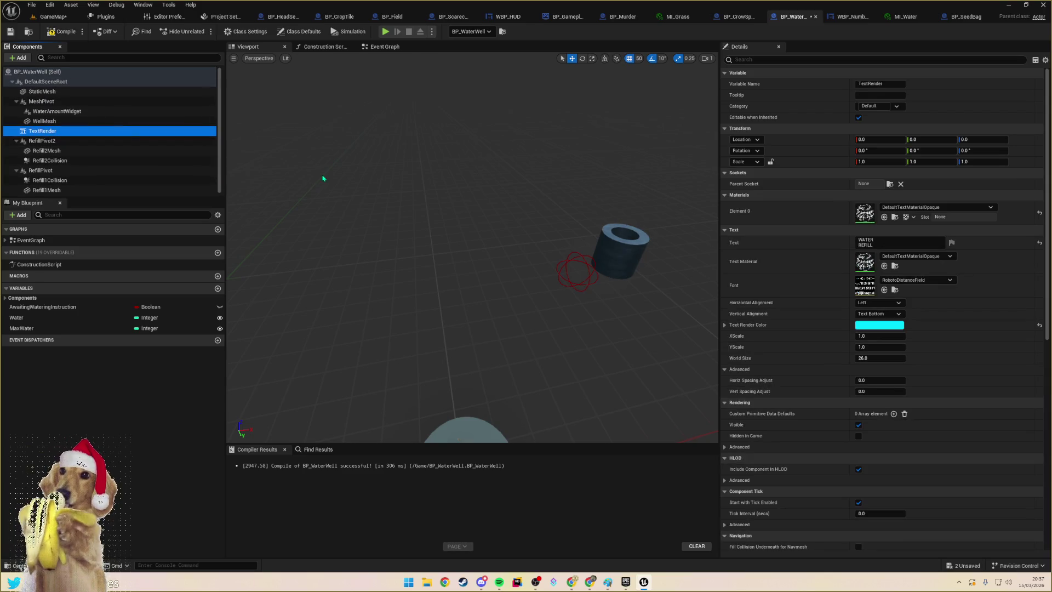
# - Attach the TextRender to RefillPivot2, reset its location, and centre both text alignments
pyautogui.press('f')
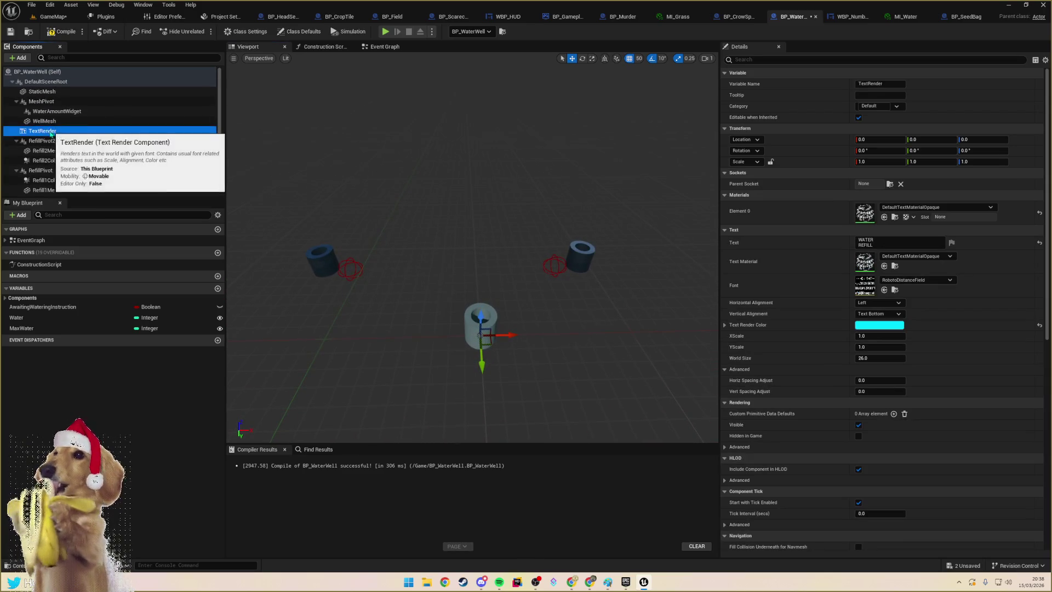
pyautogui.moveTo(42, 131); pyautogui.dragTo(49, 143)
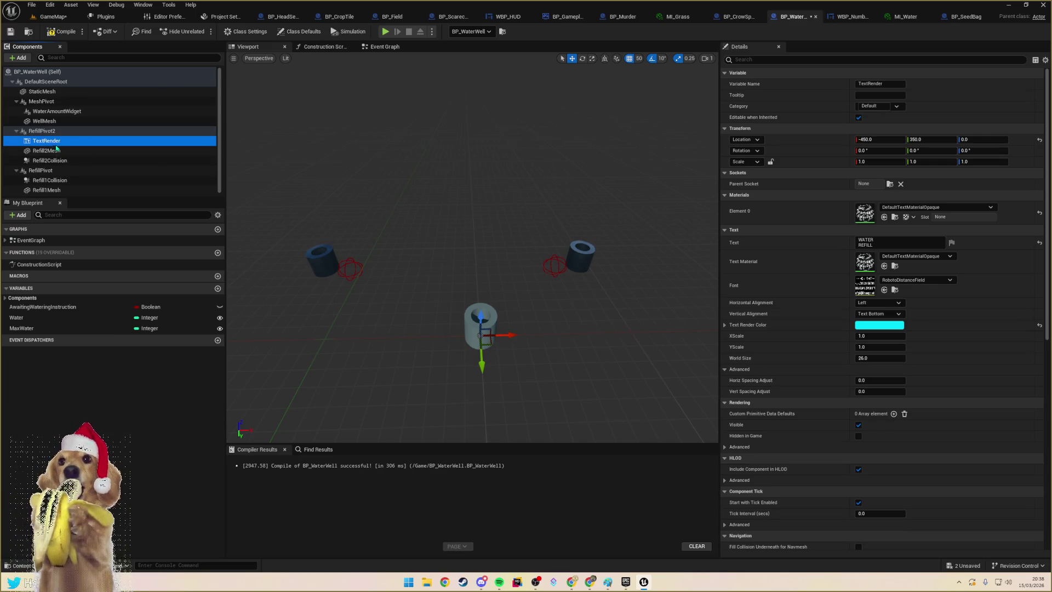
pyautogui.click(1040, 140)
pyautogui.scroll(2, 585, 245)
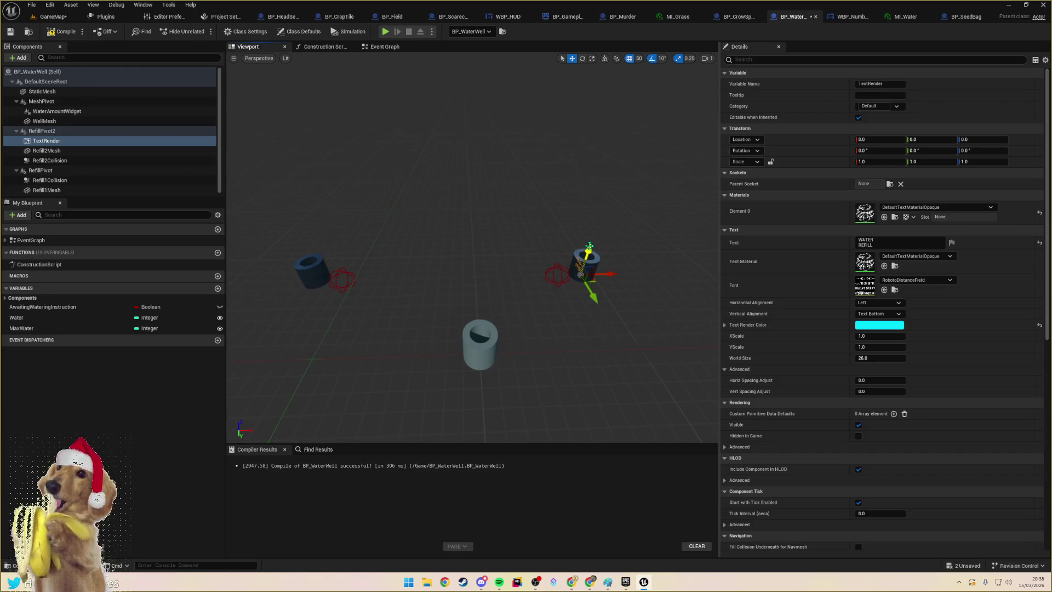
pyautogui.press('f')
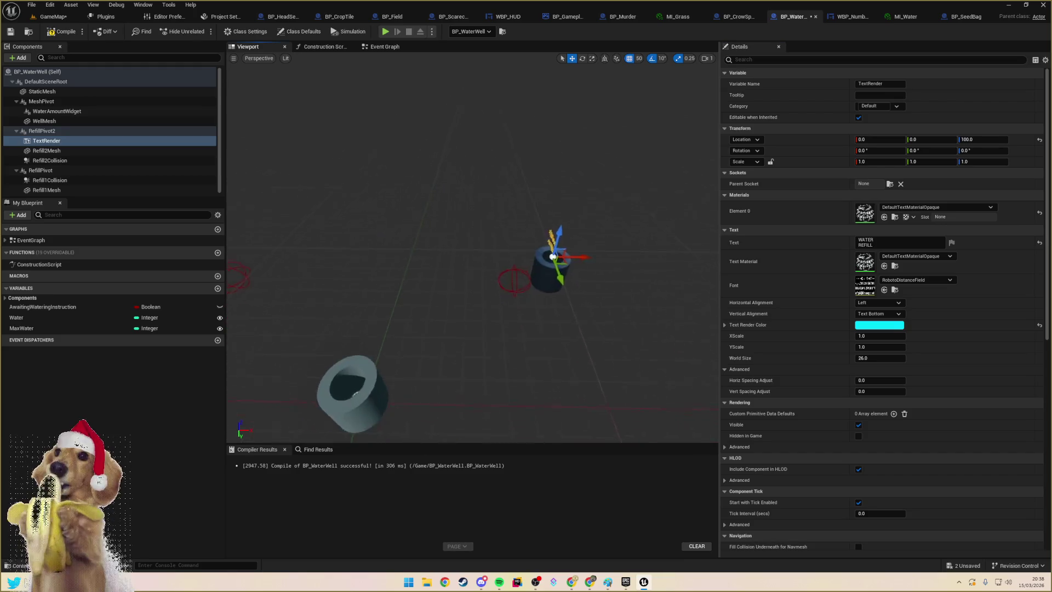
pyautogui.click(878, 302)
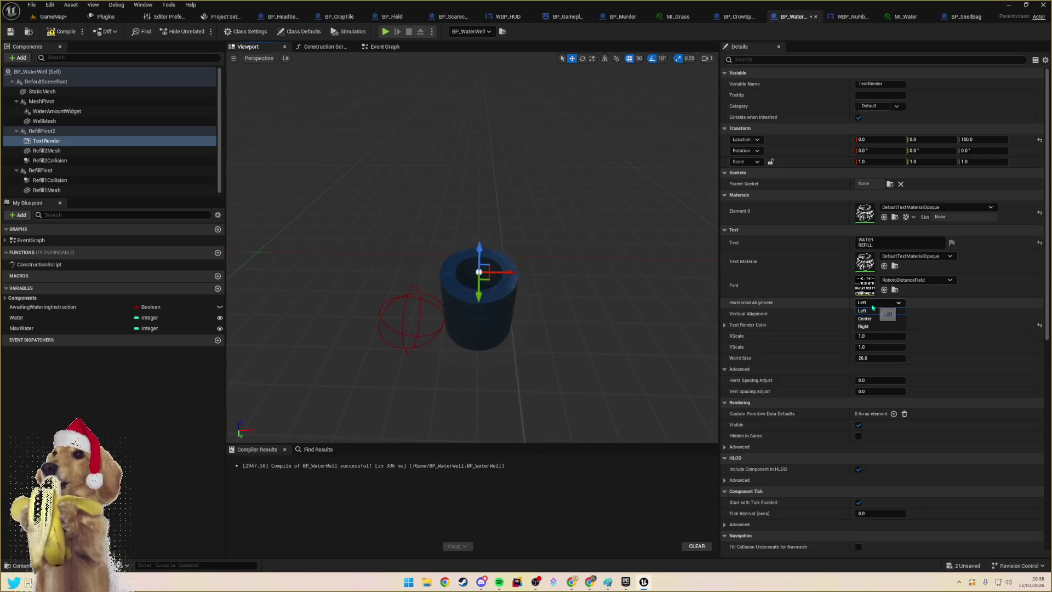
pyautogui.click(872, 324)
pyautogui.click(873, 314)
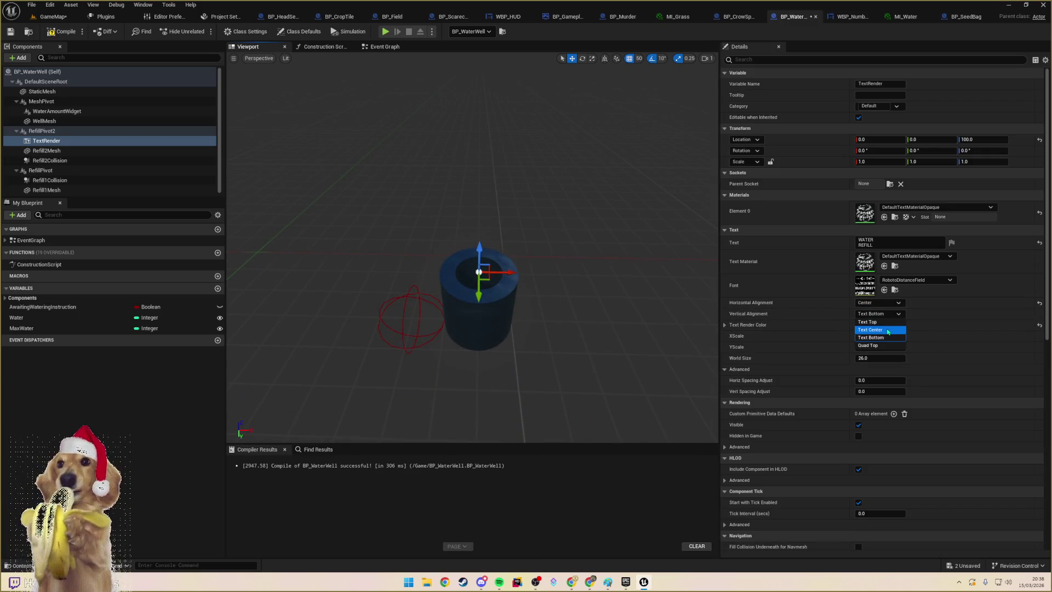
pyautogui.click(872, 331)
# - Rotate the text to 90/90/180 so it lies flat, and set its Location Z to 101
pyautogui.press('e')
pyautogui.moveTo(466, 301)
pyautogui.mouseDown()
pyautogui.moveTo(527, 305)
pyautogui.moveTo(492, 324)
pyautogui.mouseUp()
pyautogui.press('w')
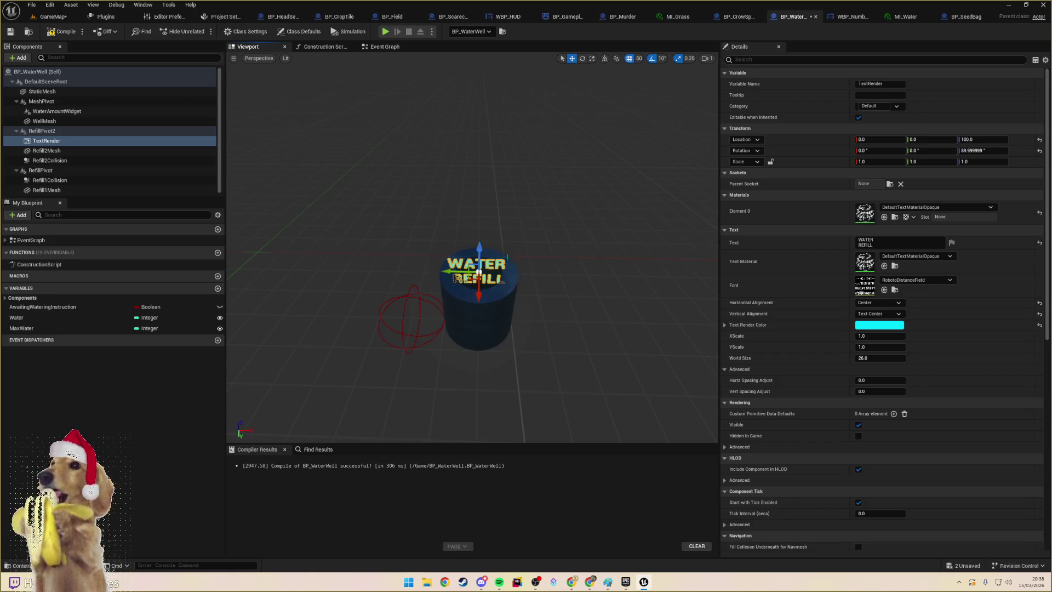
pyautogui.moveTo(476, 253)
pyautogui.mouseDown()
pyautogui.moveTo(480, 233)
pyautogui.moveTo(542, 189)
pyautogui.mouseUp()
pyautogui.press('e')
pyautogui.press('w')
pyautogui.moveTo(534, 231)
pyautogui.mouseDown()
pyautogui.moveTo(533, 262)
pyautogui.moveTo(488, 235)
pyautogui.moveTo(479, 247)
pyautogui.mouseUp()
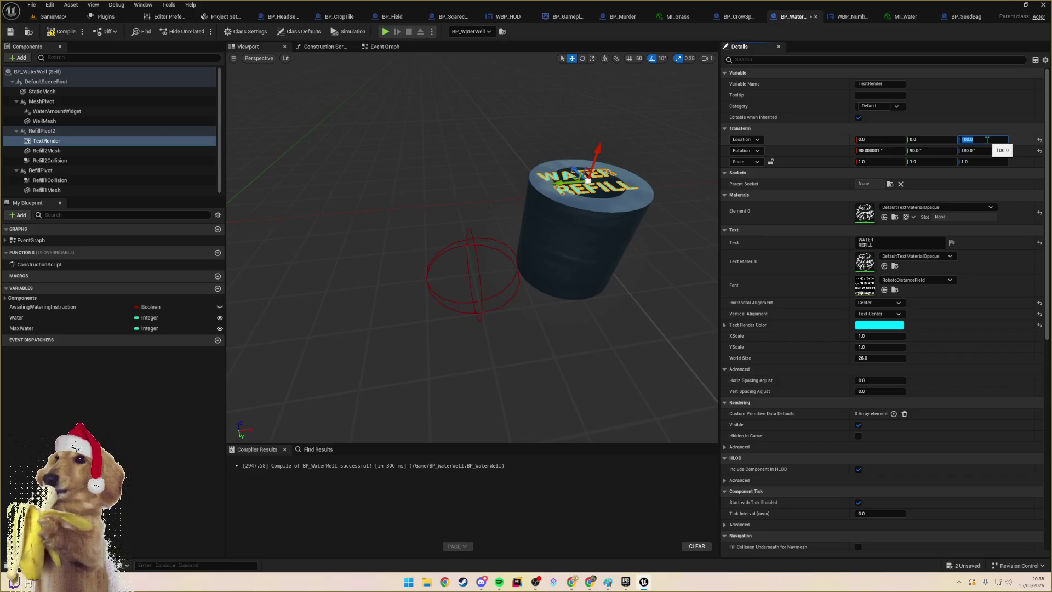
pyautogui.write('10')
pyautogui.press('Return')
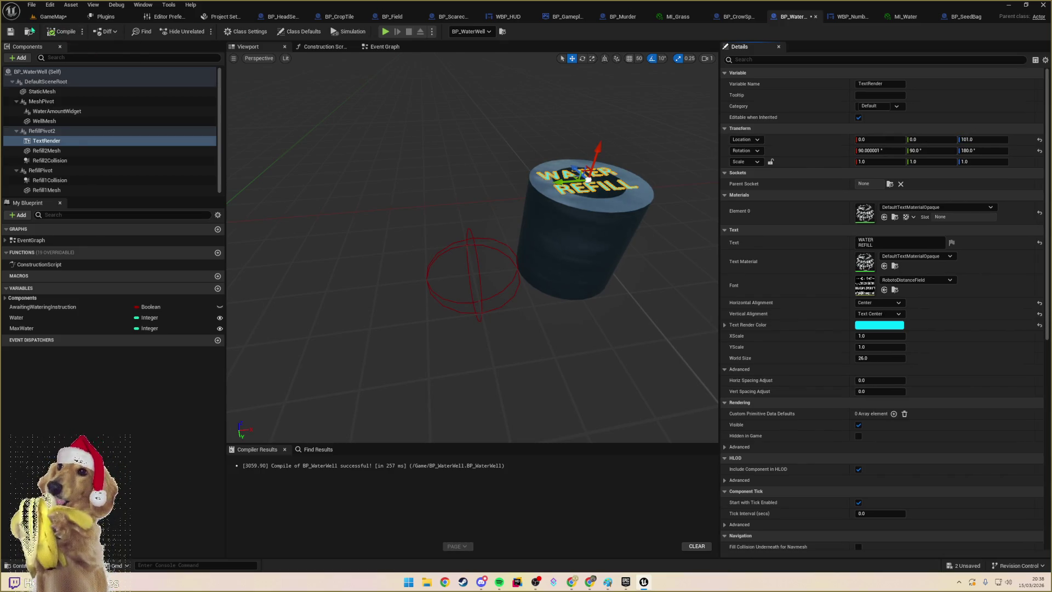
pyautogui.click(51, 17)
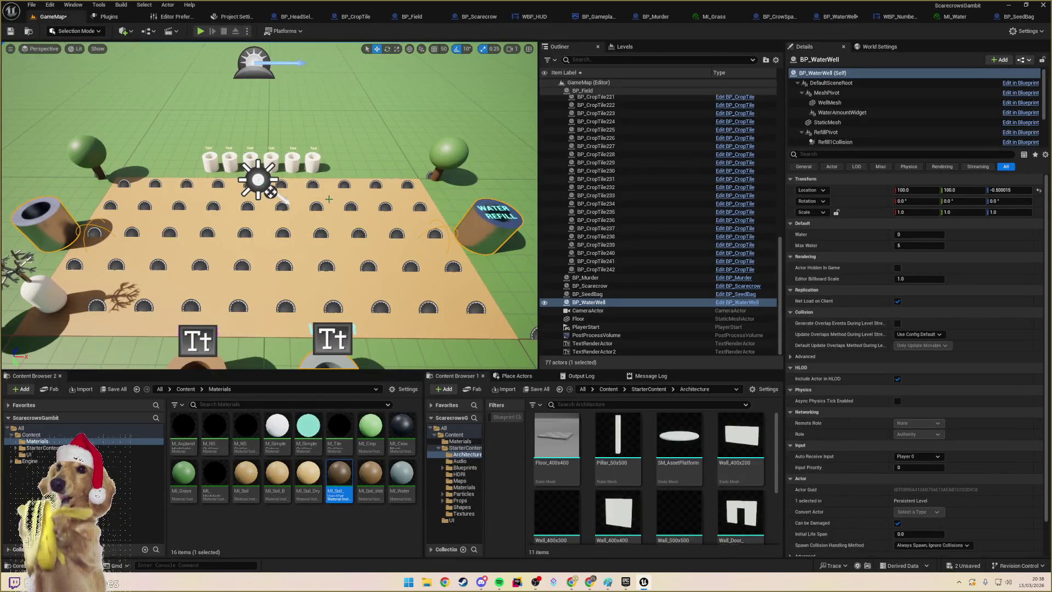
# - Change the water well's TextRender colour from cyan to yellow in the Details panel
pyautogui.scroll(-5, 329, 199)
pyautogui.scroll(3, 329, 199)
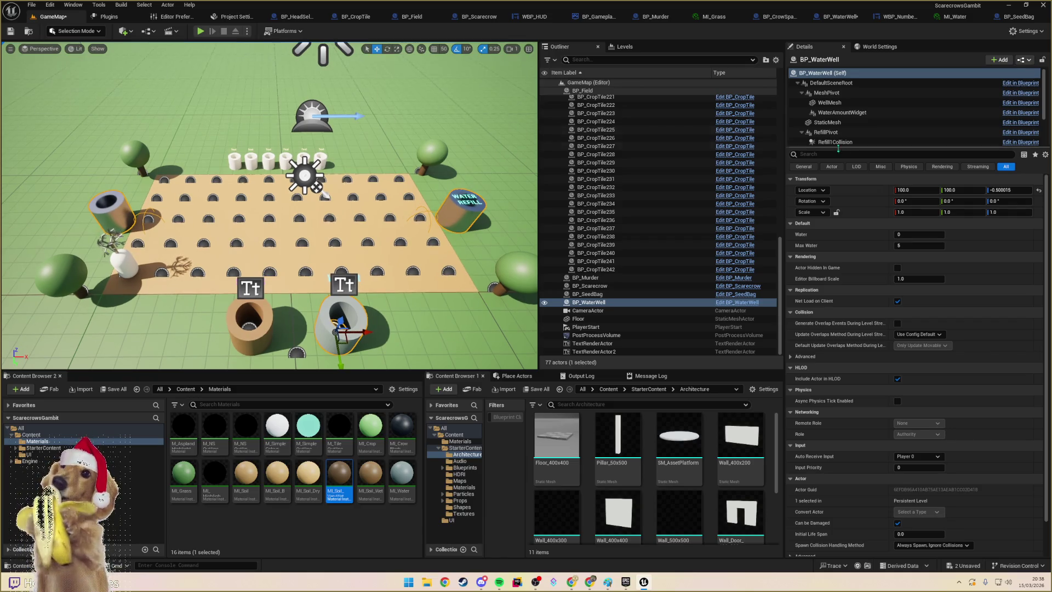
pyautogui.scroll(-2, 838, 127)
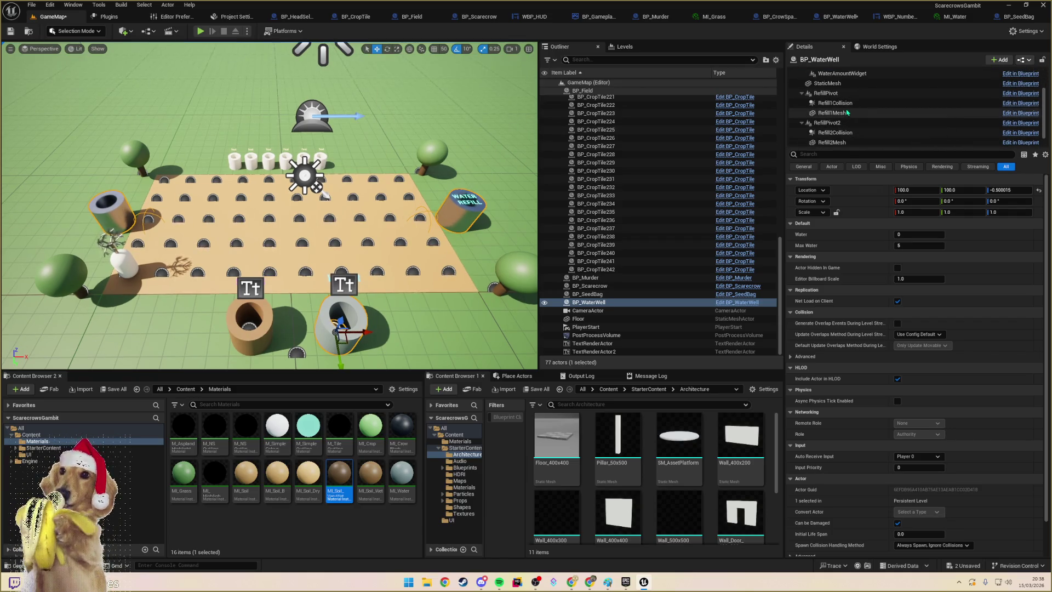
pyautogui.scroll(-1, 847, 113)
pyautogui.click(847, 140)
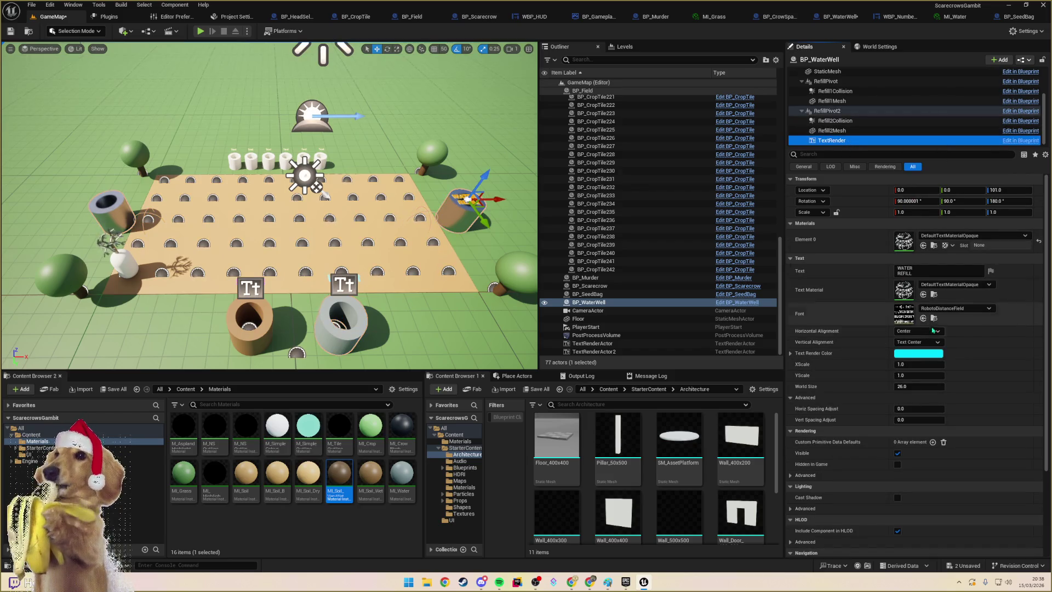
pyautogui.click(919, 353)
pyautogui.moveTo(785, 419)
pyautogui.mouseDown()
pyautogui.moveTo(773, 392)
pyautogui.moveTo(787, 420)
pyautogui.moveTo(778, 422)
pyautogui.moveTo(824, 469)
pyautogui.mouseUp()
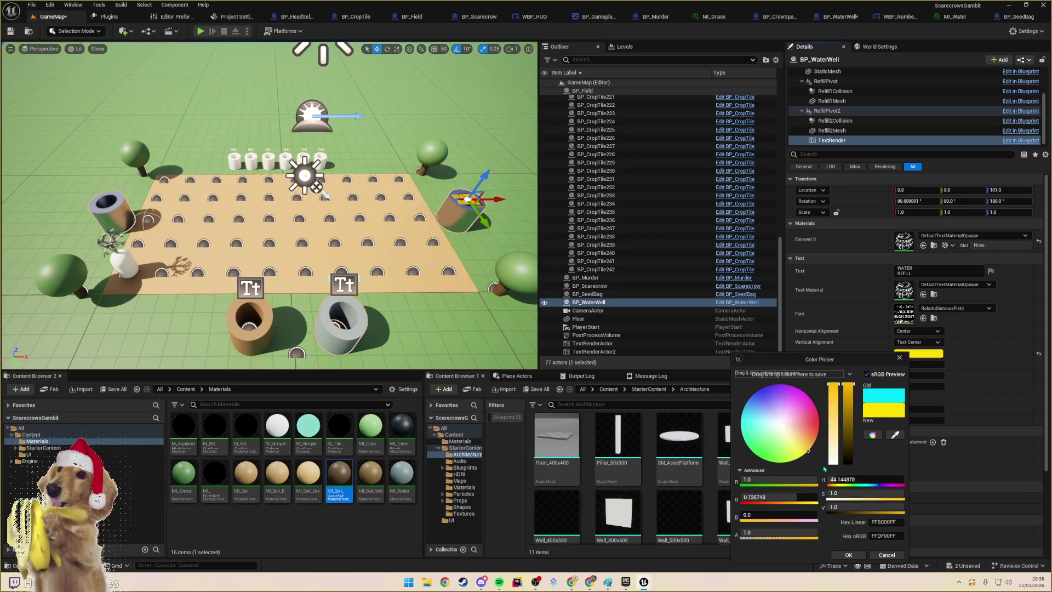
pyautogui.click(849, 555)
pyautogui.click(492, 232)
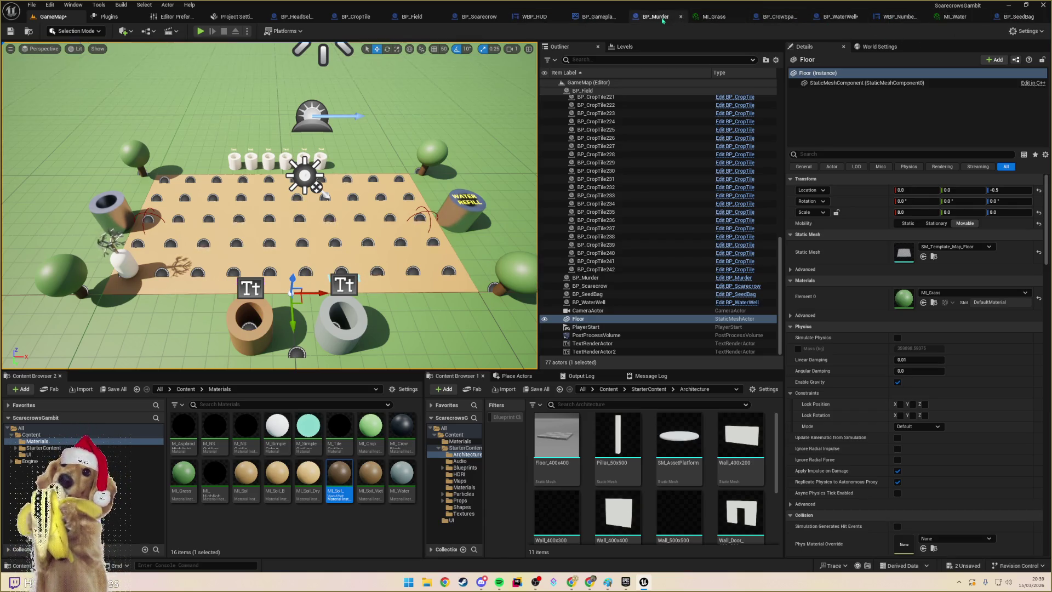
# - In BP_WaterWell, give the refill text a slightly adjusted, less saturated yellow colour
pyautogui.click(843, 17)
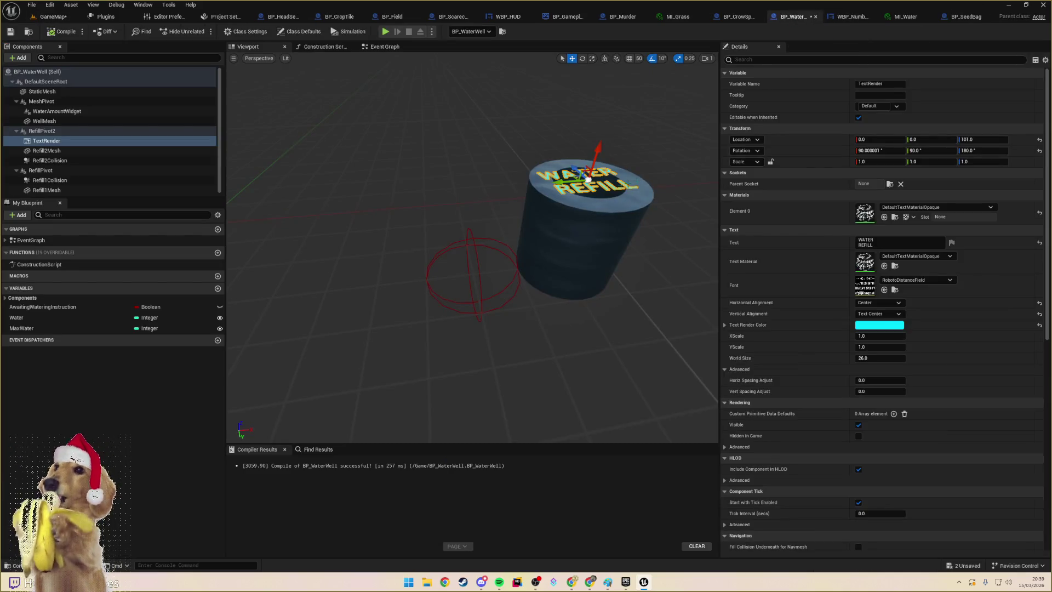
pyautogui.scroll(-8, 697, 213)
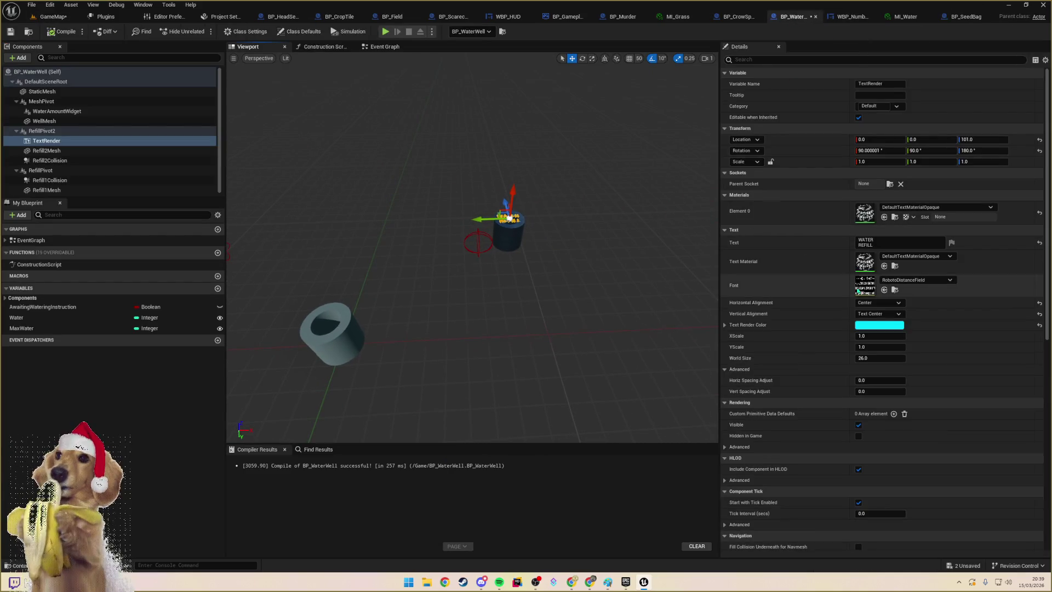
pyautogui.click(880, 325)
pyautogui.click(764, 431)
pyautogui.moveTo(770, 440); pyautogui.dragTo(774, 452)
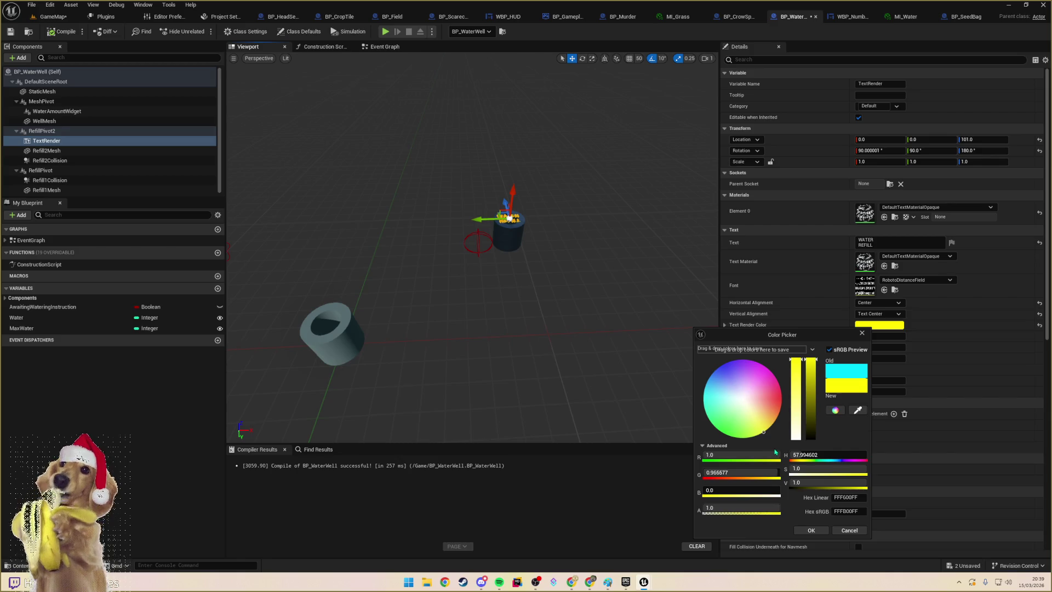
pyautogui.moveTo(796, 376); pyautogui.dragTo(800, 366)
pyautogui.click(811, 530)
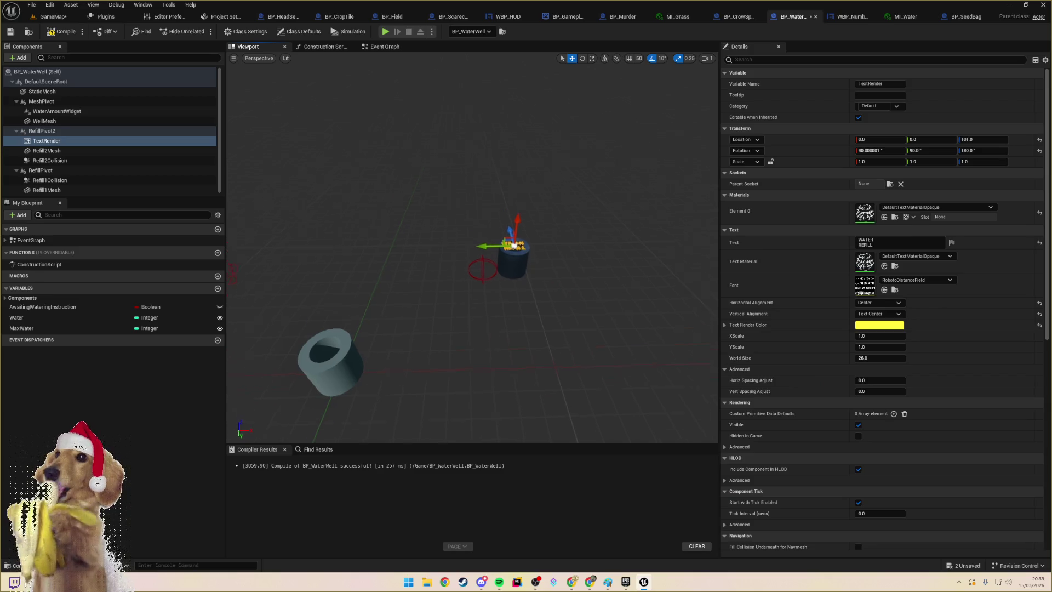
# - Undo the last component change and set TextRender1's Location Z to 101
pyautogui.scroll(-3, 539, 249)
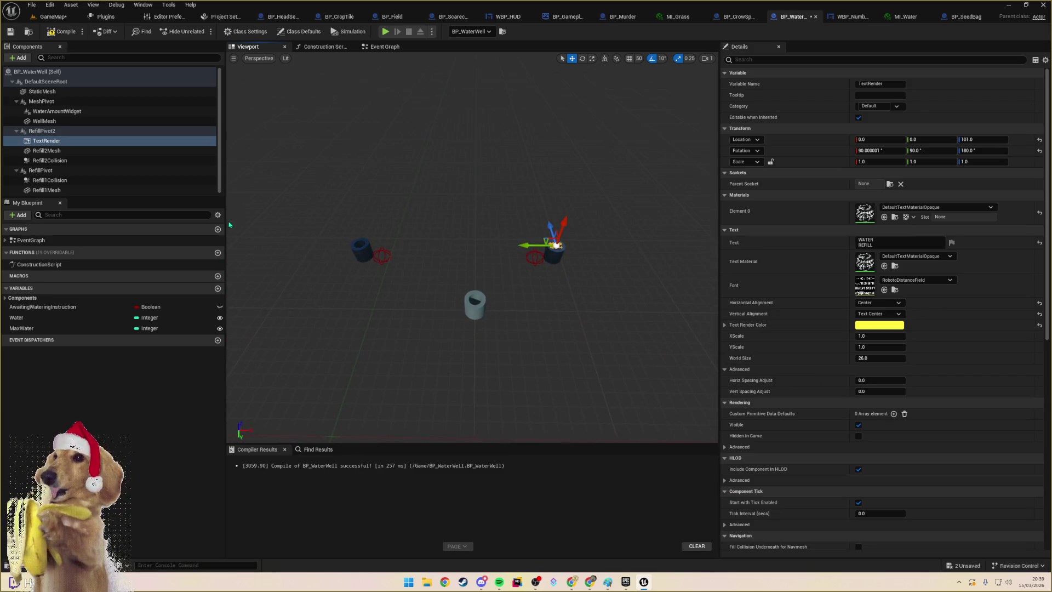
pyautogui.hotkey('ctrl', 'z')
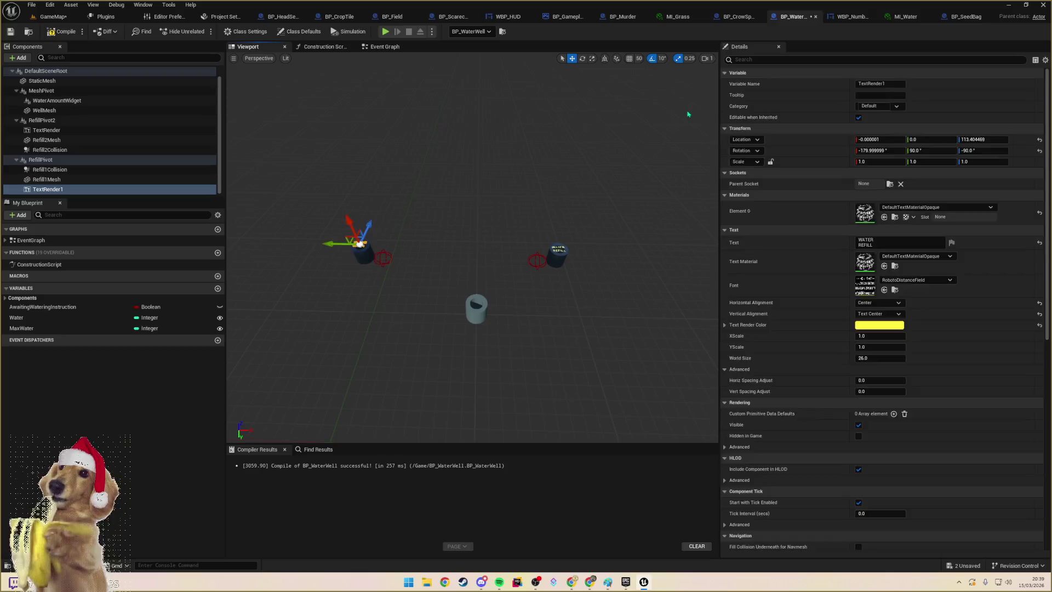
pyautogui.click(979, 139)
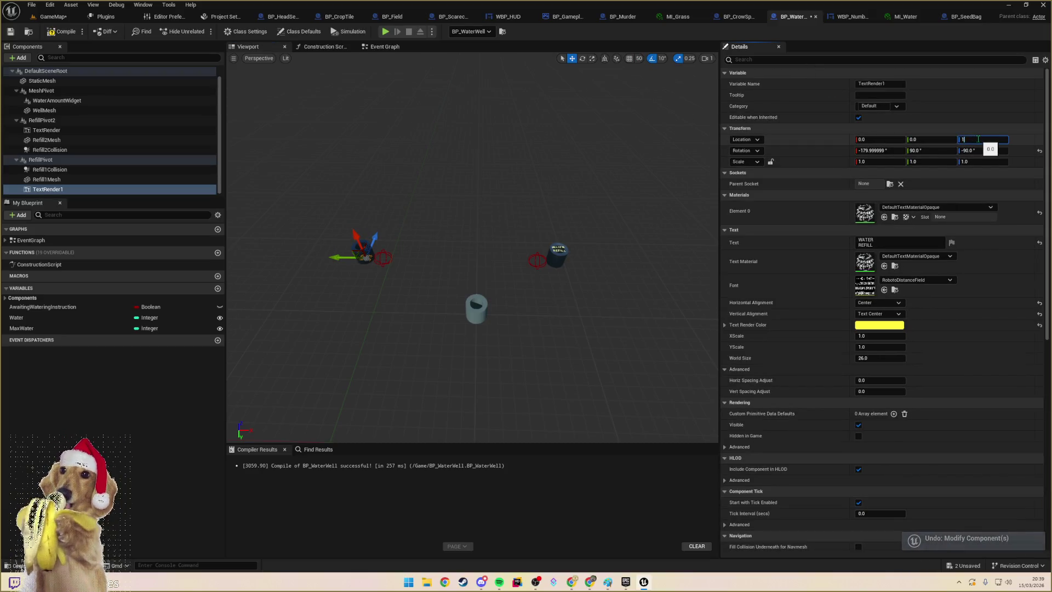
pyautogui.write('101')
pyautogui.press('Return')
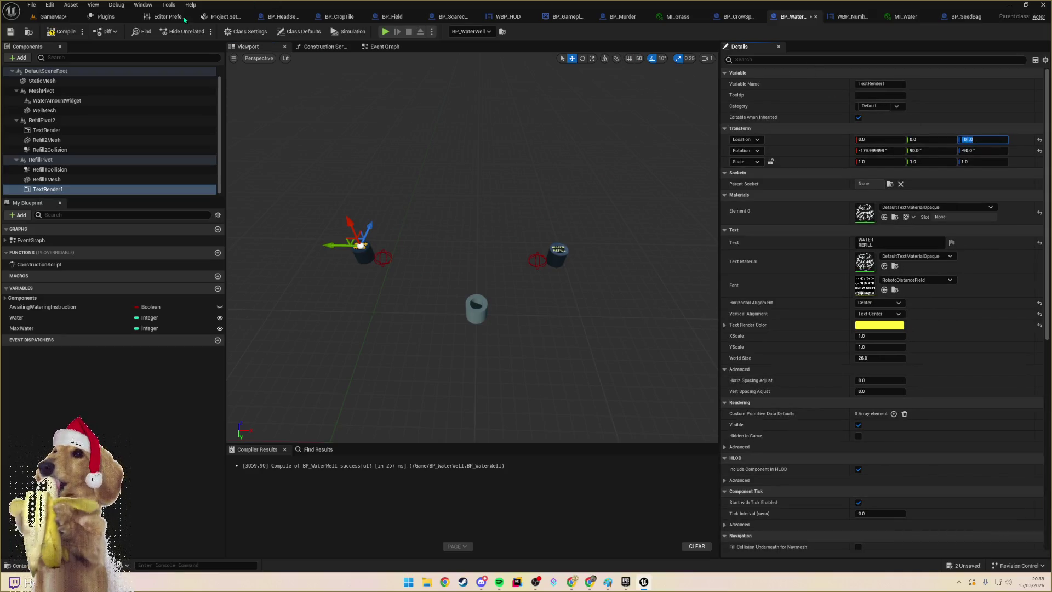
pyautogui.click(53, 16)
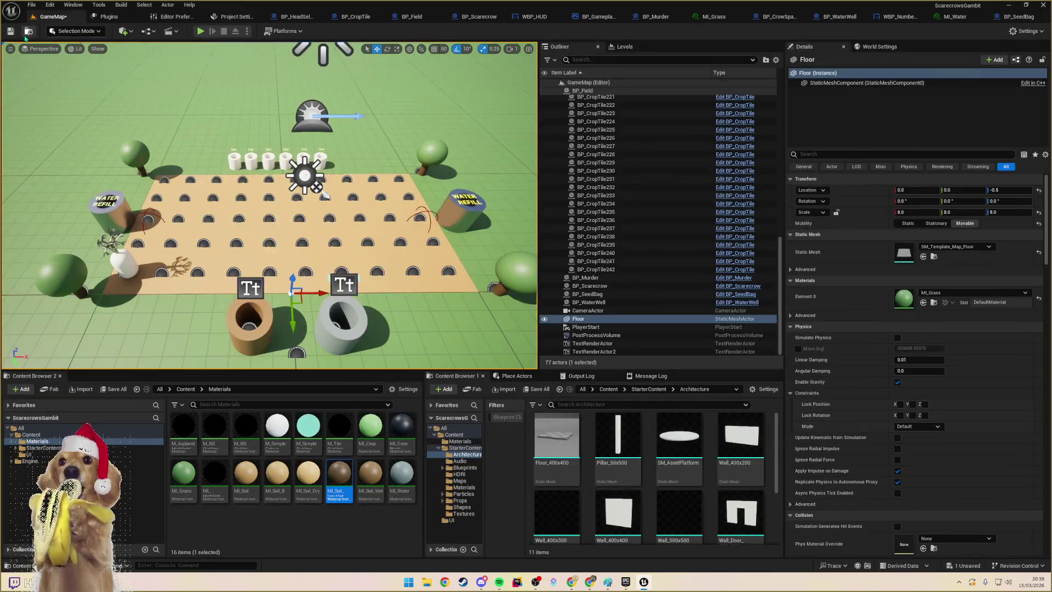
# - Save the GameMap level, run and stop a test play, and select the WATER label
pyautogui.click(10, 31)
pyautogui.click(212, 31)
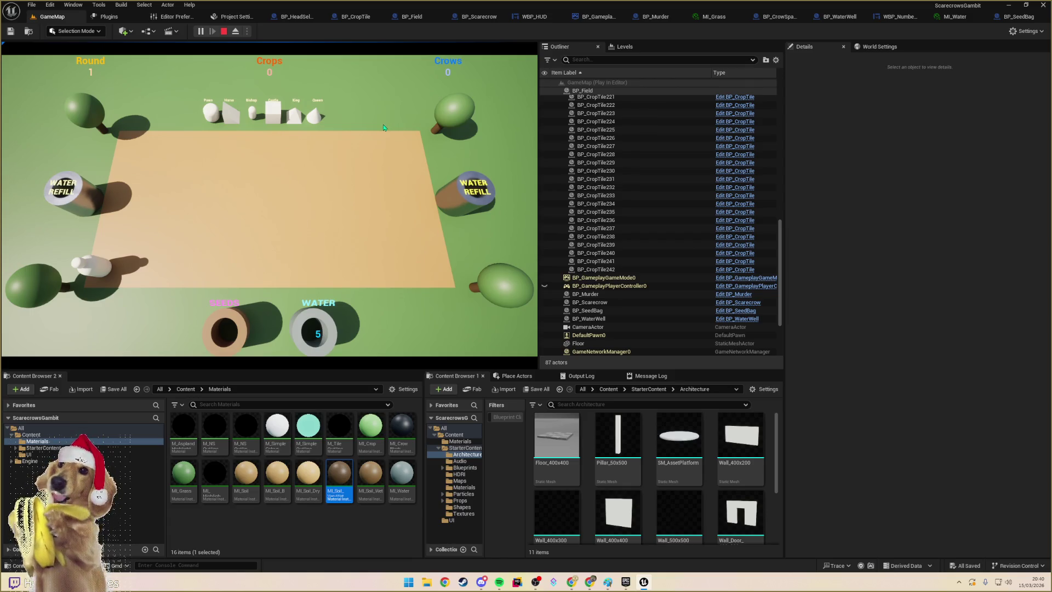
pyautogui.press('Escape')
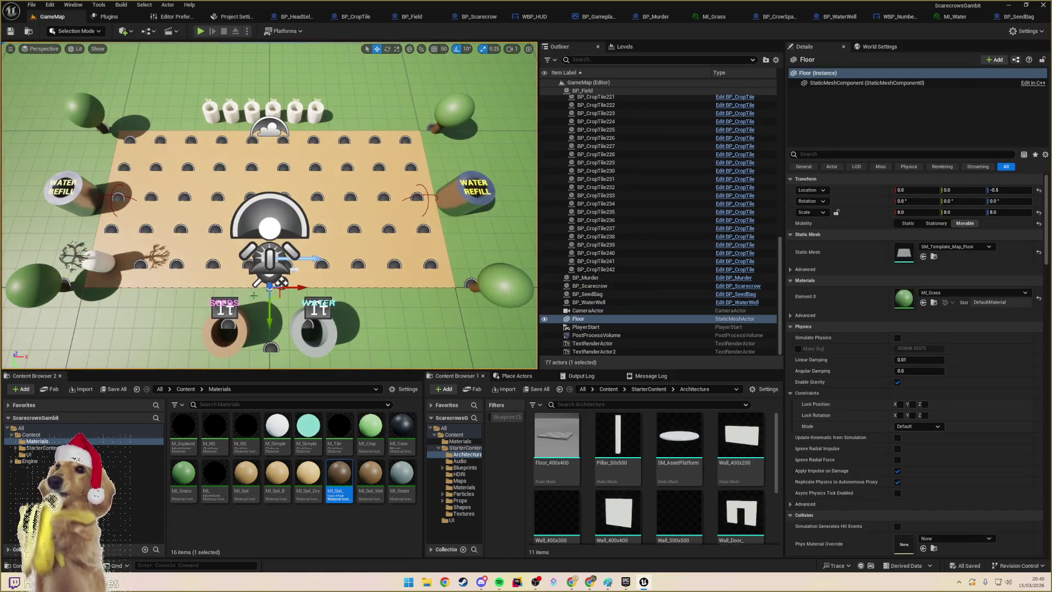
pyautogui.click(594, 351)
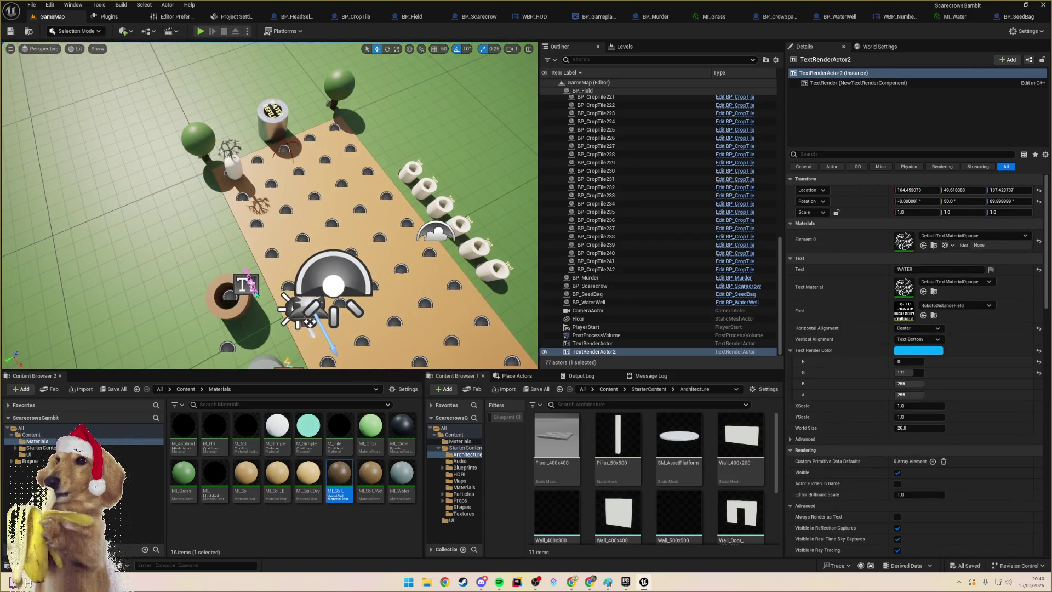
# - Tilt the SEEDS and WATER labels upright by 30° and move them over their tubes
pyautogui.keyDown('ctrl'); pyautogui.click(254, 291); pyautogui.keyUp('ctrl')
pyautogui.press('e')
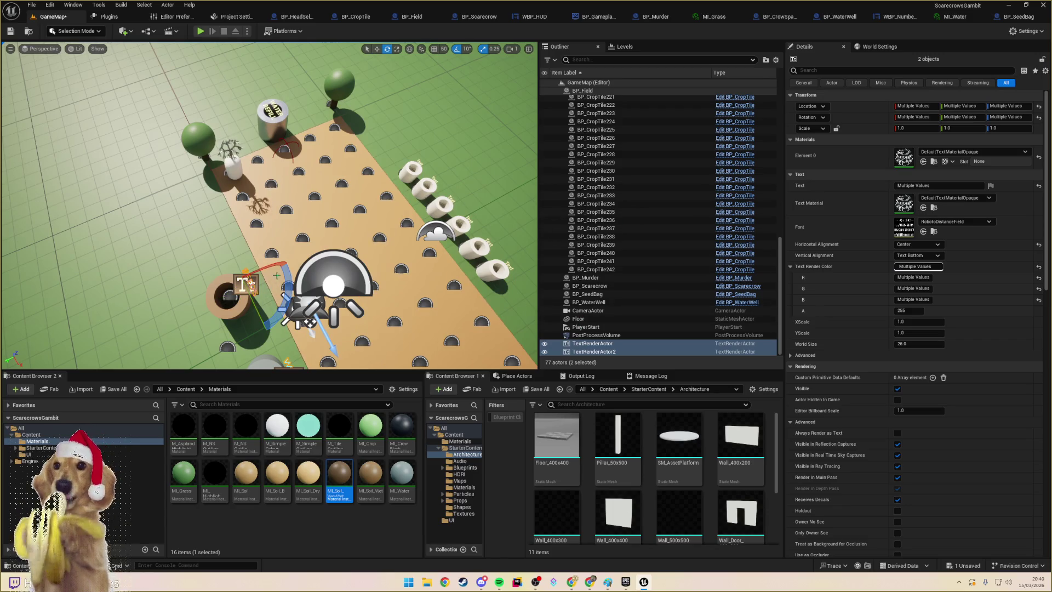
pyautogui.moveTo(277, 275); pyautogui.dragTo(258, 257)
pyautogui.moveTo(267, 171); pyautogui.dragTo(293, 172)
pyautogui.press('w')
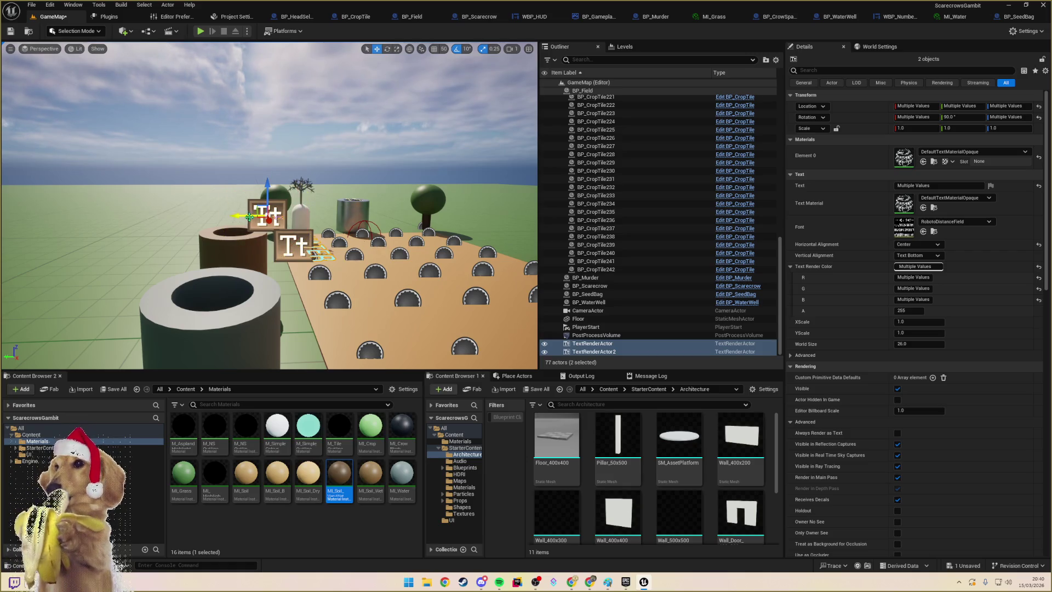
pyautogui.moveTo(252, 216)
pyautogui.mouseDown()
pyautogui.moveTo(204, 215)
pyautogui.moveTo(218, 204)
pyautogui.moveTo(217, 215)
pyautogui.mouseUp()
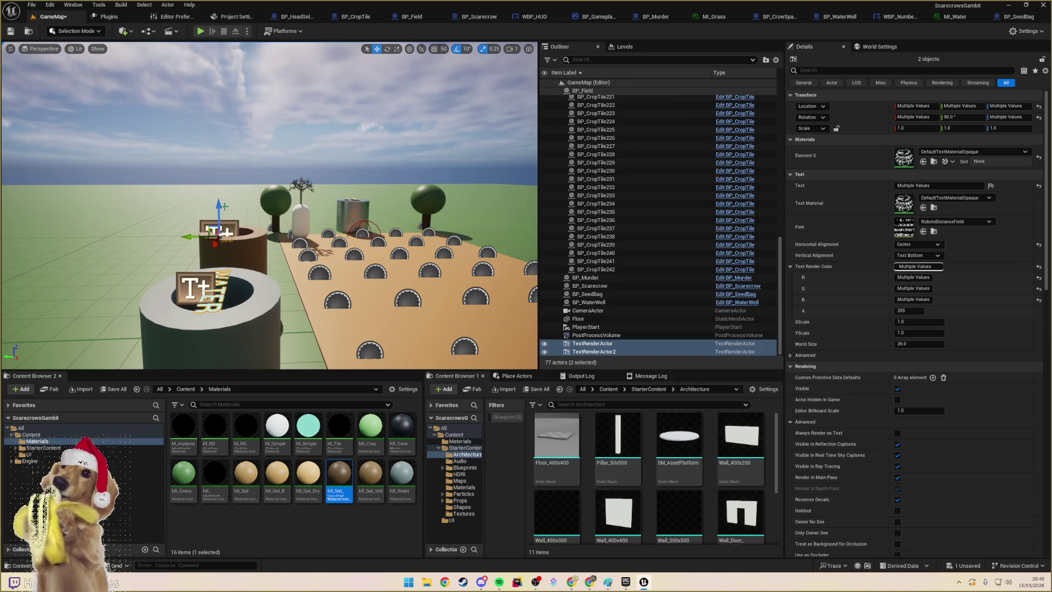
# - Set both labels to Location Z 101, nudge SEEDS toward the field, save, and play
pyautogui.click(1022, 107)
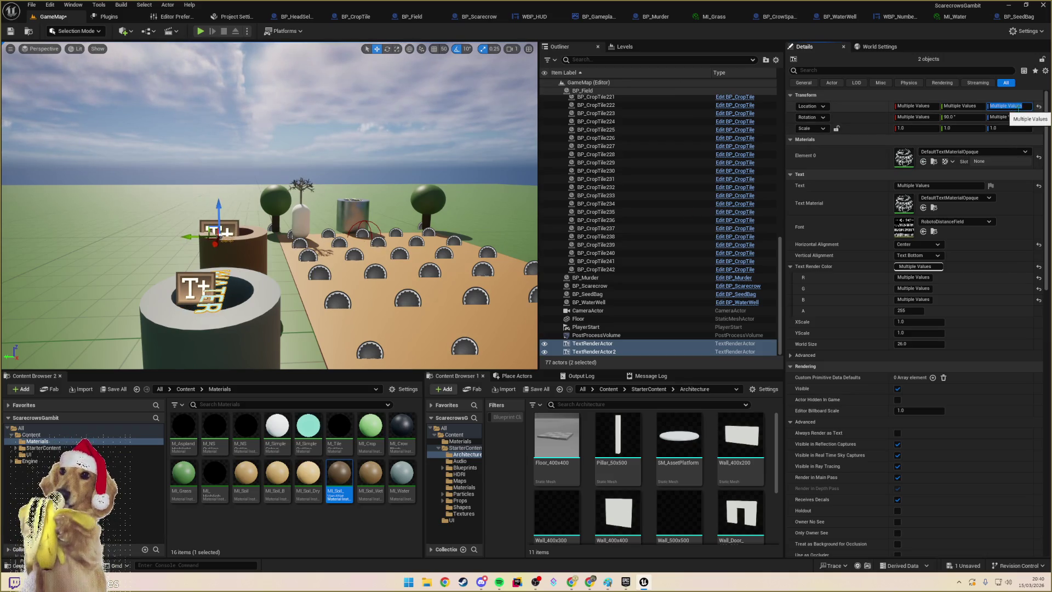
pyautogui.write('101.0')
pyautogui.press('Return')
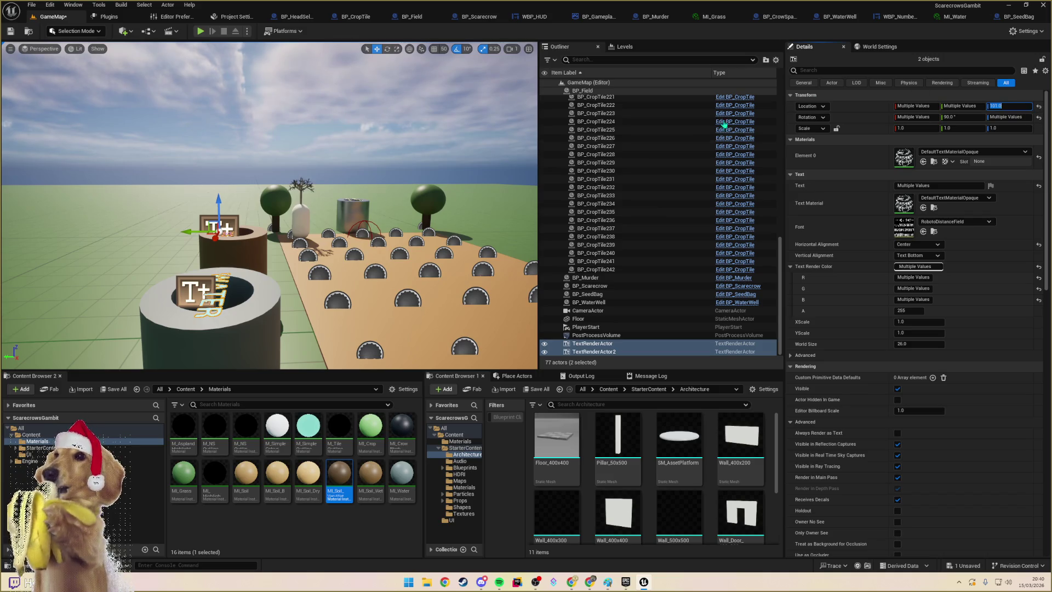
pyautogui.press('f')
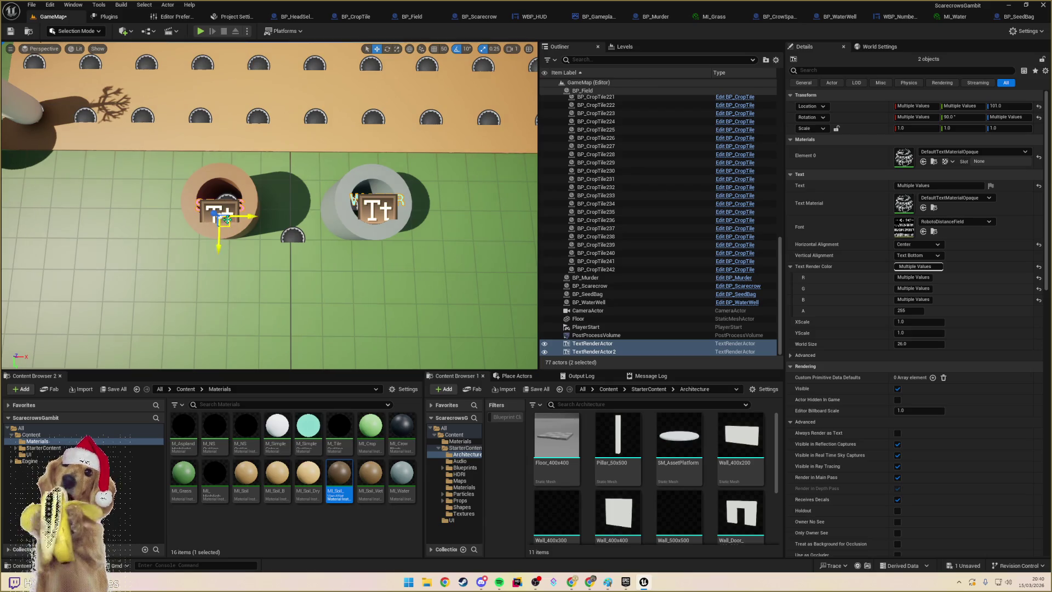
pyautogui.click(237, 216)
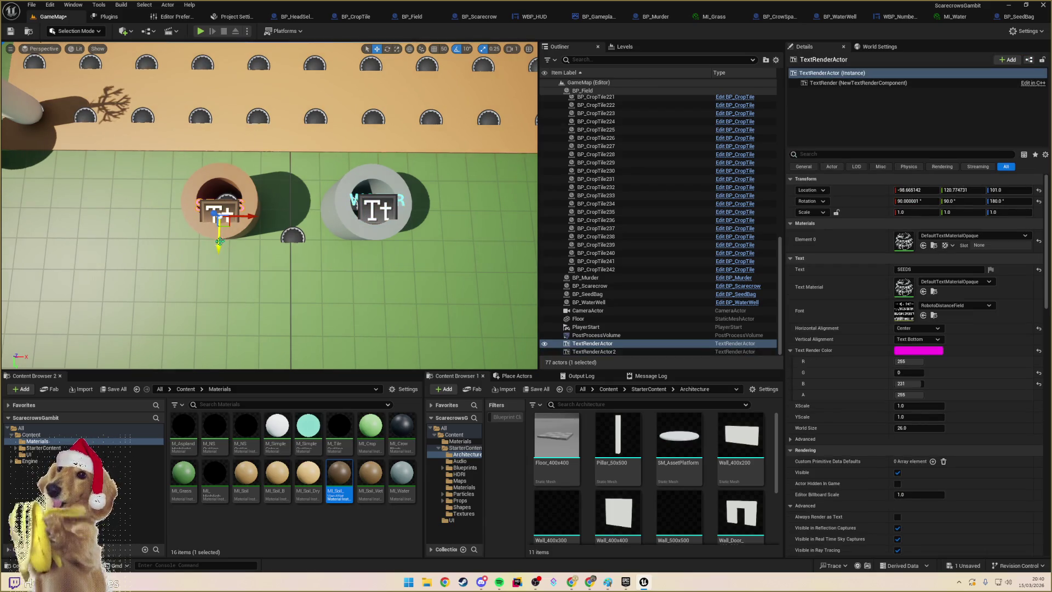
pyautogui.moveTo(216, 241); pyautogui.dragTo(218, 238)
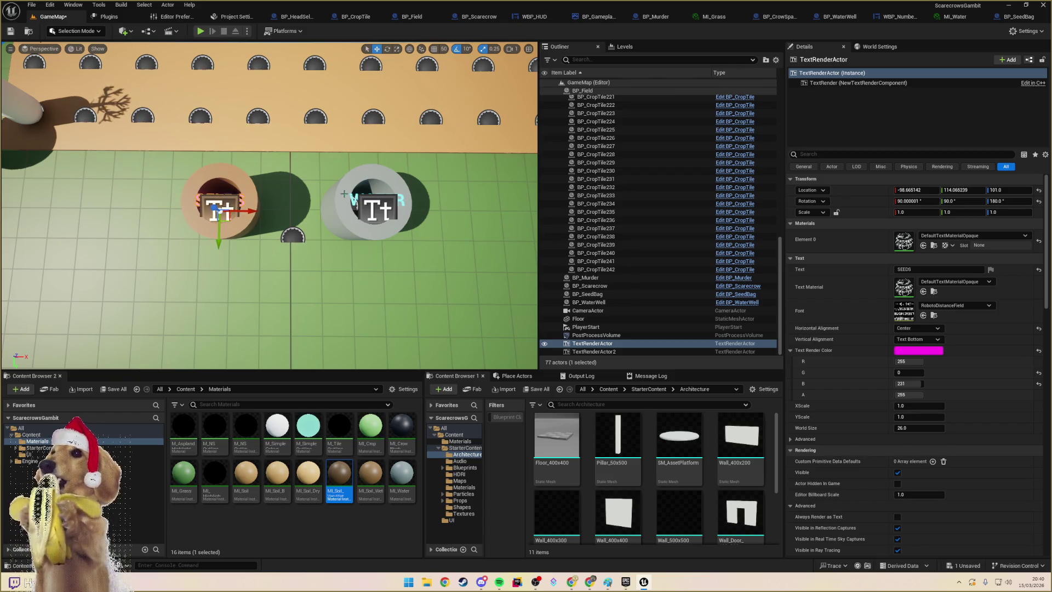
pyautogui.press('Down')
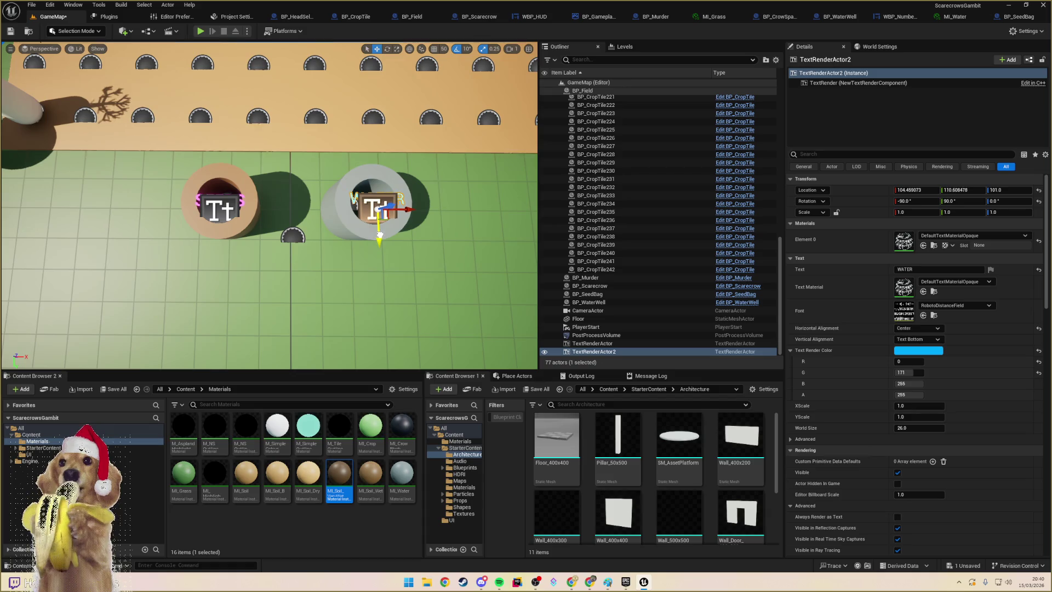
pyautogui.click(10, 31)
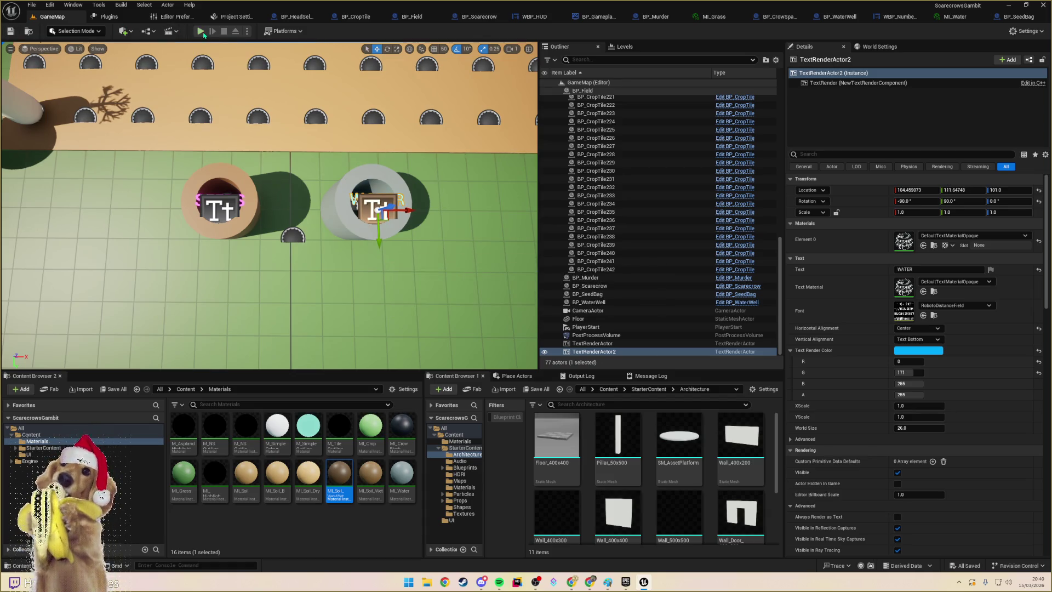
pyautogui.click(200, 32)
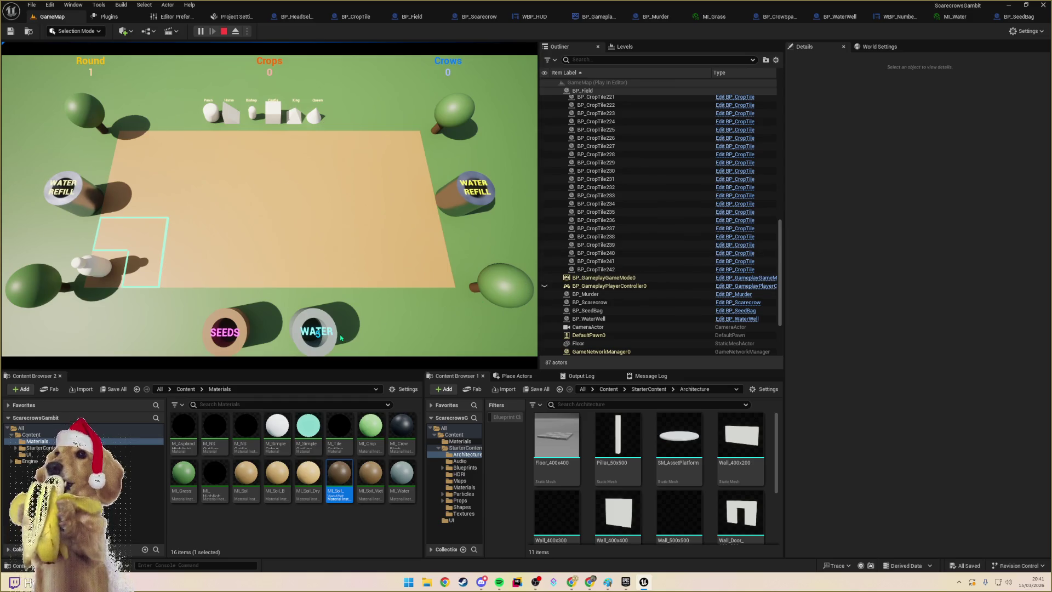
# - Stop the play test and select the WATER label
pyautogui.press('Escape')
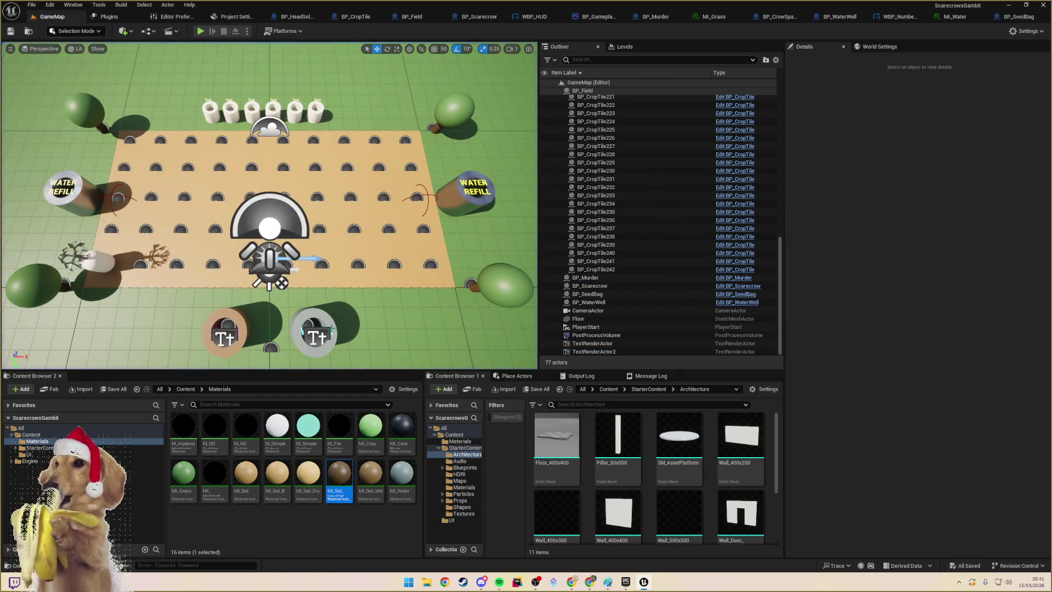
pyautogui.click(317, 334)
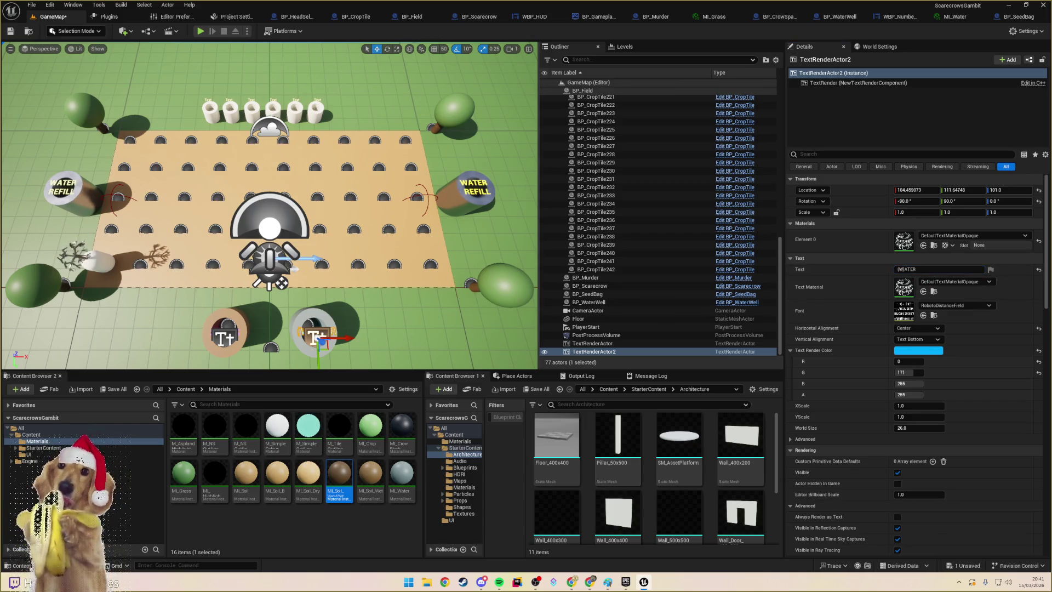
# - Raise both the SEEDS and WATER labels higher on the Z axis and check them in a play test
pyautogui.click(351, 88)
pyautogui.click(201, 31)
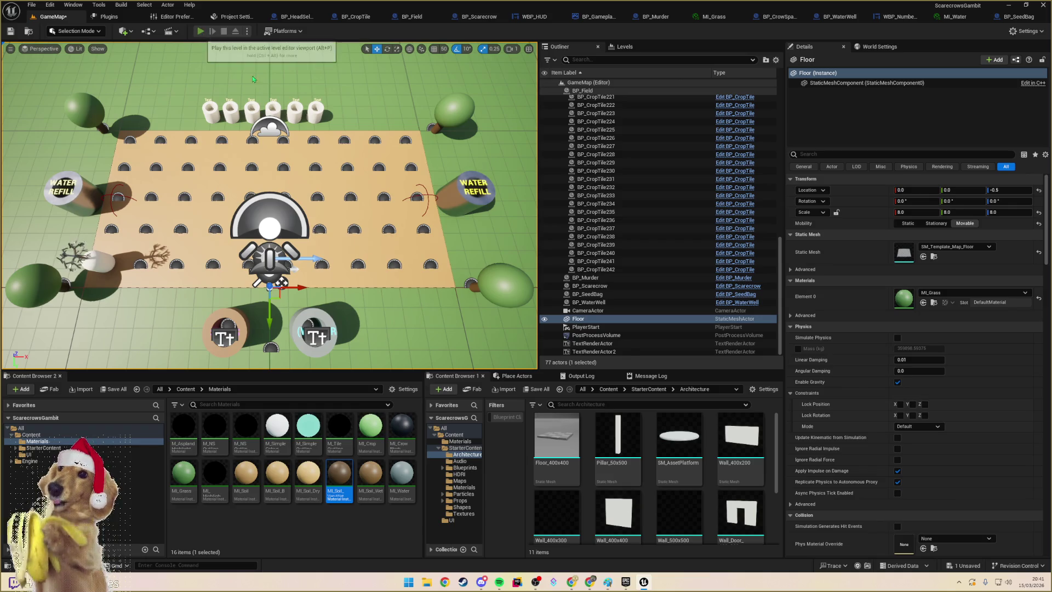
pyautogui.press('Escape')
pyautogui.click(332, 331)
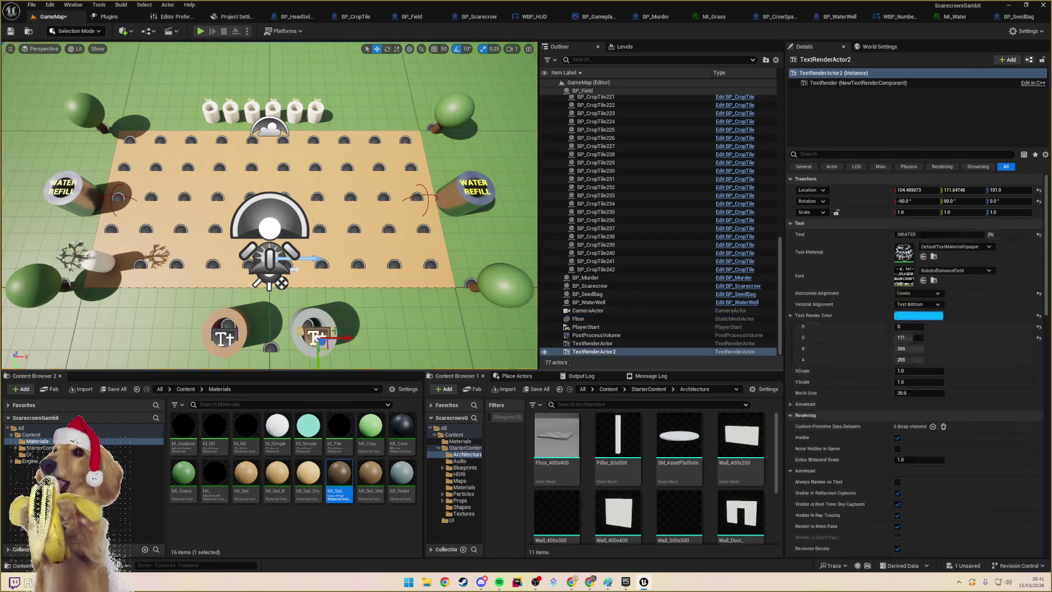
pyautogui.keyDown('ctrl'); pyautogui.click(239, 333); pyautogui.keyUp('ctrl')
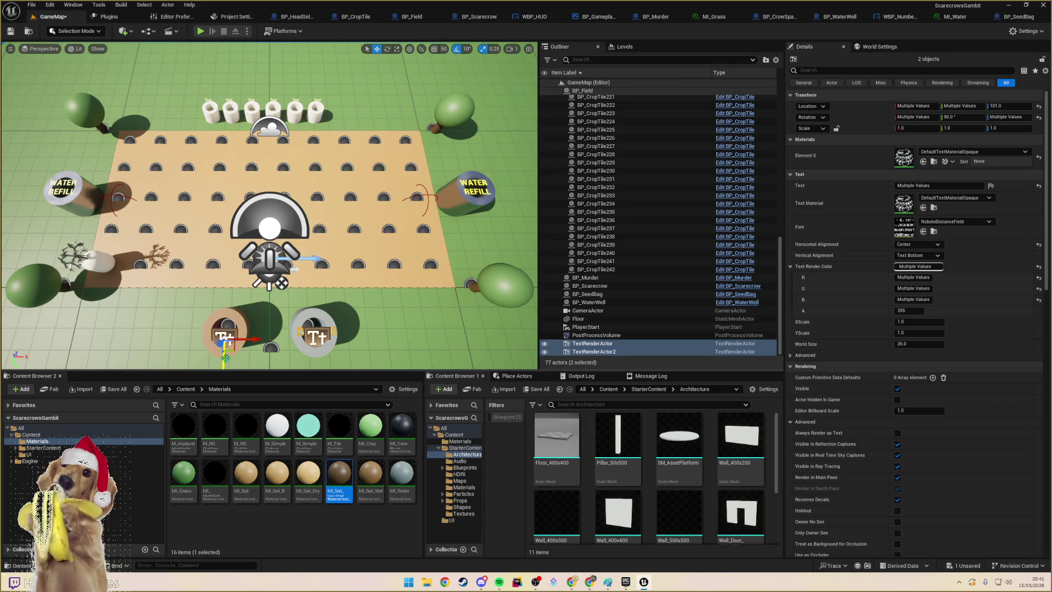
pyautogui.moveTo(225, 360); pyautogui.dragTo(225, 343)
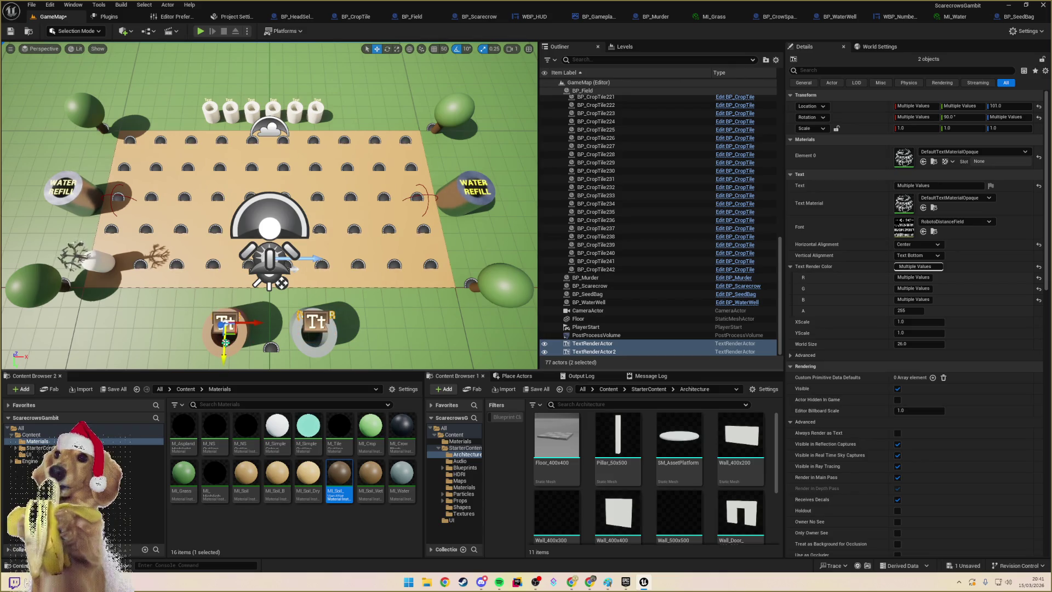
pyautogui.click(200, 32)
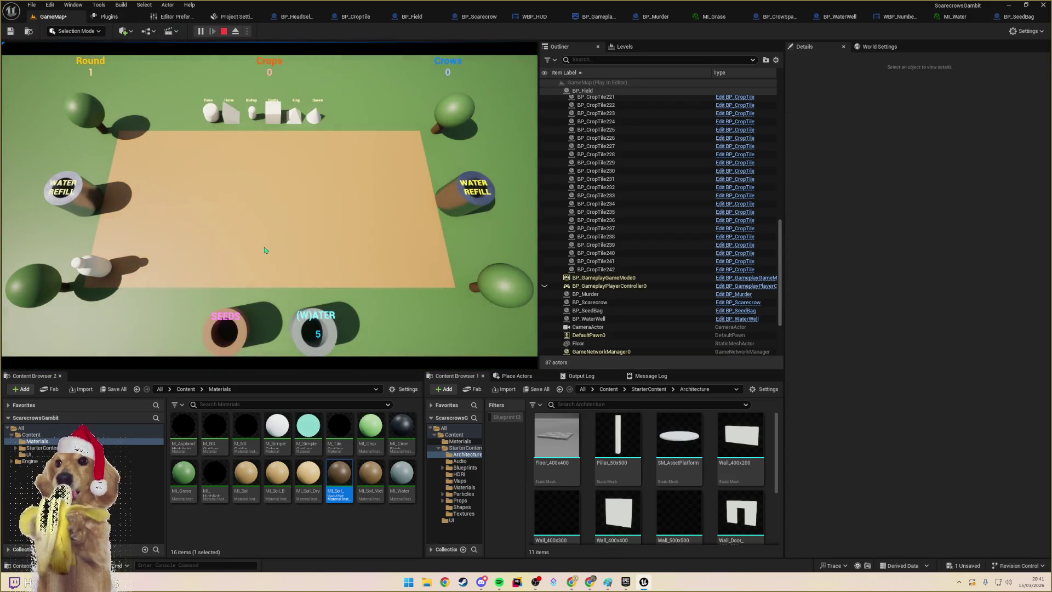
pyautogui.press('Escape')
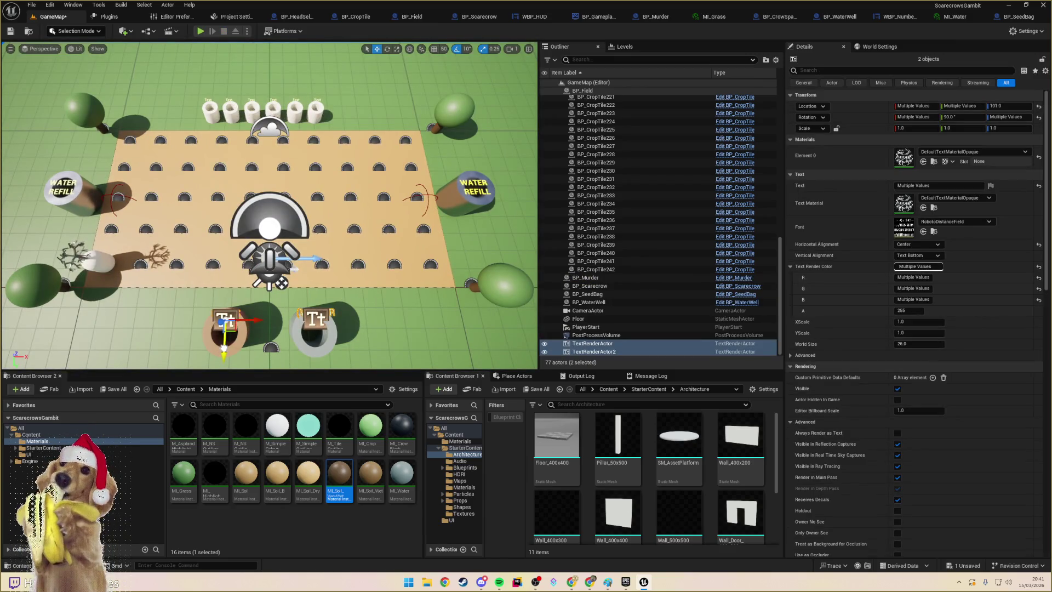
pyautogui.click(312, 305)
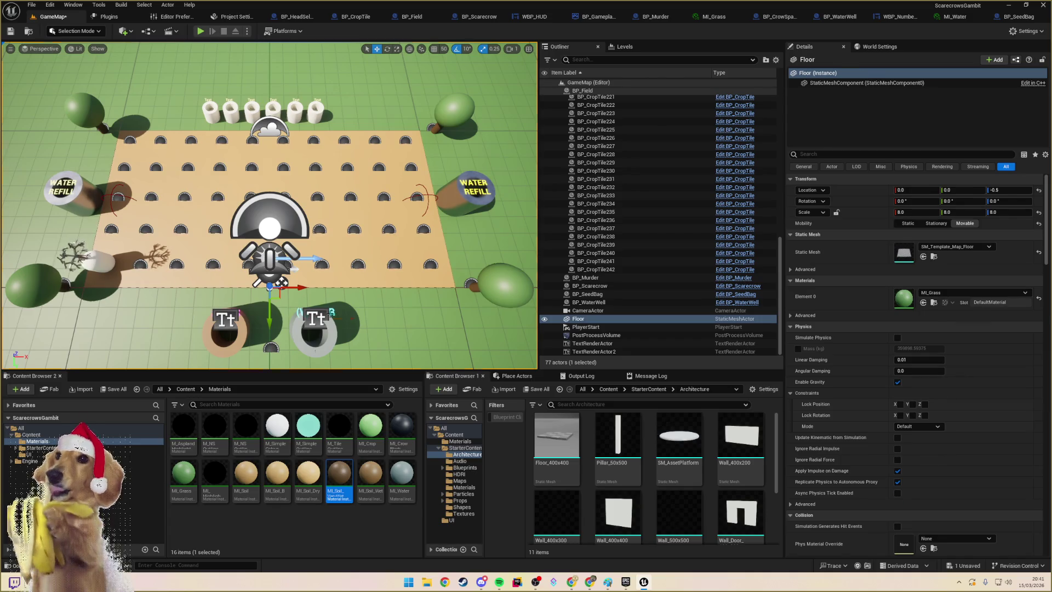
# - Shift the WATER label slightly along its tube and confirm its text as WATER (W)
pyautogui.click(315, 319)
pyautogui.moveTo(317, 336); pyautogui.dragTo(317, 340)
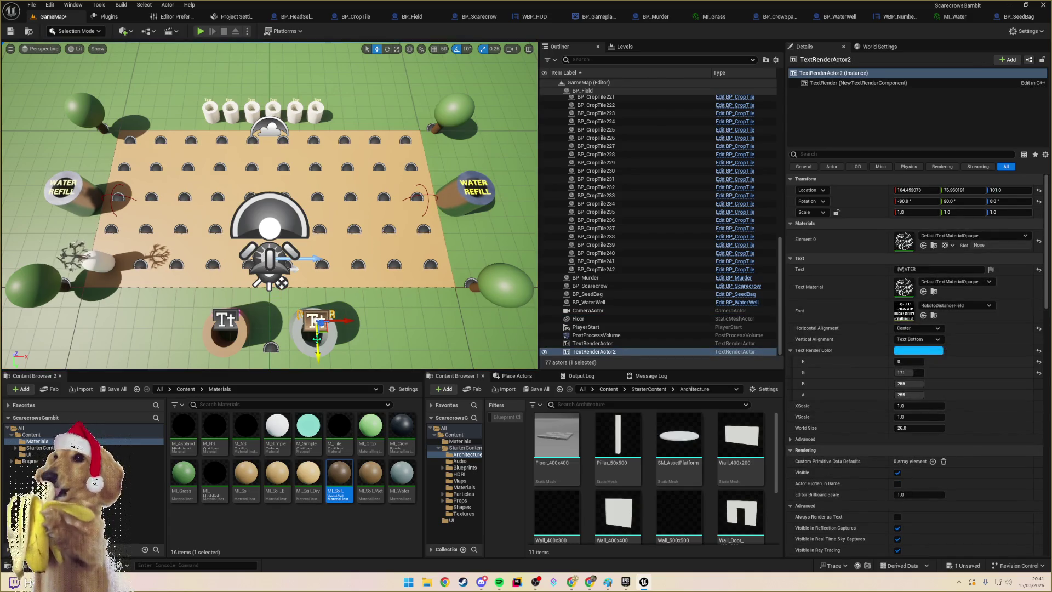
pyautogui.click(274, 305)
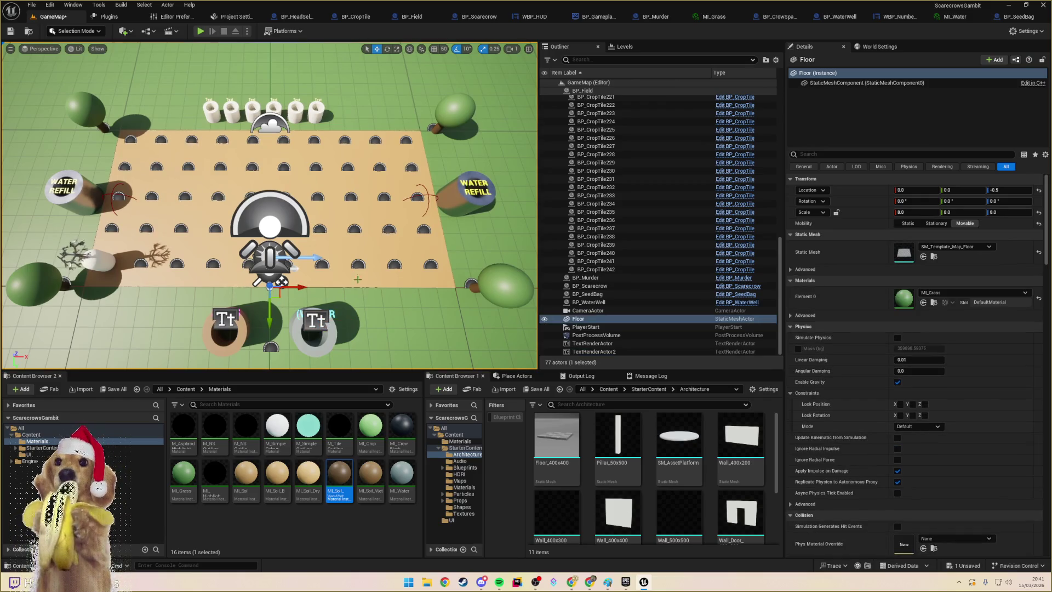
pyautogui.click(316, 320)
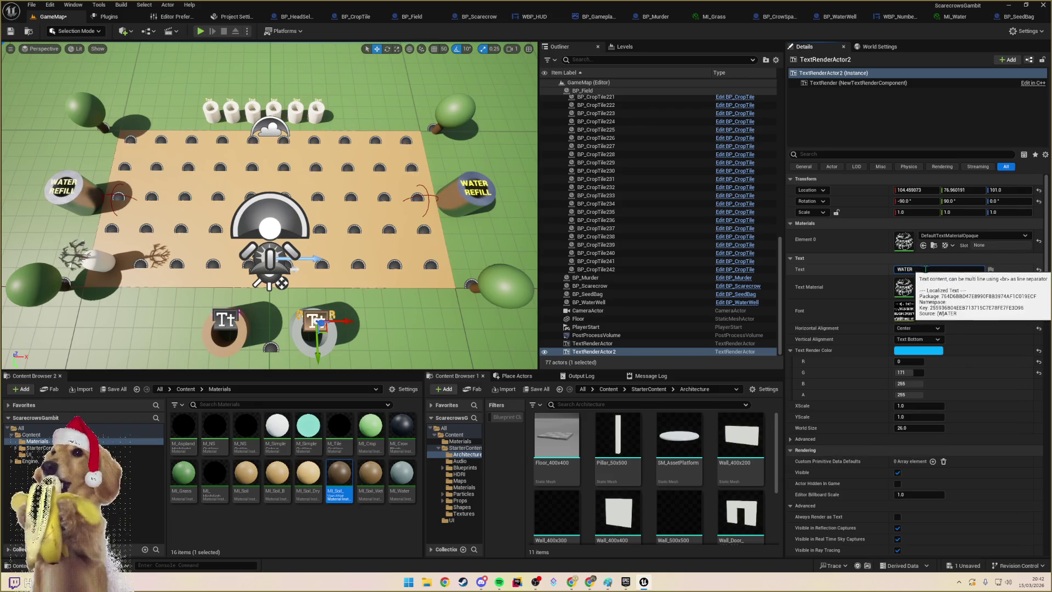
pyautogui.write(')')
pyautogui.press('Return')
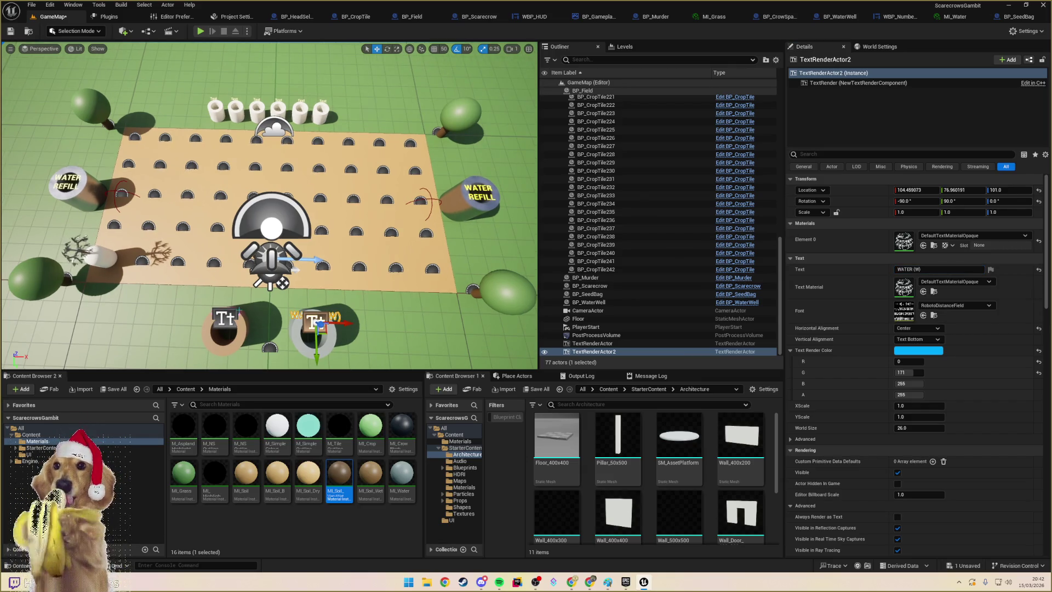
# - Change the SEEDS label's text to SEEDS (S), then check the seed bag, label and well
pyautogui.click(592, 343)
pyautogui.click(901, 269)
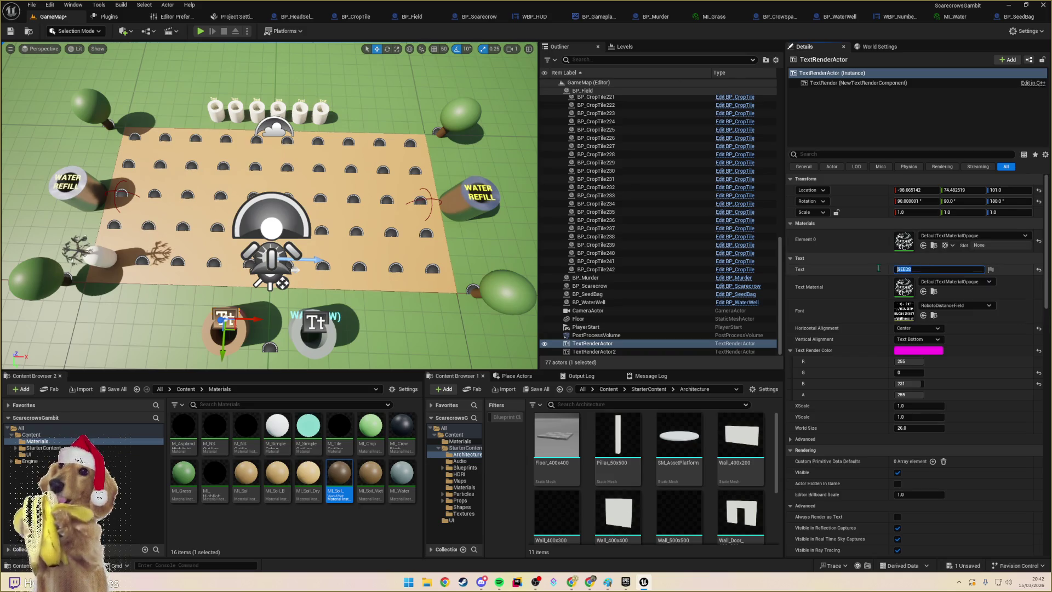
pyautogui.click(923, 269)
pyautogui.write('(5)')
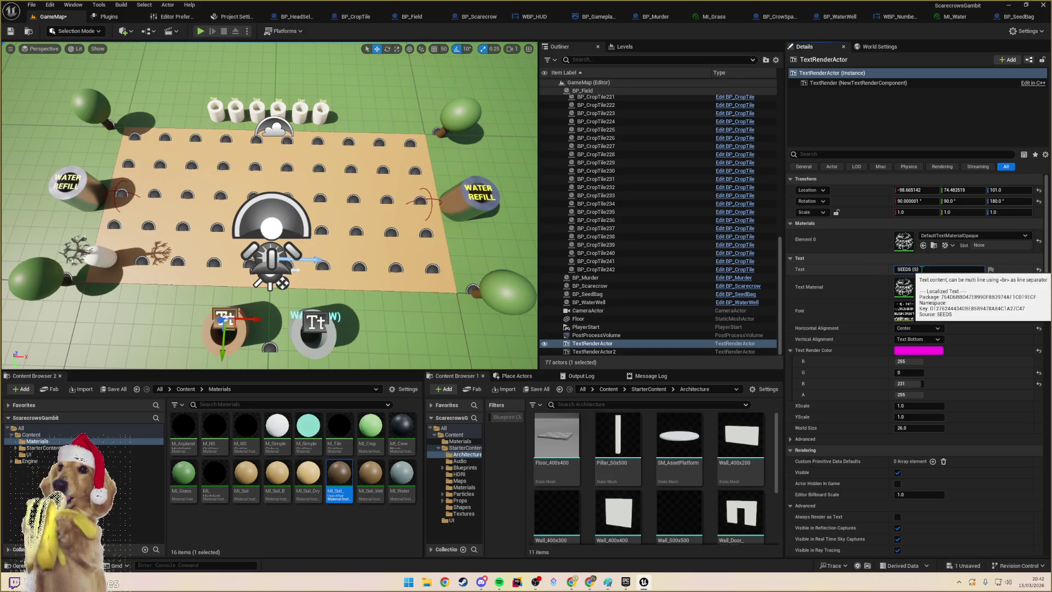
pyautogui.click(389, 331)
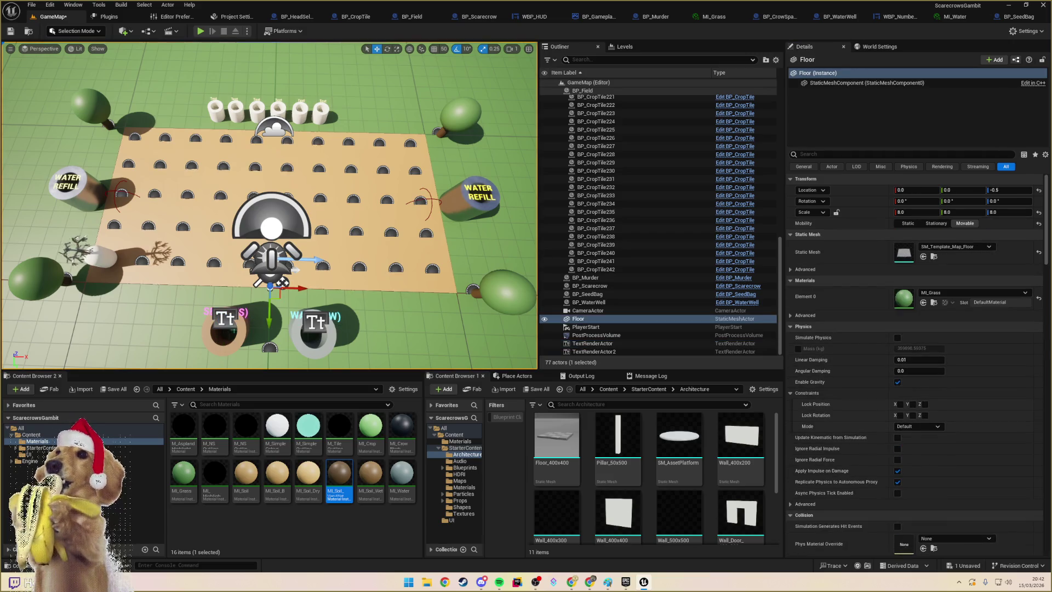
pyautogui.click(227, 332)
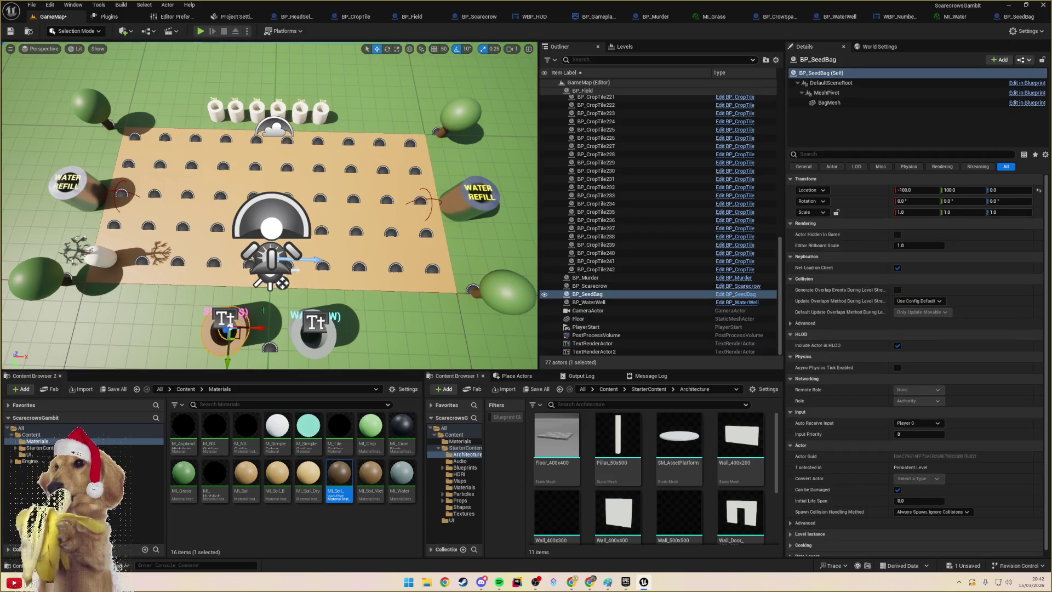
pyautogui.click(246, 312)
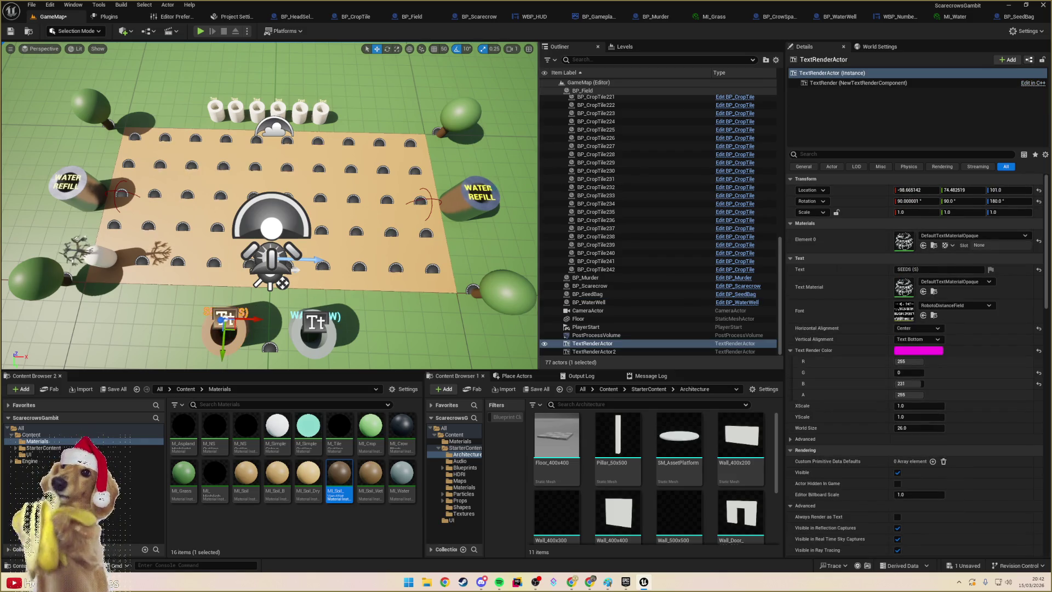
pyautogui.click(589, 302)
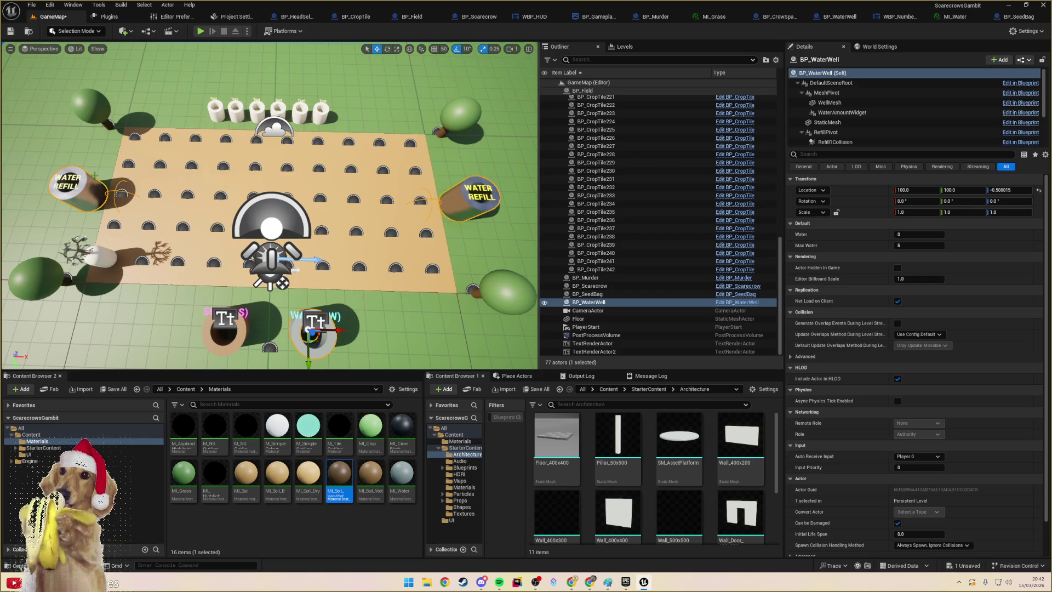
# - Copy the yellow Text Render Color from the right water-refill sign
pyautogui.moveTo(329, 220); pyautogui.dragTo(263, 195)
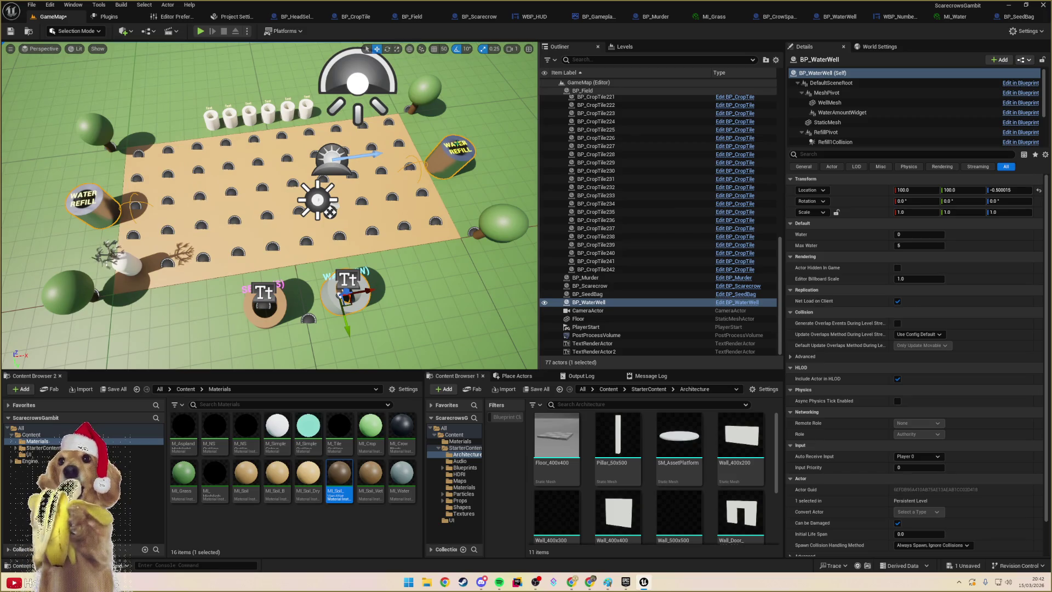
pyautogui.click(457, 146)
pyautogui.rightClick(916, 354)
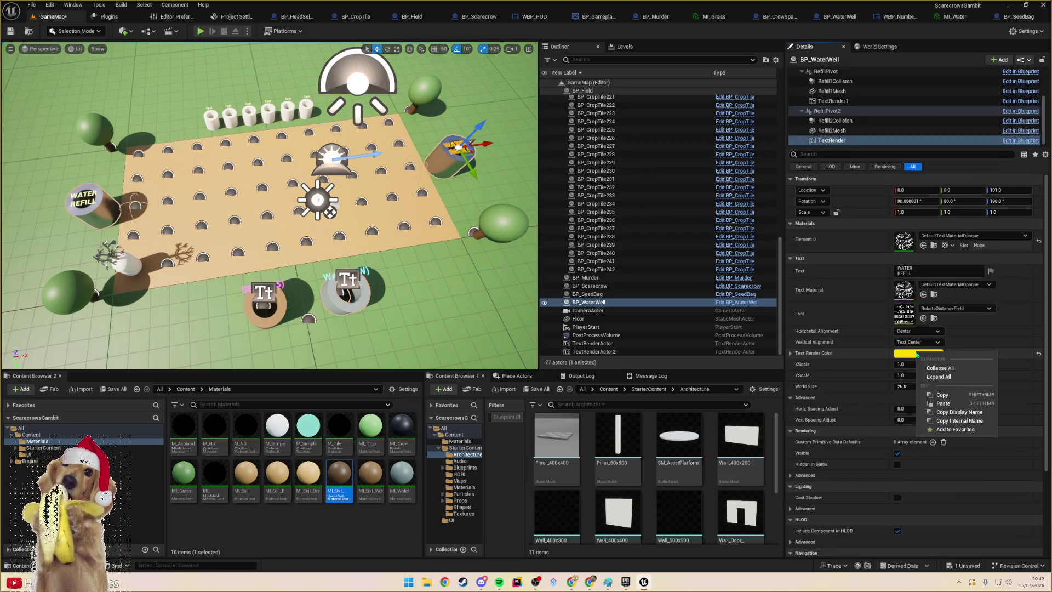
pyautogui.click(942, 395)
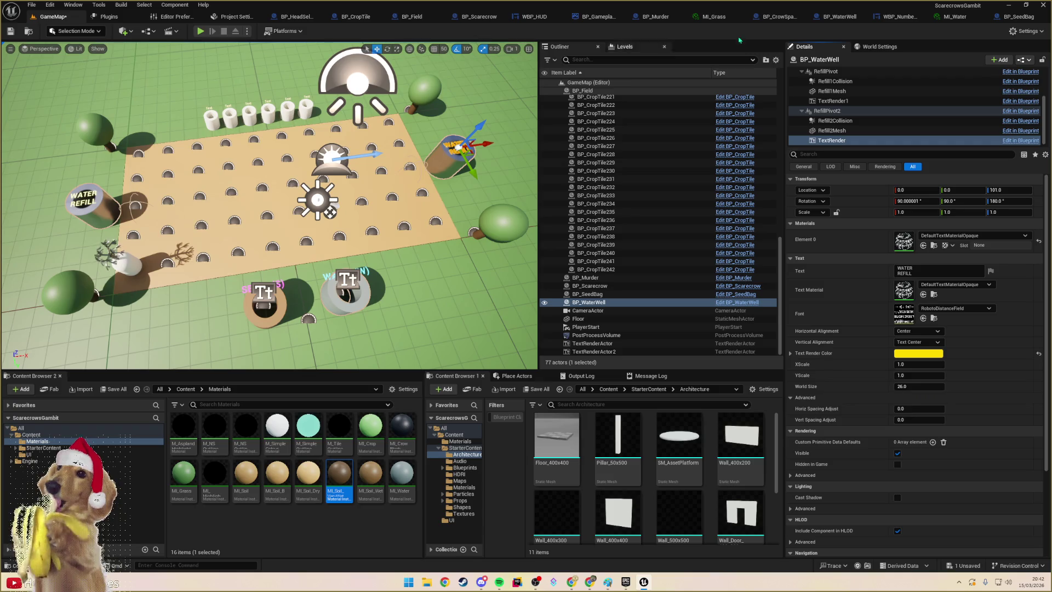
# - Paste the yellow colour onto both BP_WaterWell TextRenders, then compile and save the Blueprint
pyautogui.click(841, 16)
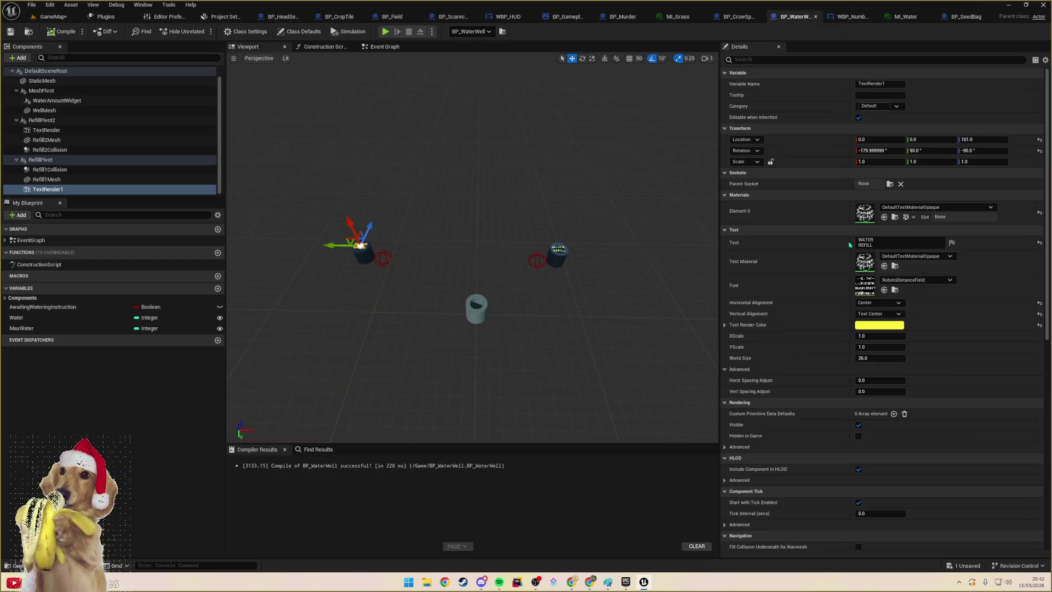
pyautogui.rightClick(878, 329)
pyautogui.click(899, 378)
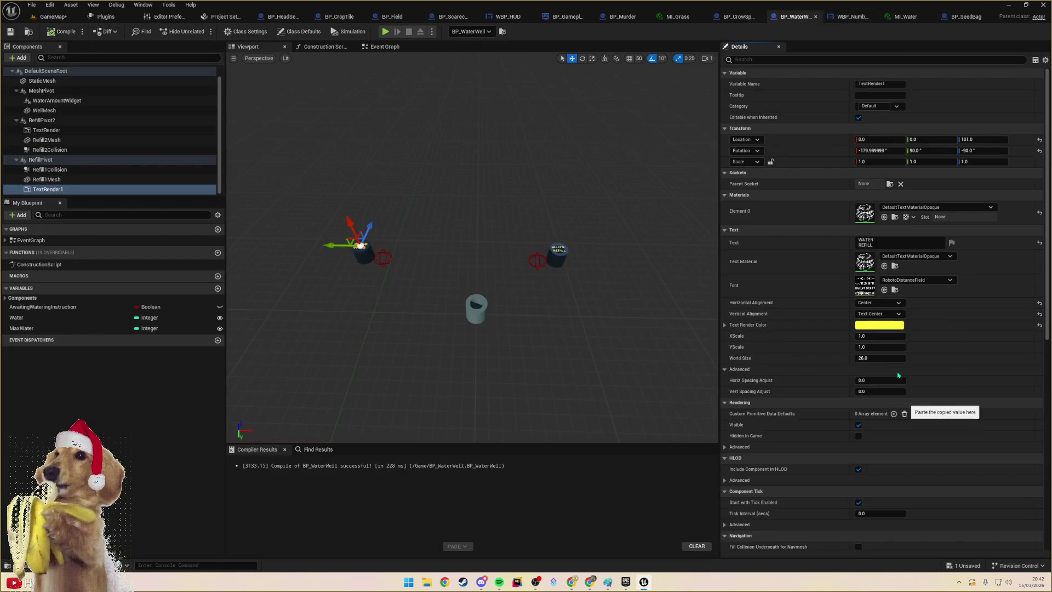
pyautogui.click(47, 130)
pyautogui.rightClick(880, 329)
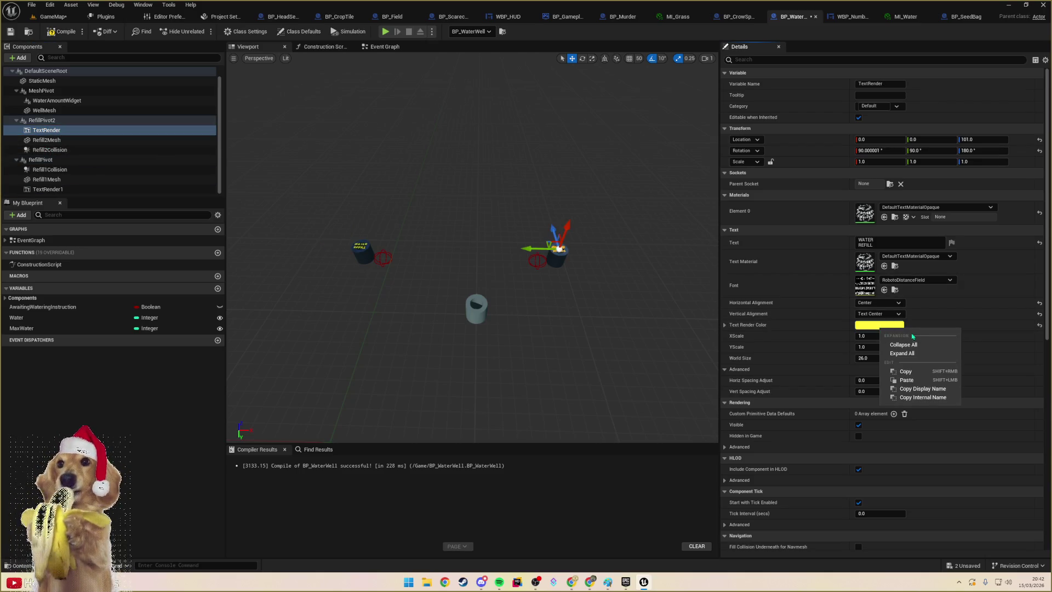
pyautogui.click(906, 380)
pyautogui.click(62, 31)
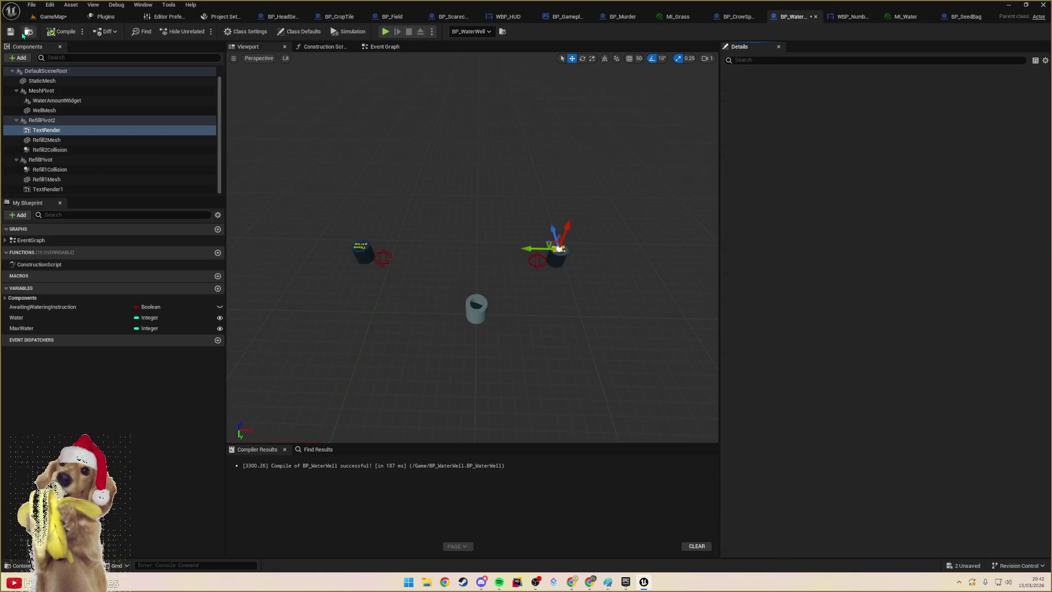
pyautogui.click(10, 32)
pyautogui.click(52, 16)
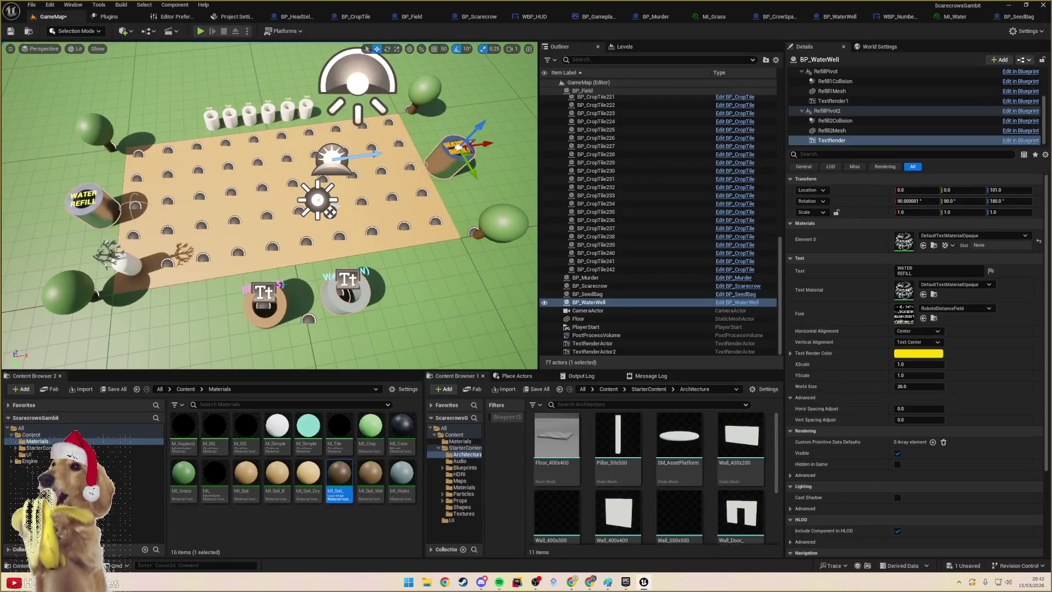
# - Paste the yellow colour onto the SEEDS (S) and WATER (W) labels and run a play test
pyautogui.click(281, 285)
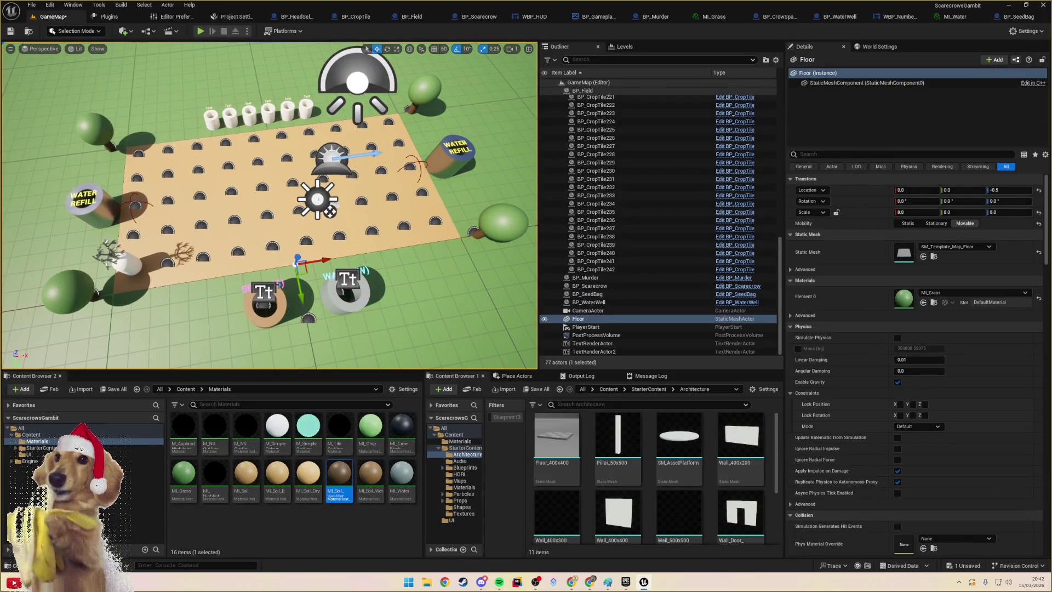
pyautogui.click(264, 292)
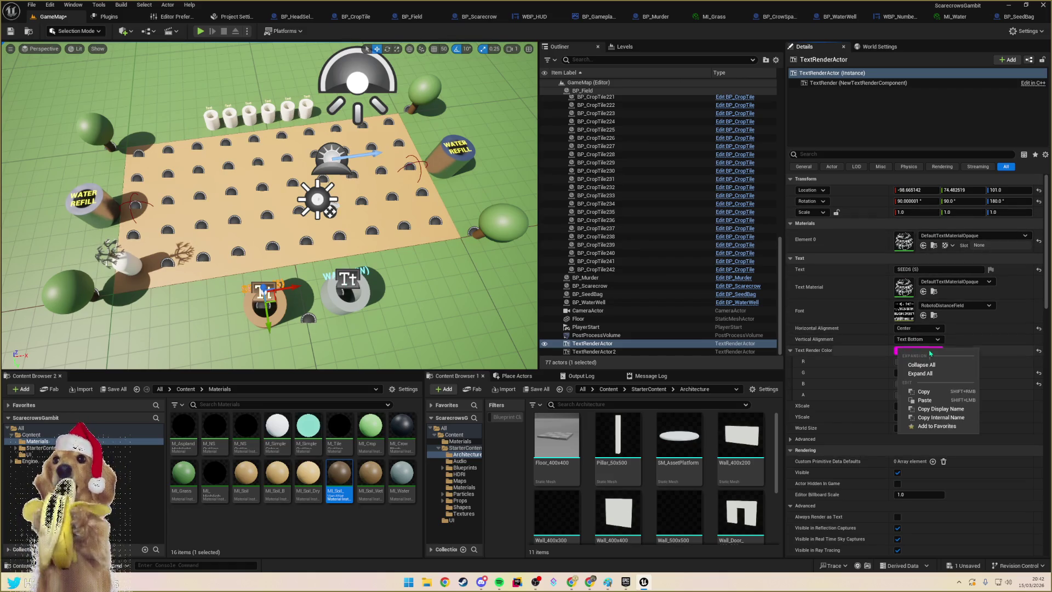
pyautogui.click(942, 400)
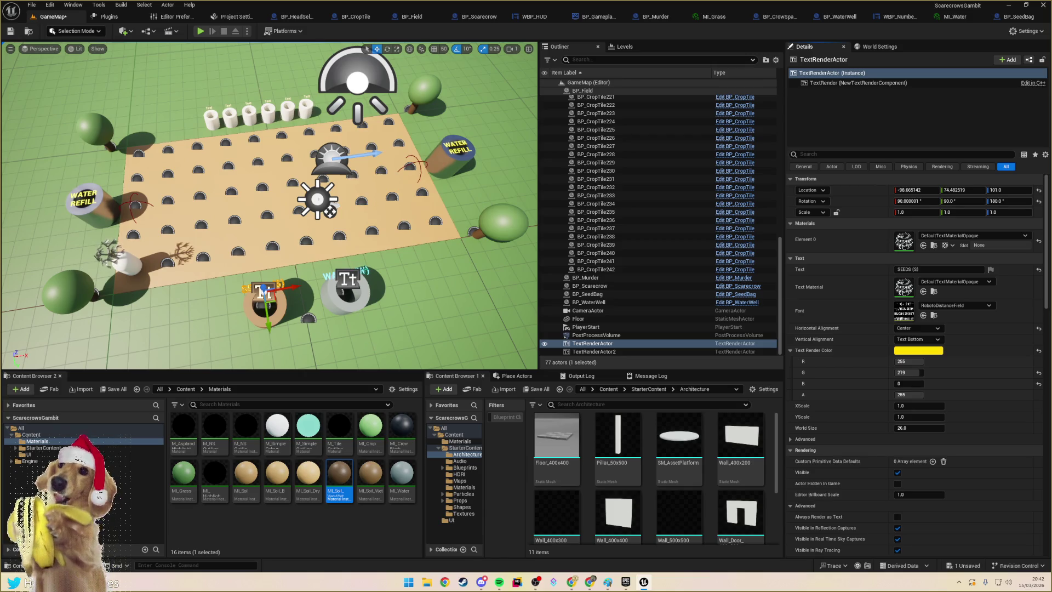
pyautogui.click(346, 279)
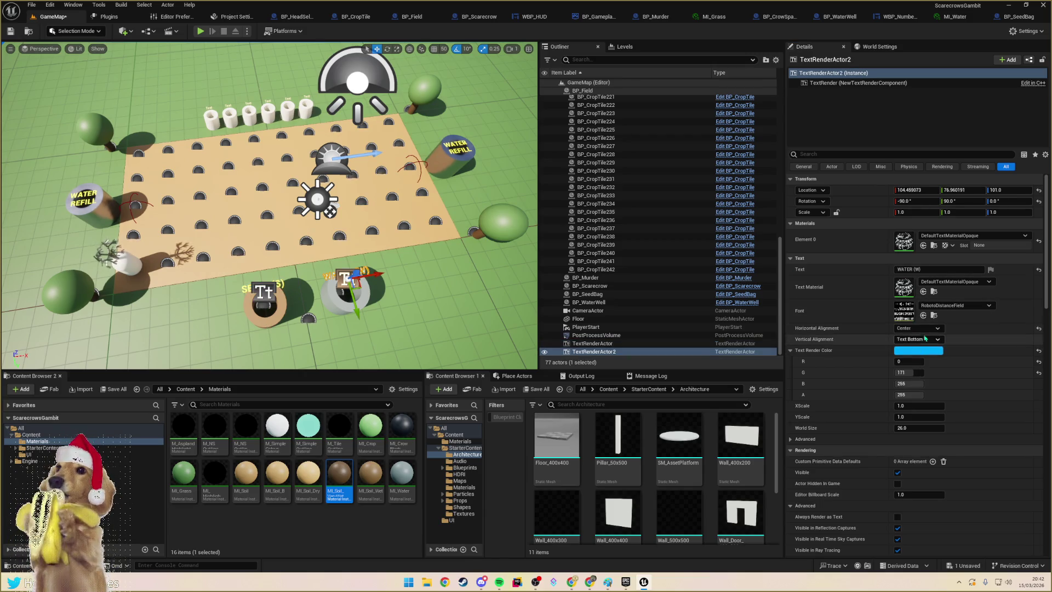
pyautogui.rightClick(921, 351)
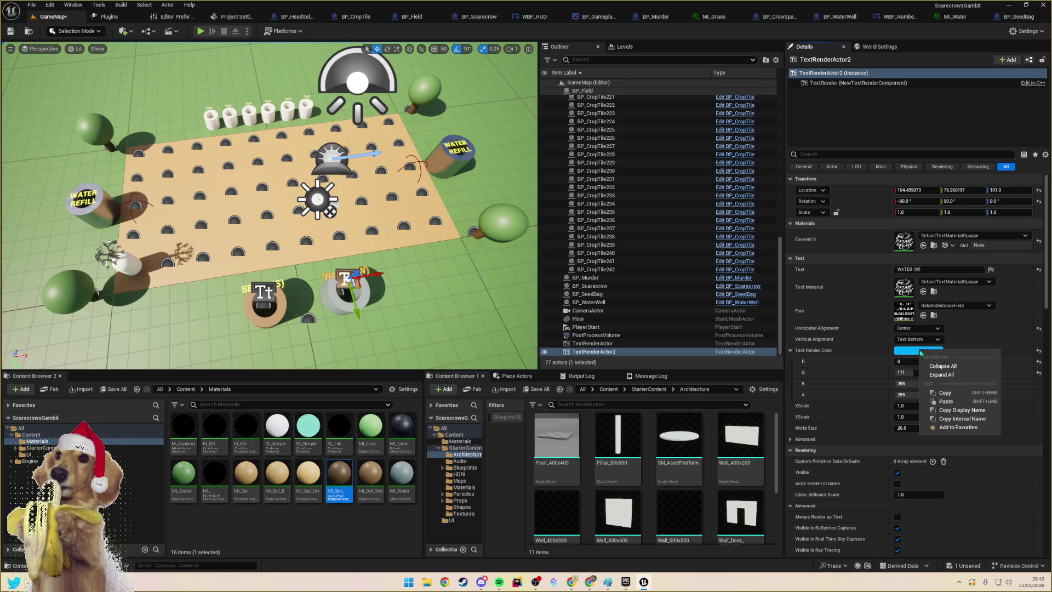
pyautogui.click(959, 403)
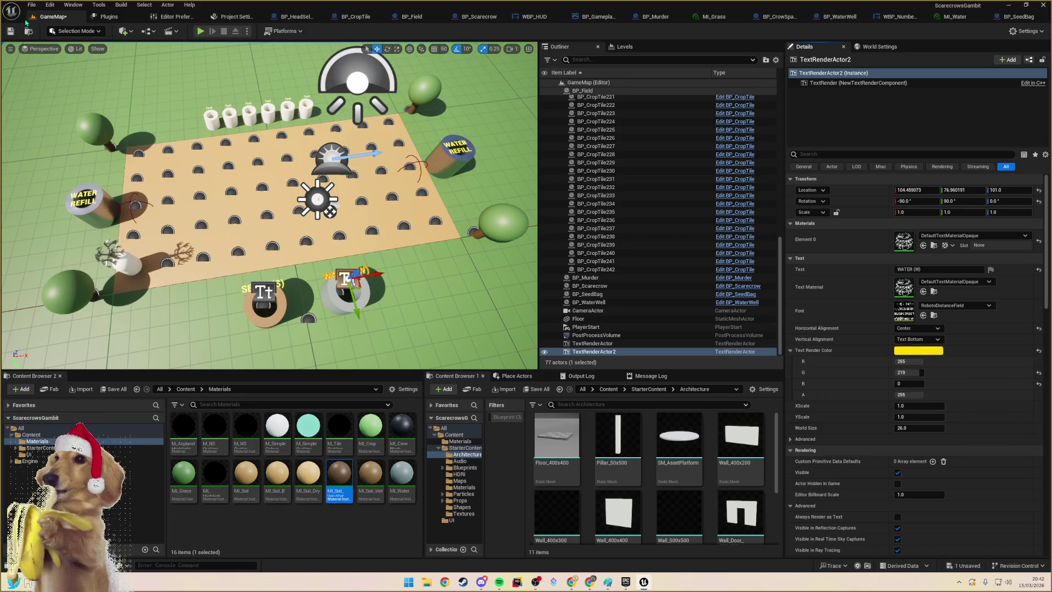
pyautogui.click(201, 32)
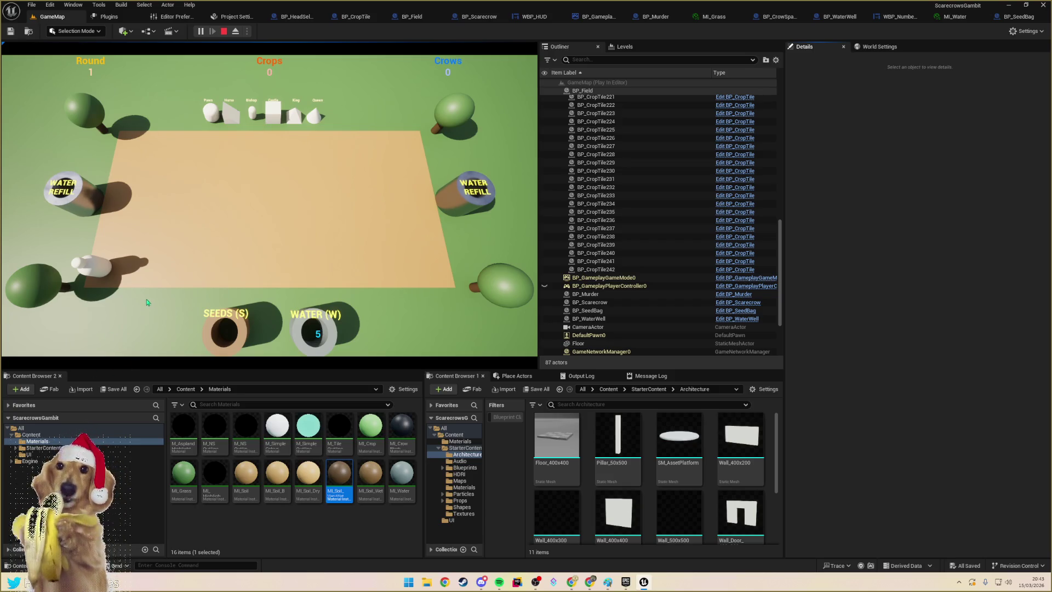
pyautogui.press('Escape')
# - Select the seed bag and water well and undo their last move
pyautogui.click(230, 328)
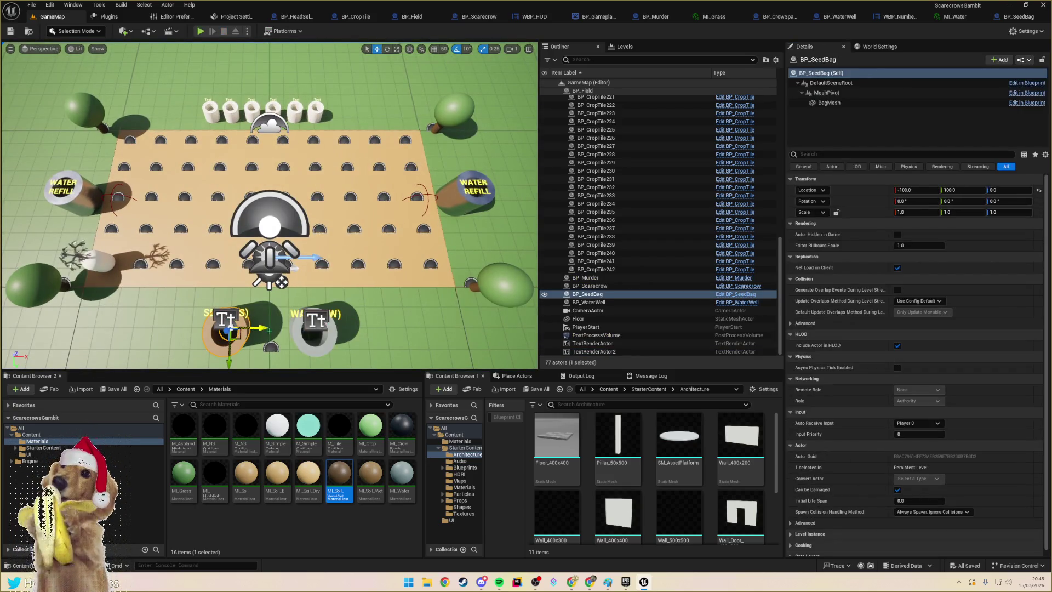
pyautogui.keyDown('ctrl'); pyautogui.click(306, 339); pyautogui.keyUp('ctrl')
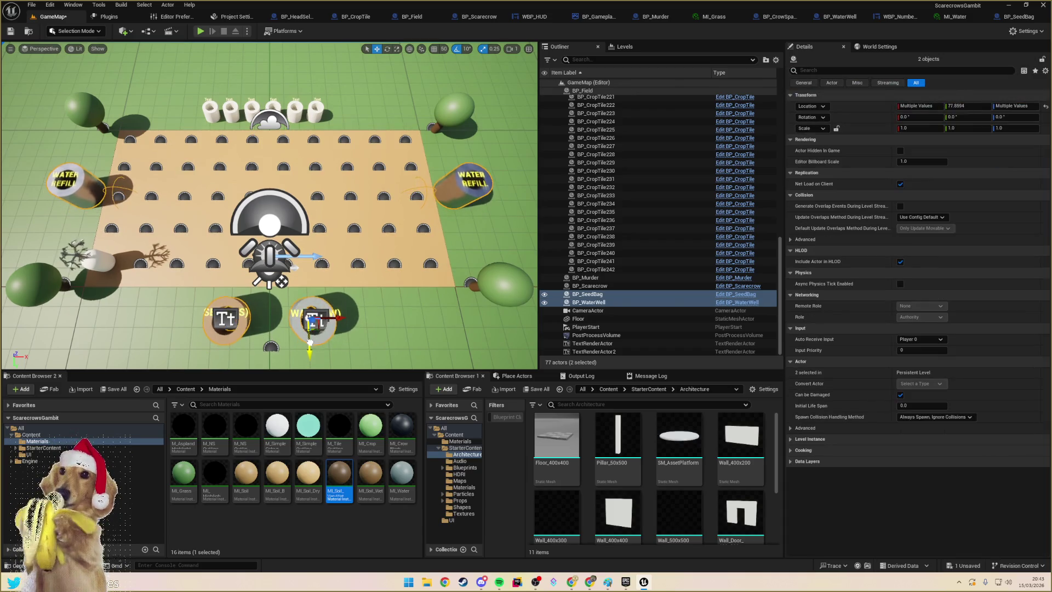
pyautogui.hotkey('ctrl', 'z')
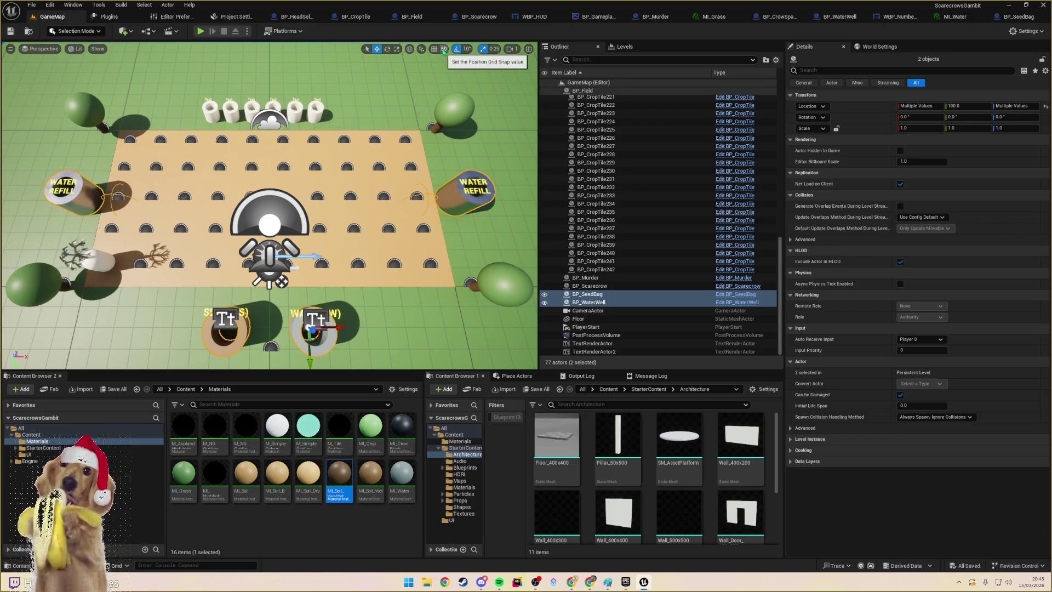
# - Enable 5-unit grid snapping and move both actors to Y 75
pyautogui.click(444, 48)
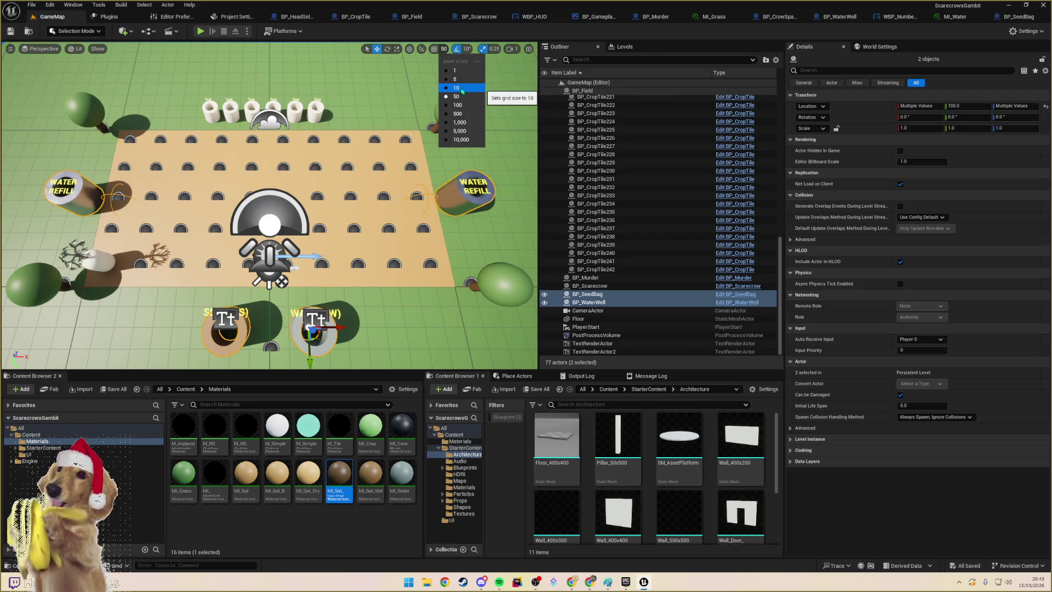
pyautogui.click(456, 79)
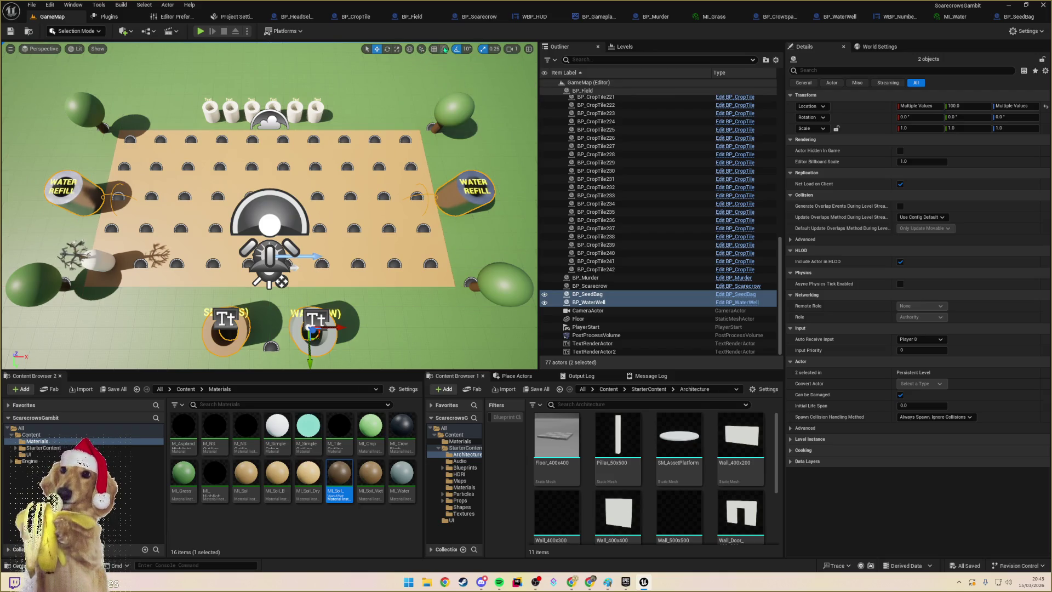
pyautogui.click(434, 49)
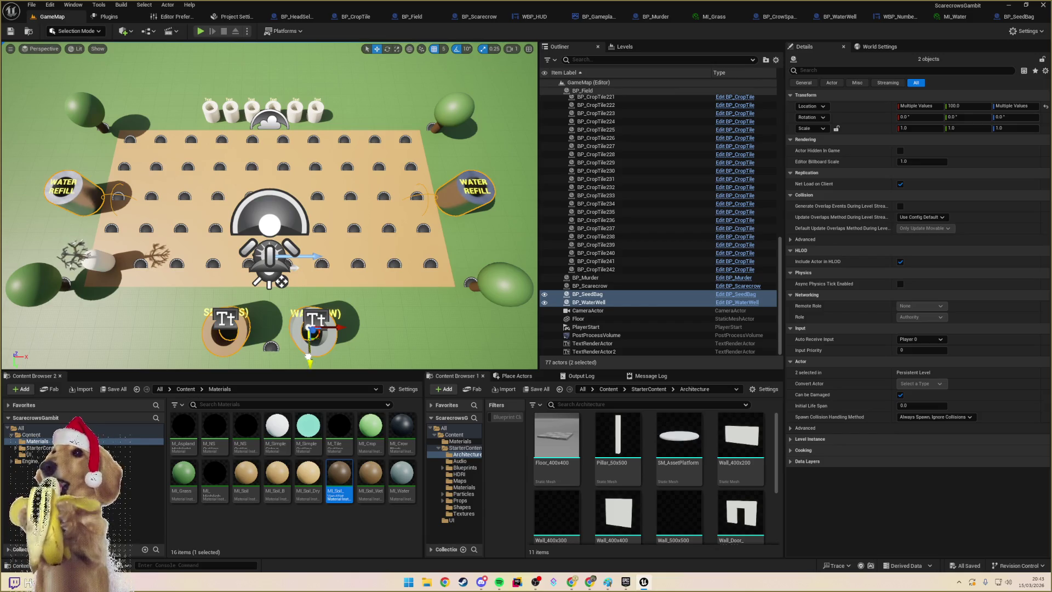
pyautogui.moveTo(311, 359); pyautogui.dragTo(309, 347)
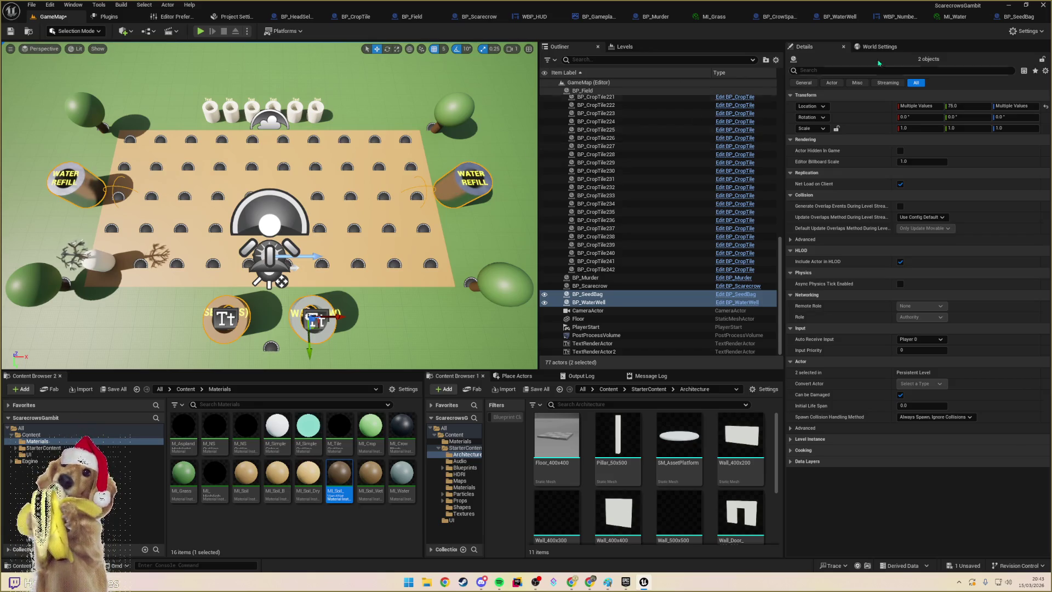
pyautogui.click(840, 17)
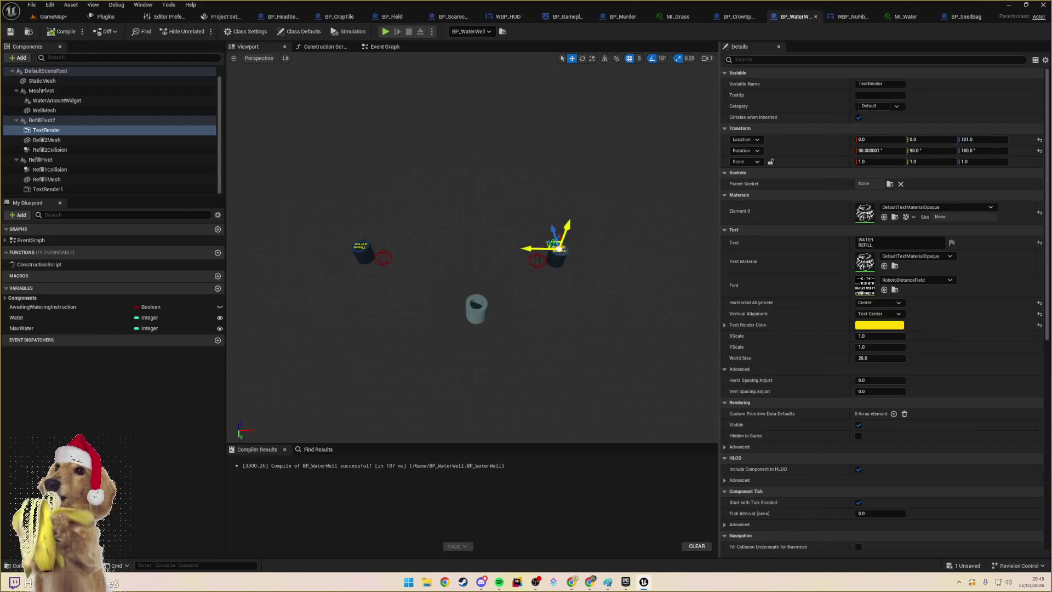
# - Revert the refill text move, set both RefillPivot components to Y -335, and save BP_WaterWell
pyautogui.moveTo(554, 237); pyautogui.dragTo(554, 233)
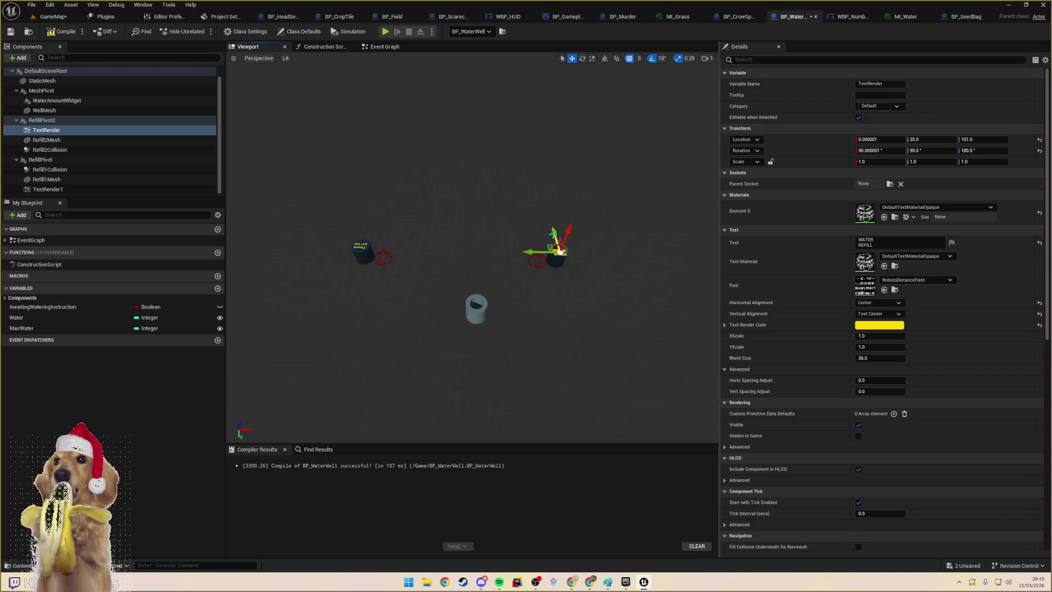
pyautogui.hotkey('ctrl', 'z')
pyautogui.click(42, 120)
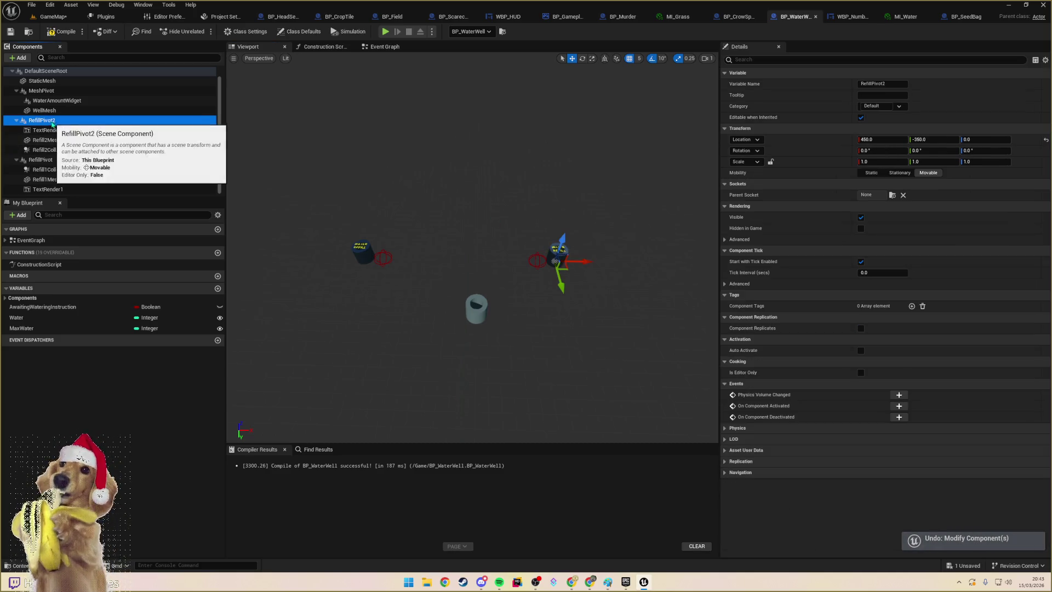
pyautogui.keyDown('ctrl'); pyautogui.click(140, 159); pyautogui.keyUp('ctrl')
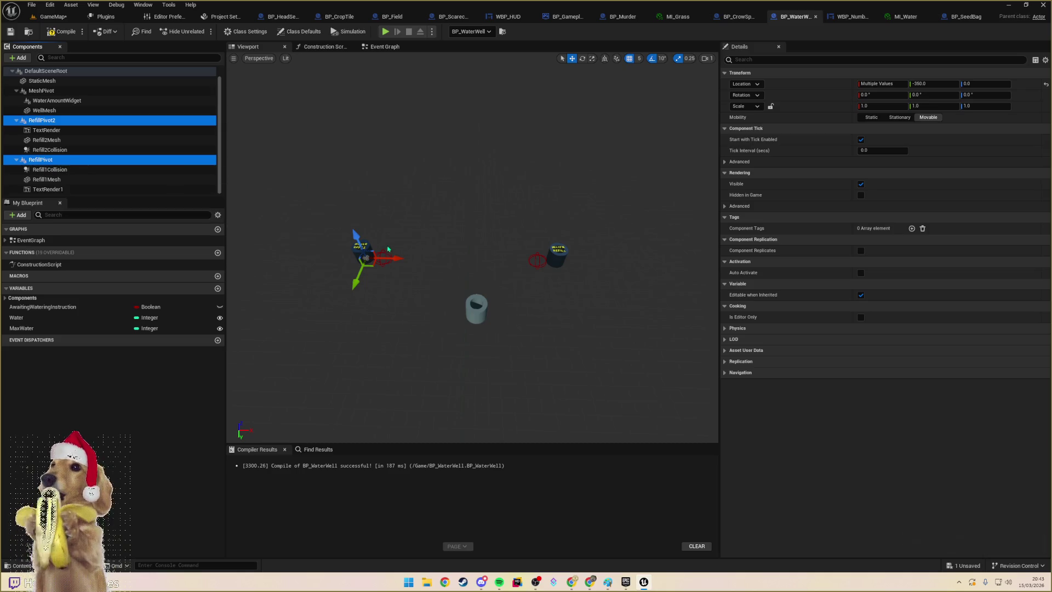
pyautogui.moveTo(354, 280); pyautogui.dragTo(358, 285)
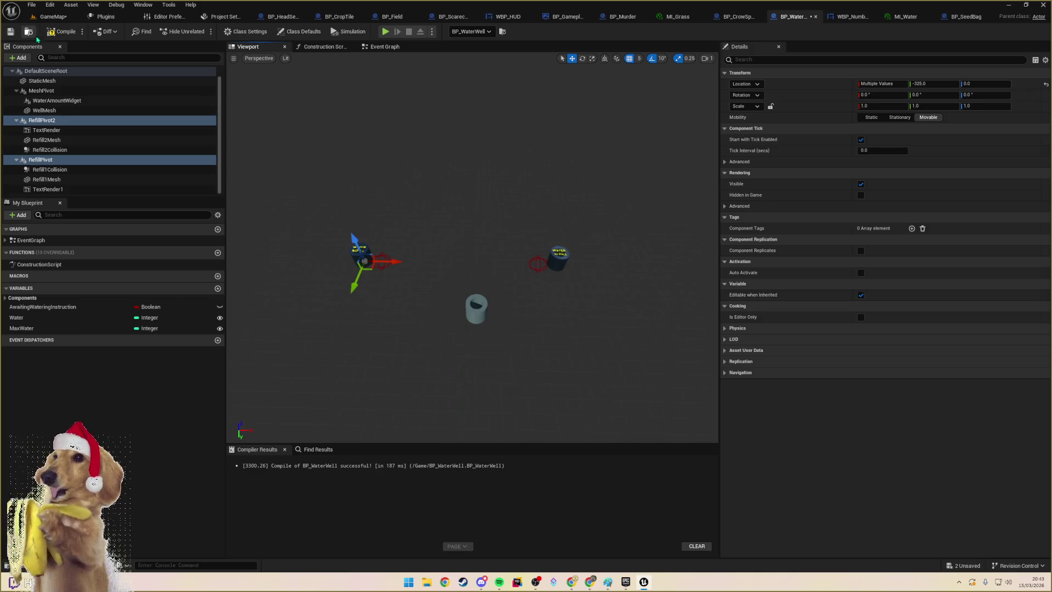
pyautogui.click(10, 32)
pyautogui.click(53, 16)
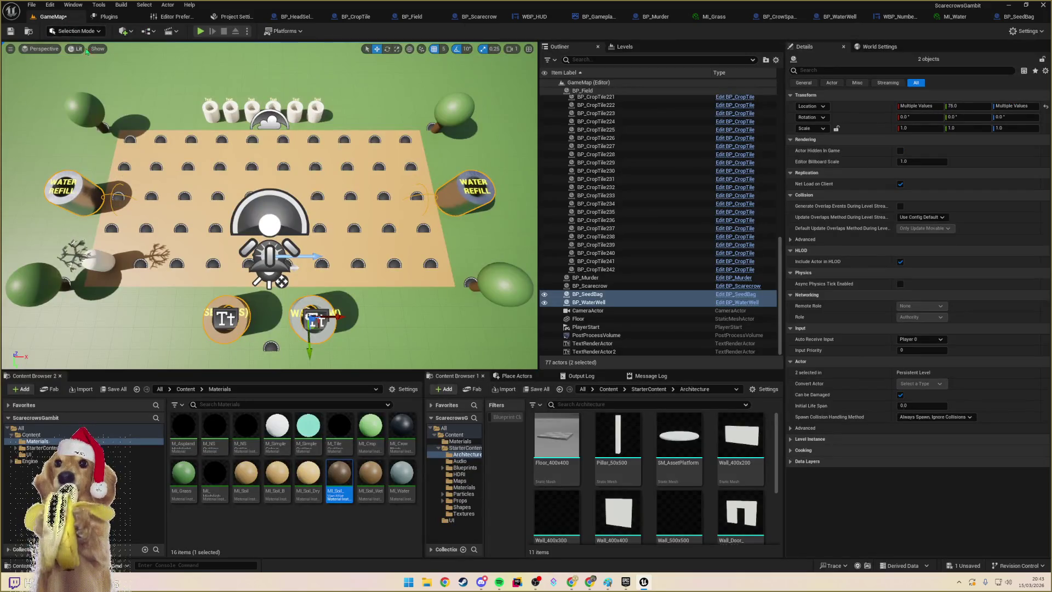
pyautogui.moveTo(200, 150)
pyautogui.mouseDown()
pyautogui.moveTo(154, 145)
pyautogui.moveTo(331, 112)
pyautogui.mouseUp()
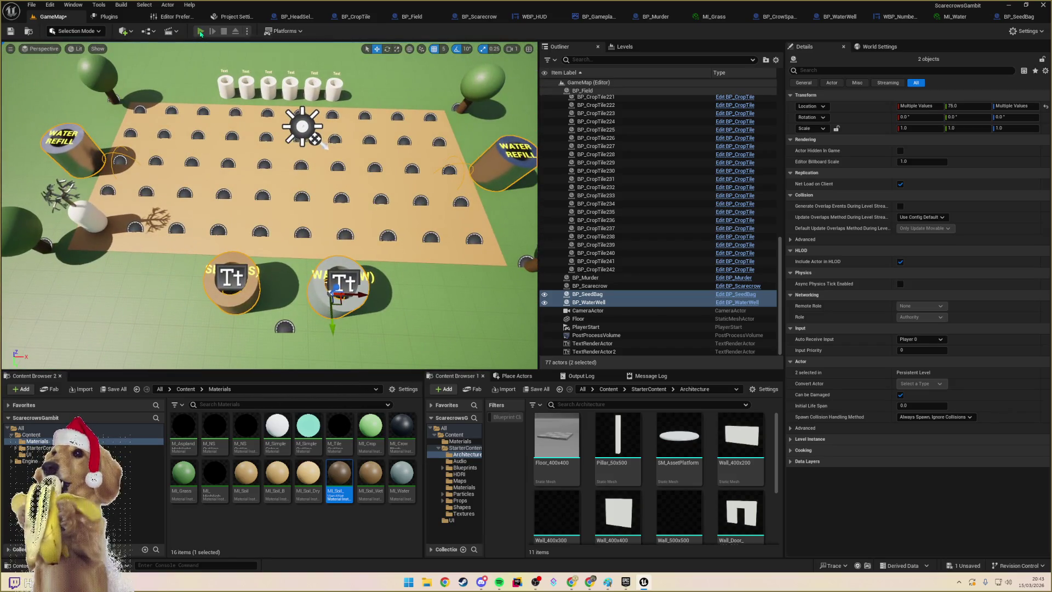
pyautogui.click(201, 31)
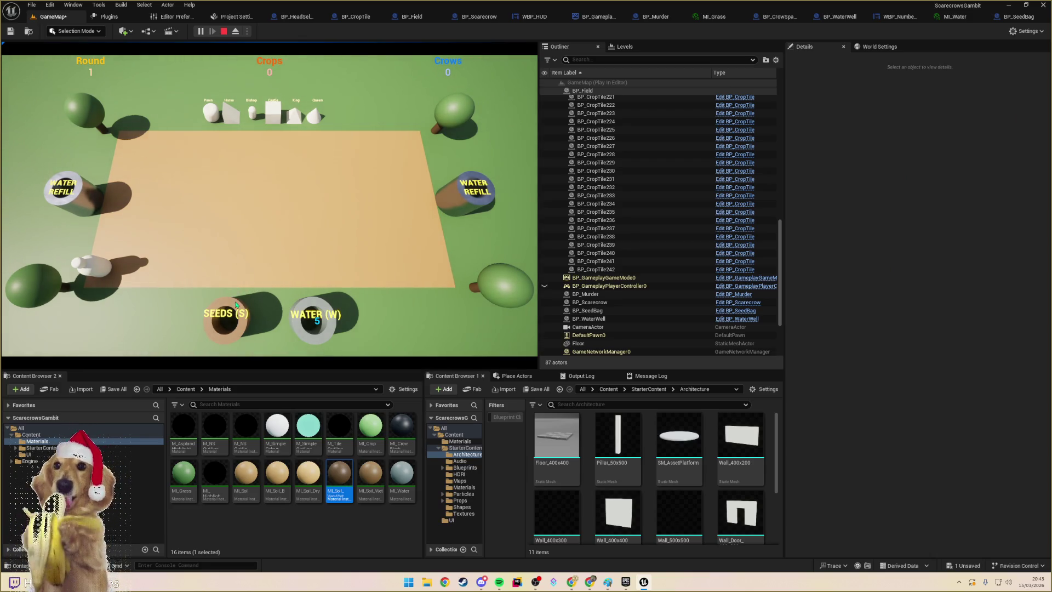
pyautogui.click(98, 270)
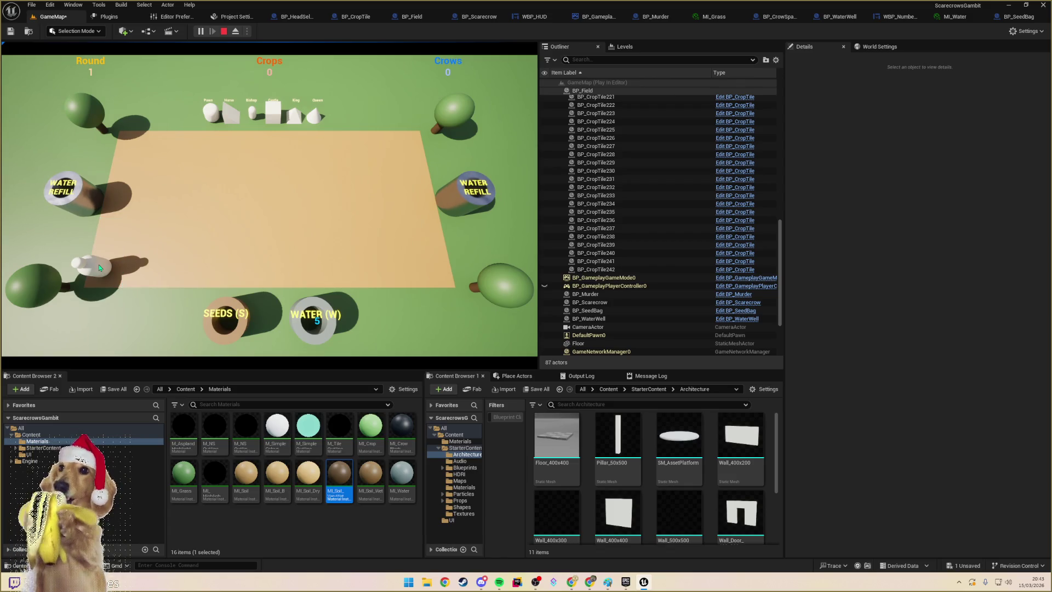
pyautogui.click(223, 32)
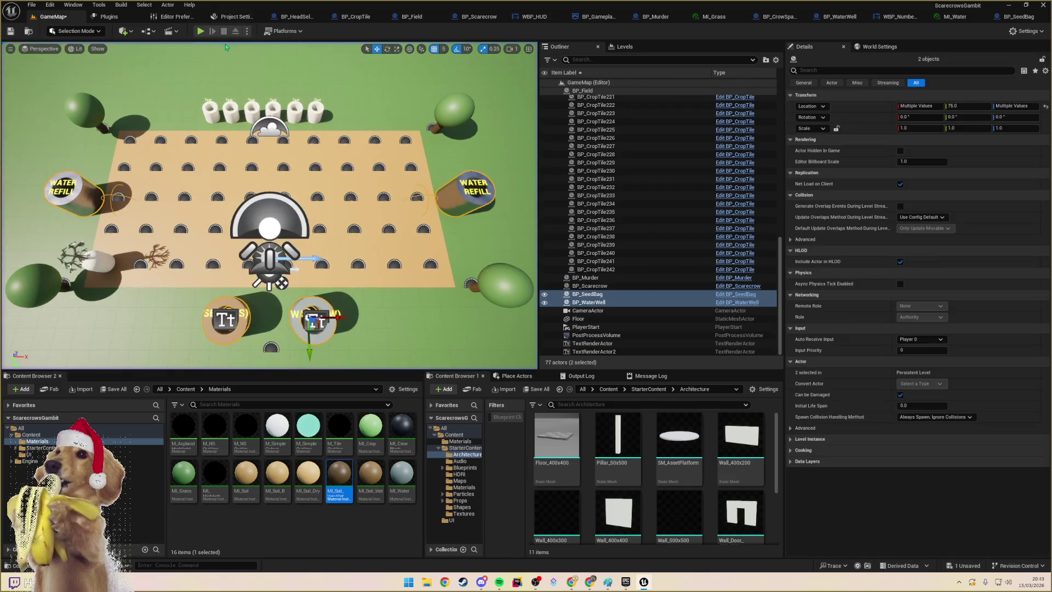
pyautogui.click(76, 258)
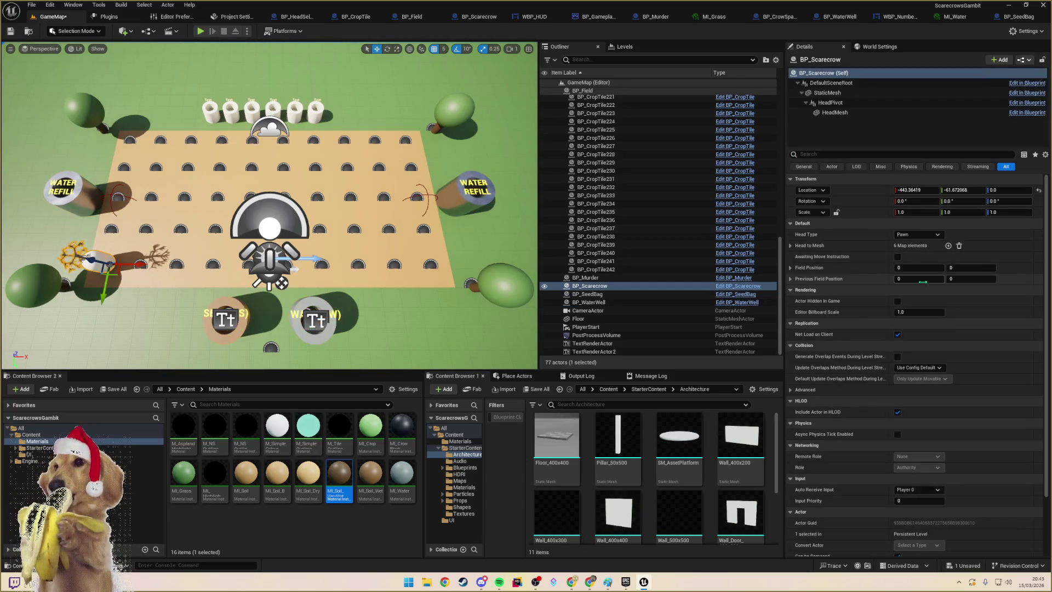
pyautogui.click(921, 268)
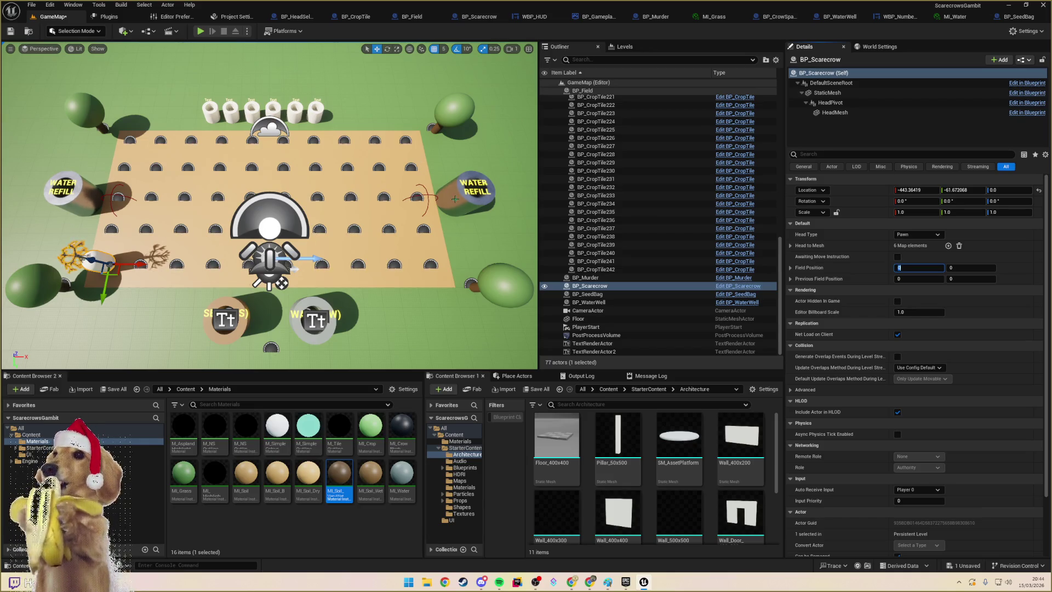
pyautogui.click(463, 217)
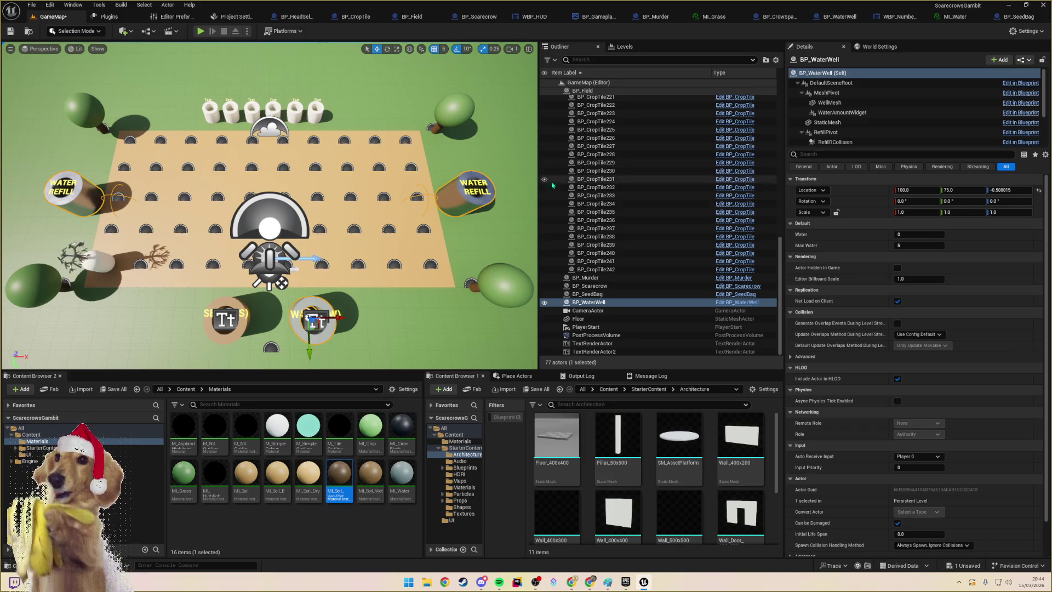
pyautogui.click(219, 167)
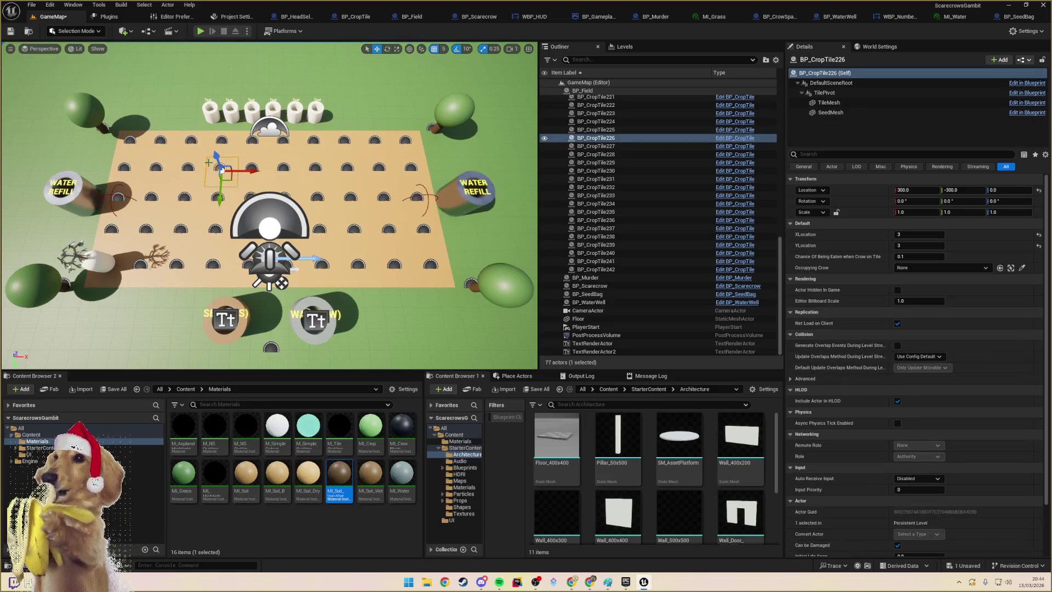
pyautogui.click(196, 143)
pyautogui.moveTo(206, 148); pyautogui.dragTo(206, 136)
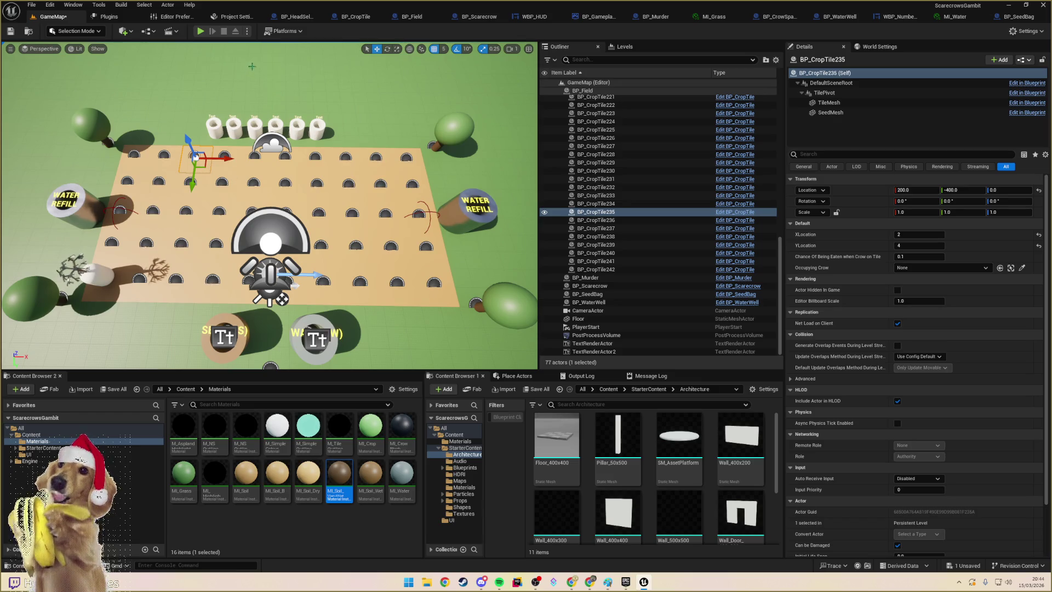
pyautogui.click(200, 31)
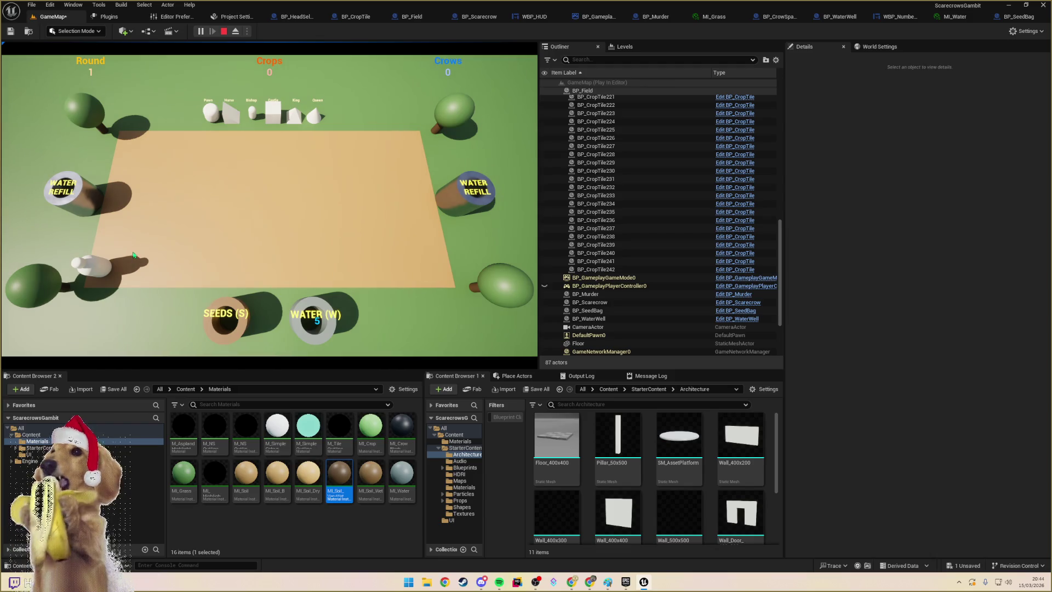
pyautogui.click(108, 265)
pyautogui.press('Escape')
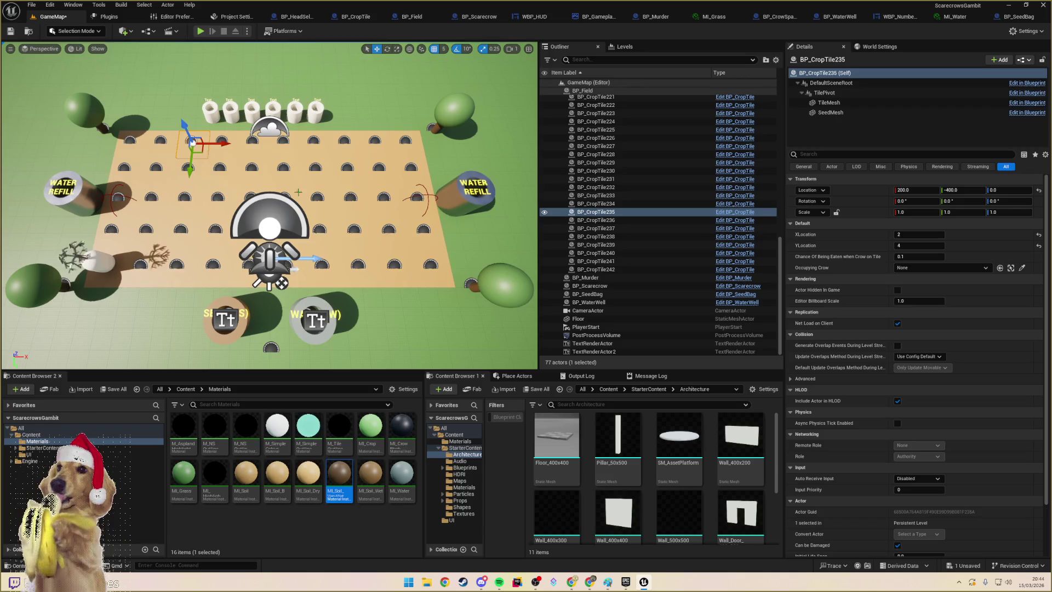
pyautogui.scroll(10, 594, 213)
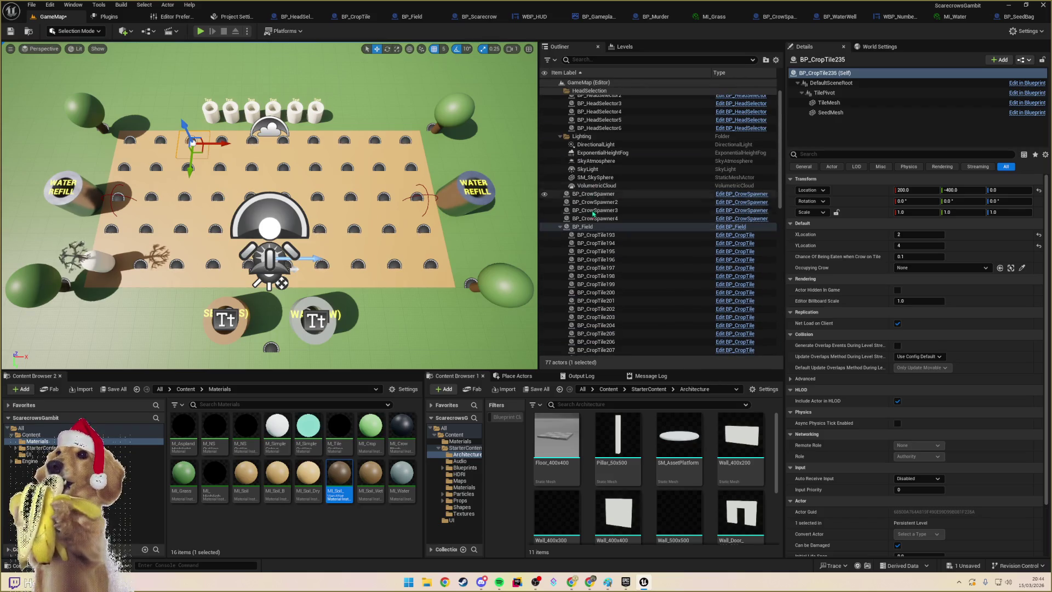
pyautogui.click(614, 227)
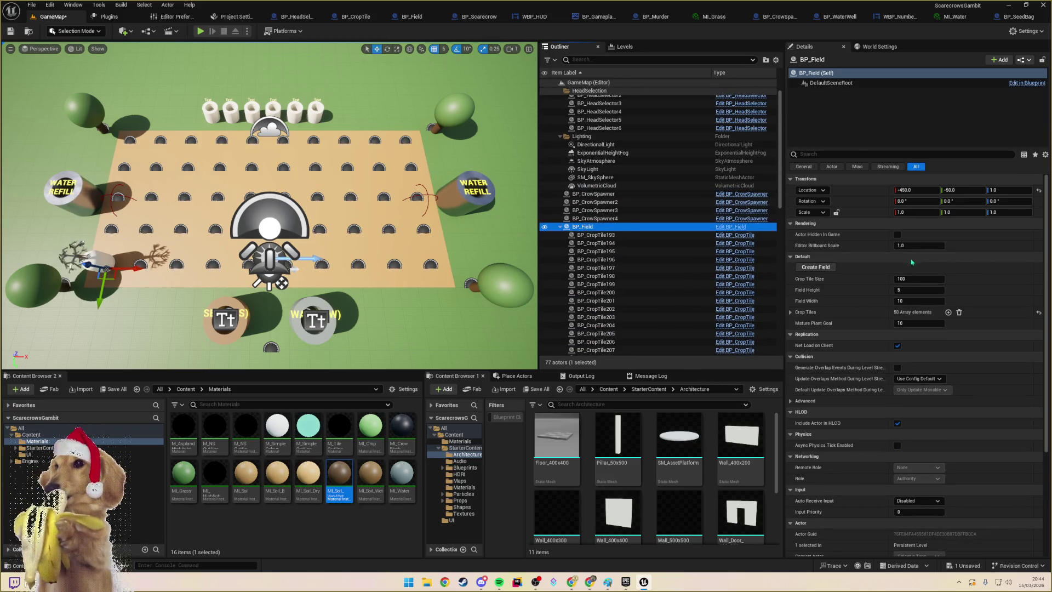
# - Set BP_Field's Field Width to 9 and Field Height to 7, then regenerate the field
pyautogui.click(930, 301)
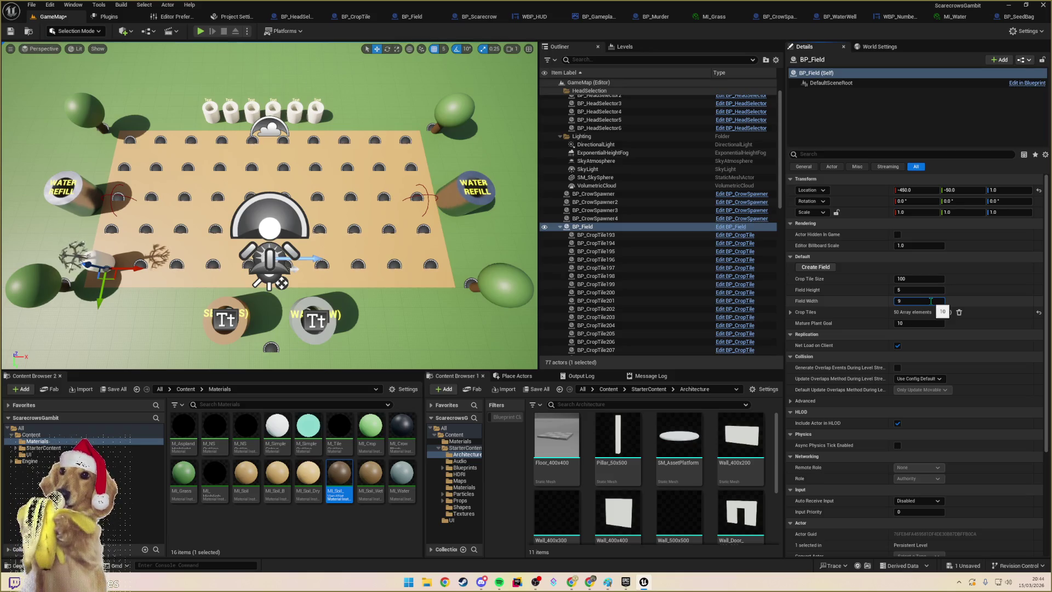
pyautogui.press('Return')
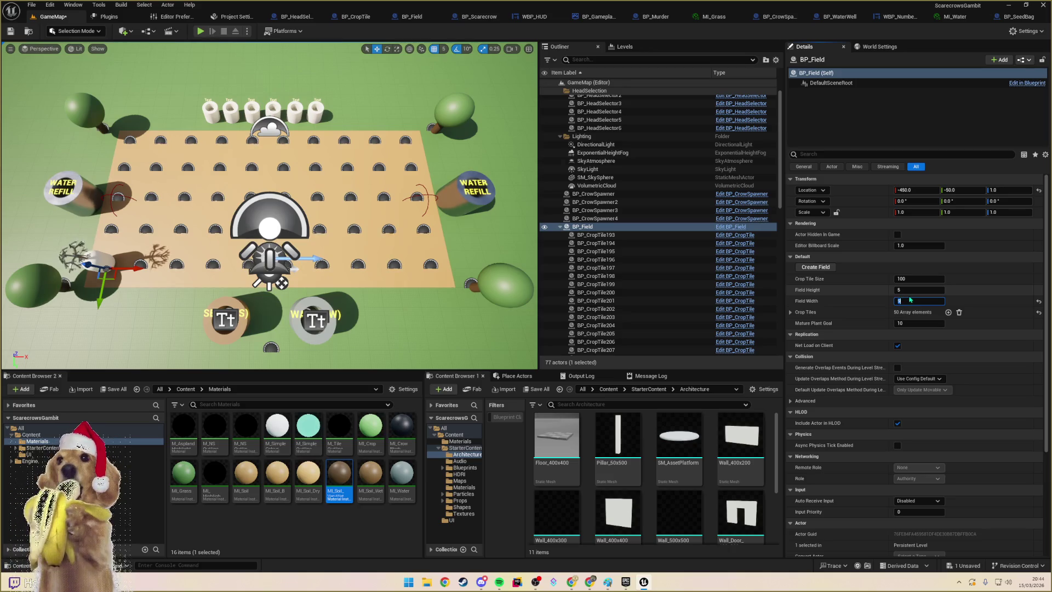
pyautogui.click(911, 291)
pyautogui.write('7')
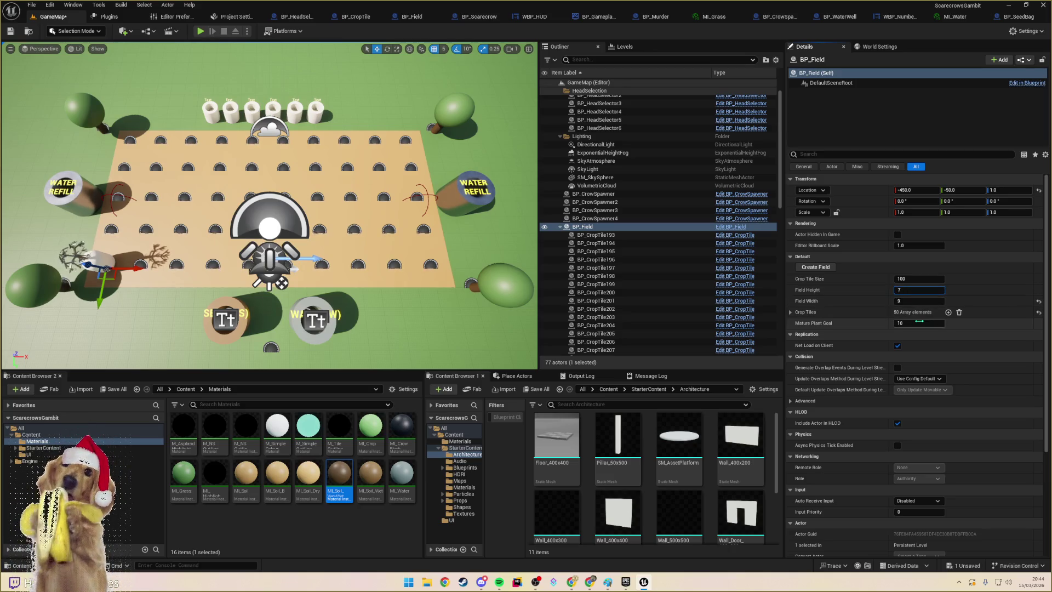
pyautogui.press('Tab')
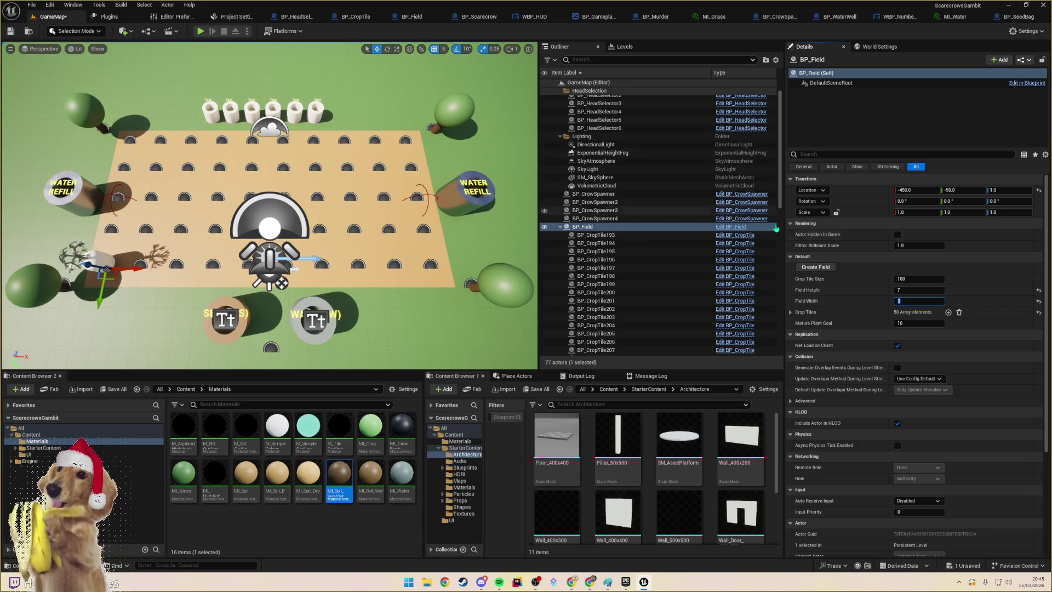
pyautogui.write('9')
pyautogui.click(825, 268)
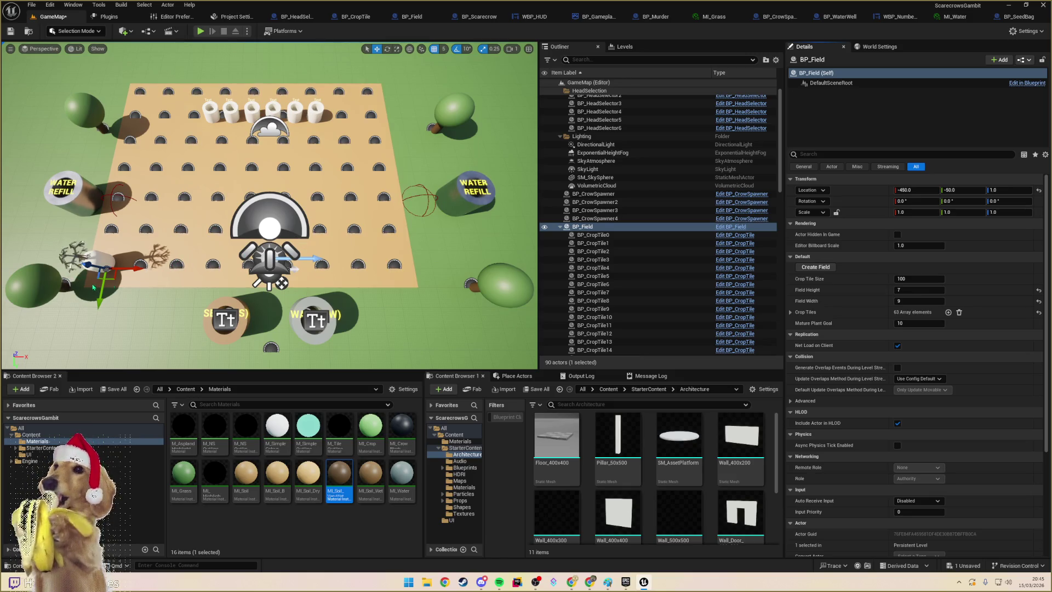
# - Set grid snapping to 50 and move BP_Field right to X -400
pyautogui.click(586, 218)
pyautogui.click(582, 227)
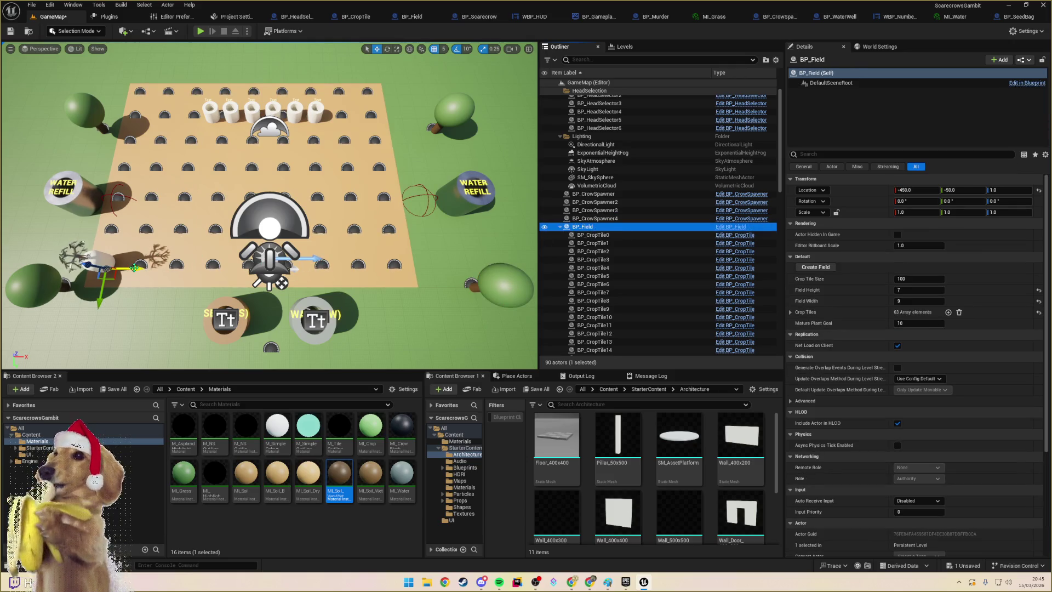
pyautogui.click(133, 266)
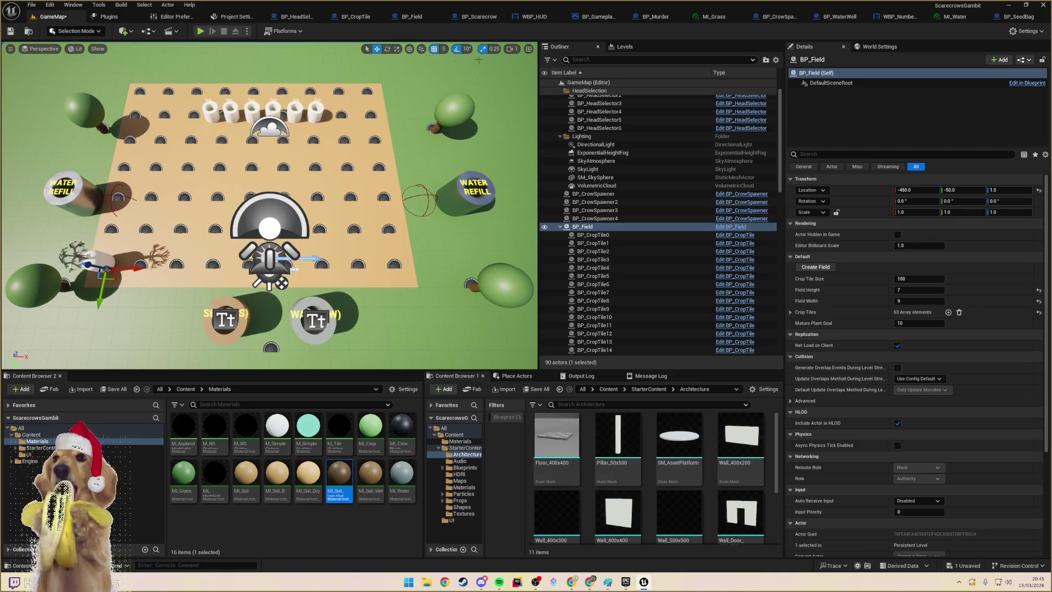
pyautogui.click(444, 49)
pyautogui.click(457, 97)
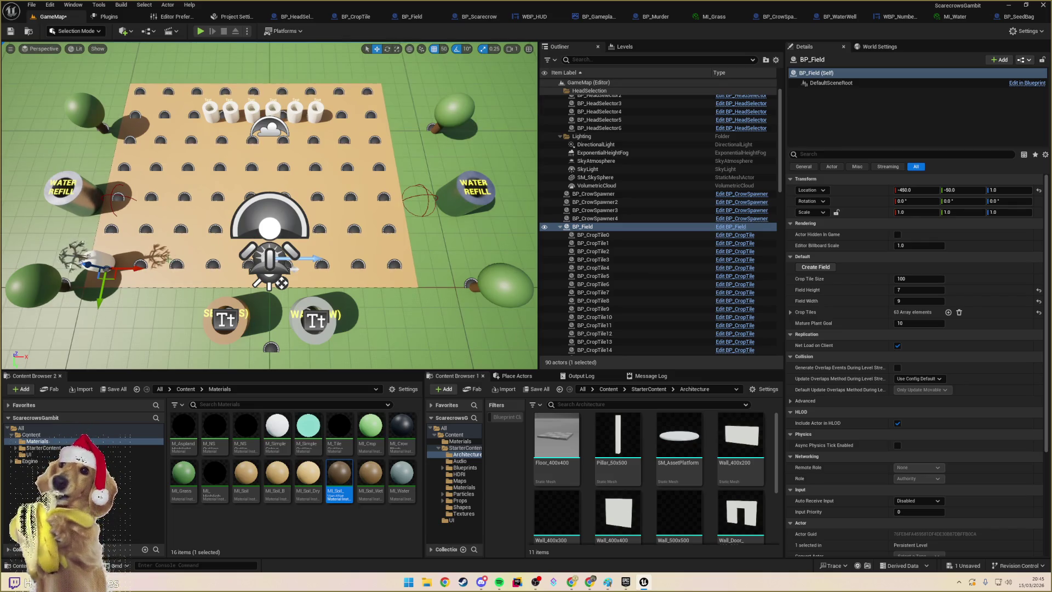
pyautogui.moveTo(153, 267); pyautogui.dragTo(162, 267)
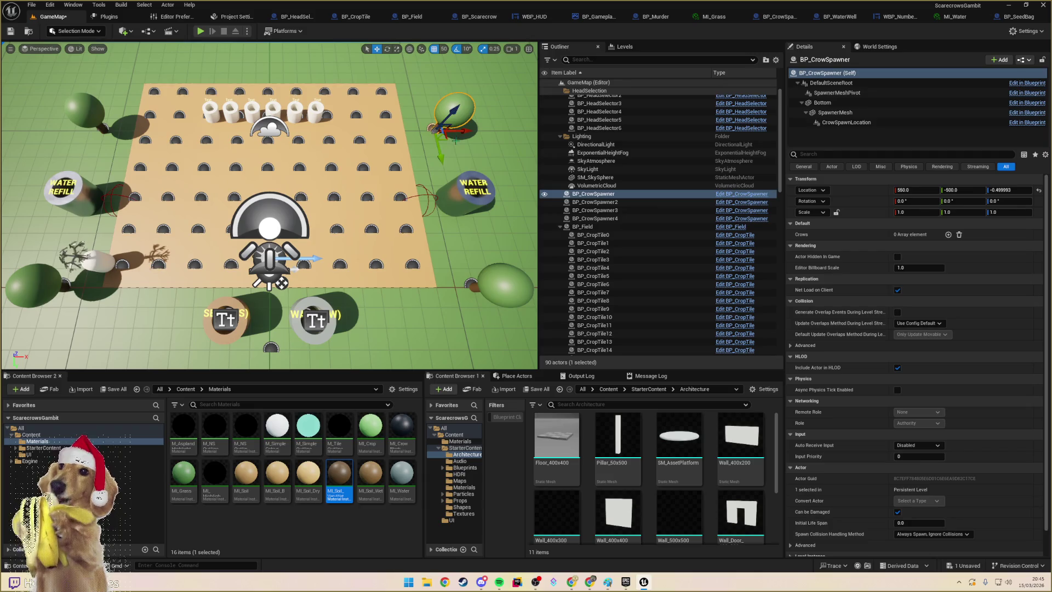
# - Move BP_CrowSpawner to Y -600 and BP_CrowSpawner4 to 500, -100
pyautogui.click(448, 138)
pyautogui.moveTo(421, 102); pyautogui.dragTo(431, 117)
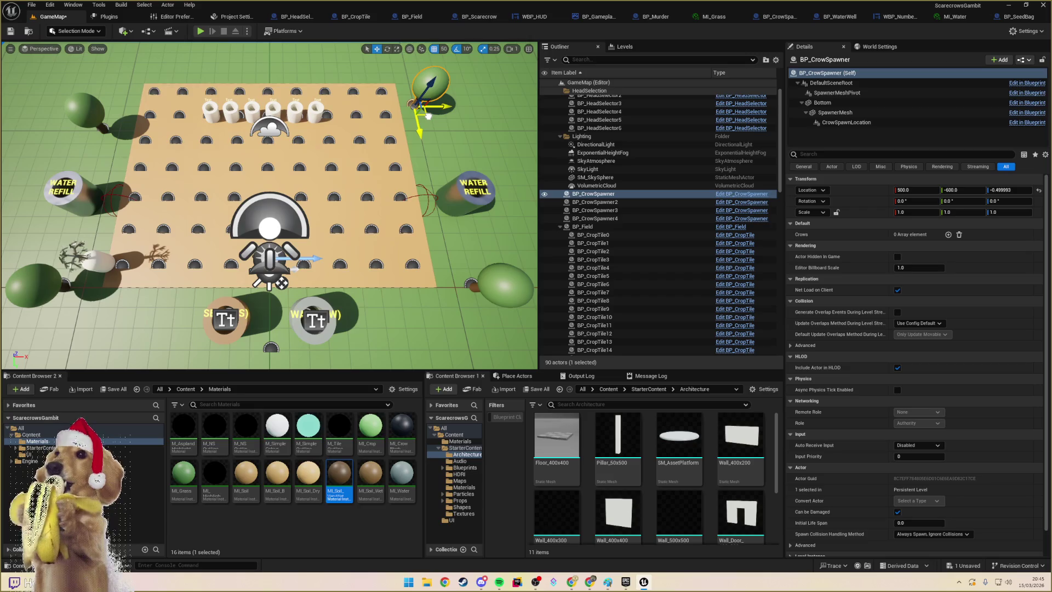
pyautogui.click(475, 291)
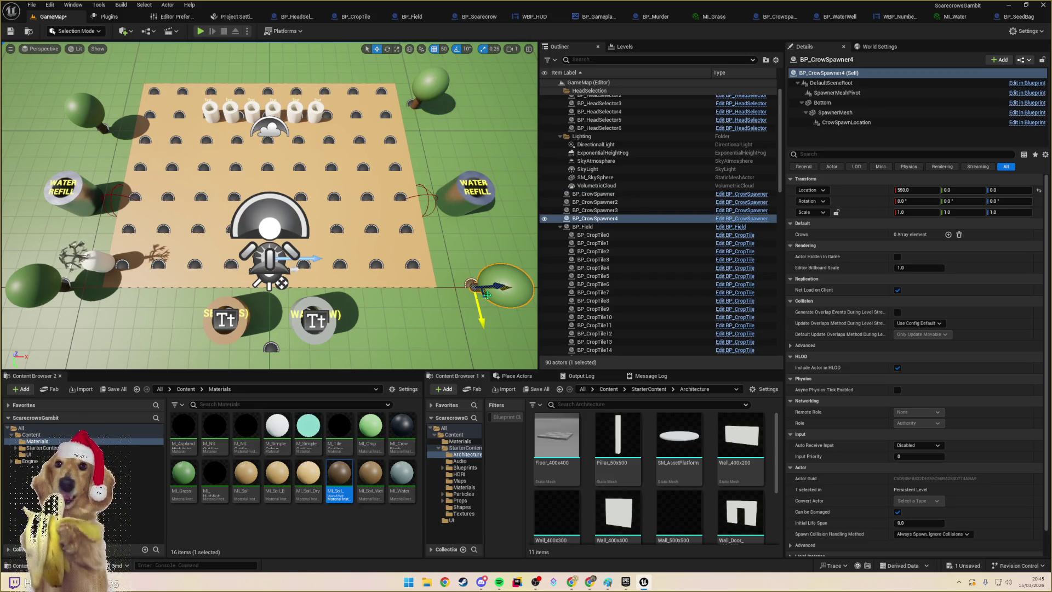
pyautogui.moveTo(487, 295); pyautogui.dragTo(463, 257)
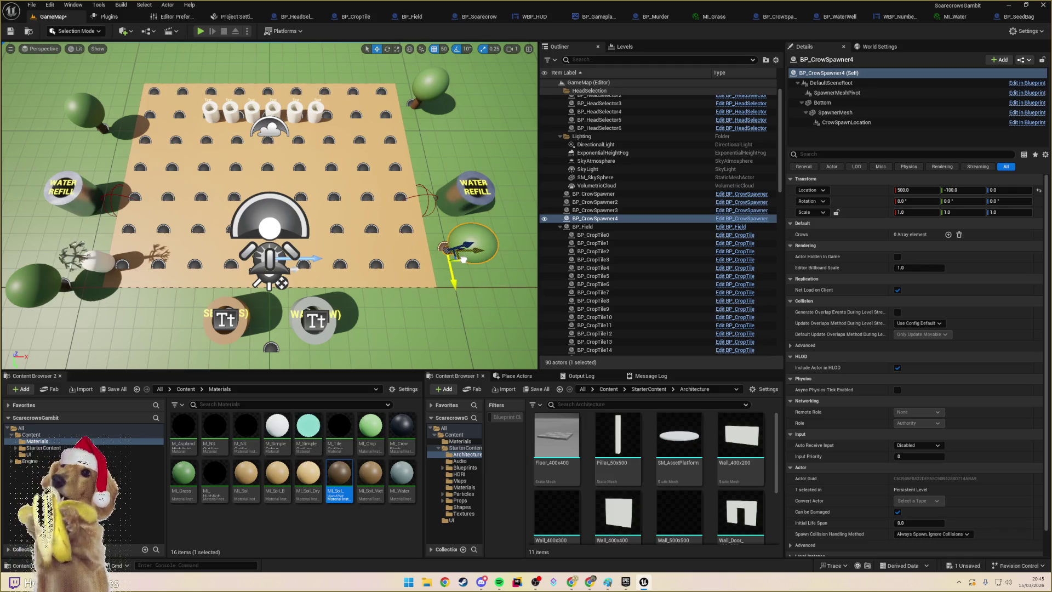
pyautogui.click(447, 201)
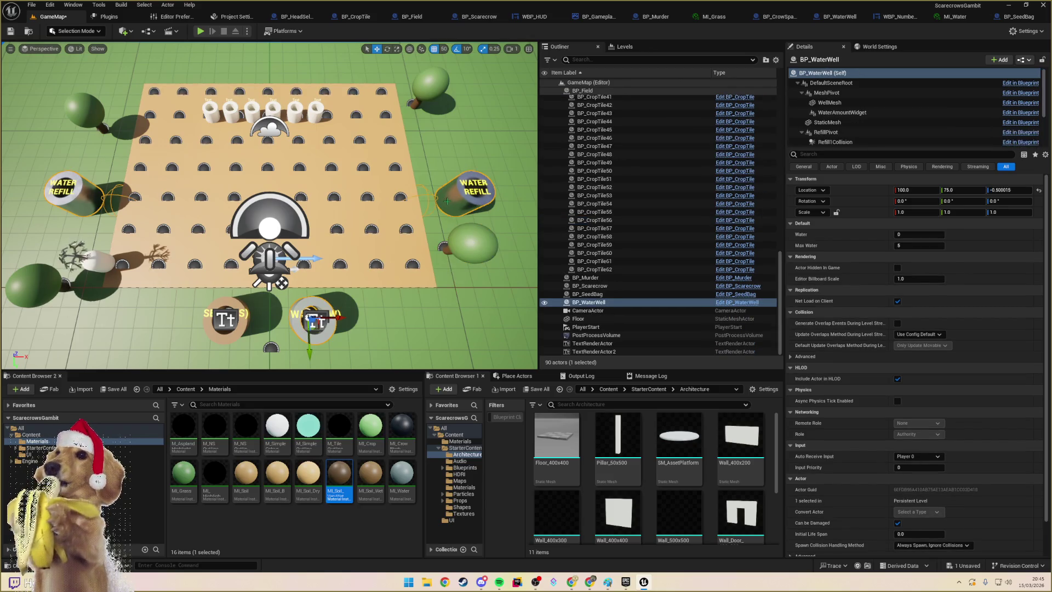
# - Move both refill pivots to Y -425, then RefillPivot2 to X 400 and RefillPivot to X -600
pyautogui.click(832, 92)
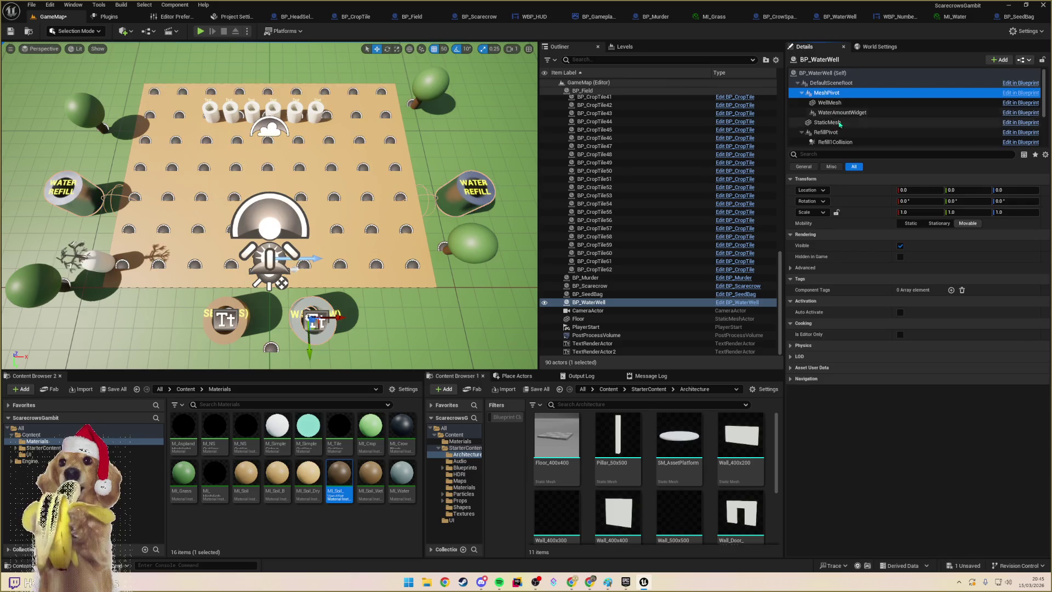
pyautogui.click(828, 132)
pyautogui.scroll(-1, 844, 133)
pyautogui.keyDown('ctrl'); pyautogui.click(842, 132); pyautogui.keyUp('ctrl')
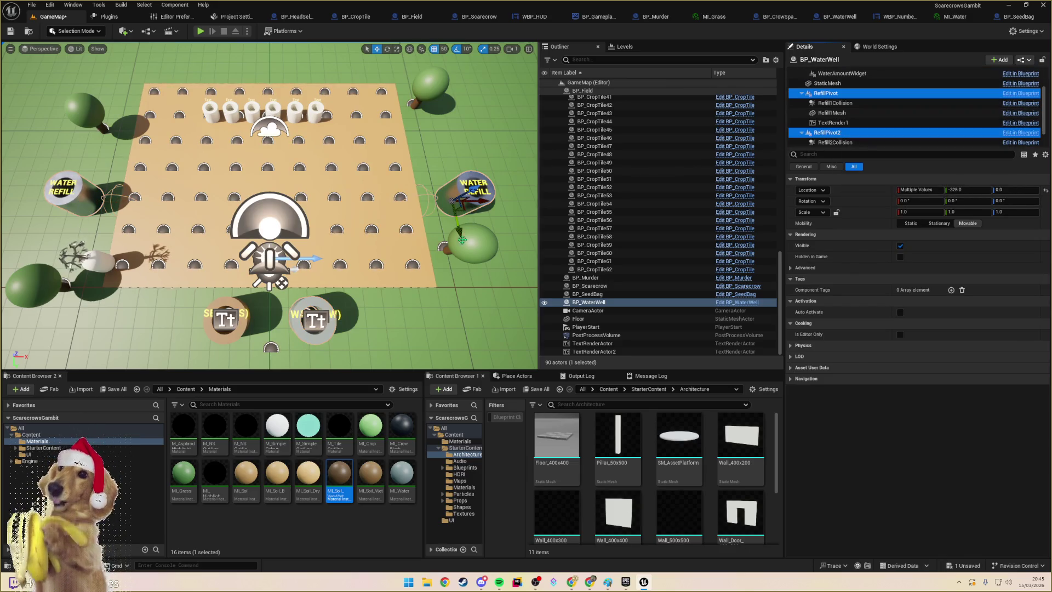
pyautogui.moveTo(462, 232); pyautogui.dragTo(456, 193)
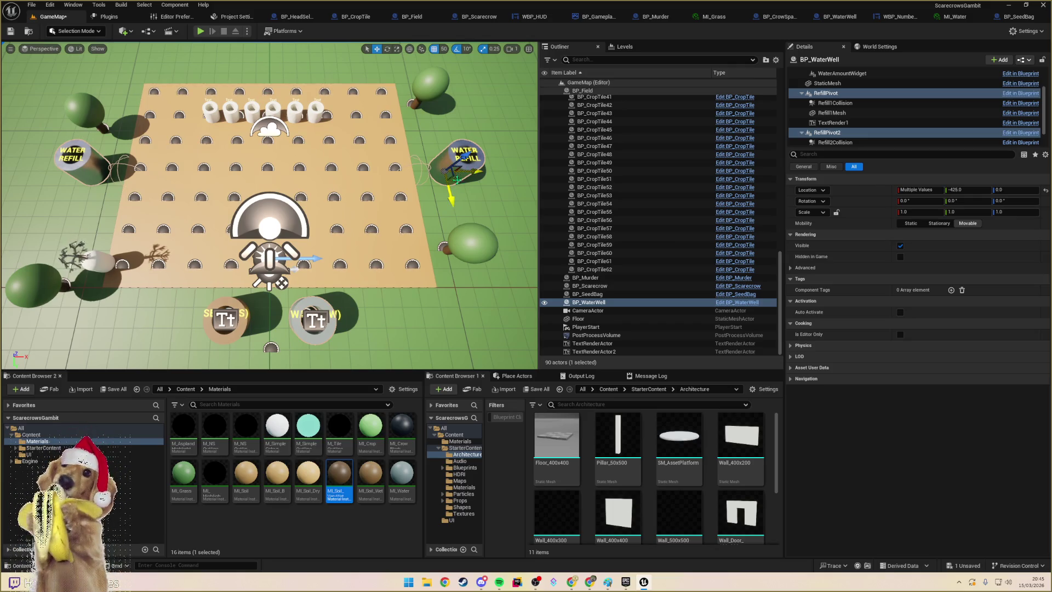
pyautogui.click(827, 133)
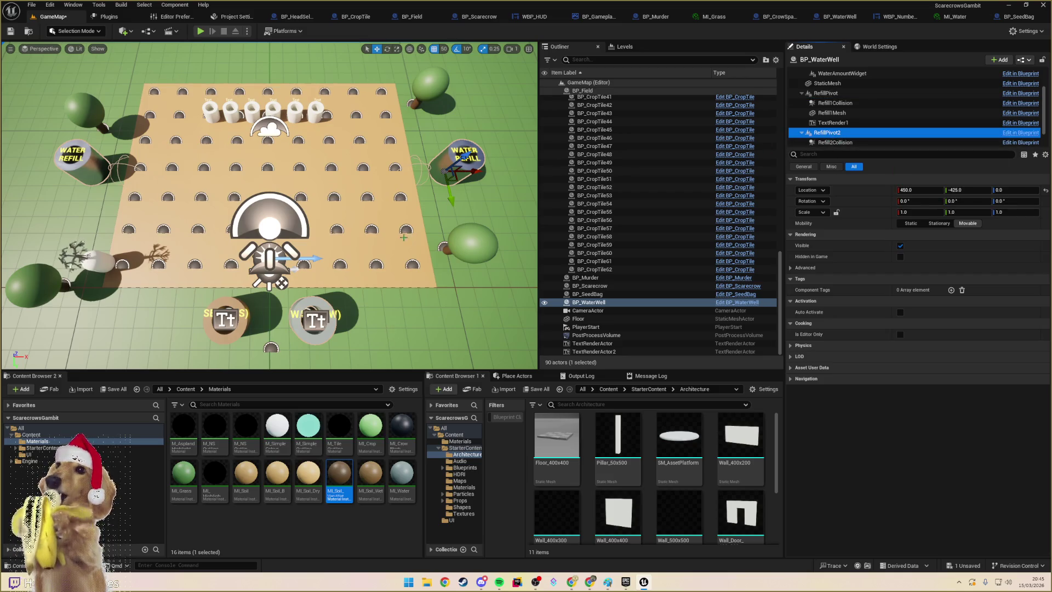
pyautogui.moveTo(478, 172); pyautogui.dragTo(464, 174)
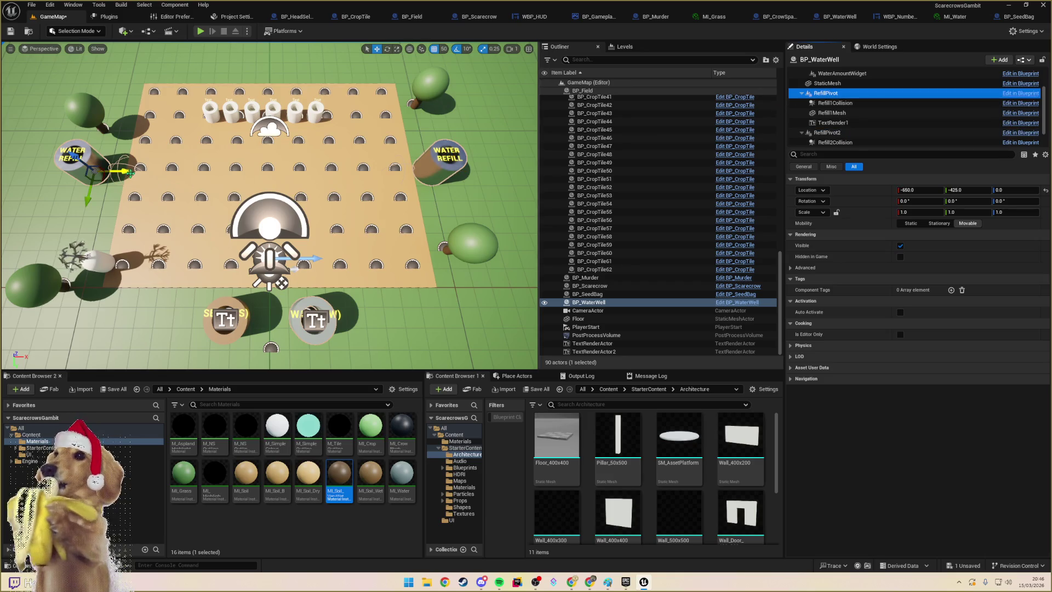
pyautogui.moveTo(128, 170); pyautogui.dragTo(146, 171)
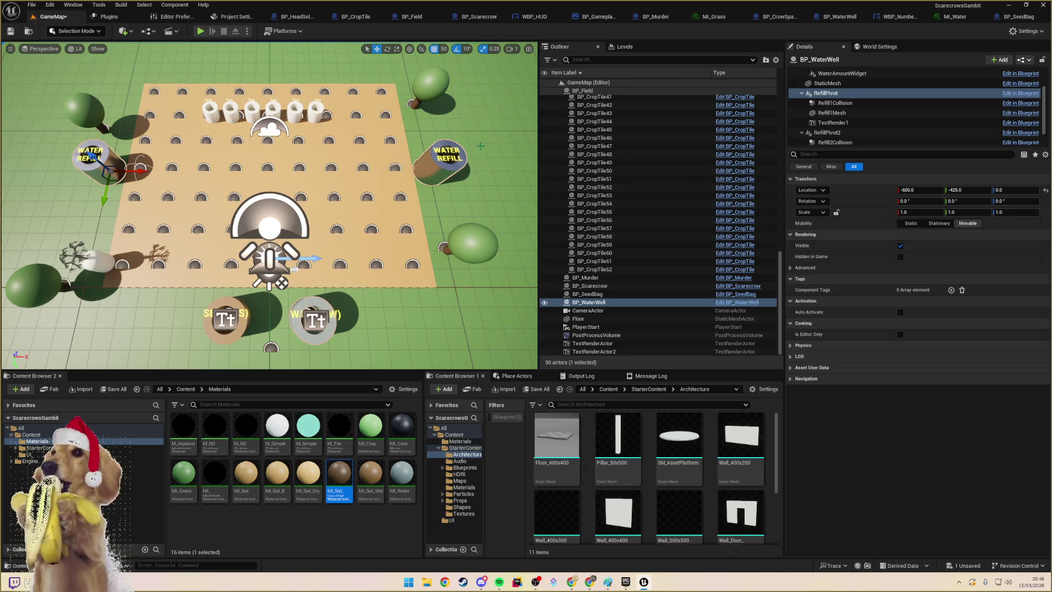
# - Select both well text labels and replace their text with REFILL and WATER on separate lines
pyautogui.click(454, 151)
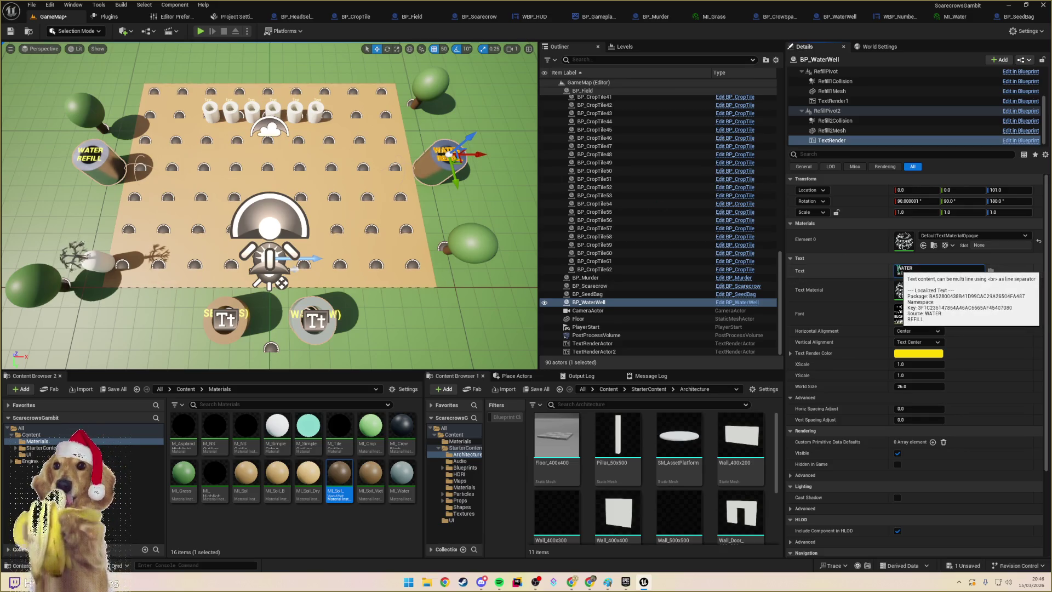
pyautogui.click(919, 272)
pyautogui.keyDown('ctrl'); pyautogui.click(846, 102); pyautogui.keyUp('ctrl')
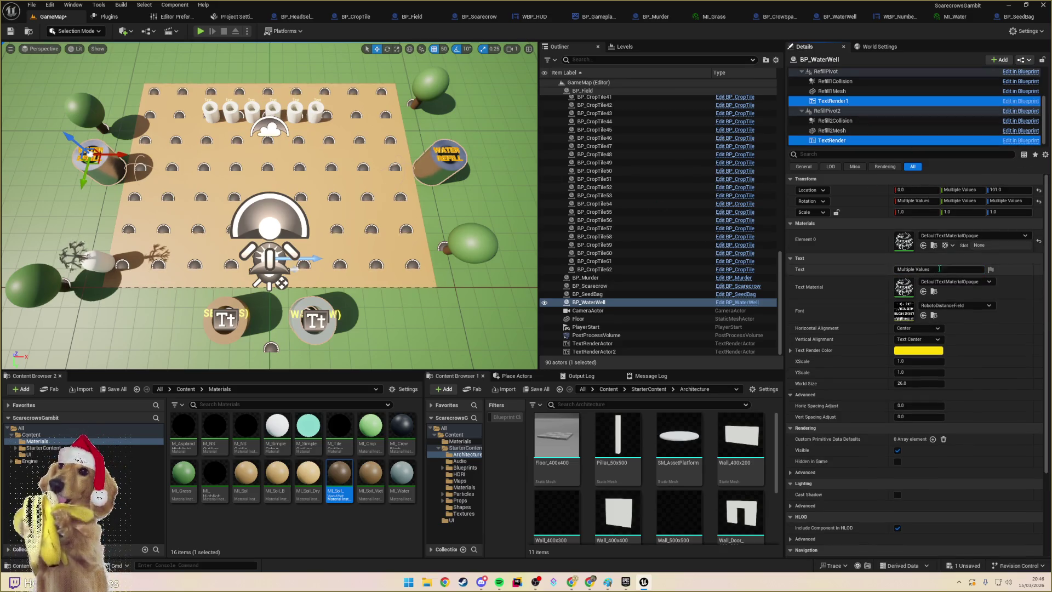
pyautogui.moveTo(930, 269); pyautogui.dragTo(881, 269)
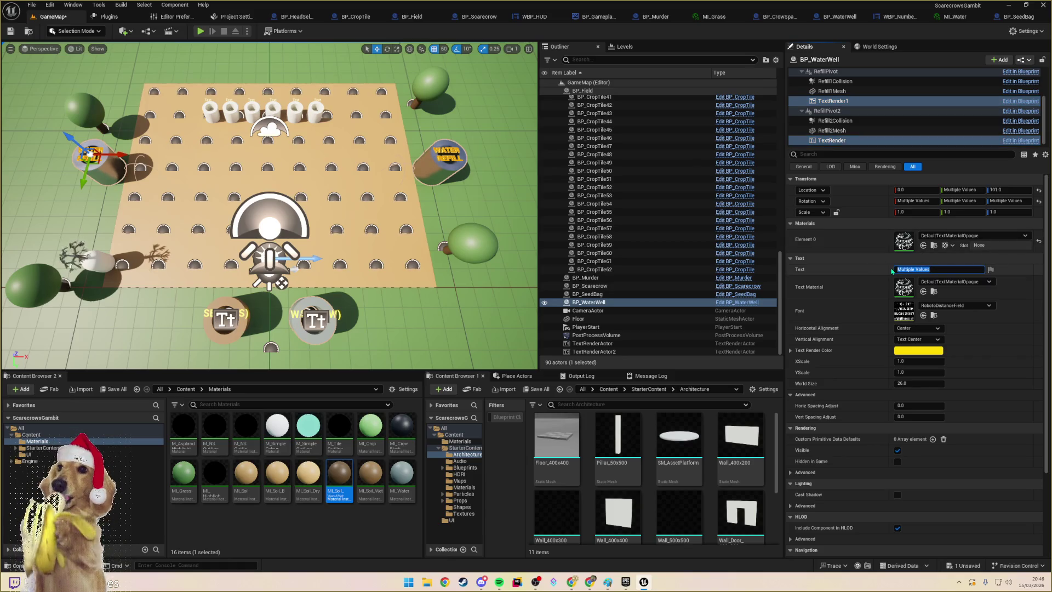
pyautogui.write('REFILL')
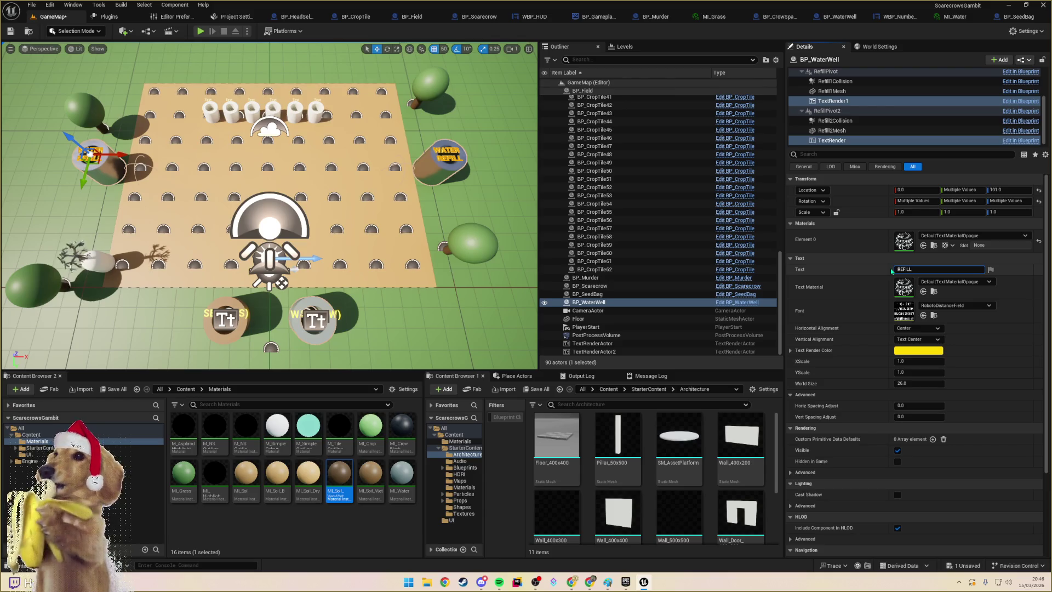
pyautogui.hotkey('shift', 'Return')
pyautogui.write('WATER')
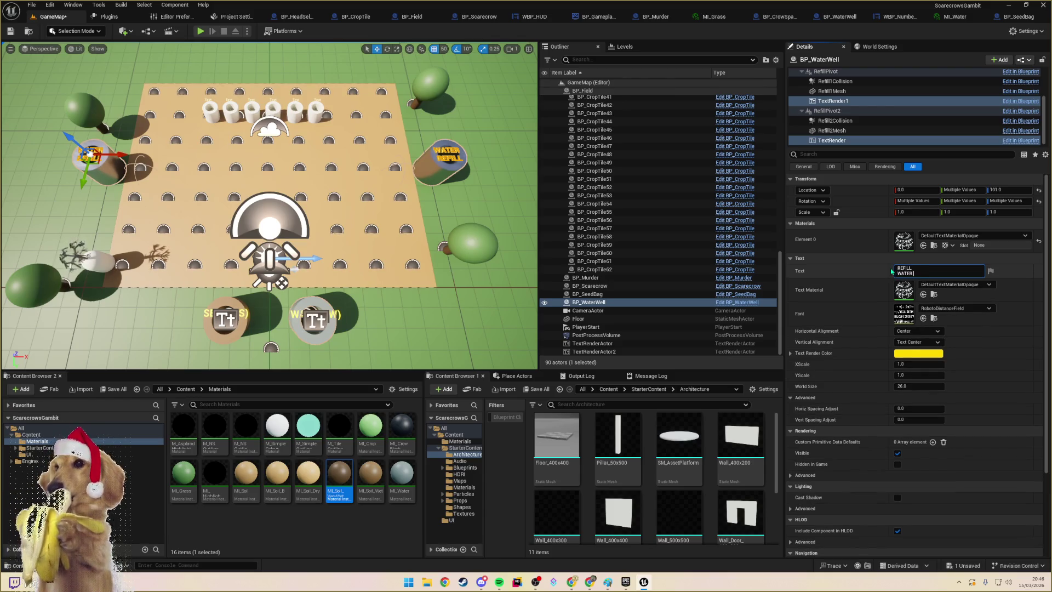
pyautogui.hotkey('shift', 'Return')
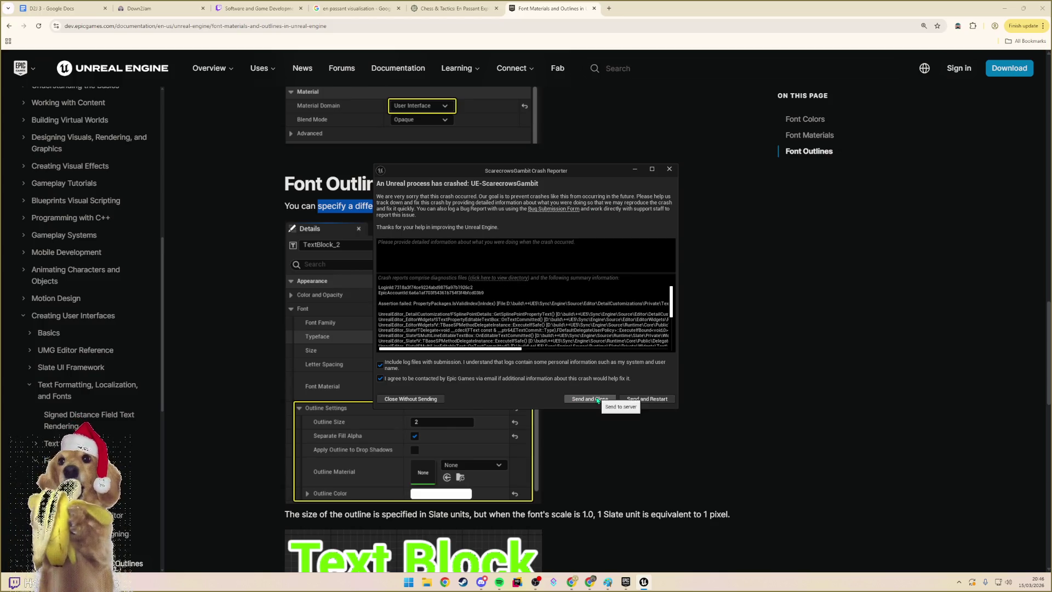
# - Send the crash report, restart, and bring the reopened Unreal Editor window to the front
pyautogui.click(639, 400)
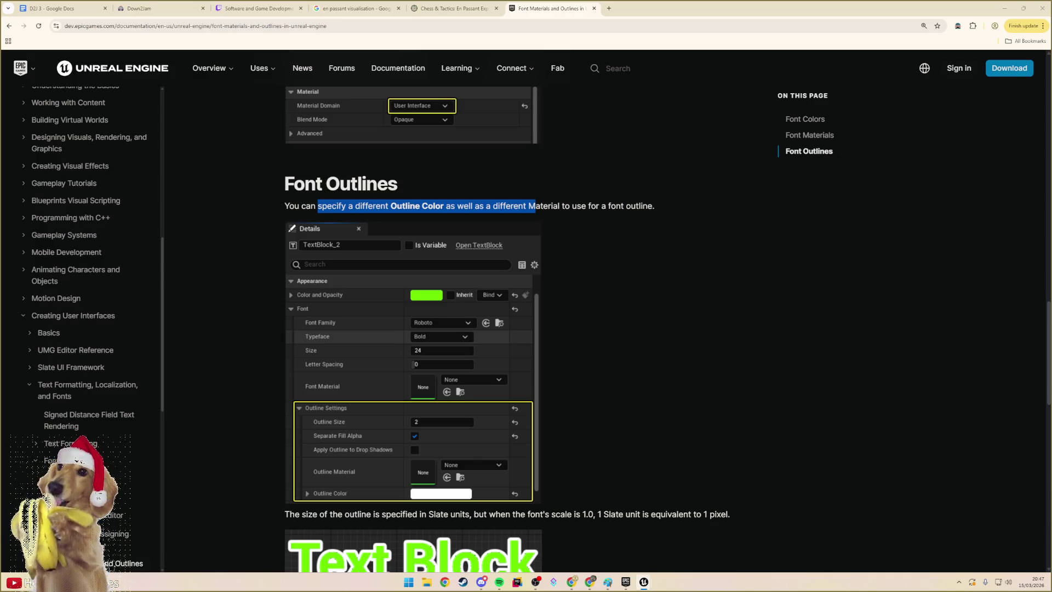
pyautogui.hotkey('alt', 'Tab')
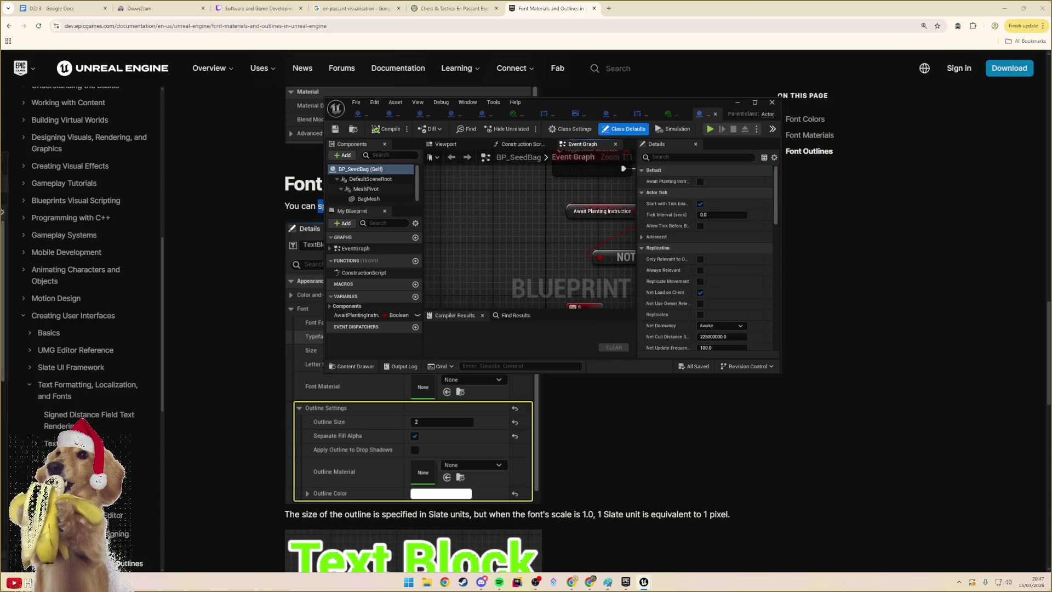
pyautogui.click(550, 124)
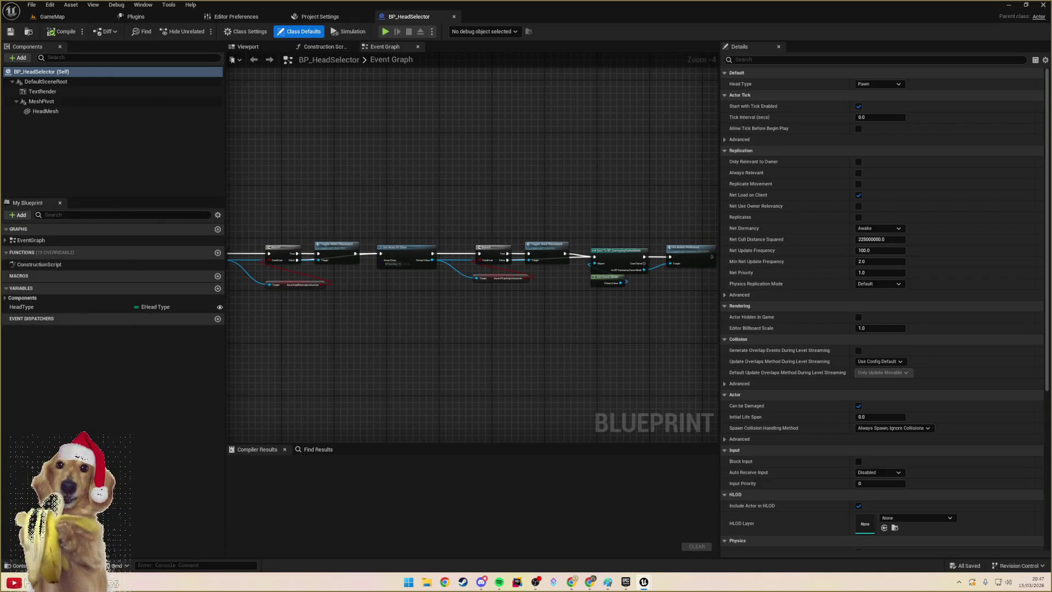
# - Pan the BP_HeadSelector Event Graph, then return to the GameMap level tab
pyautogui.hotkey('alt', 'Tab')
pyautogui.hotkey('alt', 'Tab')
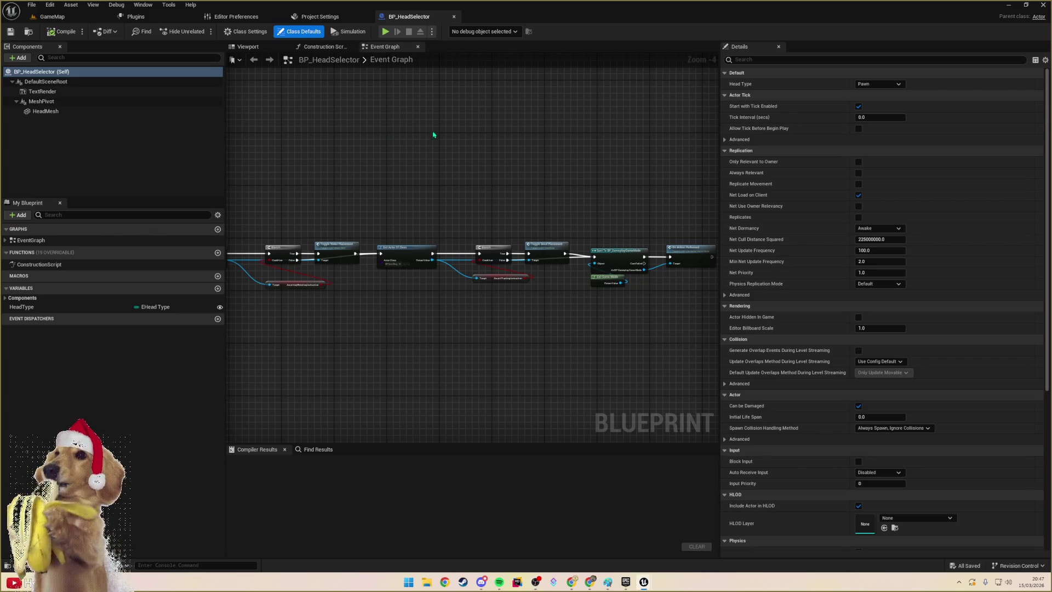
pyautogui.moveTo(433, 135); pyautogui.dragTo(475, 131)
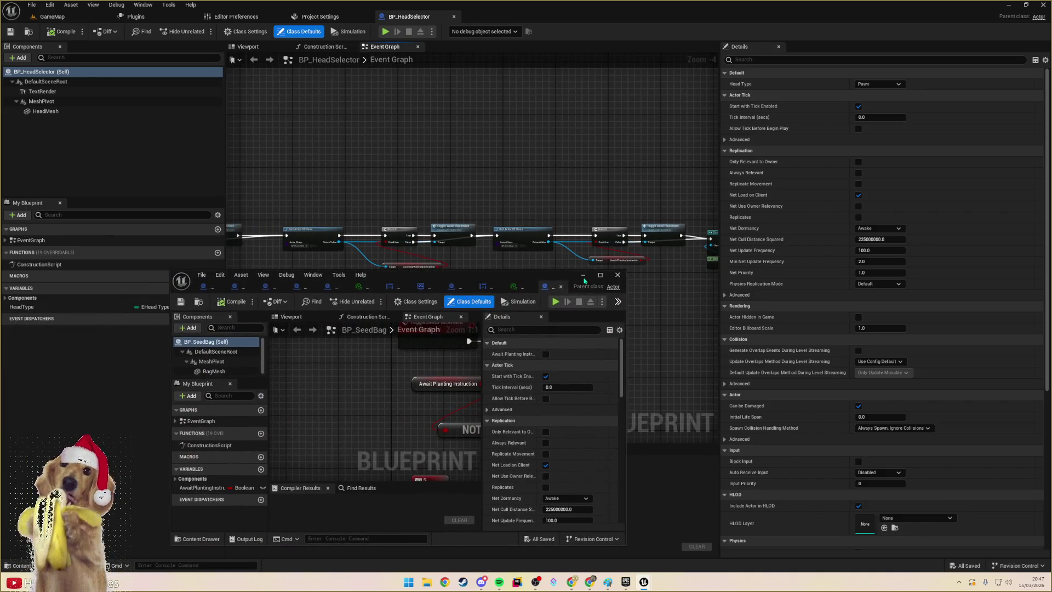
pyautogui.click(52, 16)
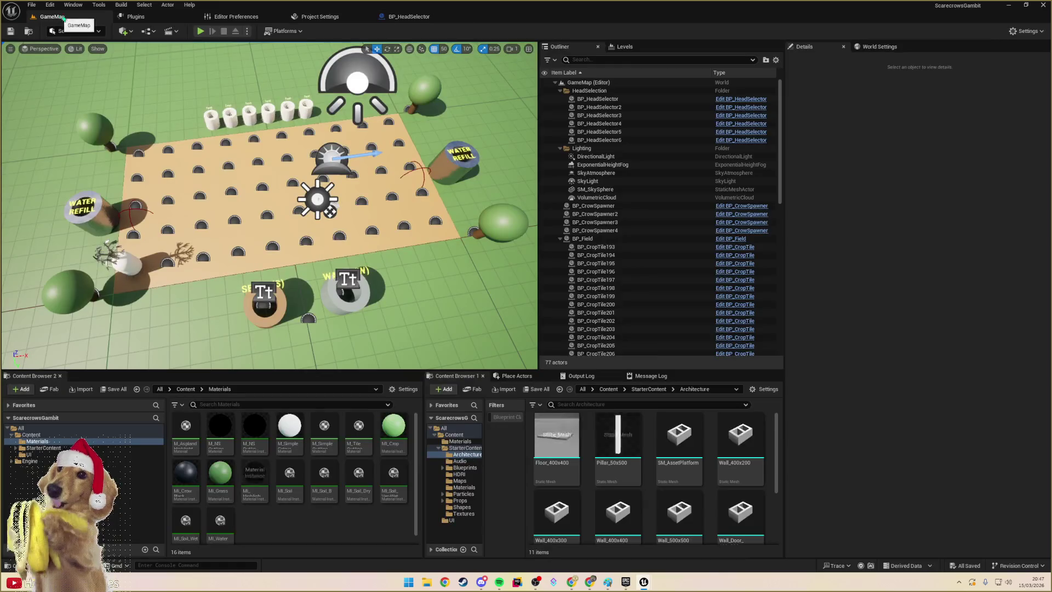
# - Select BP_Field, set Field Height 7 and Field Width 9, and regenerate the 63-tile field
pyautogui.moveTo(366, 207); pyautogui.dragTo(340, 208)
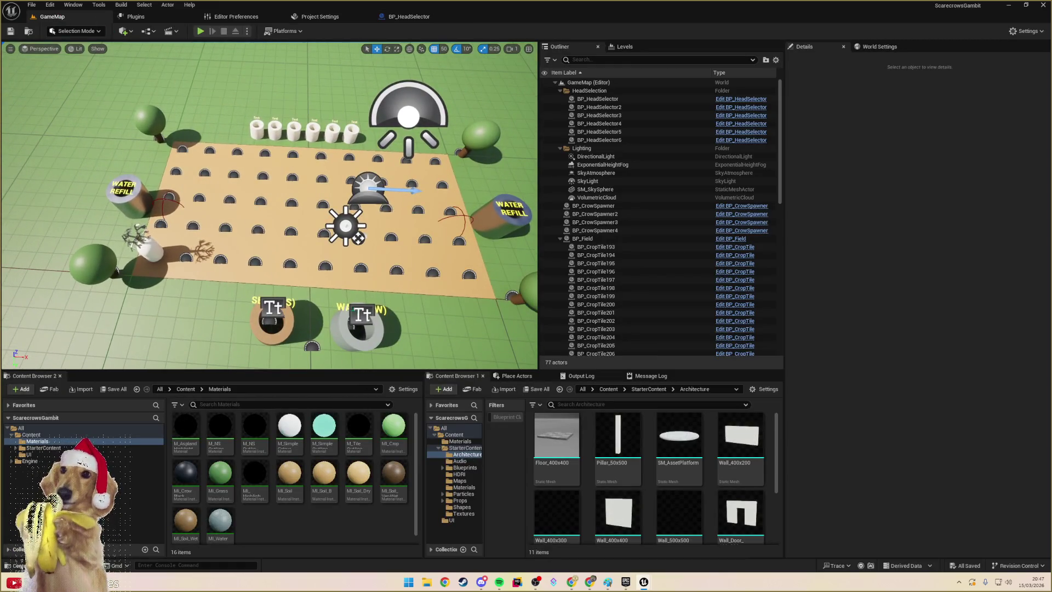
pyautogui.click(194, 228)
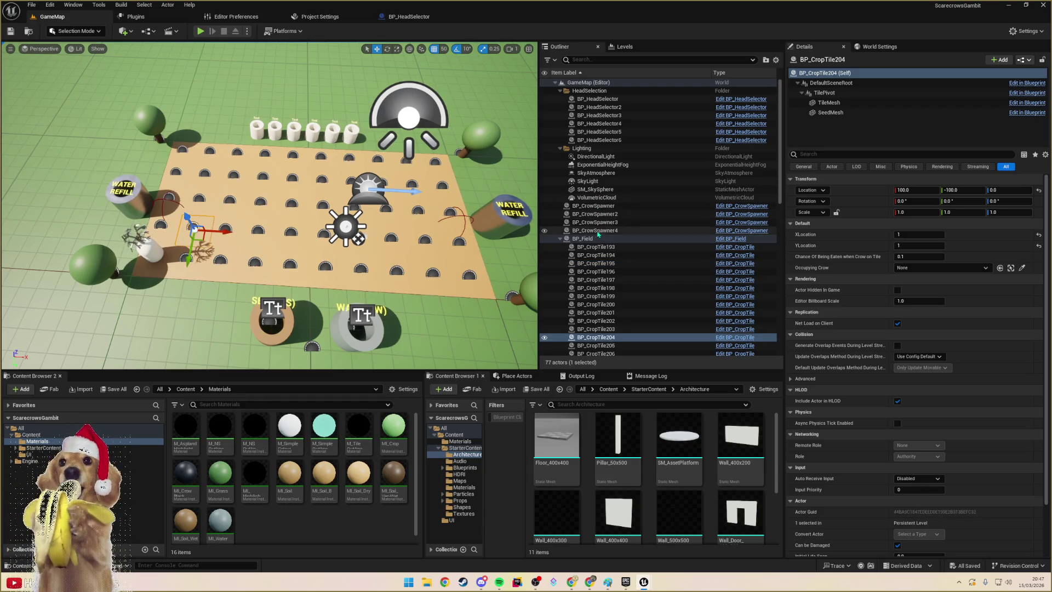
pyautogui.click(582, 239)
pyautogui.click(911, 291)
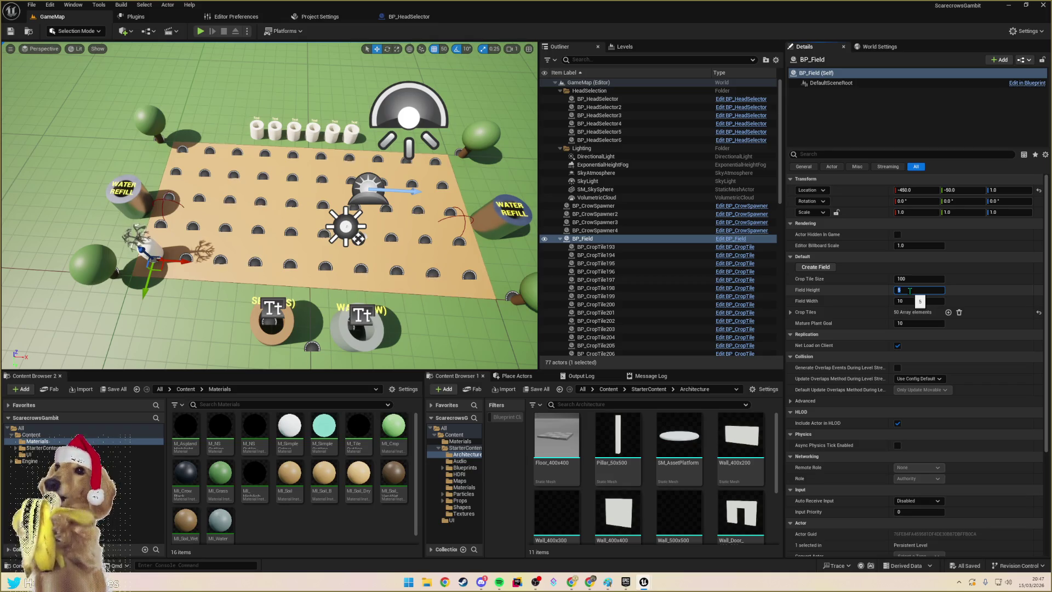
pyautogui.press('Tab')
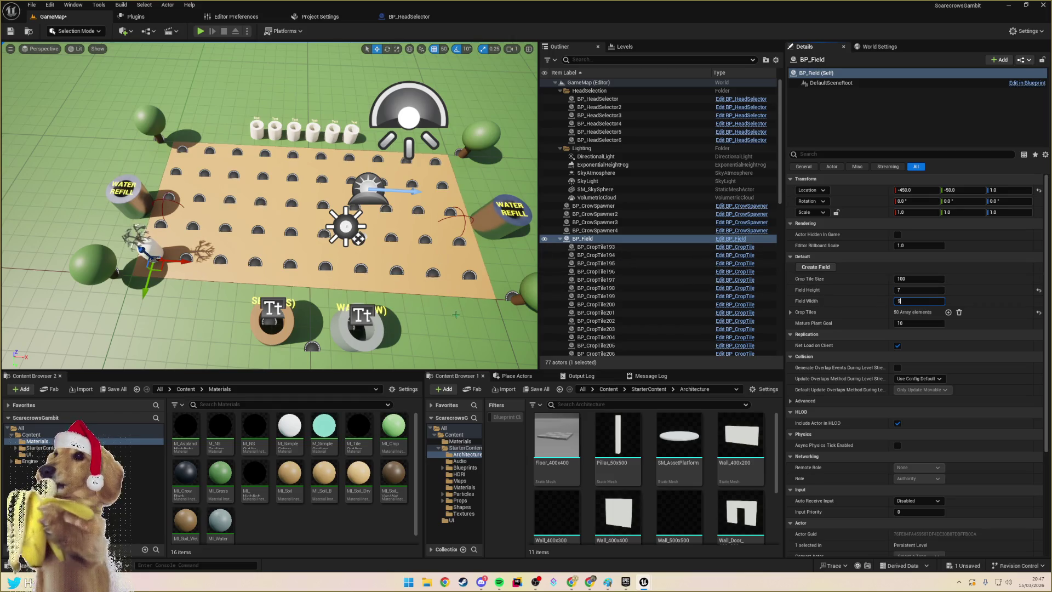
pyautogui.click(455, 314)
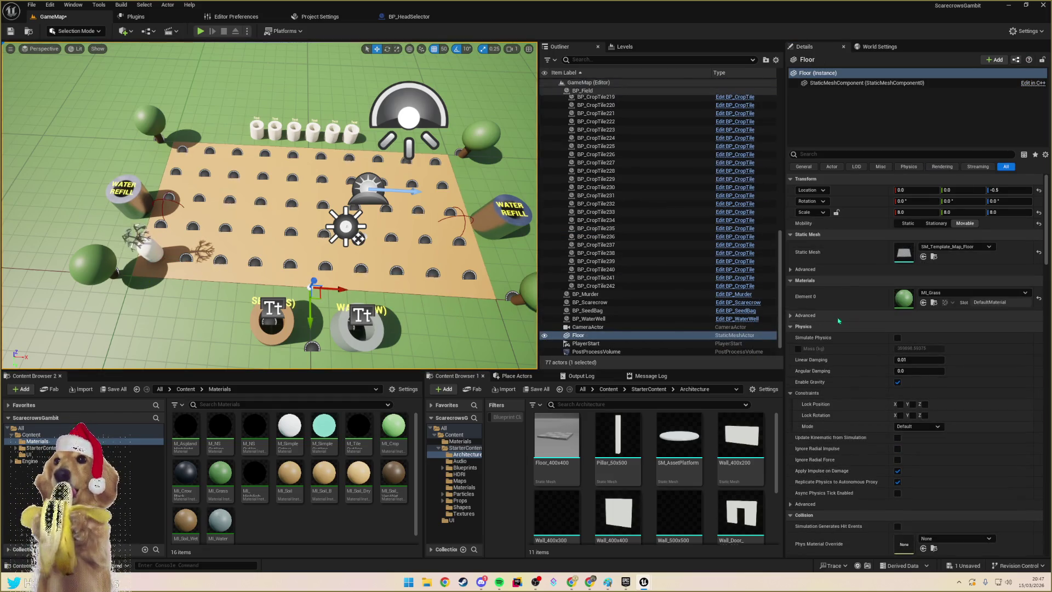
pyautogui.scroll(4, 605, 244)
pyautogui.scroll(8, 606, 244)
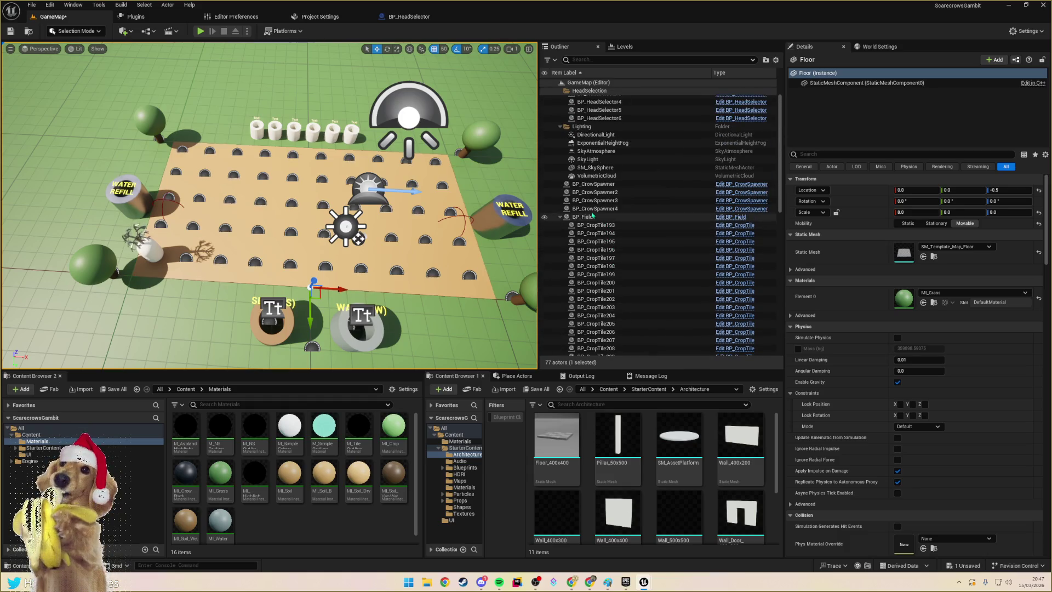
pyautogui.click(597, 216)
pyautogui.click(816, 267)
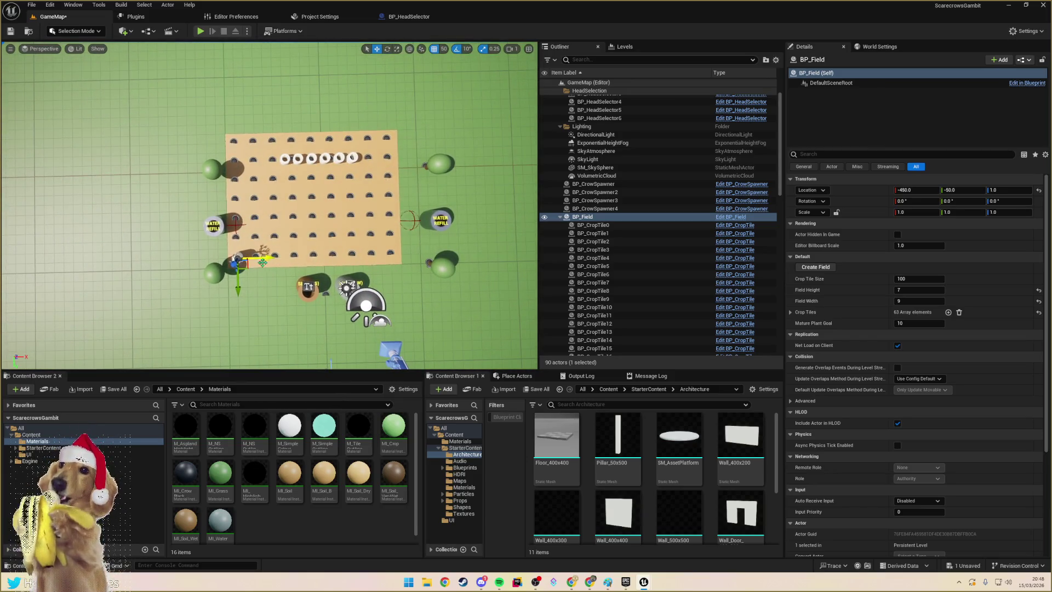
pyautogui.click(603, 217)
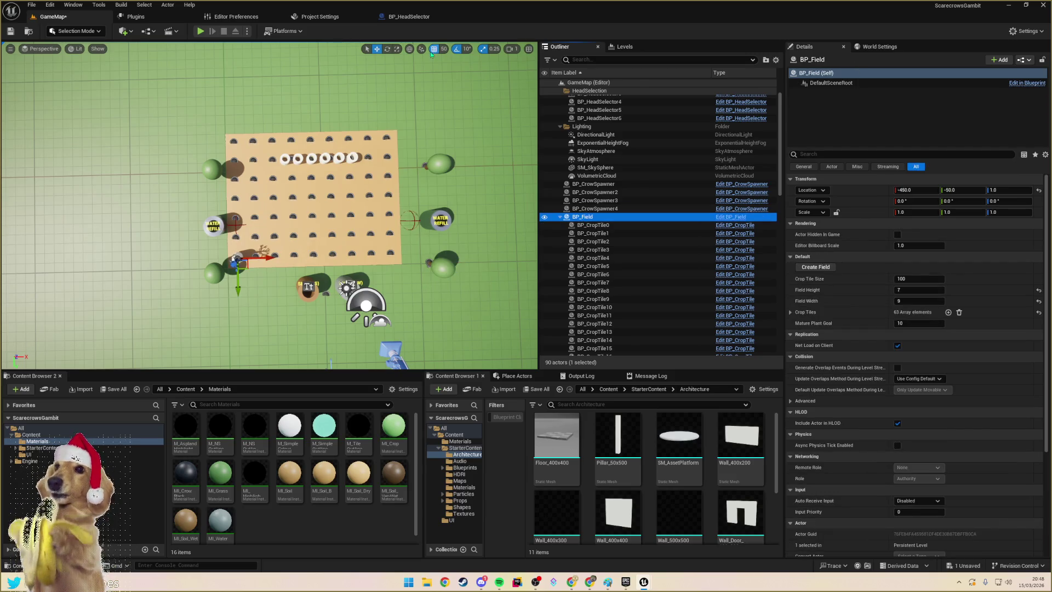
# - Shift BP_Field to X -400 and move the crow spawners up to Y -600 and -100
pyautogui.moveTo(268, 258); pyautogui.dragTo(275, 259)
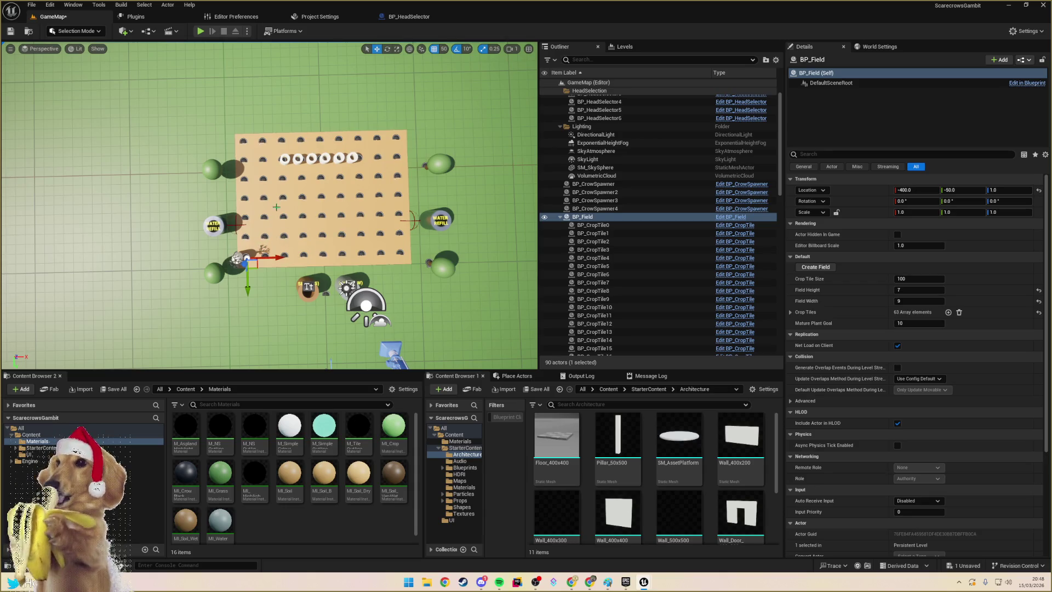
pyautogui.click(222, 174)
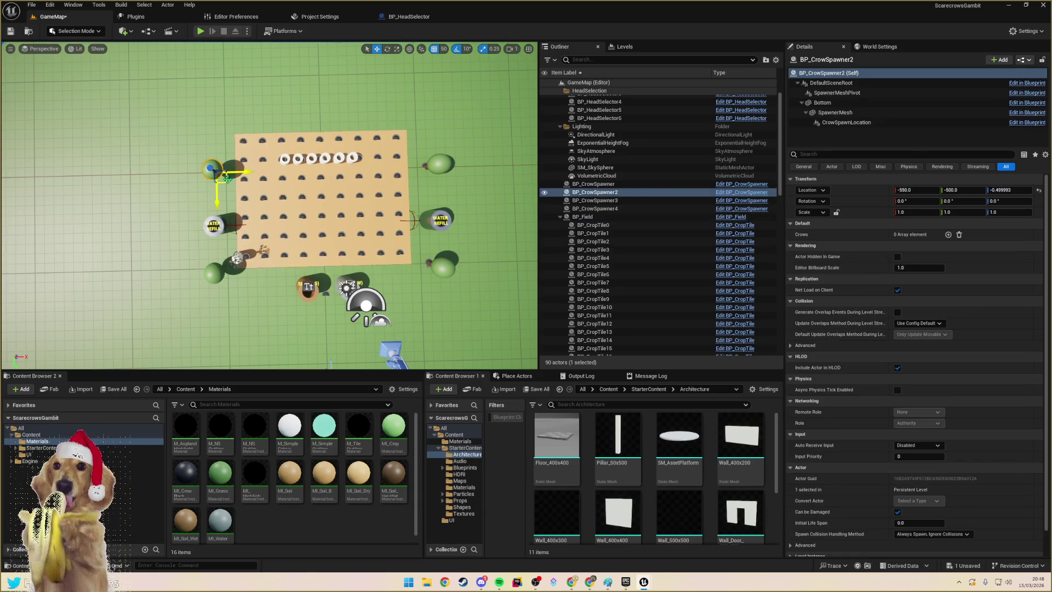
pyautogui.moveTo(222, 178); pyautogui.dragTo(221, 162)
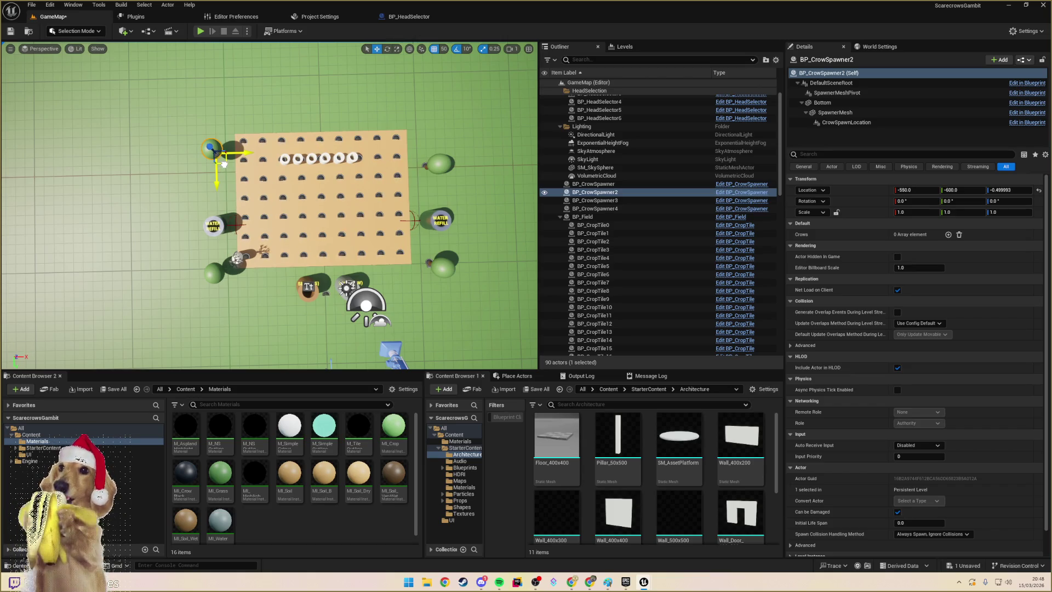
pyautogui.click(439, 163)
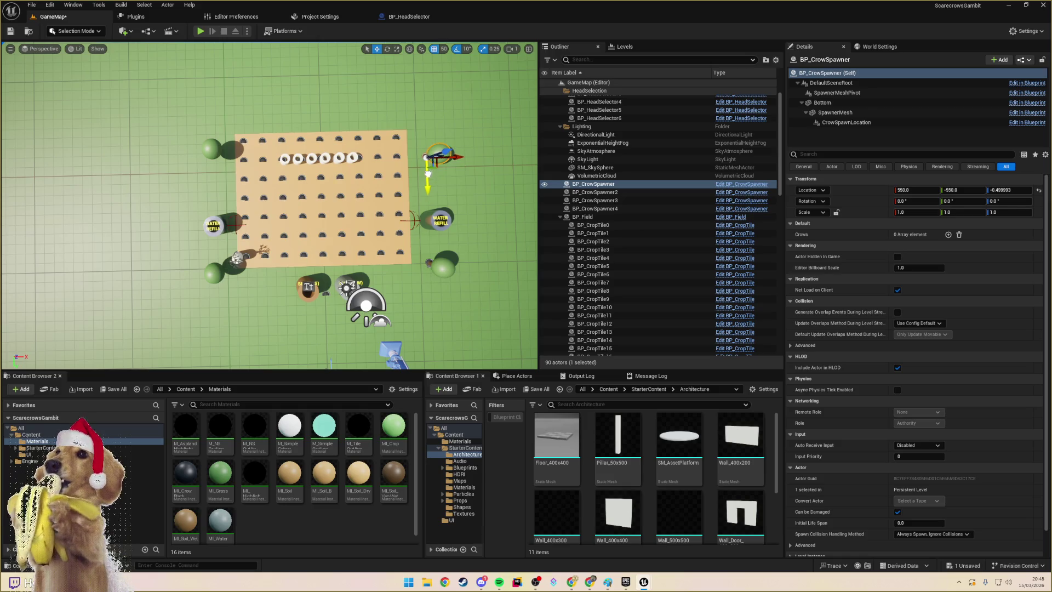
pyautogui.click(430, 263)
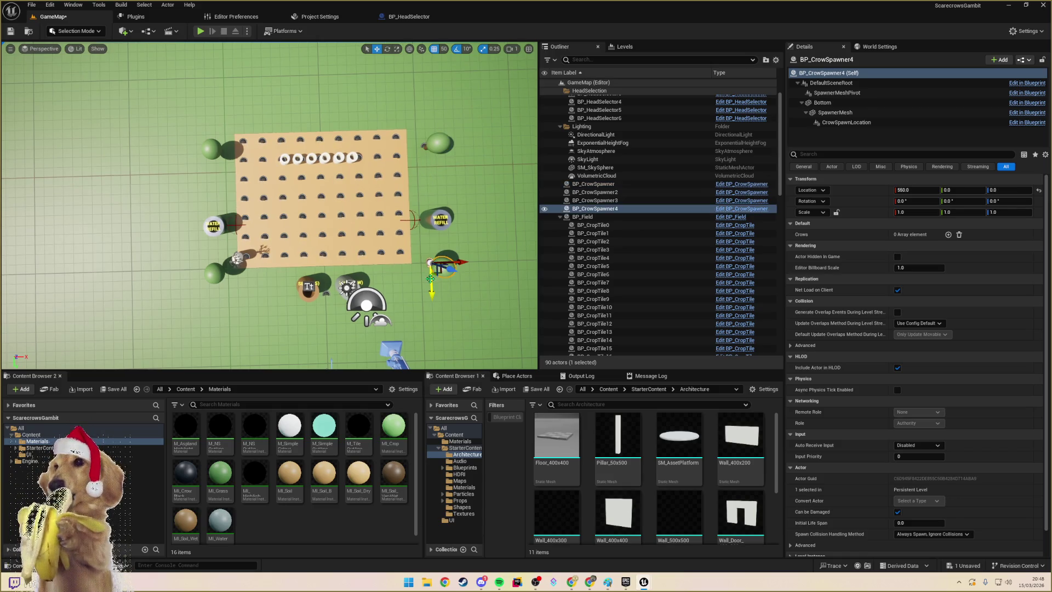
pyautogui.moveTo(431, 282); pyautogui.dragTo(431, 263)
pyautogui.click(219, 271)
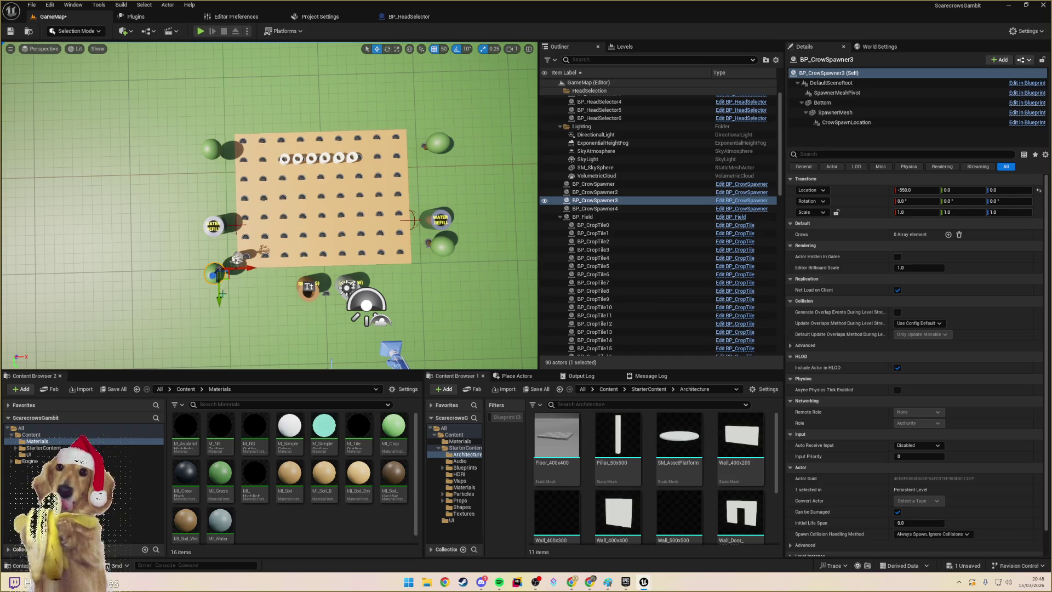
pyautogui.moveTo(219, 293); pyautogui.dragTo(219, 272)
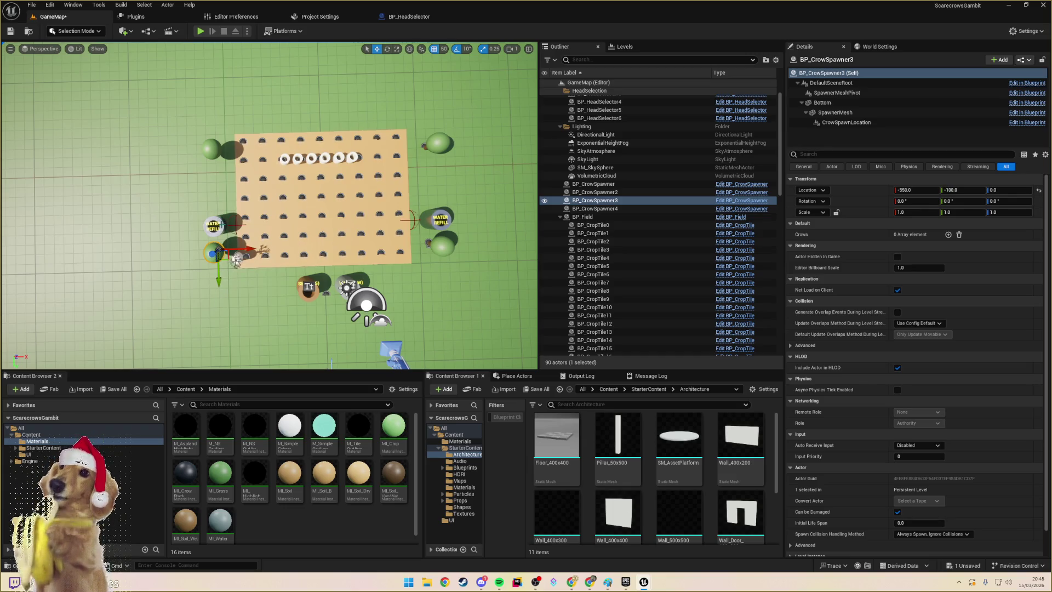
# - Select all six BP_HeadSelectors and move them up above the field
pyautogui.click(236, 260)
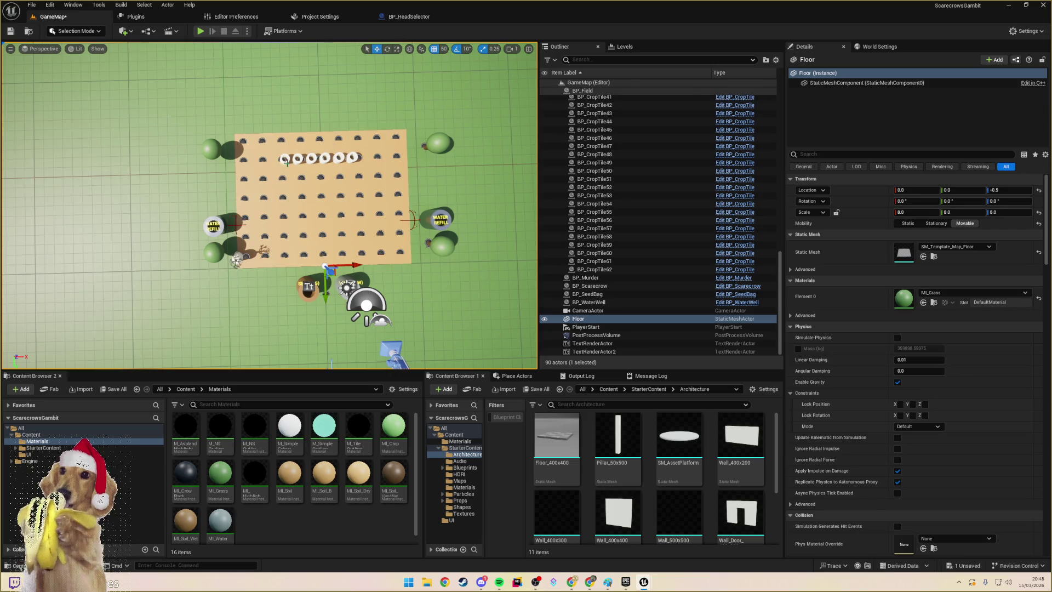
pyautogui.click(284, 159)
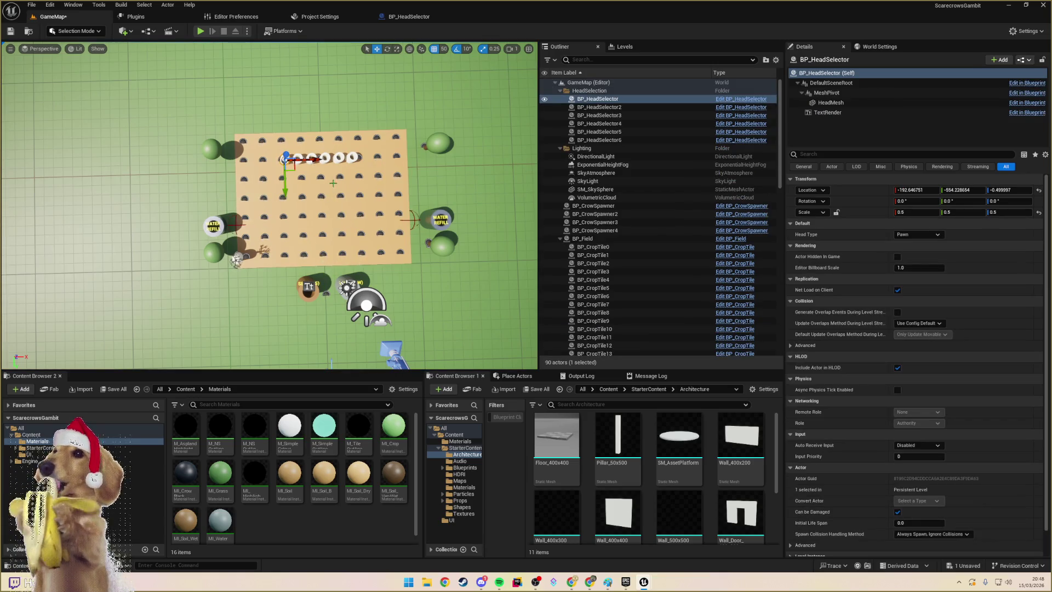
pyautogui.keyDown('shift'); pyautogui.click(599, 140); pyautogui.keyUp('shift')
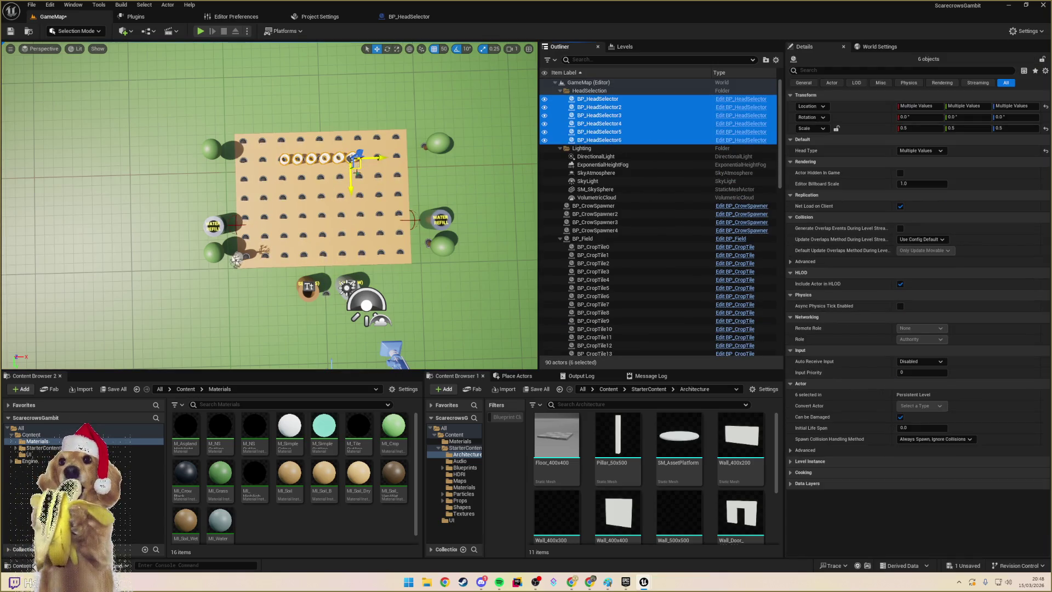
pyautogui.moveTo(350, 179); pyautogui.dragTo(350, 139)
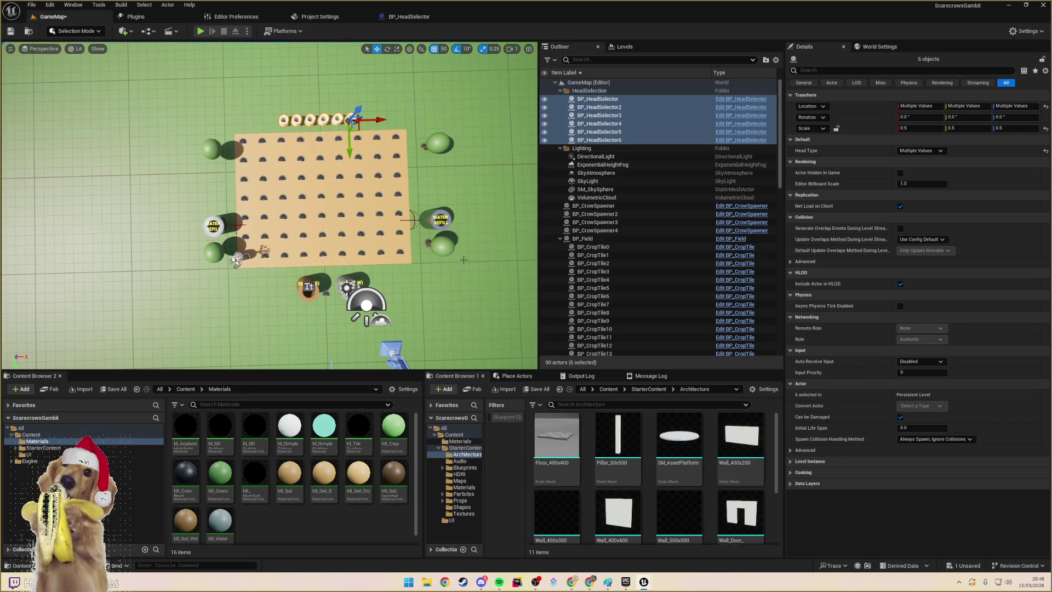
pyautogui.click(362, 301)
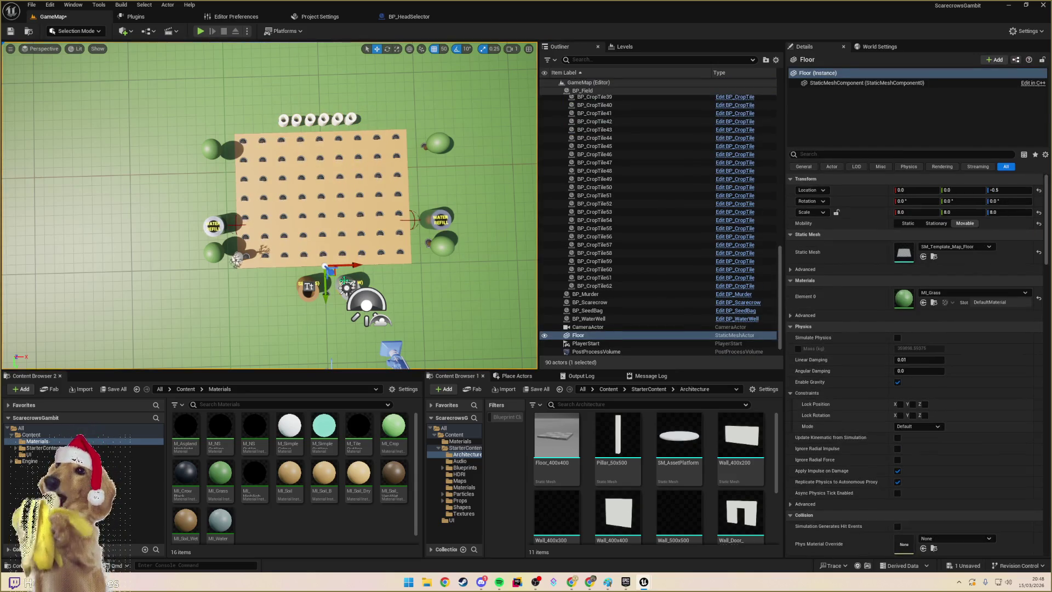
# - Move RefillPivot and RefillPivot2 further up the field, placing RefillPivot2 at 400, -475
pyautogui.click(827, 93)
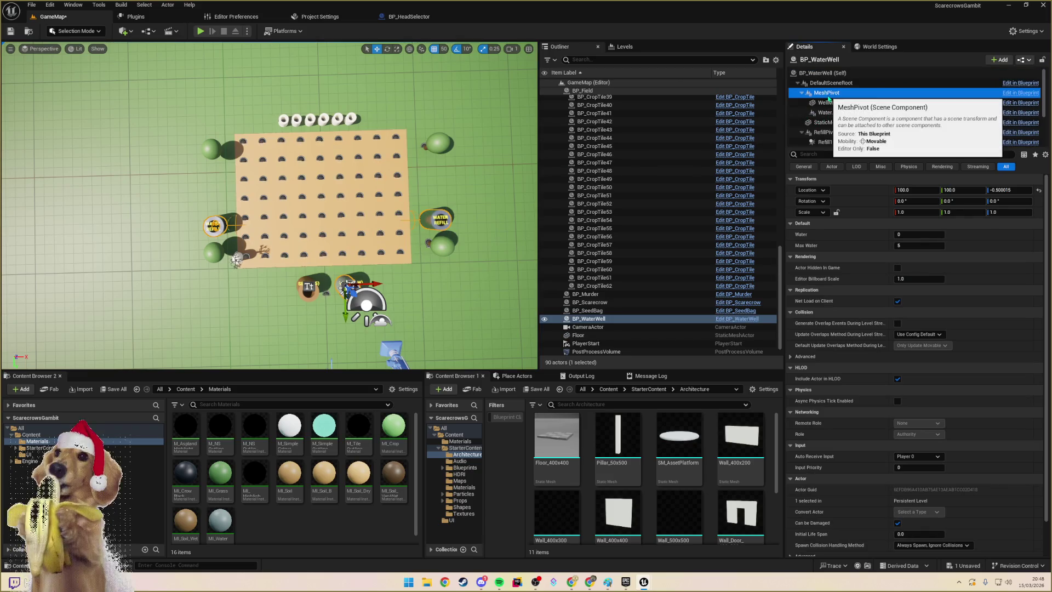
pyautogui.click(826, 132)
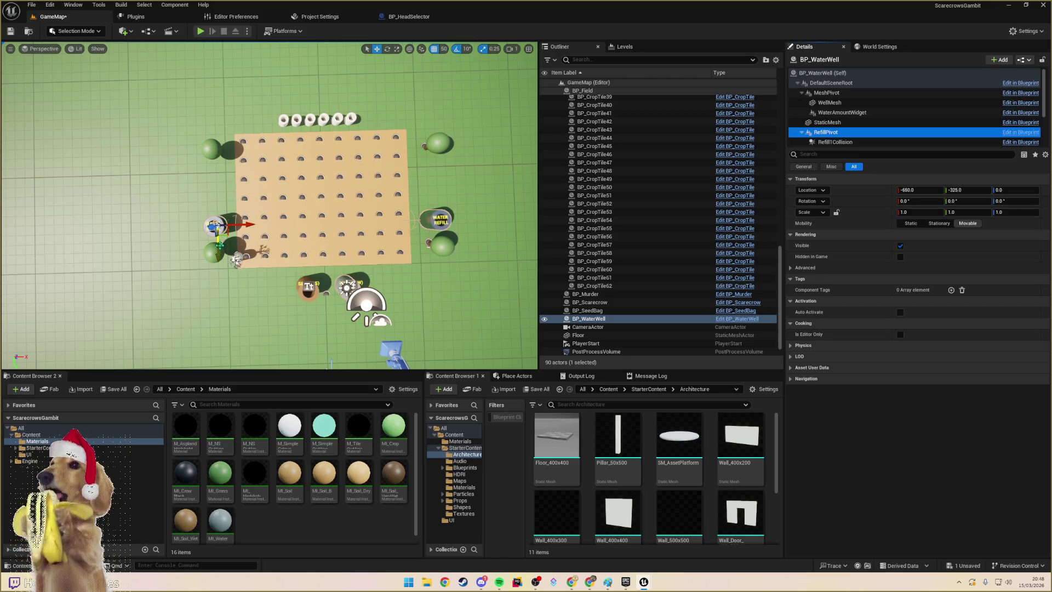
pyautogui.moveTo(219, 245); pyautogui.dragTo(216, 230)
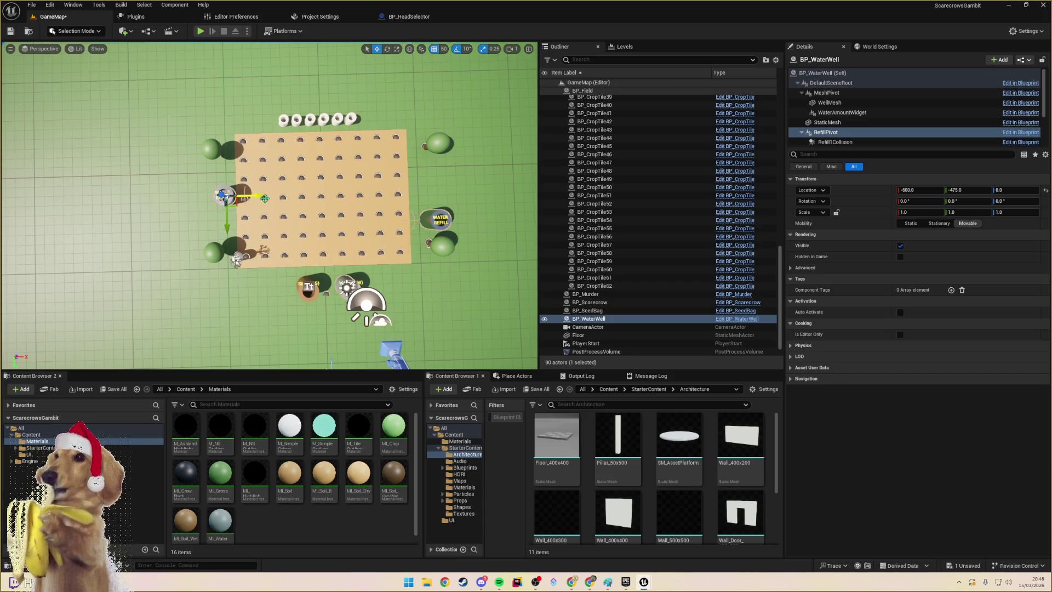
pyautogui.scroll(-3, 877, 110)
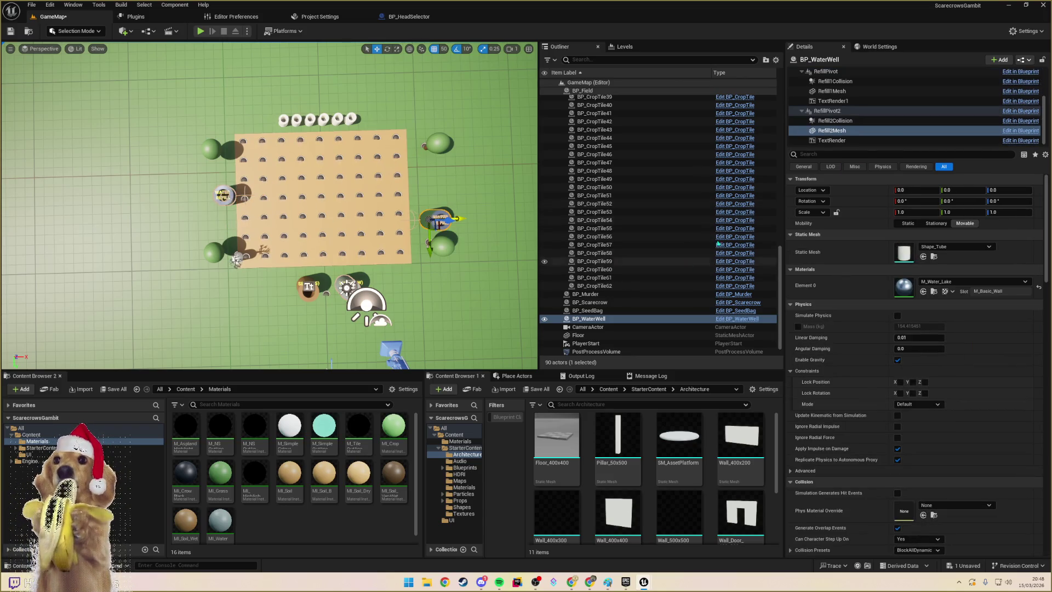
pyautogui.click(842, 111)
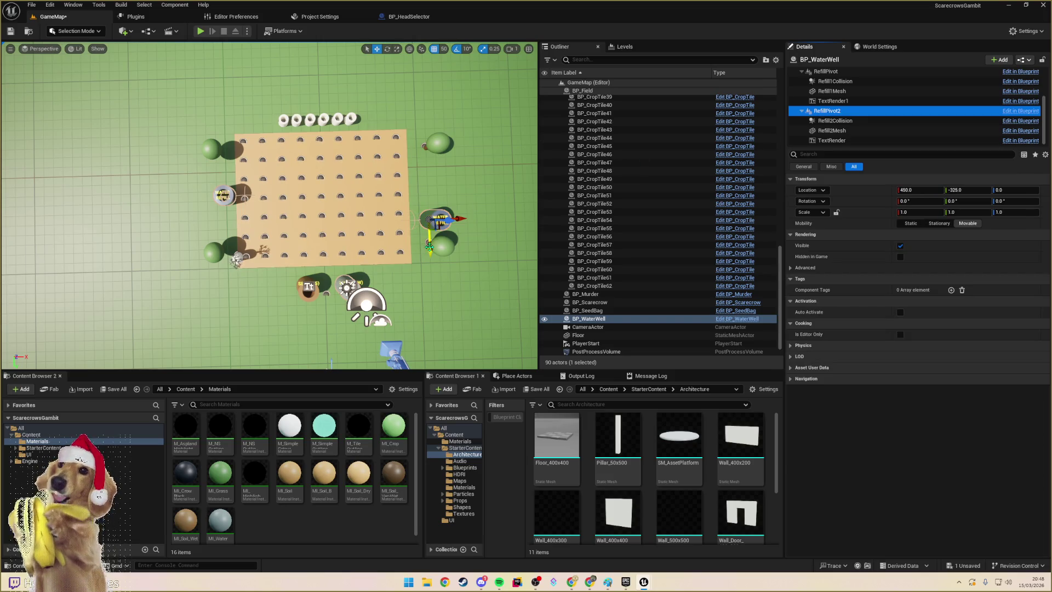
pyautogui.moveTo(430, 251)
pyautogui.mouseDown()
pyautogui.moveTo(430, 221)
pyautogui.moveTo(449, 192)
pyautogui.moveTo(433, 235)
pyautogui.moveTo(466, 218)
pyautogui.moveTo(433, 199)
pyautogui.mouseUp()
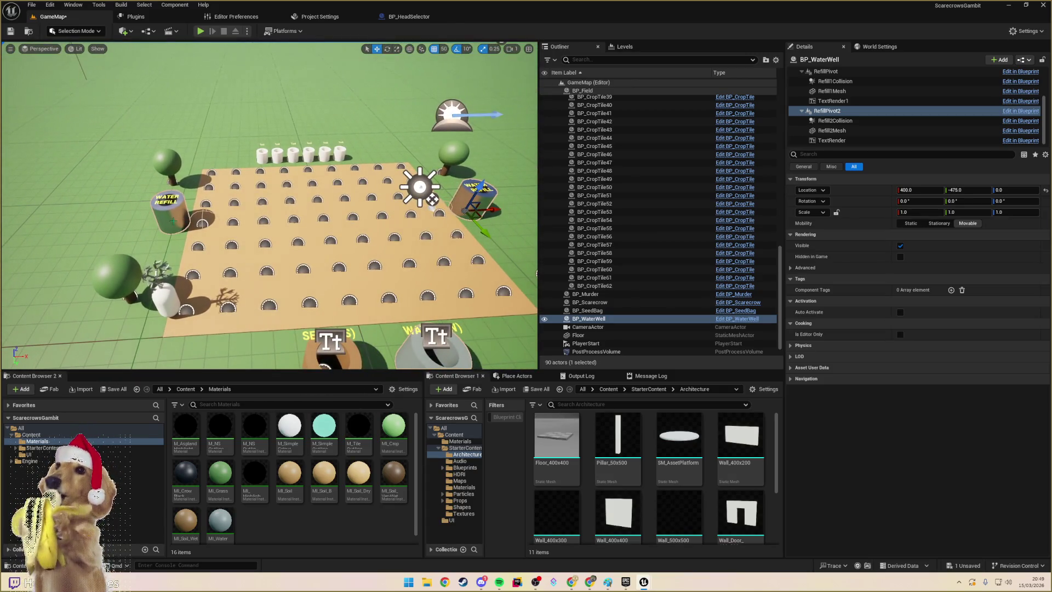
pyautogui.click(167, 211)
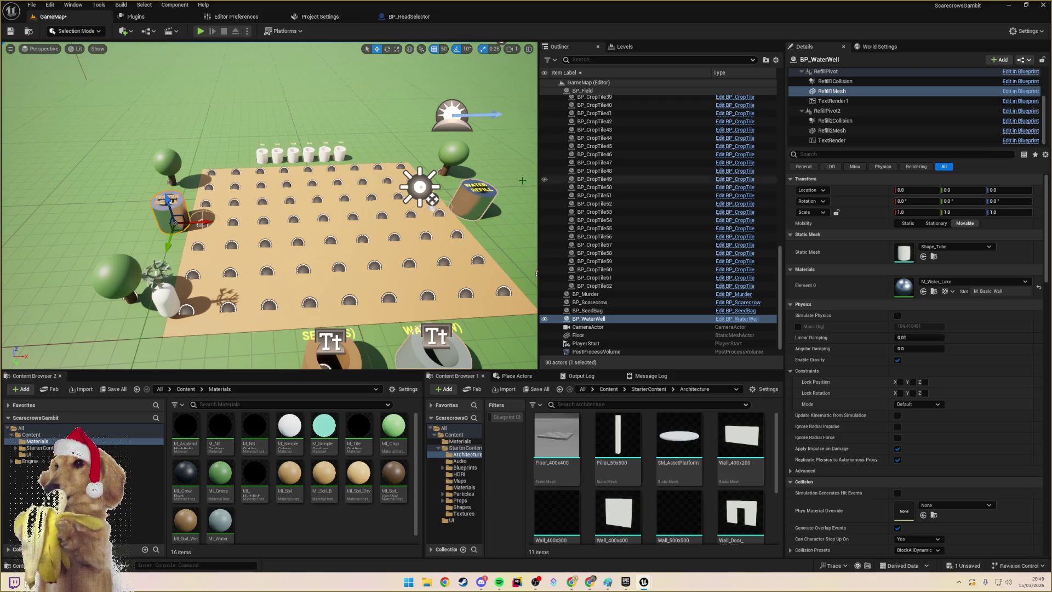
pyautogui.scroll(-10, 280, 217)
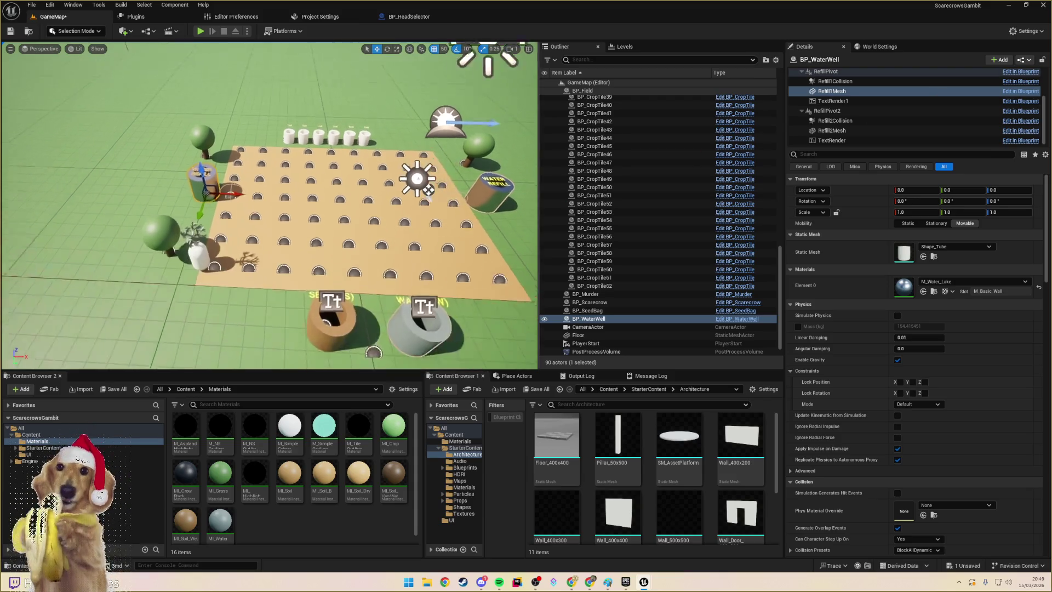
pyautogui.press('Left')
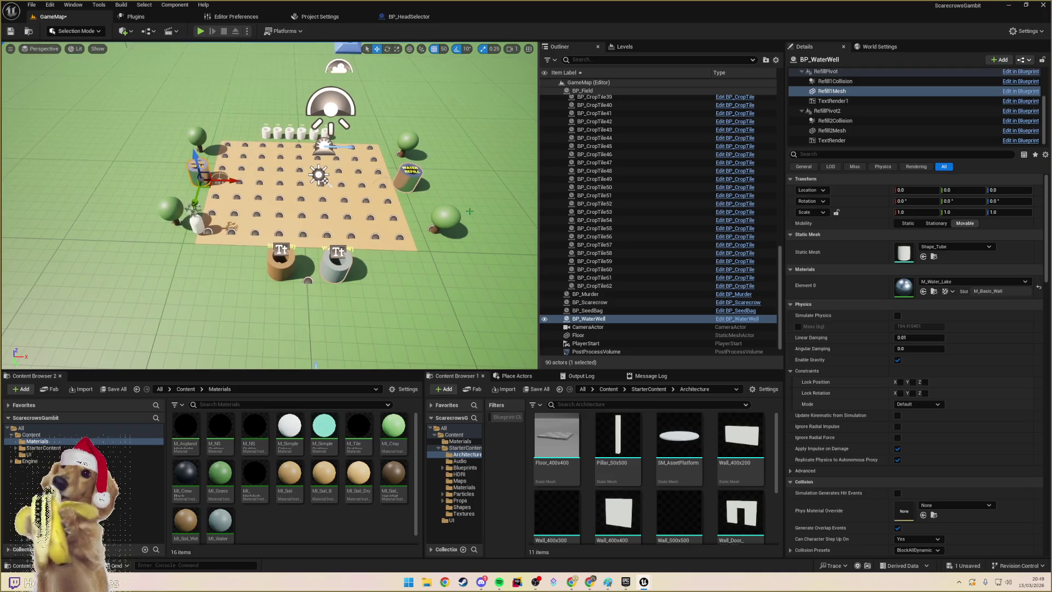
# - Apply the water well's current instance edits to the BP_WaterWell blueprint
pyautogui.click(336, 262)
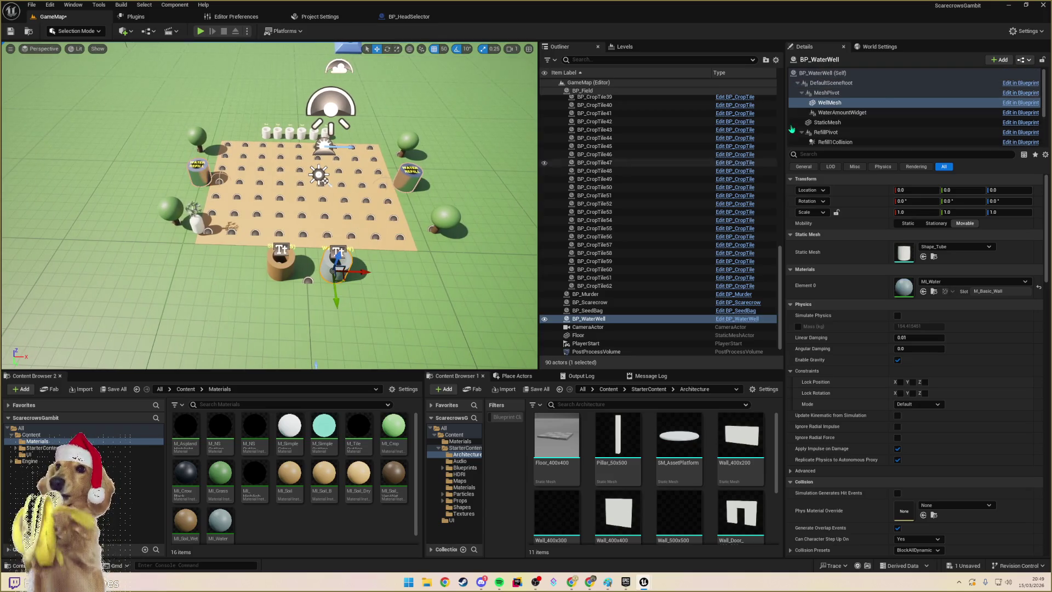
pyautogui.click(1026, 60)
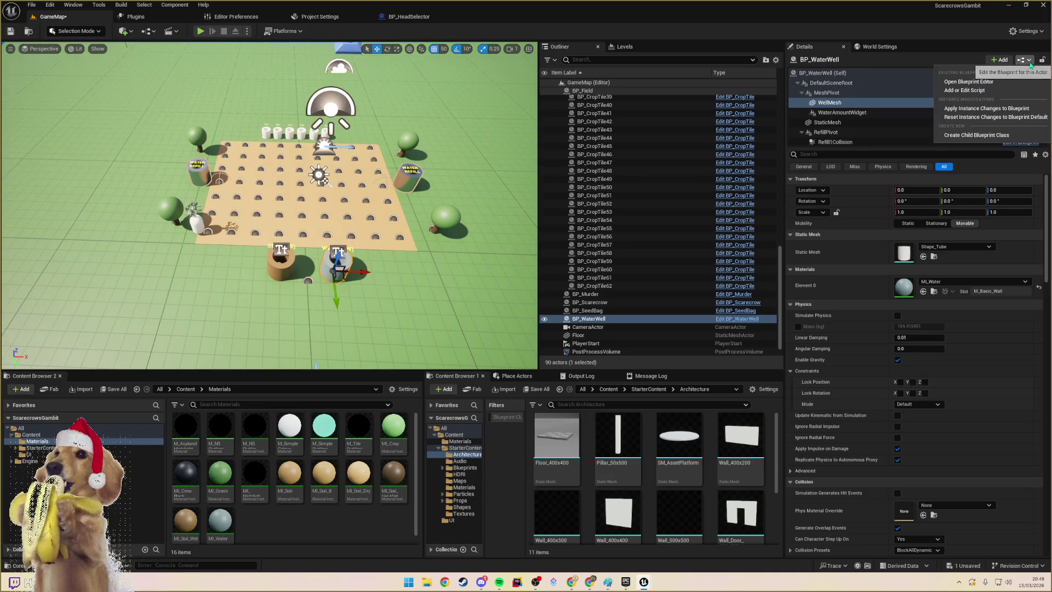
pyautogui.click(981, 109)
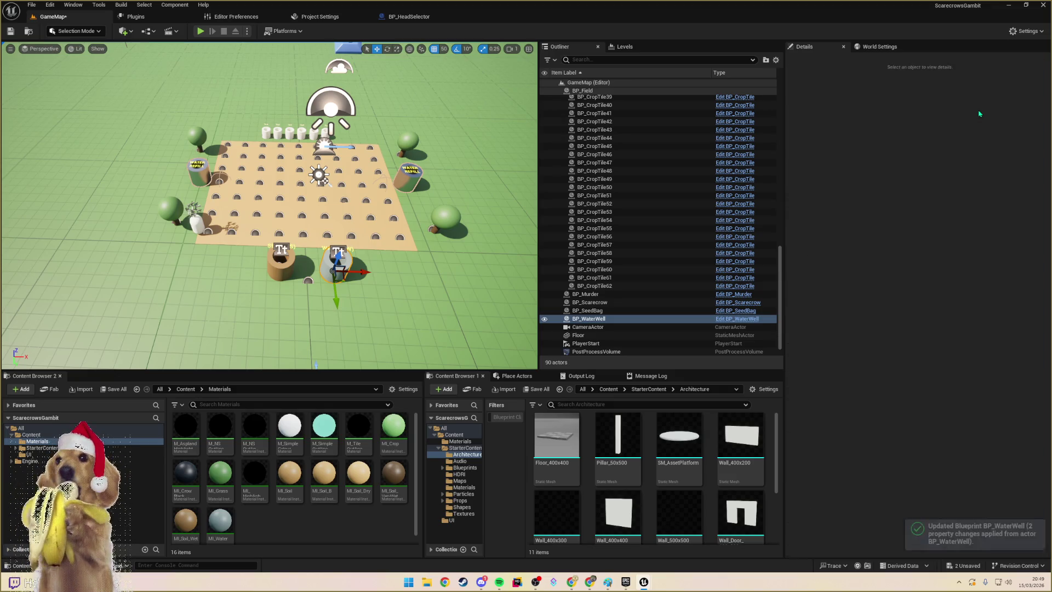
# - Change the right refill tank label to read STAND NEAR / TO REFILL WATER on two lines
pyautogui.click(411, 176)
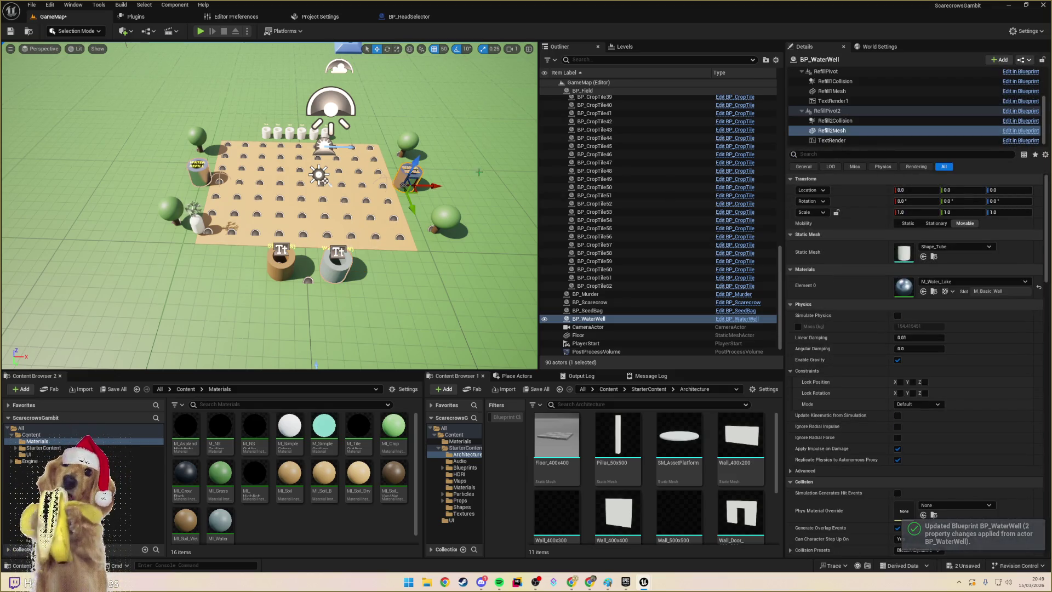
pyautogui.click(833, 140)
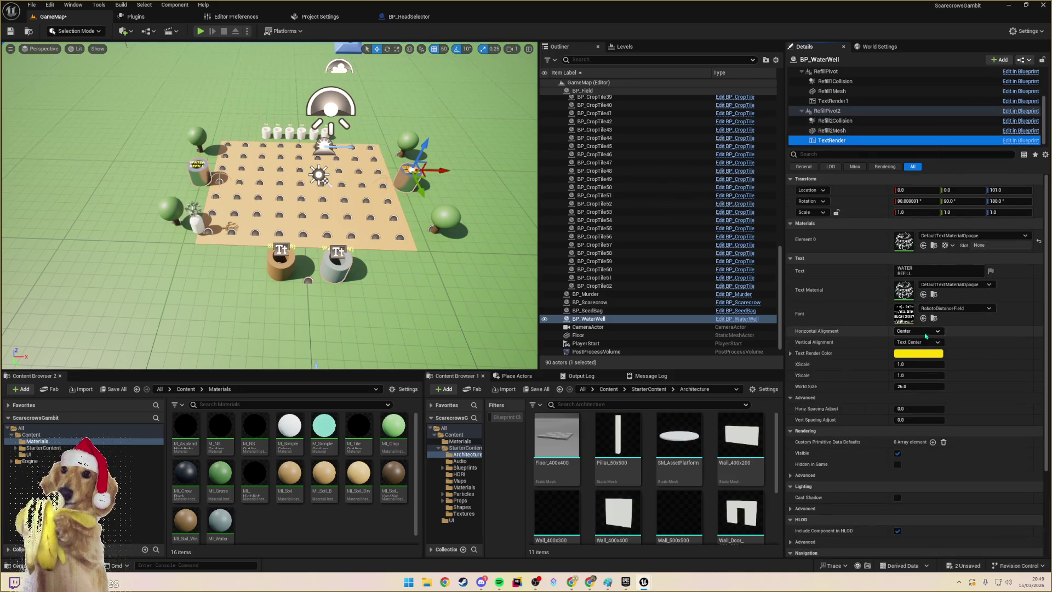
pyautogui.click(918, 331)
pyautogui.click(928, 273)
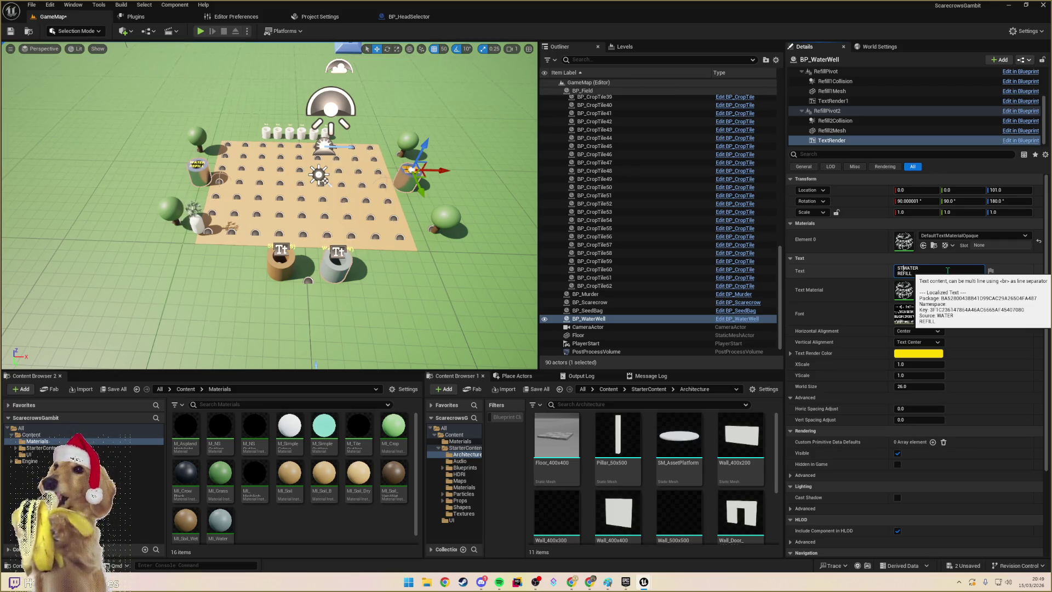
pyautogui.hotkey('shift', 'Return')
pyautogui.press('BackSpace')
pyautogui.write('AND')
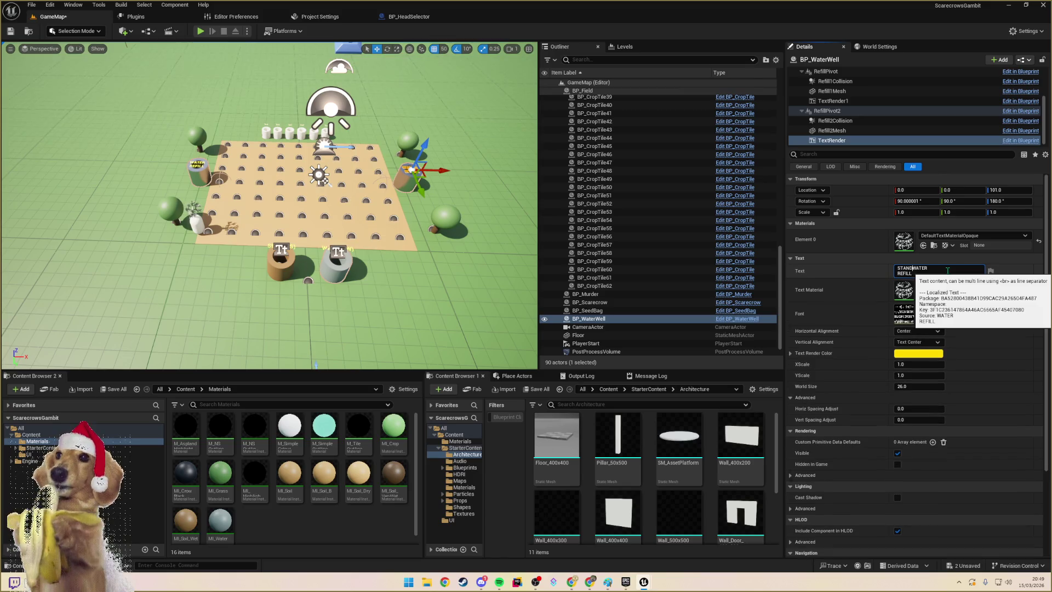
pyautogui.write('NEAR')
pyautogui.hotkey('shift', 'Return')
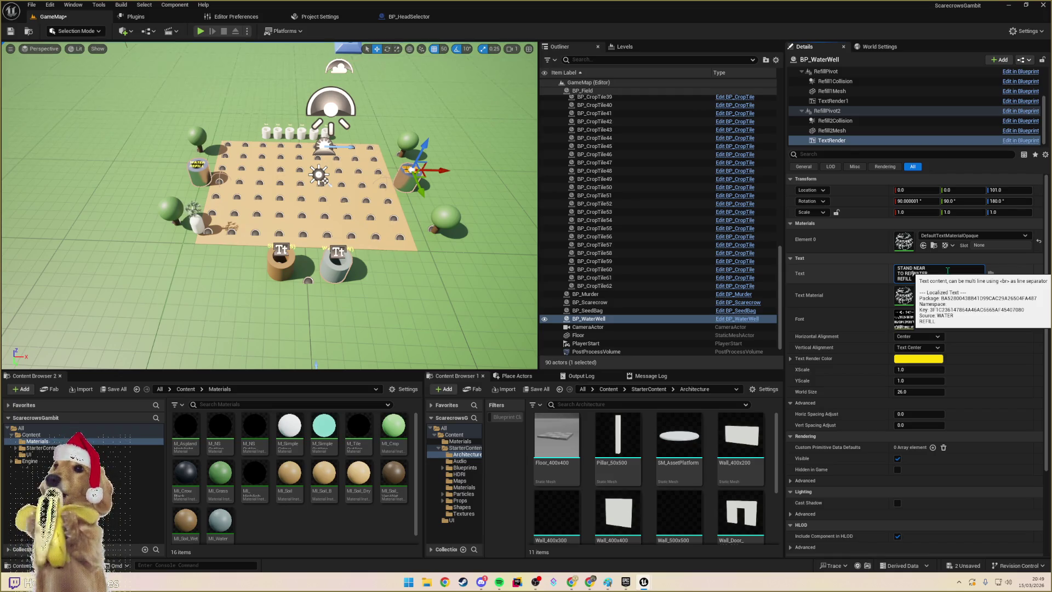
pyautogui.write('I')
pyautogui.press('BackSpace')
pyautogui.press('BackSpace')
pyautogui.press('BackSpace')
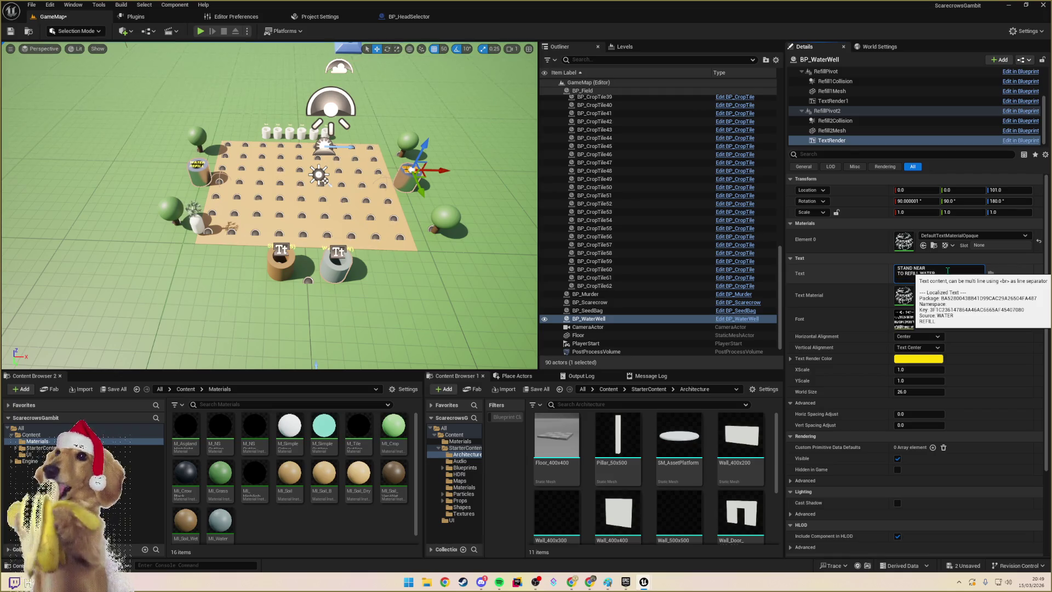
pyautogui.click(472, 182)
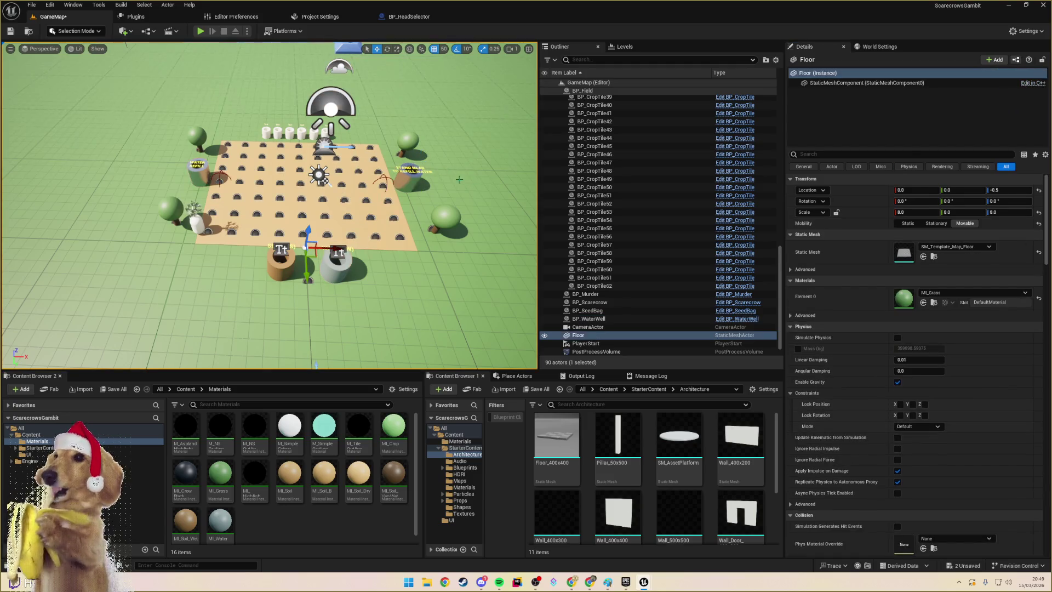
# - Frame the whole floor and run a quick playtest of the level
pyautogui.scroll(10, 472, 182)
pyautogui.press('f')
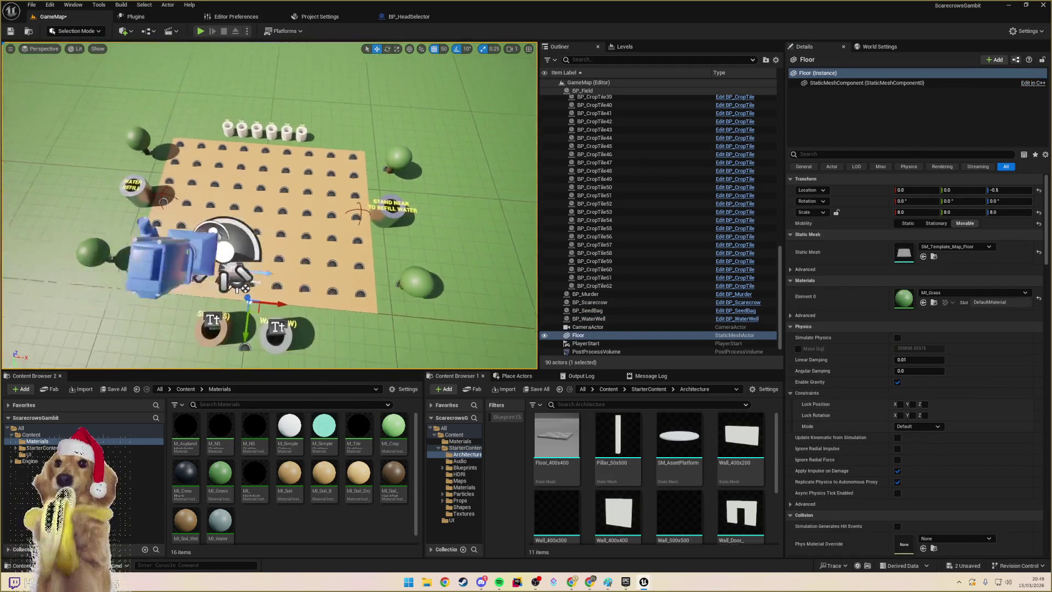
pyautogui.click(201, 31)
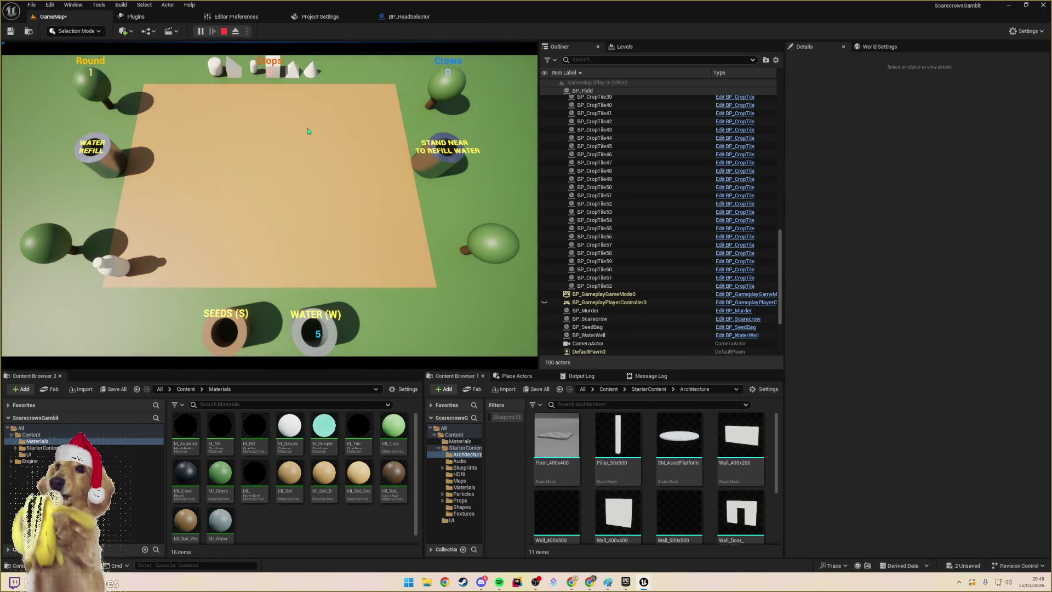
pyautogui.press('Escape')
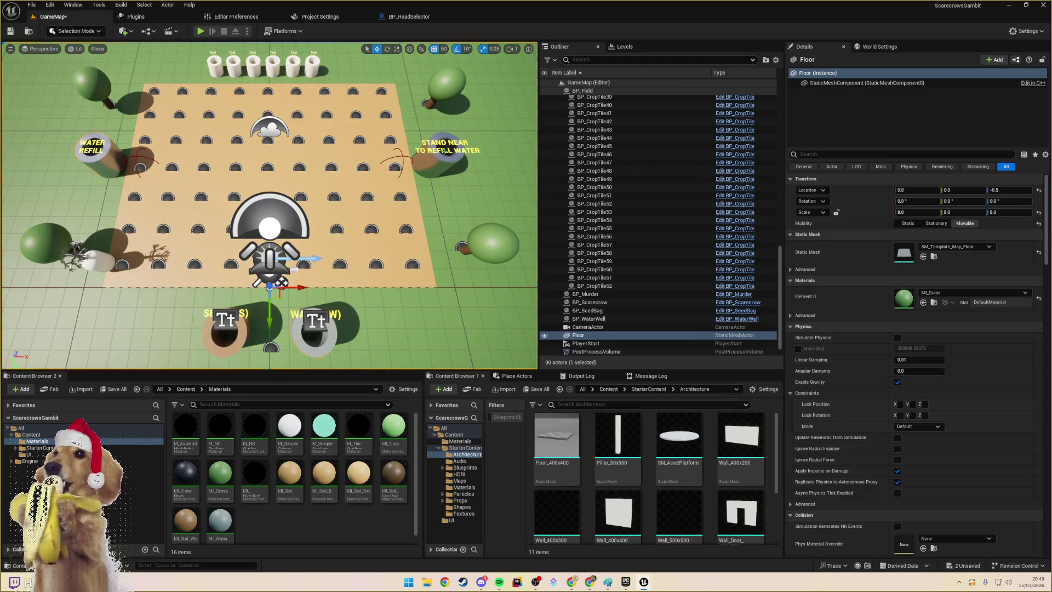
# - Copy the right label's STAND NEAR TO REFILL WATER text onto the left refill tank label
pyautogui.click(313, 329)
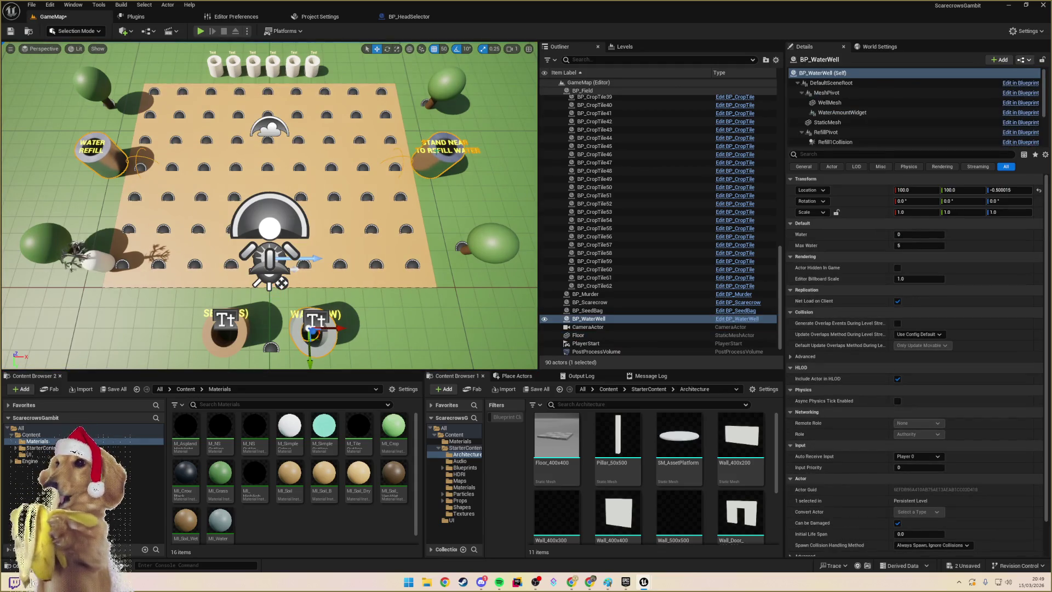
pyautogui.scroll(-3, 838, 120)
pyautogui.click(833, 110)
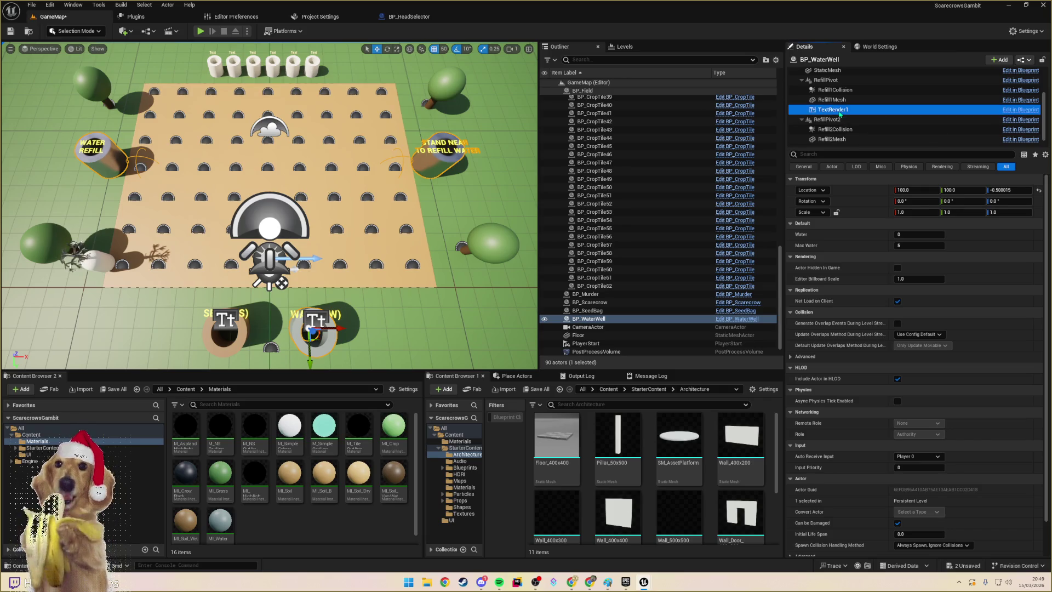
pyautogui.scroll(-1, 838, 120)
pyautogui.click(832, 140)
pyautogui.click(931, 271)
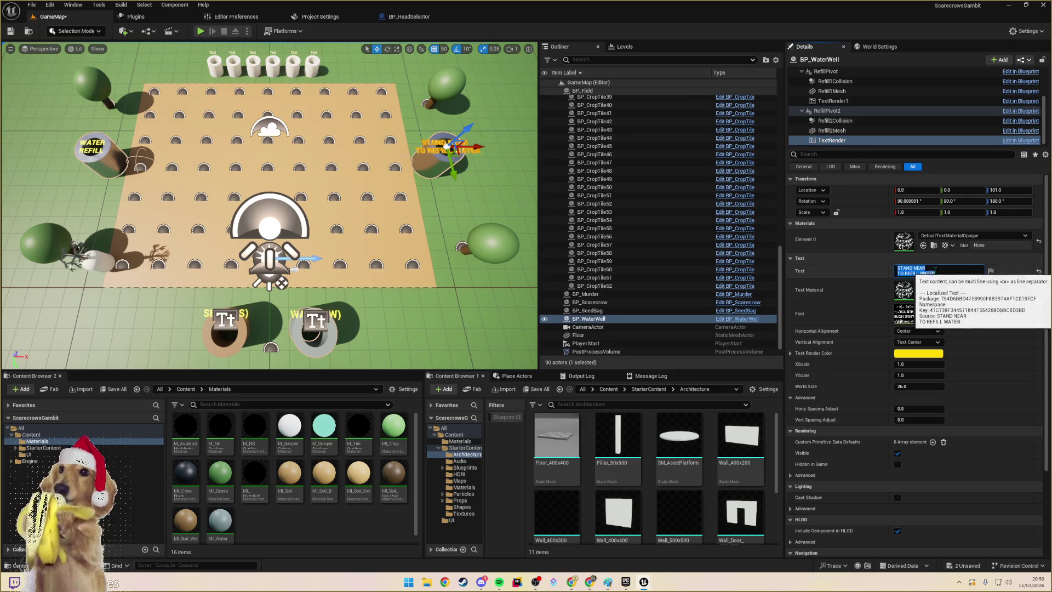
pyautogui.click(833, 101)
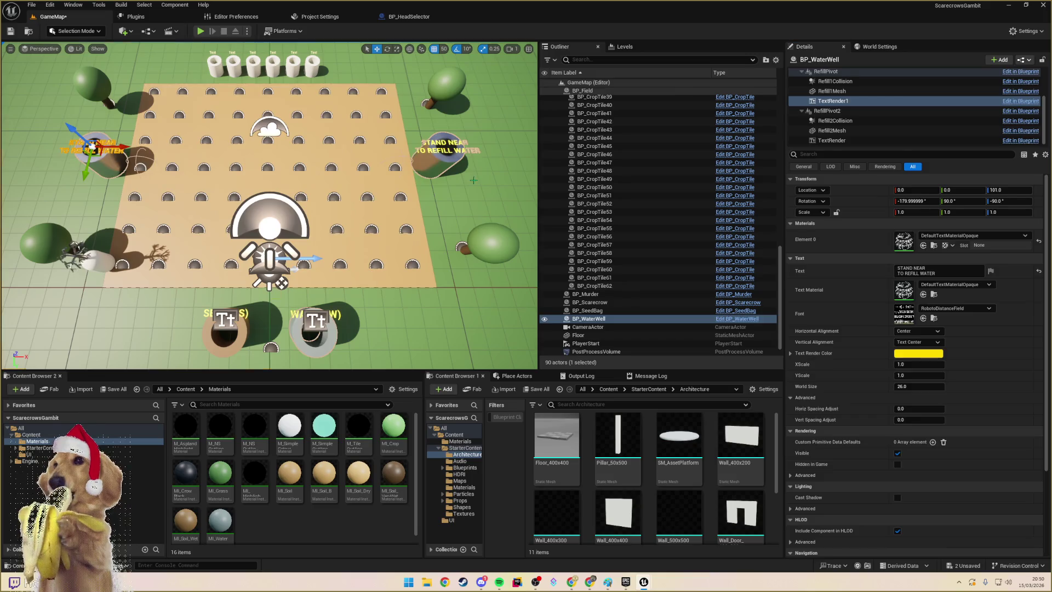
pyautogui.click(578, 335)
# - Apply the label changes to BP_WaterWell and playtest to check both labels
pyautogui.click(313, 348)
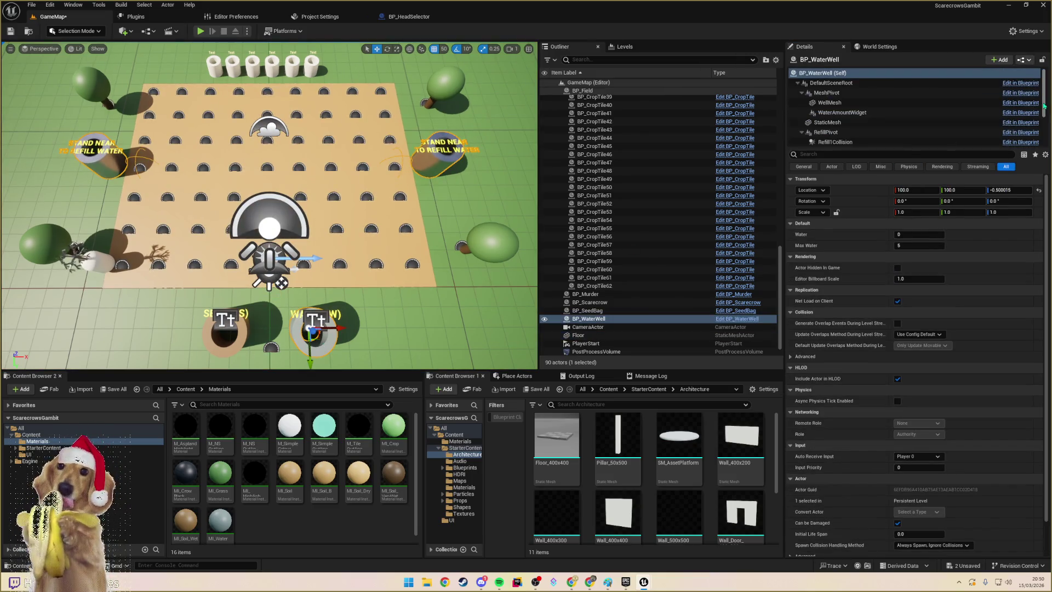
pyautogui.click(1028, 62)
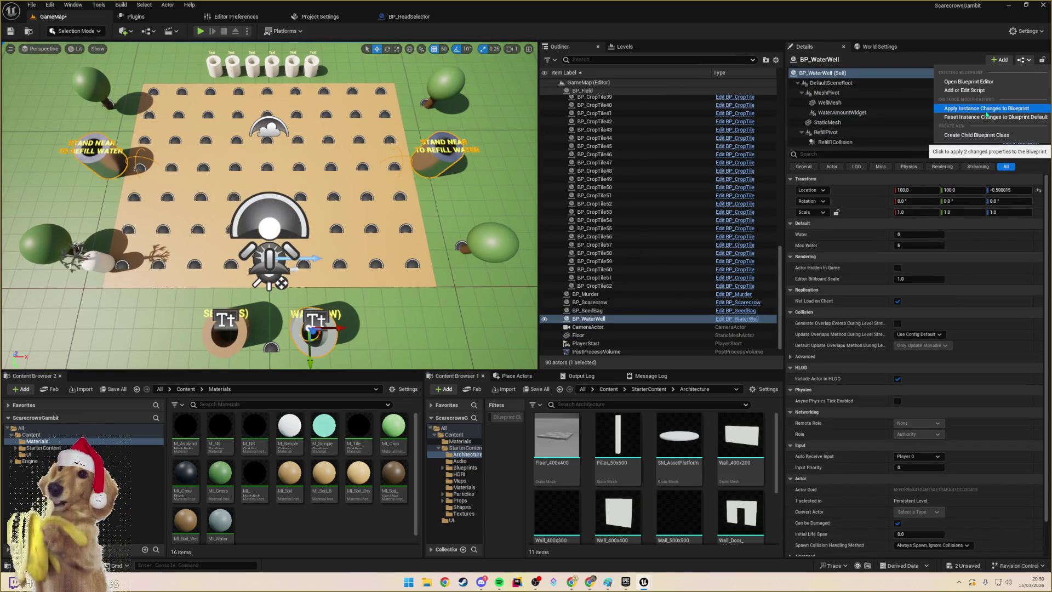
pyautogui.click(987, 109)
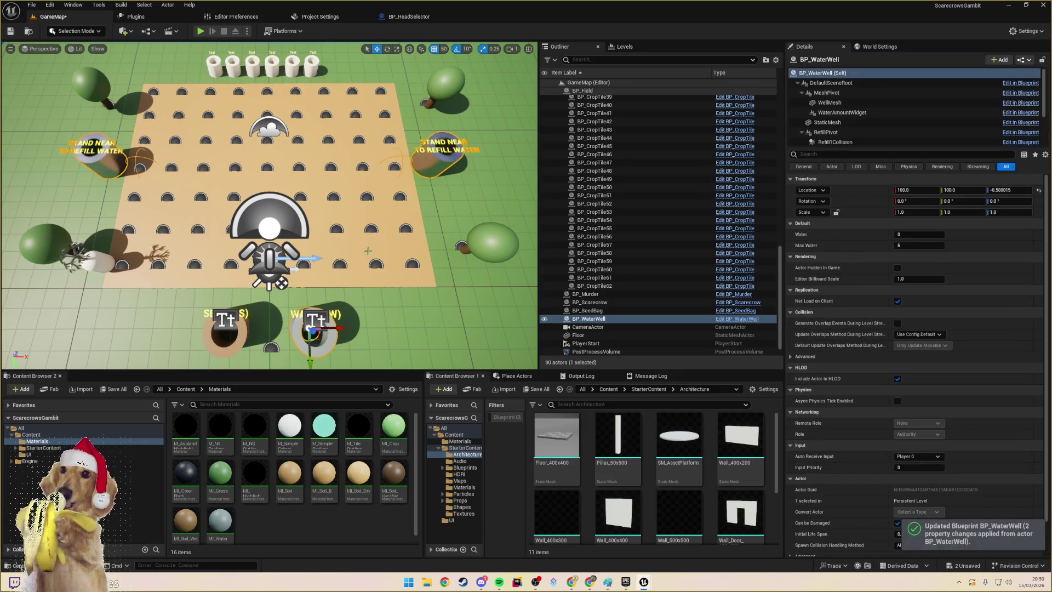
pyautogui.click(201, 31)
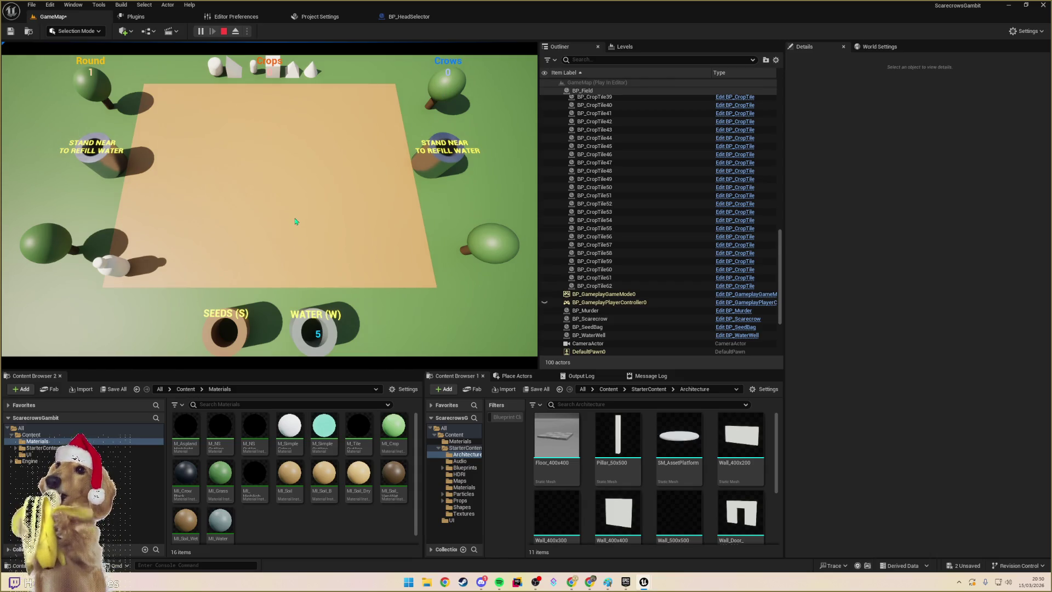
pyautogui.press('Escape')
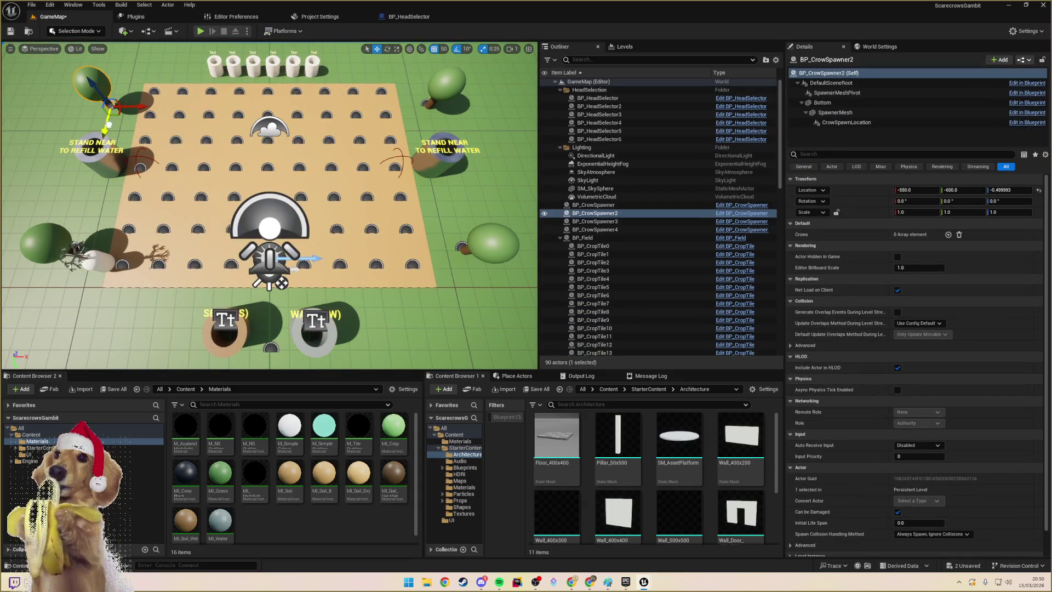
# - Shift the second crow spawner toward the field and move the left spawner tree along X and Y
pyautogui.moveTo(108, 125)
pyautogui.mouseDown()
pyautogui.moveTo(109, 138)
pyautogui.moveTo(145, 118)
pyautogui.mouseUp()
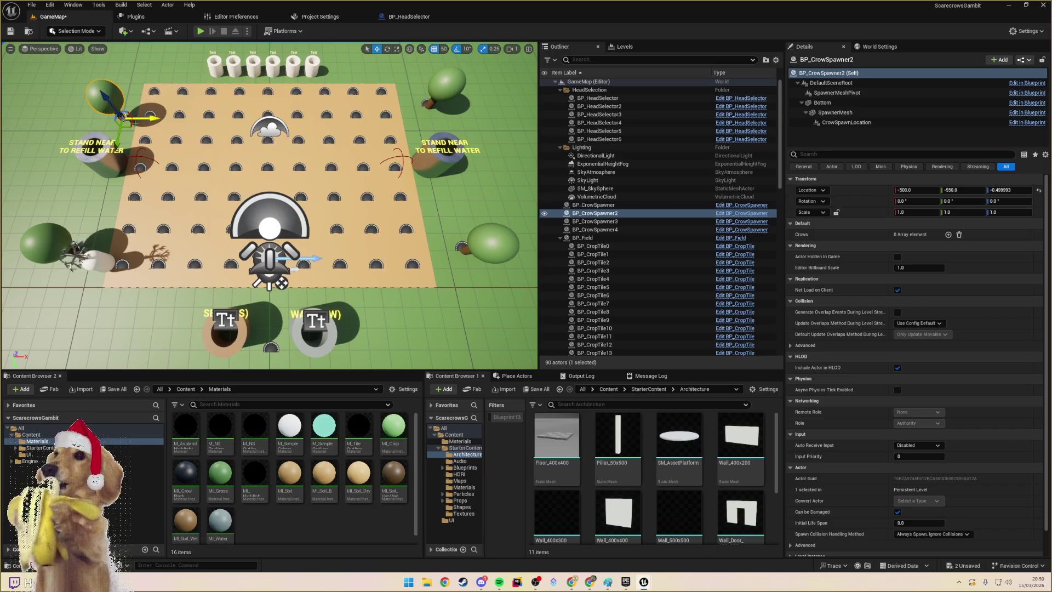
pyautogui.click(60, 242)
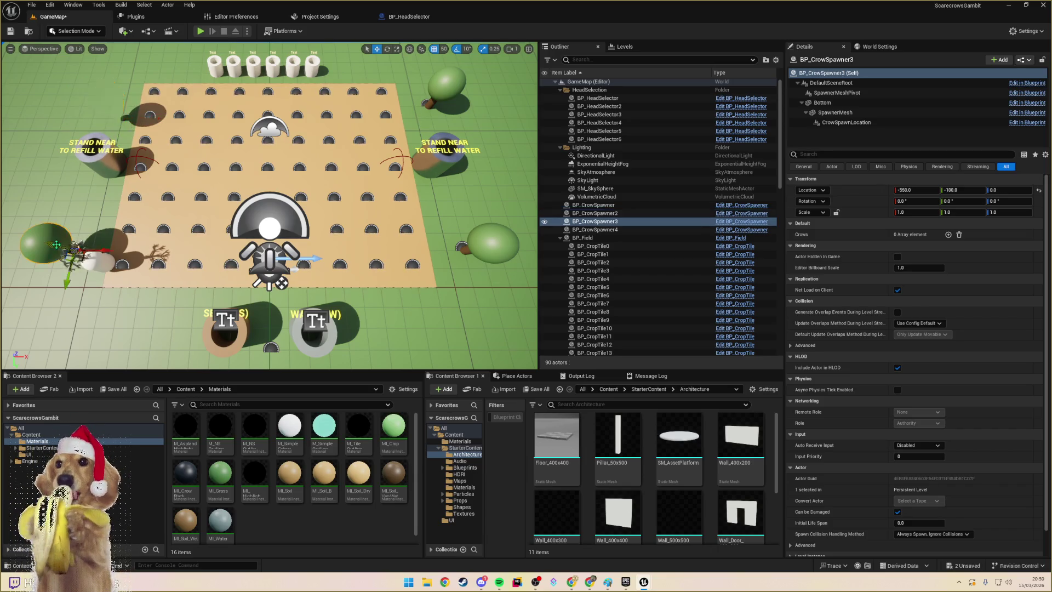
pyautogui.moveTo(94, 251); pyautogui.dragTo(112, 252)
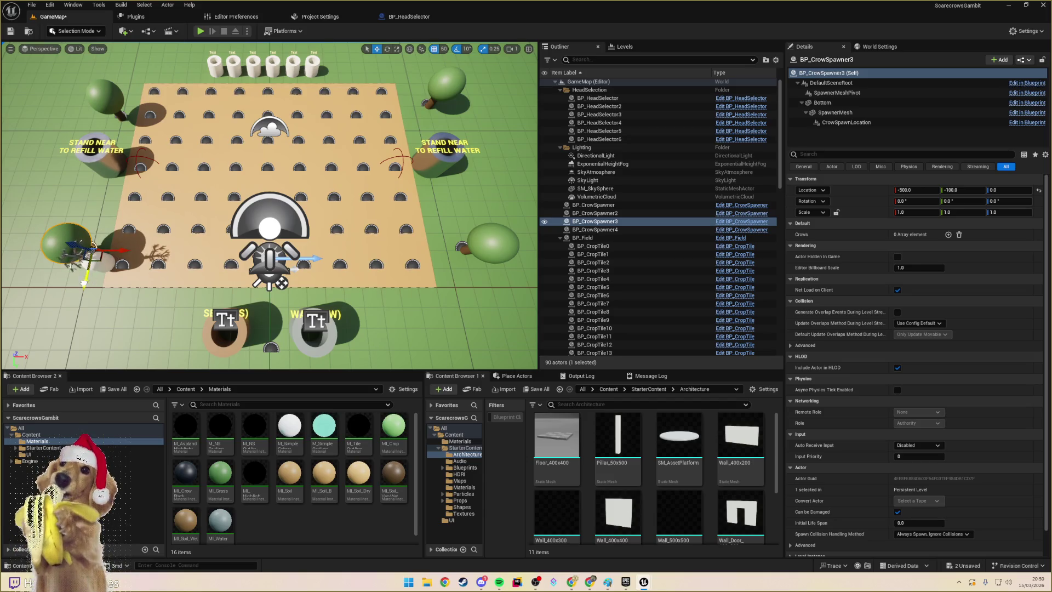
pyautogui.moveTo(83, 290); pyautogui.dragTo(79, 303)
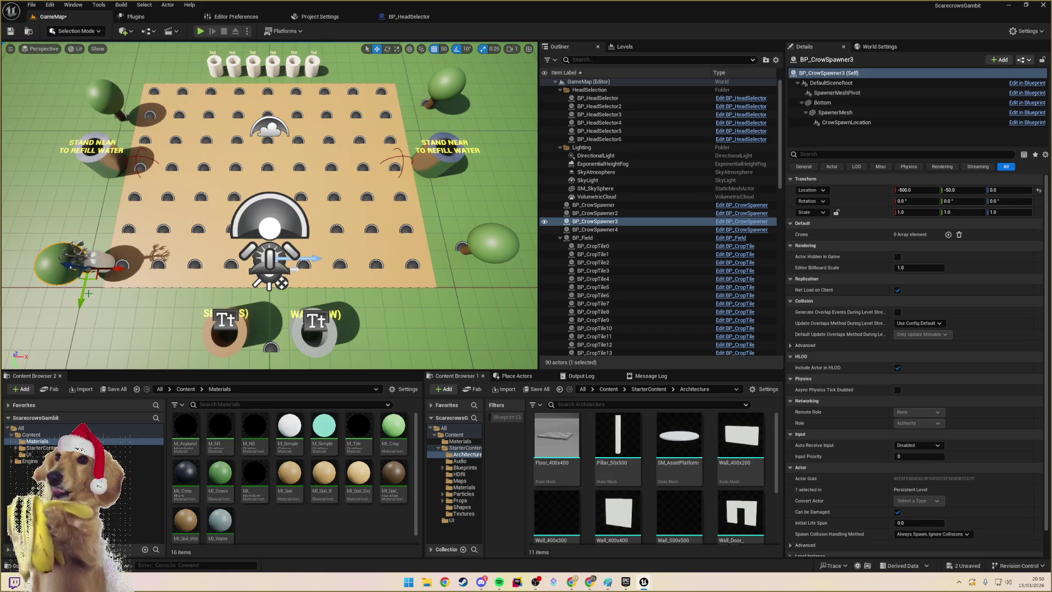
pyautogui.moveTo(89, 264)
pyautogui.mouseDown()
pyautogui.moveTo(89, 241)
pyautogui.moveTo(87, 251)
pyautogui.mouseUp()
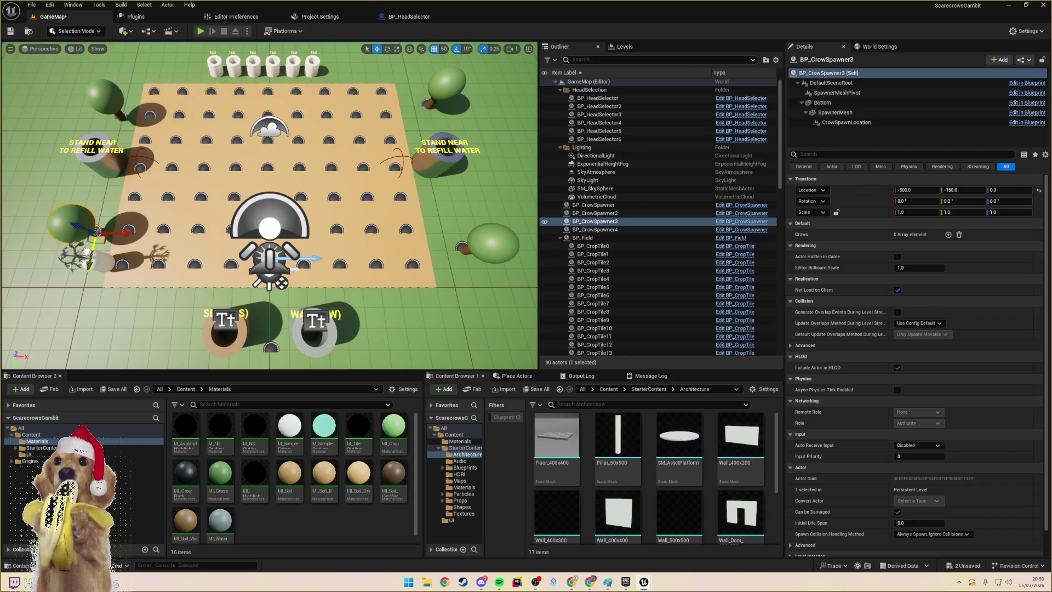
# - Move the top-right crow spawner to Y -550 and the right spawner to Y -150
pyautogui.click(439, 95)
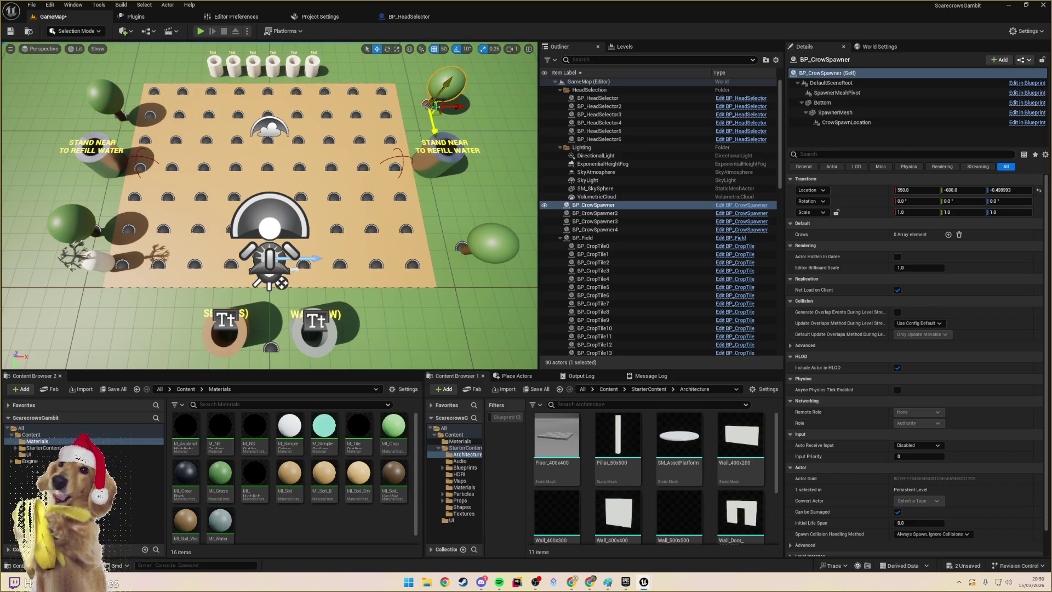
pyautogui.moveTo(436, 131); pyautogui.dragTo(439, 144)
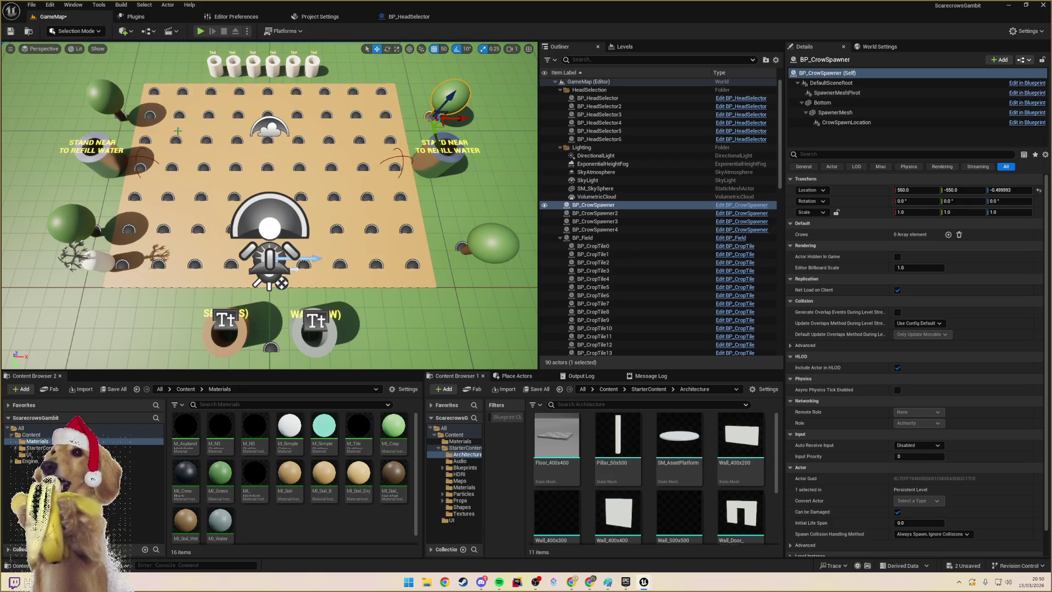
pyautogui.click(490, 244)
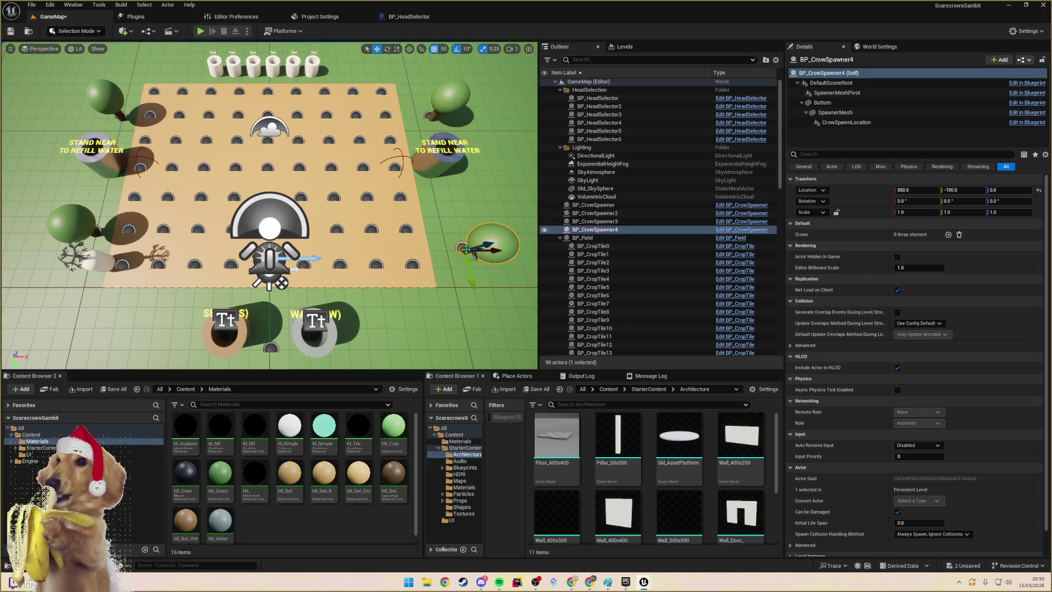
pyautogui.moveTo(470, 271); pyautogui.dragTo(470, 258)
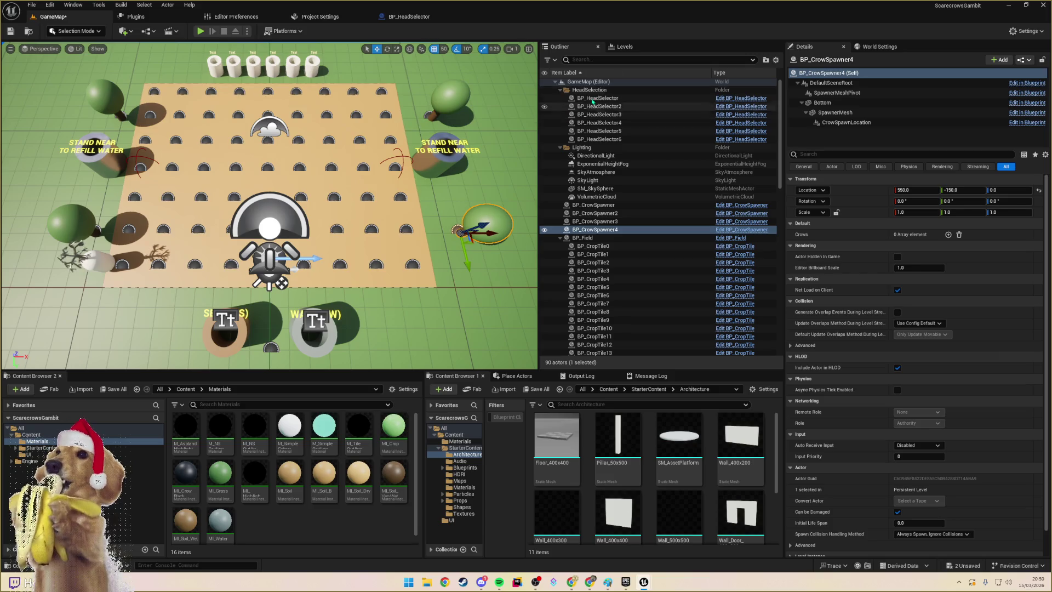
pyautogui.click(592, 59)
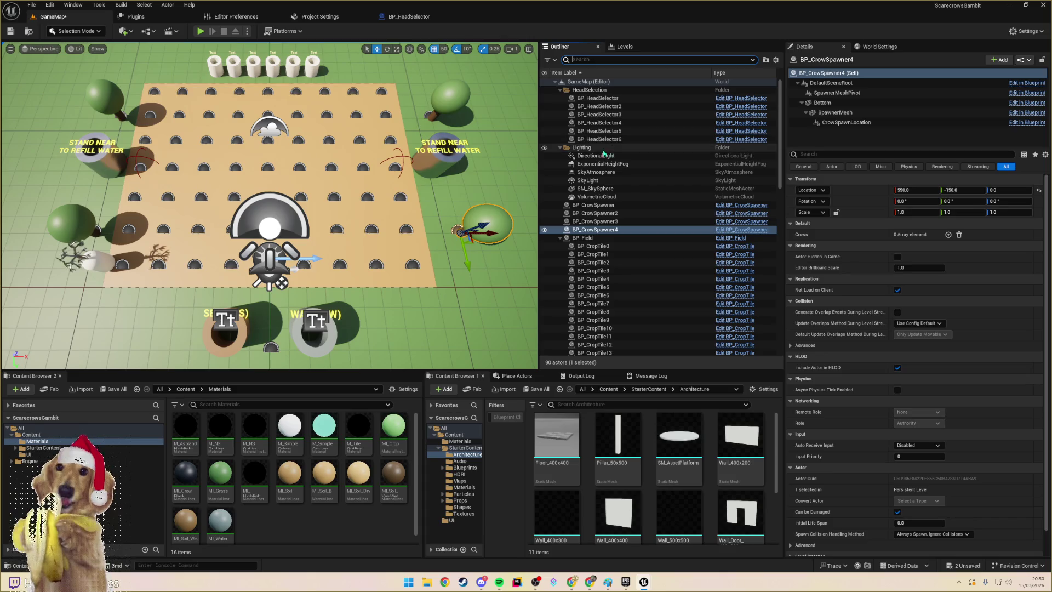
# - Zero the DirectionalLight's Z rotation, then swing it to about 112.36, -108, 231
pyautogui.click(596, 156)
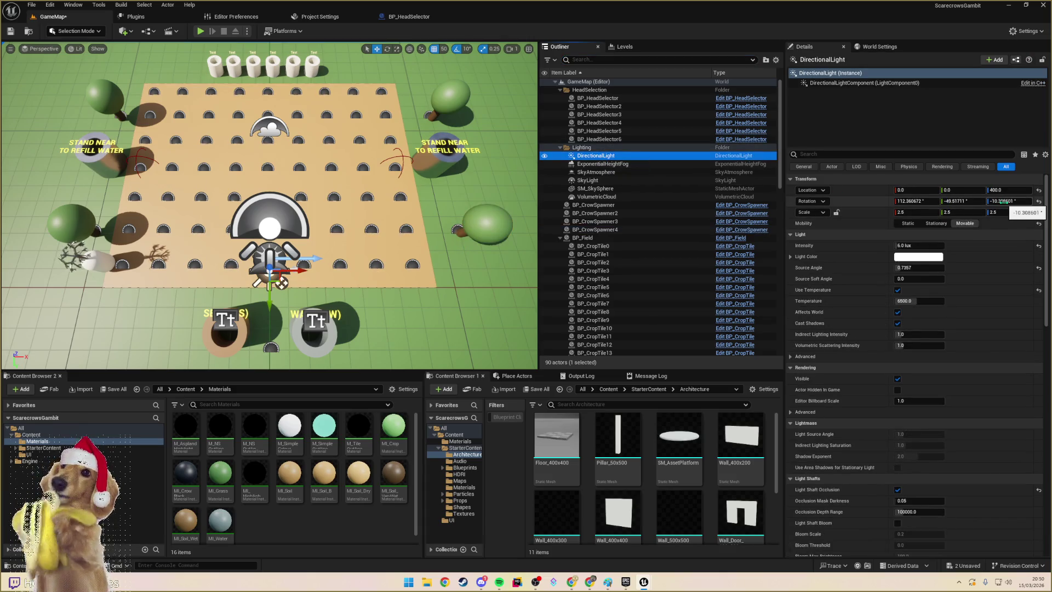
pyautogui.click(1008, 201)
pyautogui.write('0')
pyautogui.press('Return')
pyautogui.moveTo(1008, 201)
pyautogui.mouseDown()
pyautogui.moveTo(1047, 201)
pyautogui.moveTo(959, 203)
pyautogui.moveTo(1051, 202)
pyautogui.mouseUp()
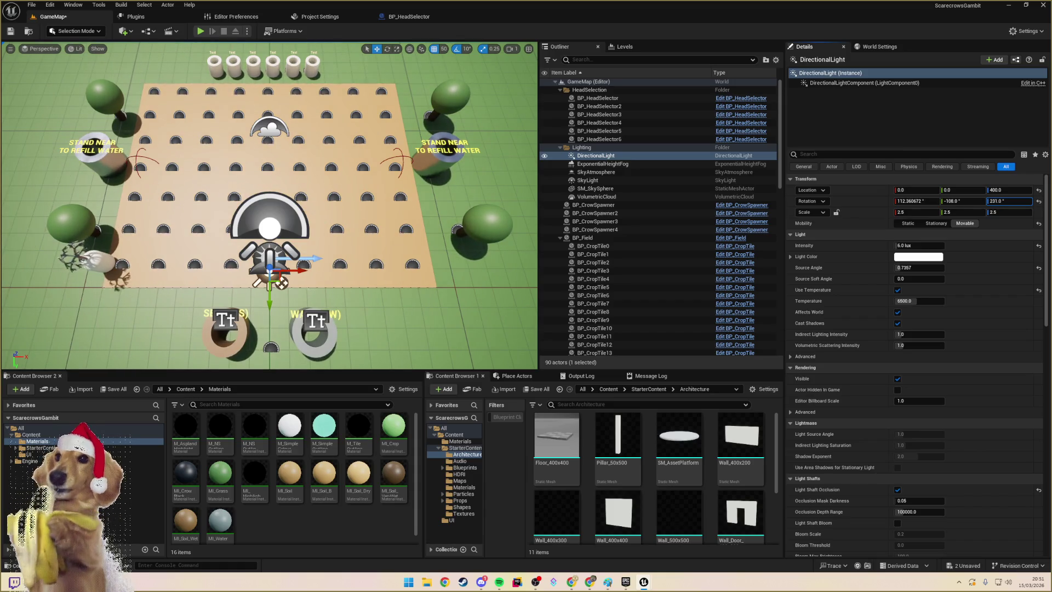
pyautogui.moveTo(1011, 201)
pyautogui.mouseDown()
pyautogui.moveTo(1038, 201)
pyautogui.moveTo(965, 202)
pyautogui.moveTo(1040, 201)
pyautogui.mouseUp()
pyautogui.write('-171')
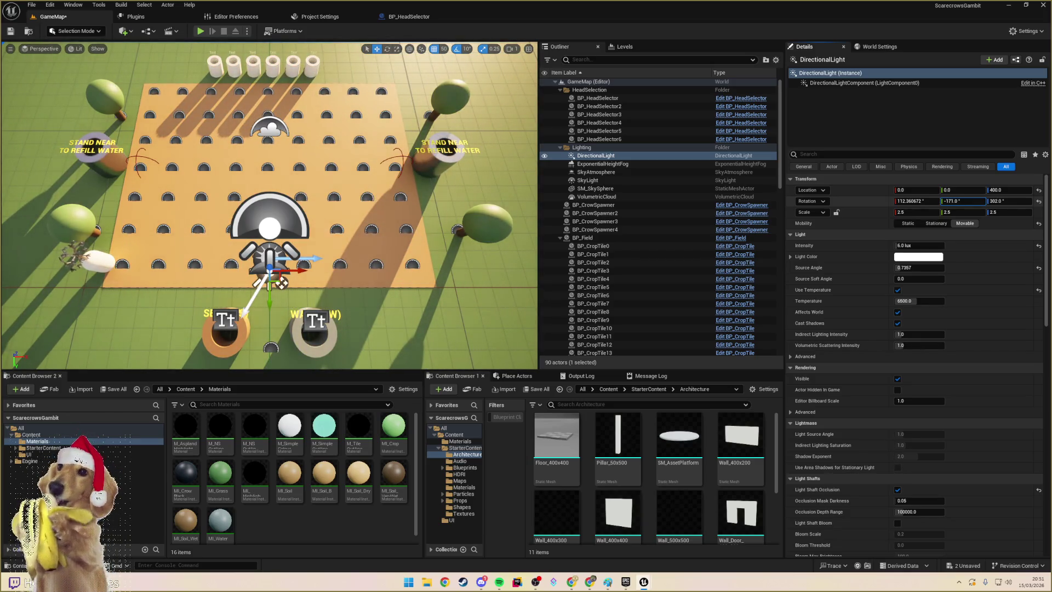
pyautogui.moveTo(1039, 201)
pyautogui.mouseDown()
pyautogui.moveTo(977, 210)
pyautogui.moveTo(990, 201)
pyautogui.moveTo(972, 201)
pyautogui.mouseUp()
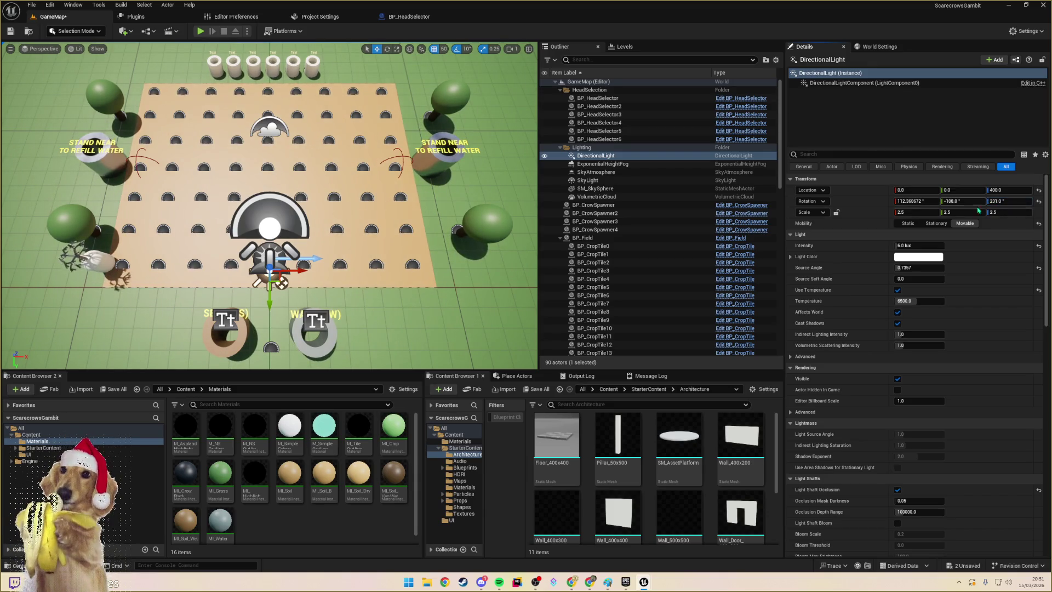
pyautogui.click(463, 307)
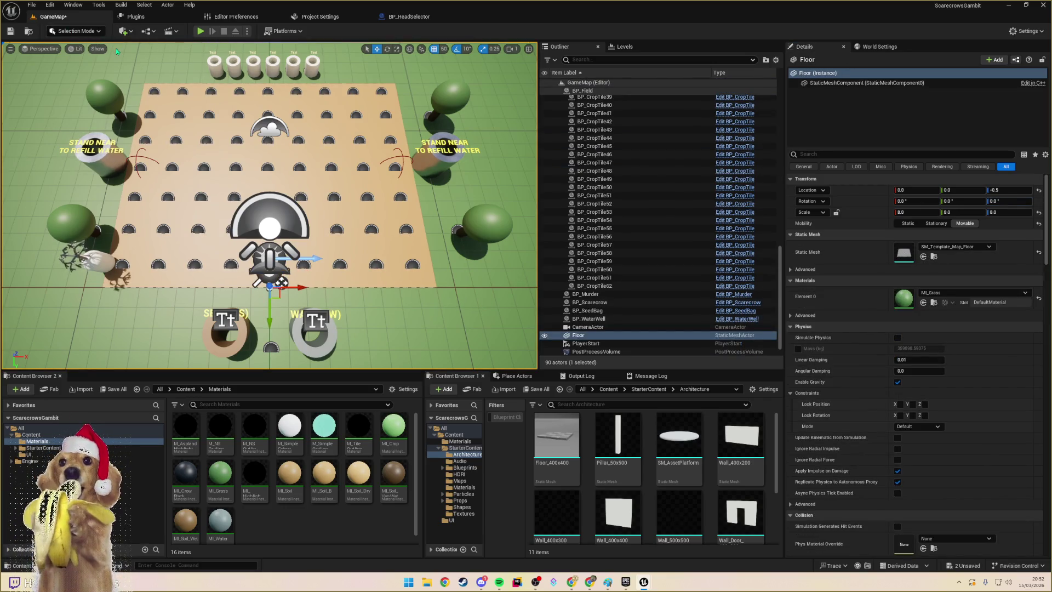
# - Save the level and reword the SEEDS (S) label to PRESS S TO PLANT SEED on two lines
pyautogui.hotkey('ctrl', 's')
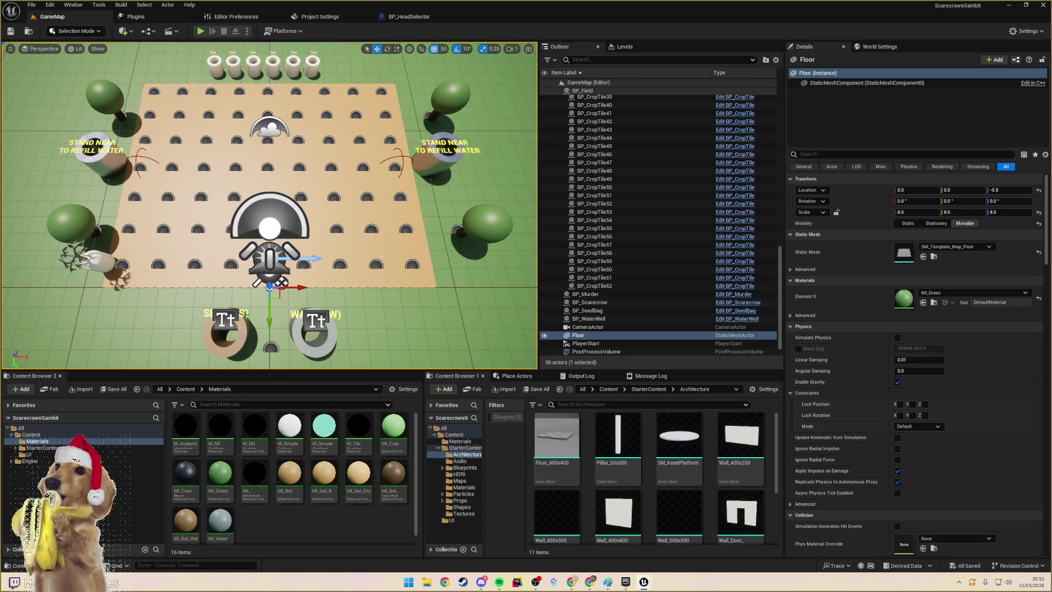
pyautogui.click(245, 311)
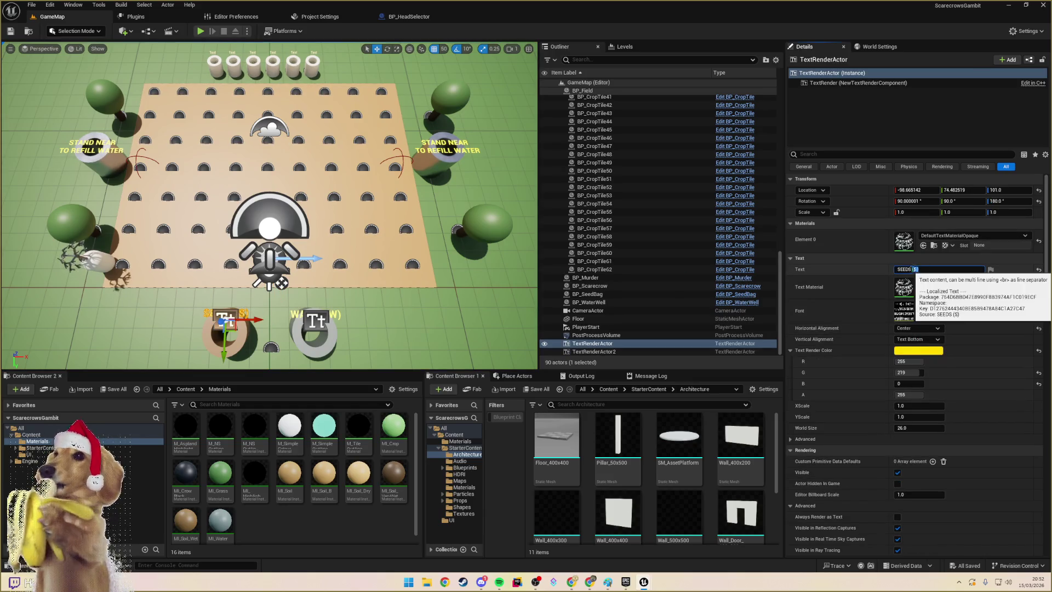
pyautogui.click(897, 269)
pyautogui.write('0')
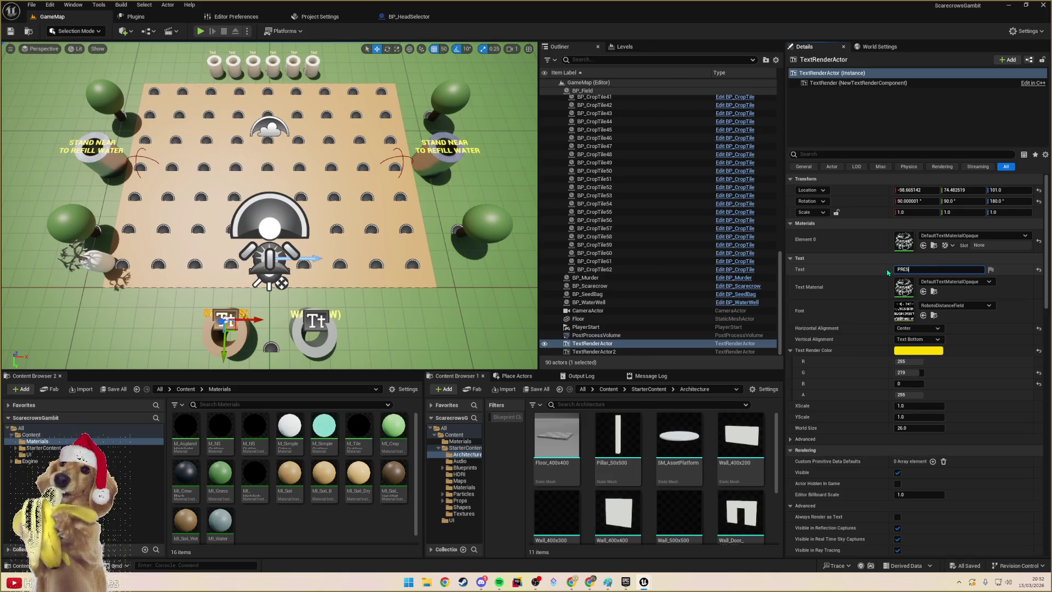
pyautogui.hotkey('shift', 'Return')
pyautogui.write('TO PLANT SEED')
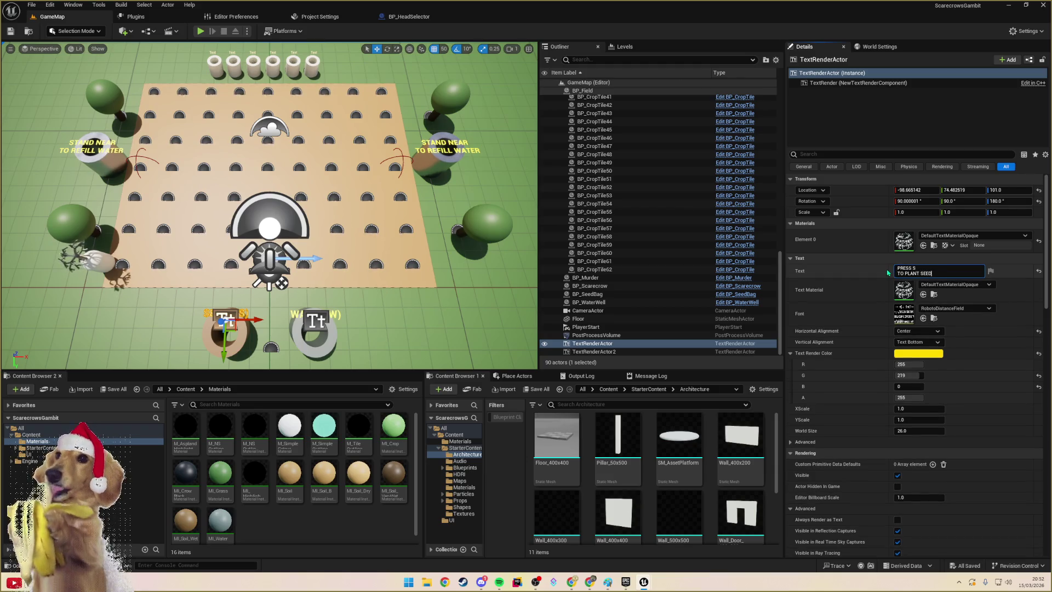
pyautogui.hotkey('ctrl', 'BackSpace')
pyautogui.hotkey('ctrl', 'BackSpace')
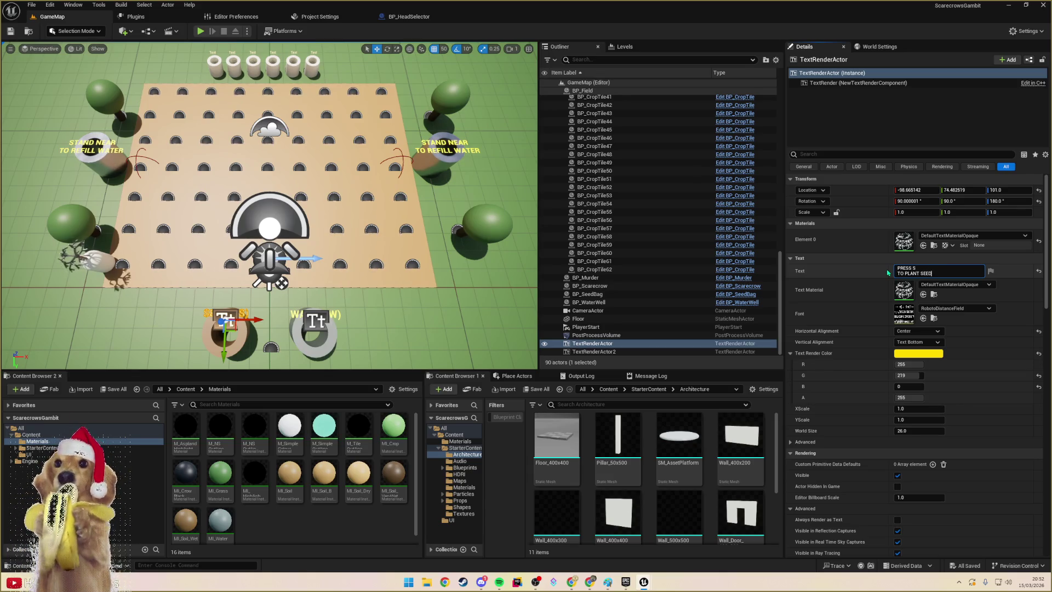
pyautogui.hotkey('ctrl', 'BackSpace')
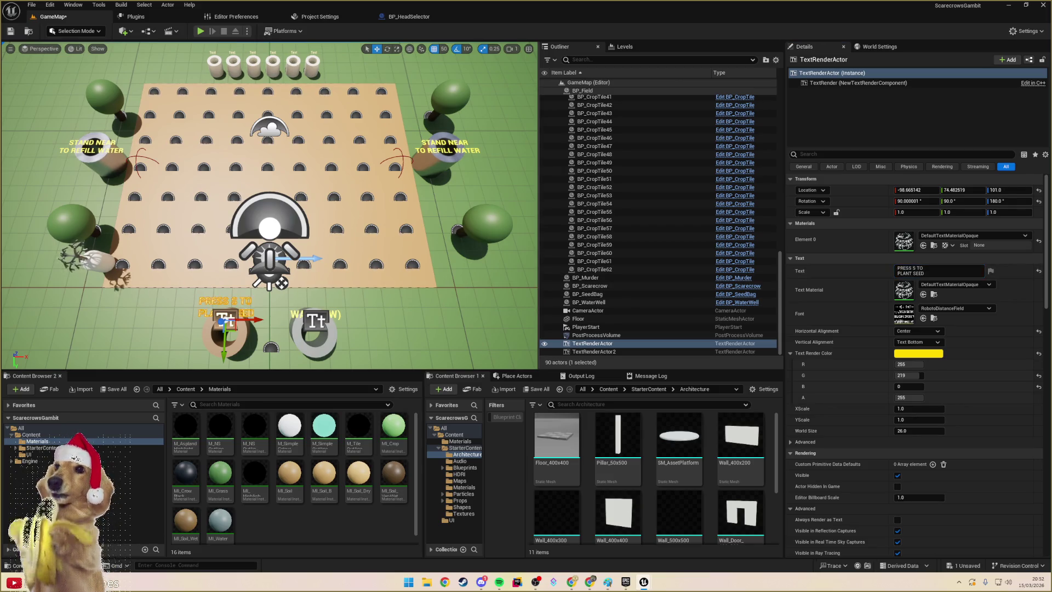
pyautogui.click(283, 303)
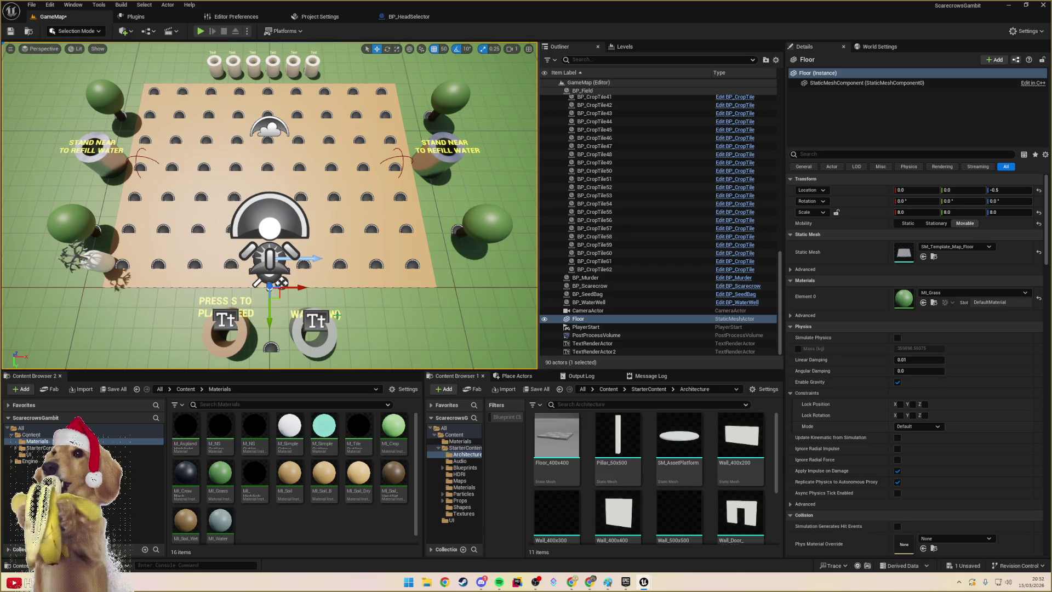
# - Reword the WATER (W) label to PRESS W TO WATER SOIL on two lines
pyautogui.click(337, 316)
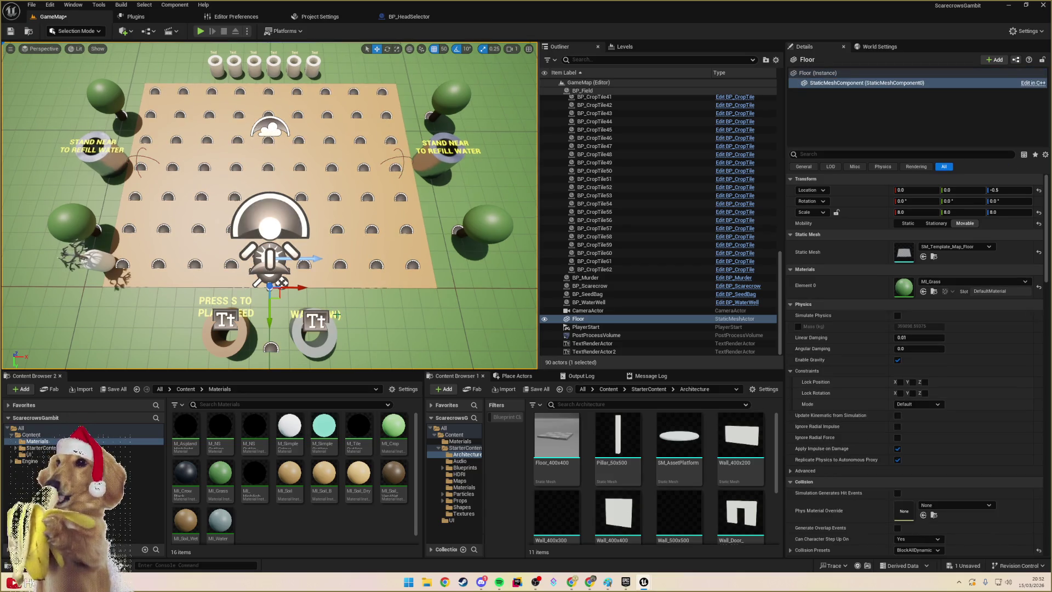
pyautogui.click(316, 321)
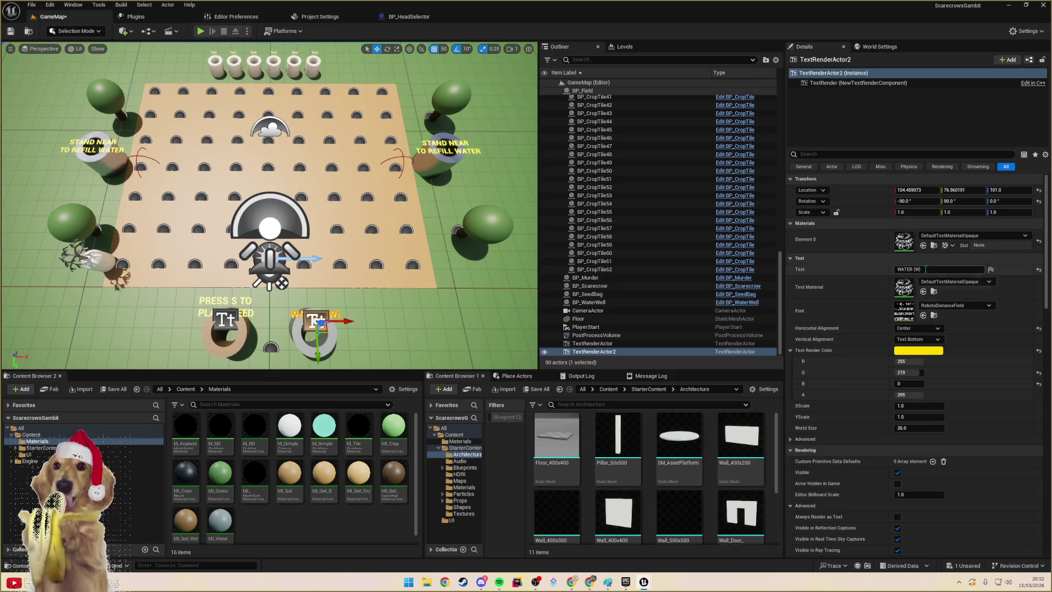
pyautogui.doubleClick(915, 269)
pyautogui.press('BackSpace')
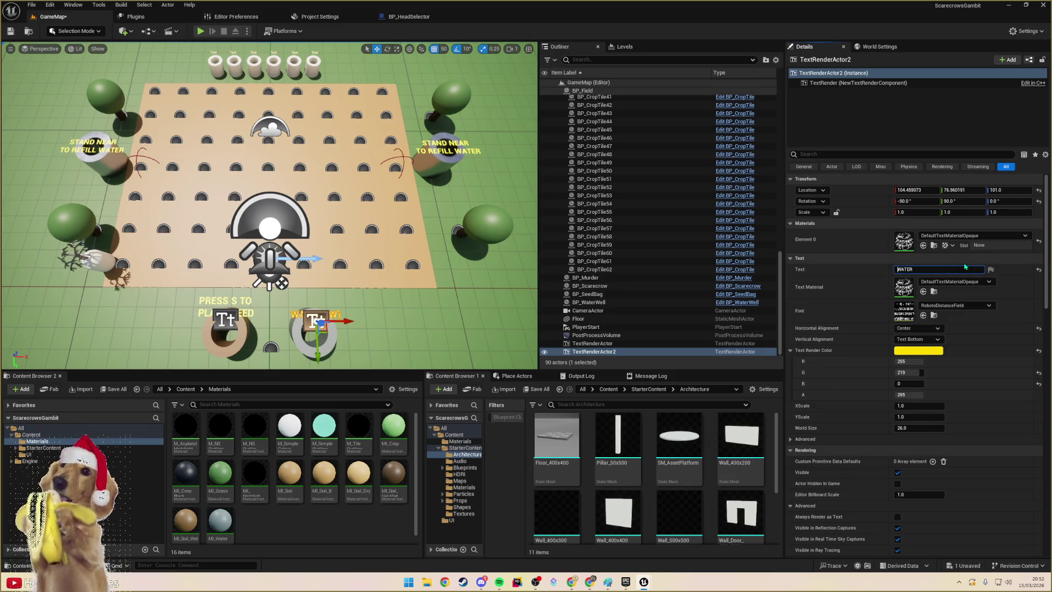
pyautogui.write('PRESS ')
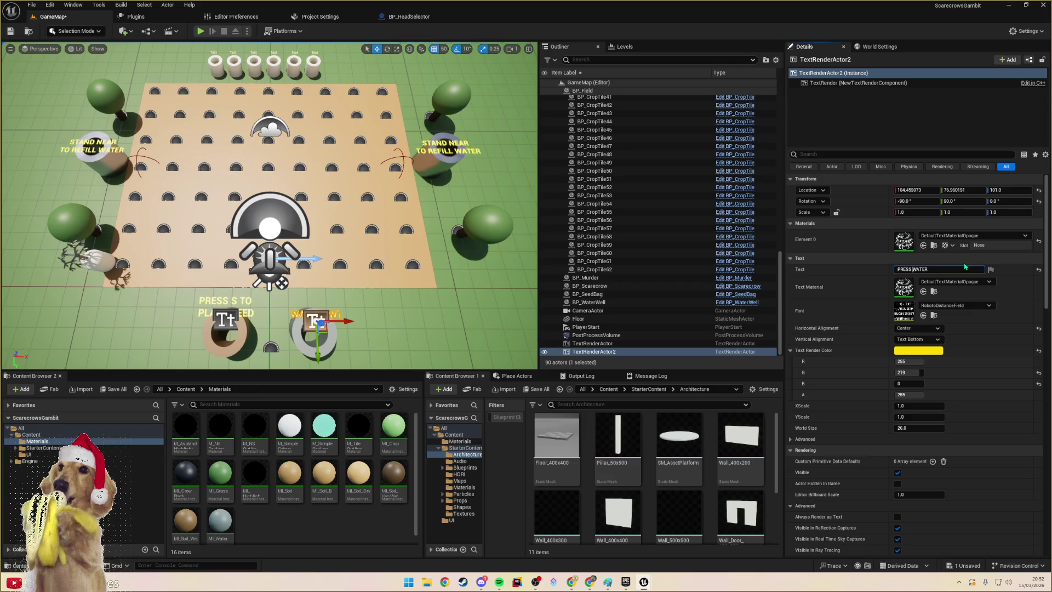
pyautogui.write('W TO')
pyautogui.hotkey('shift', 'Return')
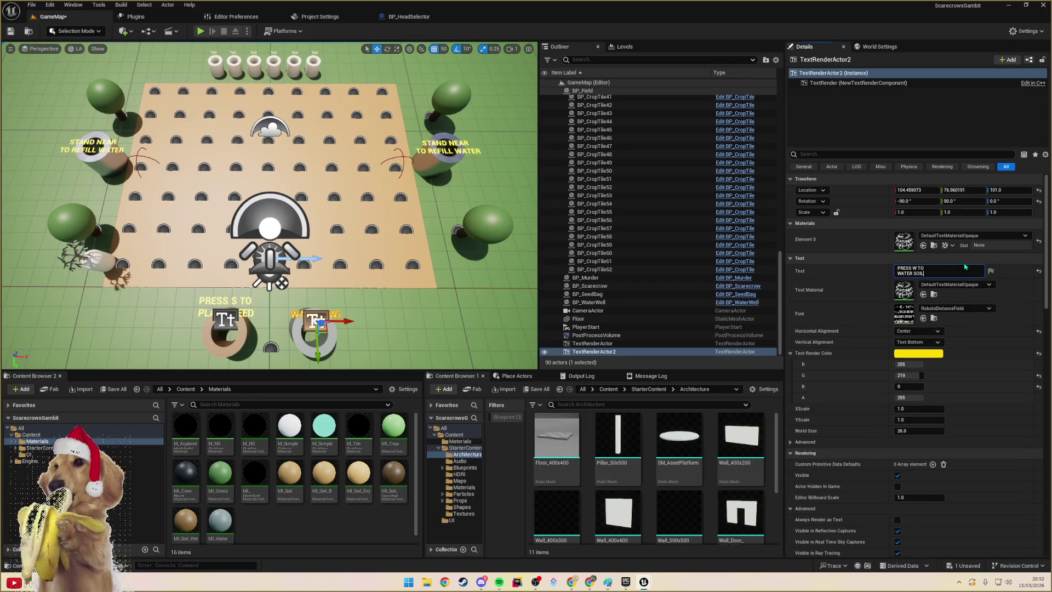
pyautogui.click(373, 321)
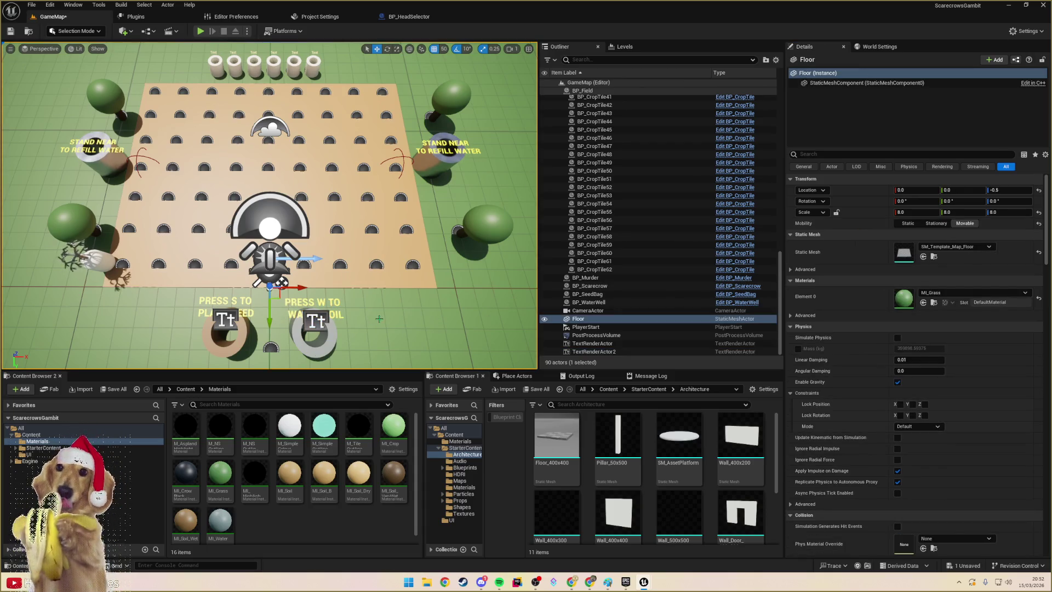
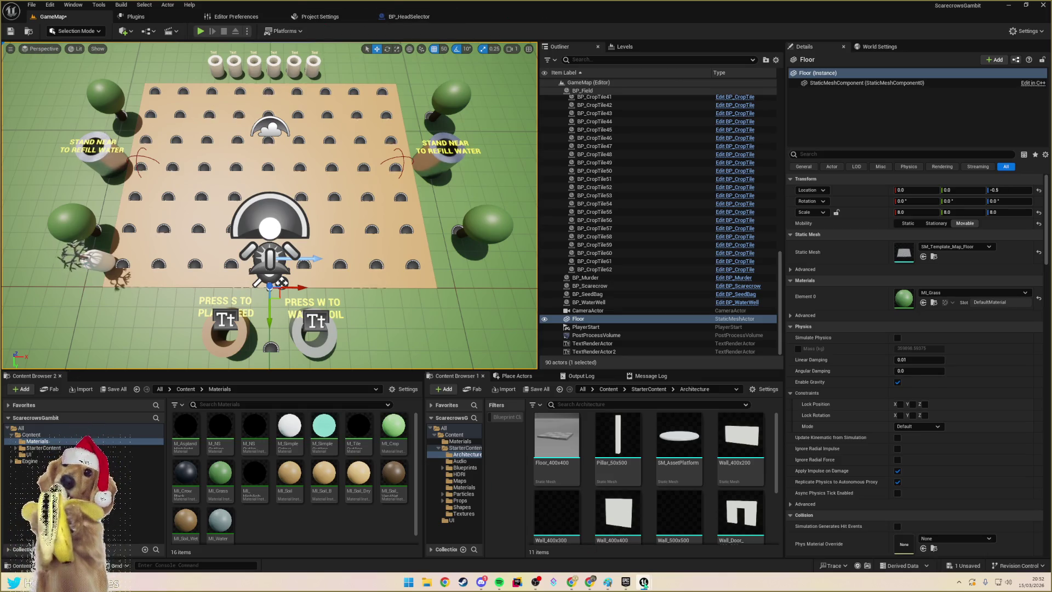
# - Bring the blueprint editor forward, maximize it, and switch to the WBP_HUD layout
pyautogui.moveTo(645, 585)
pyautogui.click(690, 540)
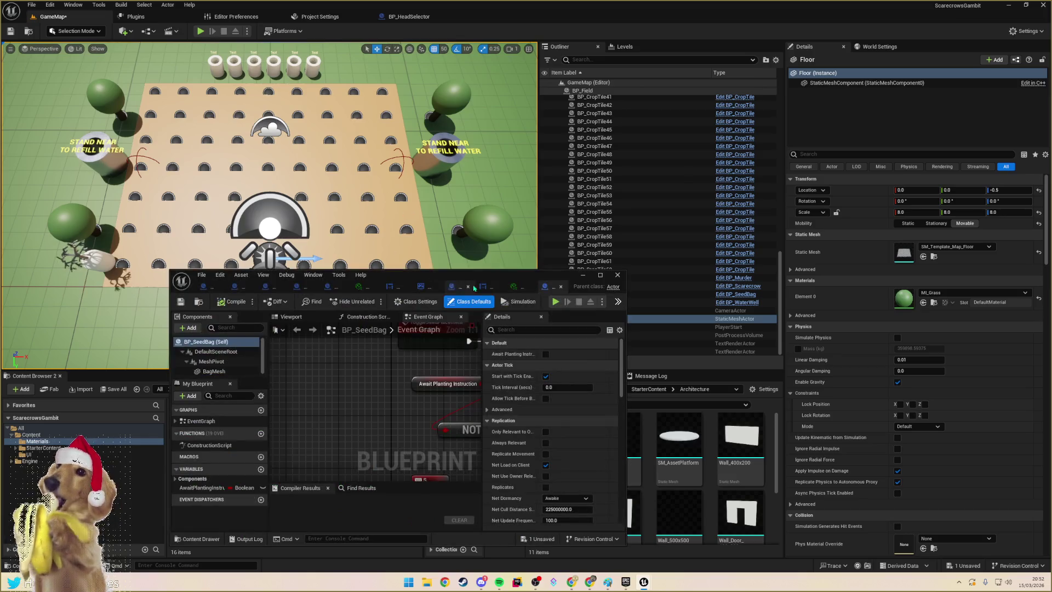
pyautogui.doubleClick(475, 288)
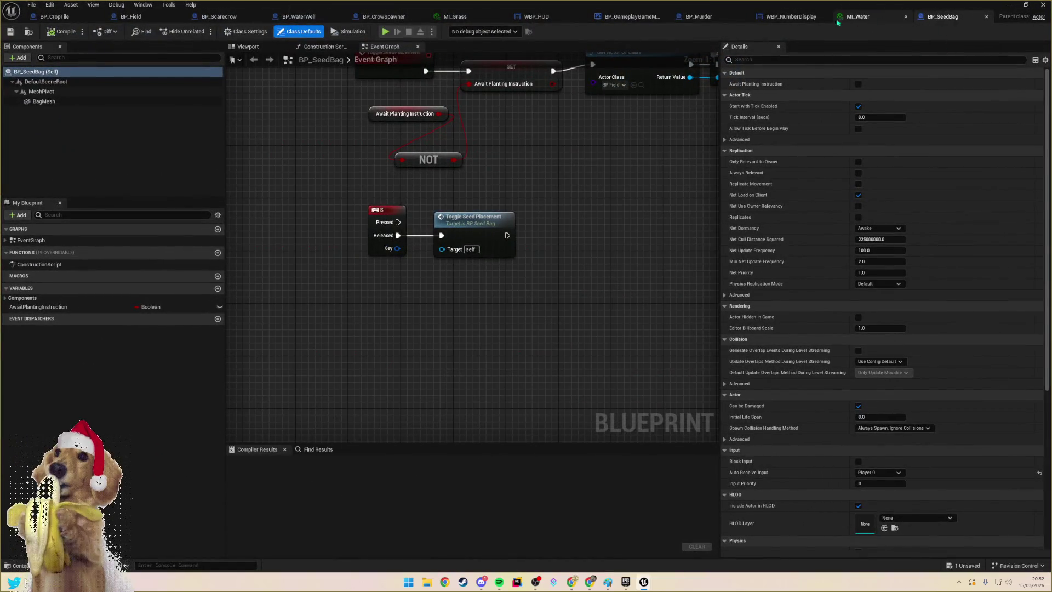
pyautogui.click(534, 16)
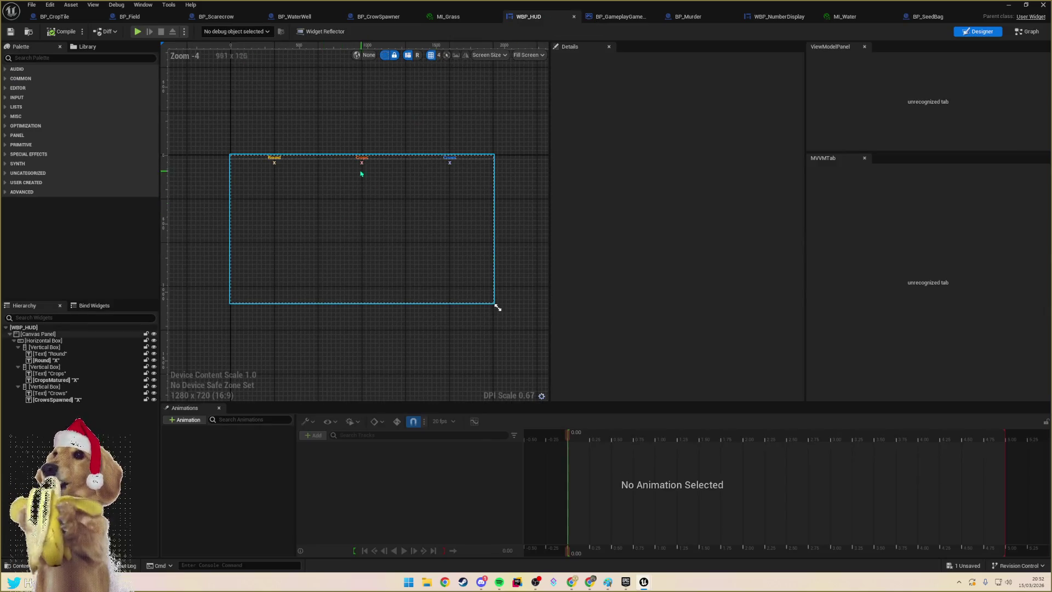
# - Select the Round, Crops and Crows labels together with their X value texts
pyautogui.scroll(3, 358, 160)
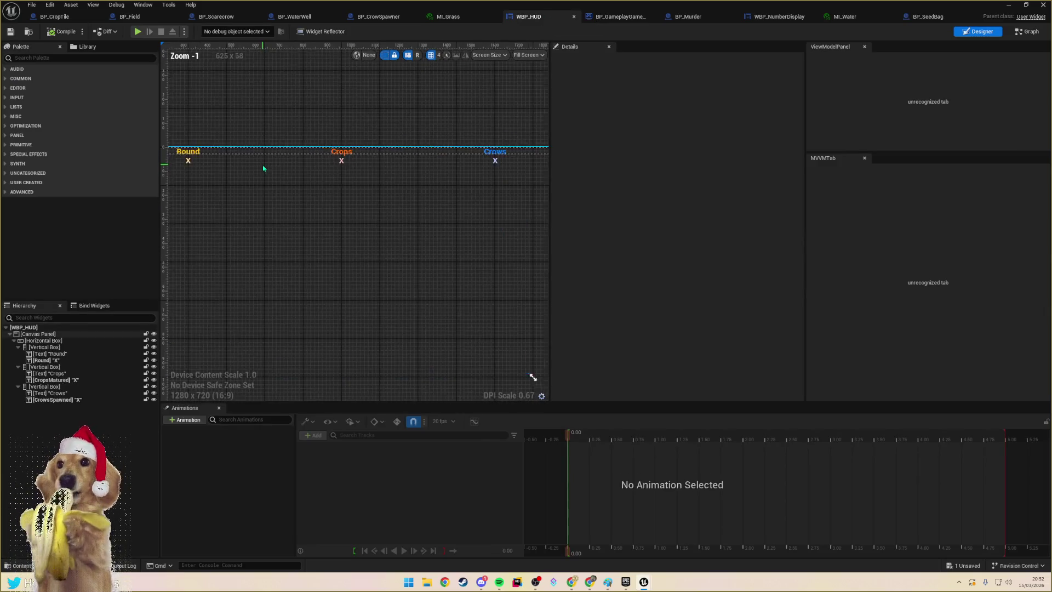
pyautogui.scroll(-2, 263, 166)
pyautogui.click(357, 174)
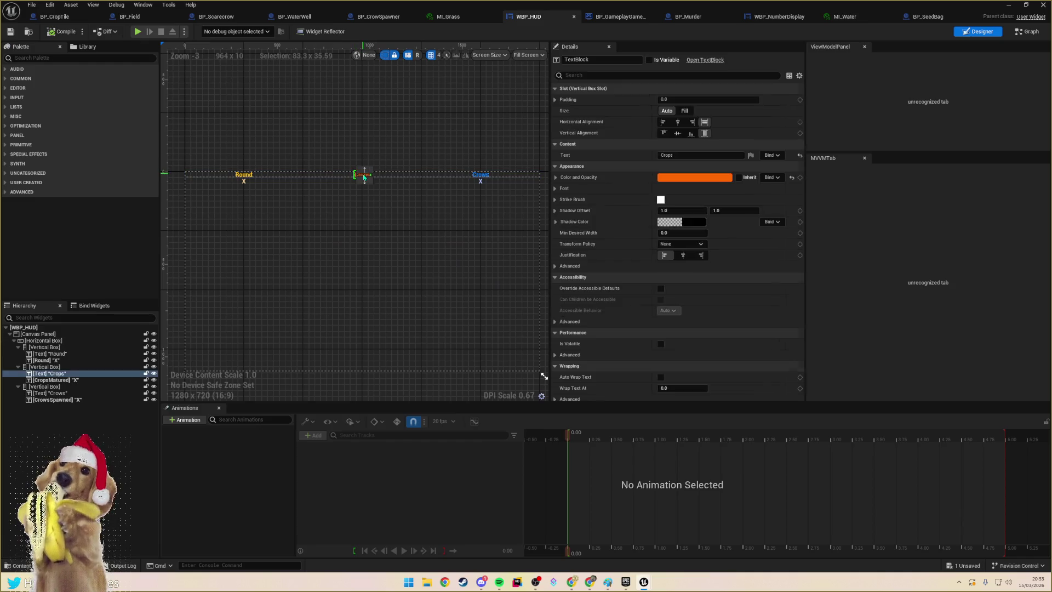
pyautogui.scroll(9, 363, 178)
pyautogui.keyDown('ctrl'); pyautogui.click(370, 180); pyautogui.keyUp('ctrl')
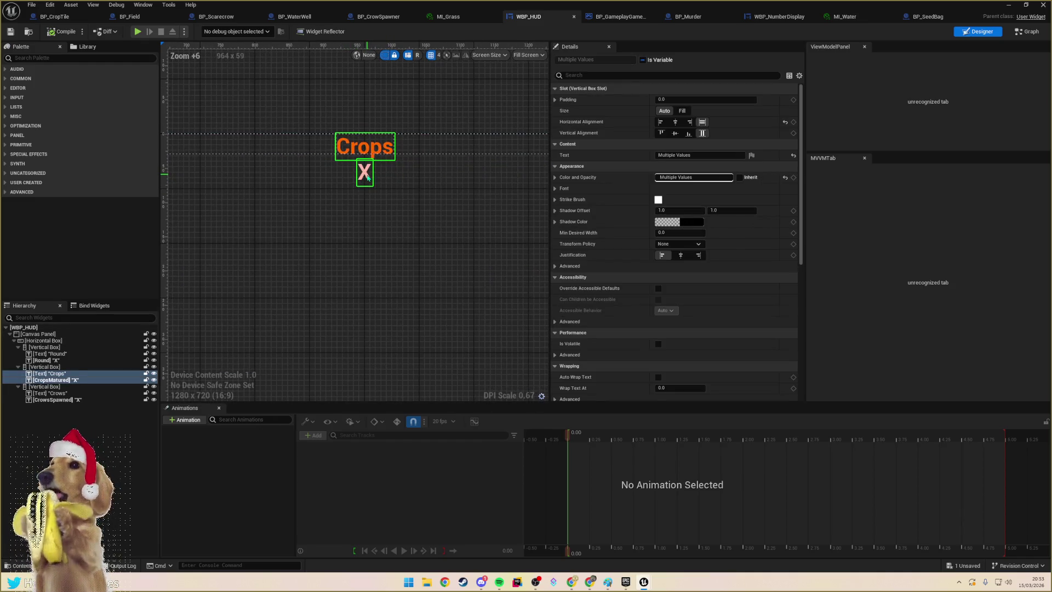
pyautogui.scroll(-8, 433, 153)
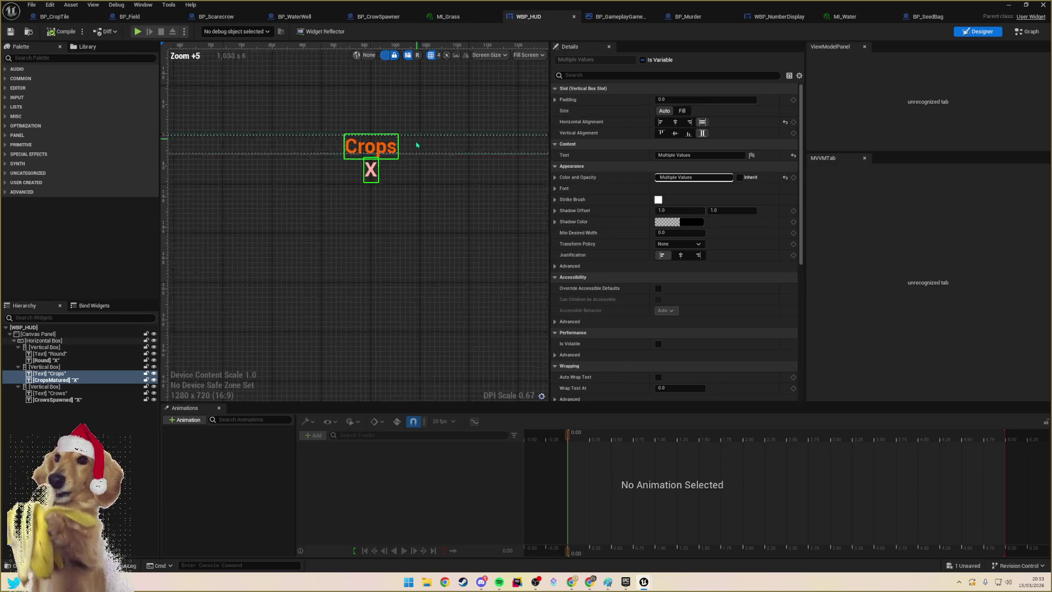
pyautogui.click(49, 354)
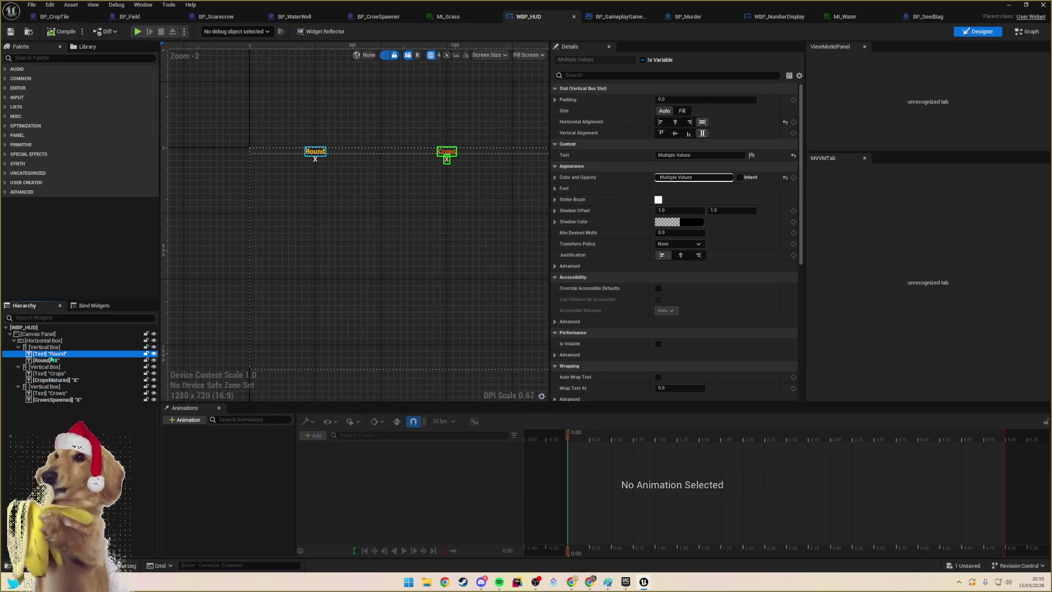
pyautogui.keyDown('ctrl'); pyautogui.click(47, 360); pyautogui.keyUp('ctrl')
pyautogui.keyDown('ctrl'); pyautogui.click(52, 373); pyautogui.keyUp('ctrl')
pyautogui.keyDown('ctrl'); pyautogui.click(58, 380); pyautogui.keyUp('ctrl')
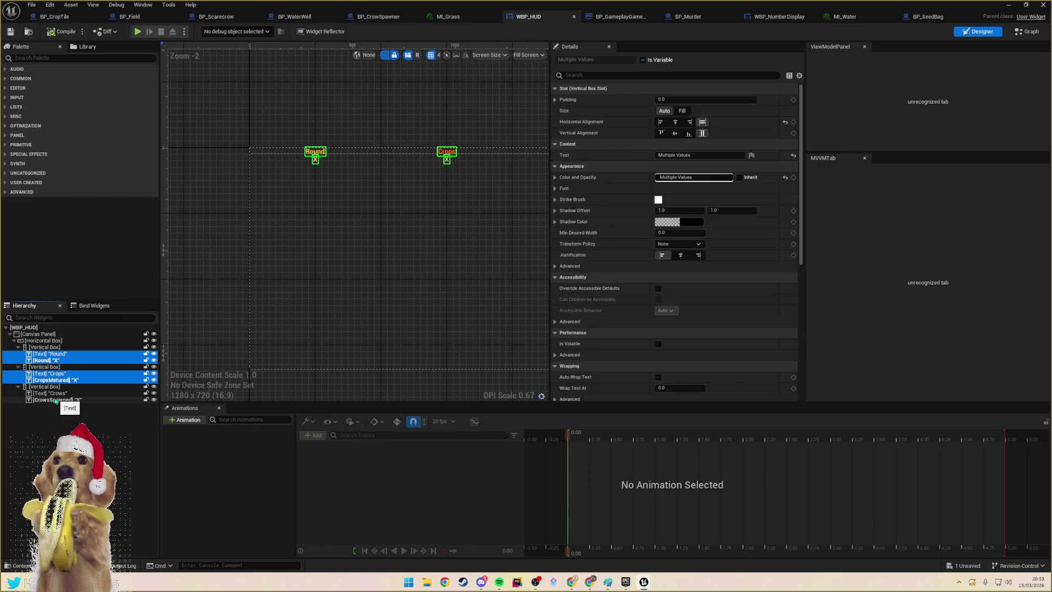
pyautogui.keyDown('ctrl'); pyautogui.click(56, 400); pyautogui.keyUp('ctrl')
pyautogui.keyDown('ctrl'); pyautogui.click(49, 393); pyautogui.keyUp('ctrl')
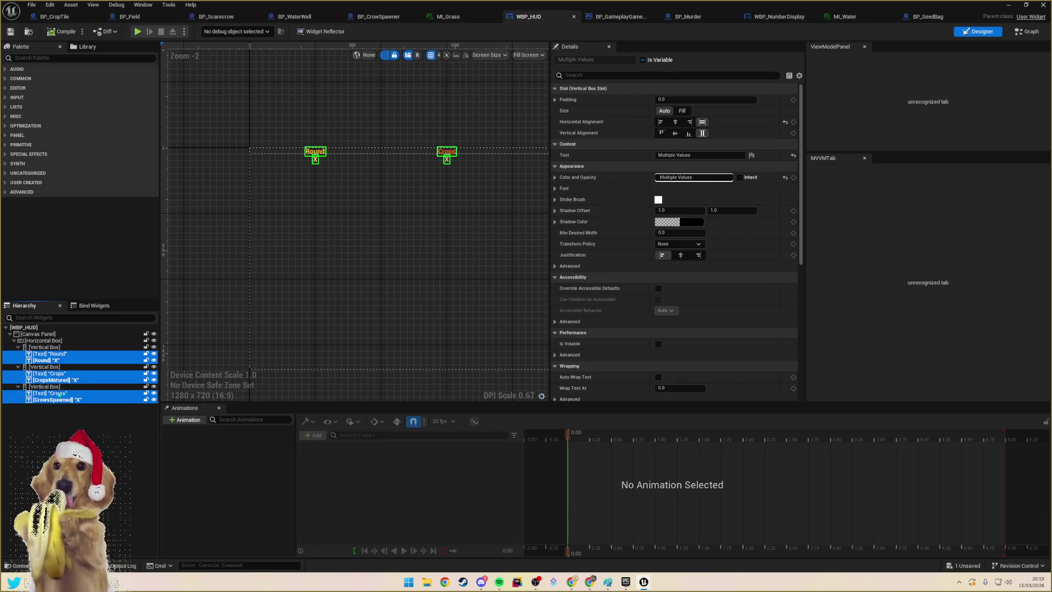
# - Set the Font Outline Size of all selected HUD texts to 2
pyautogui.click(598, 189)
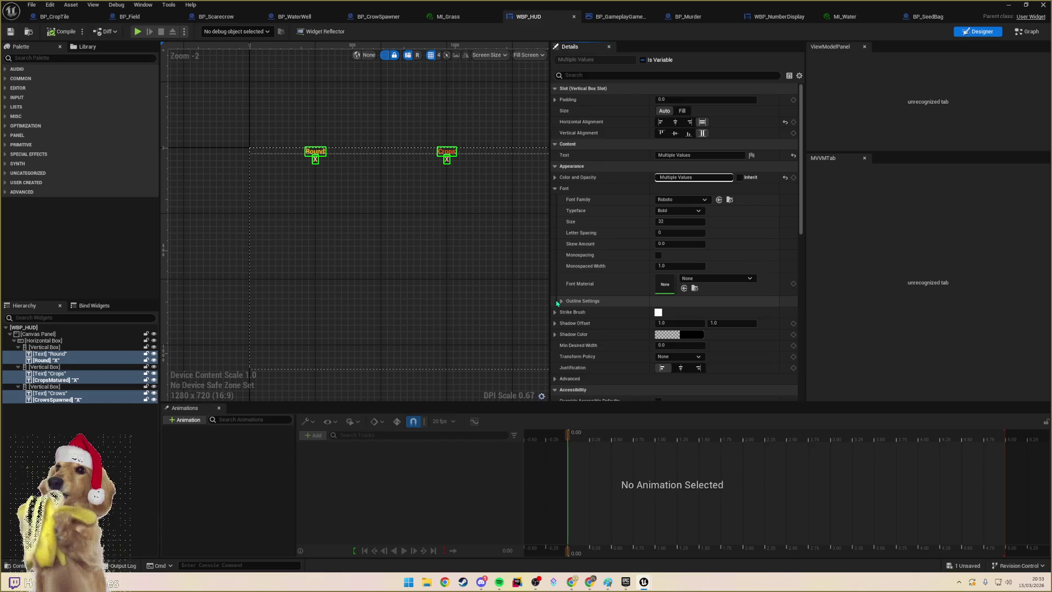
pyautogui.click(560, 301)
pyautogui.click(680, 312)
pyautogui.write('2')
pyautogui.press('Return')
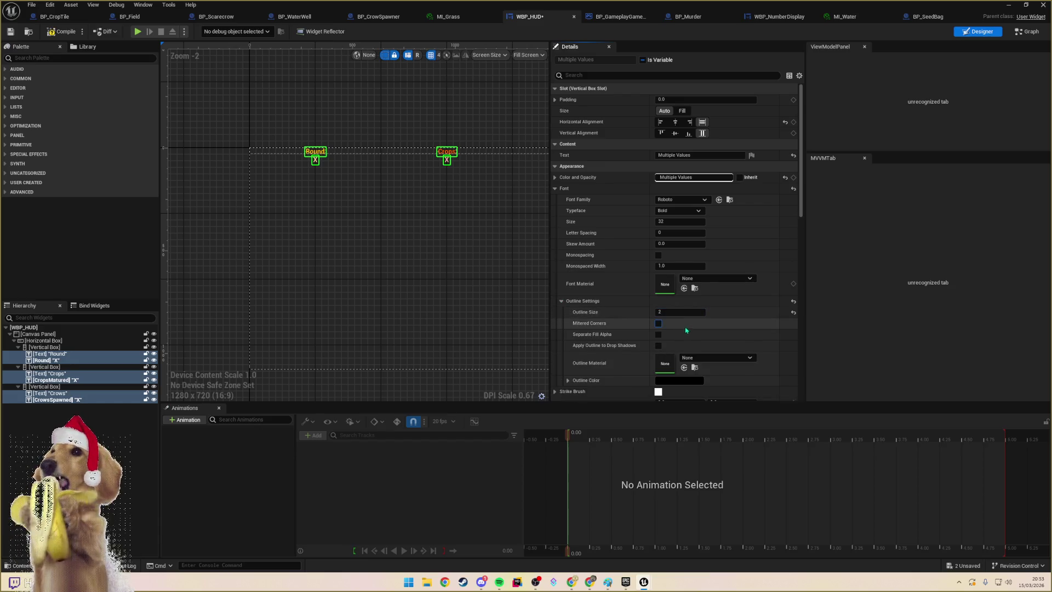
pyautogui.click(369, 146)
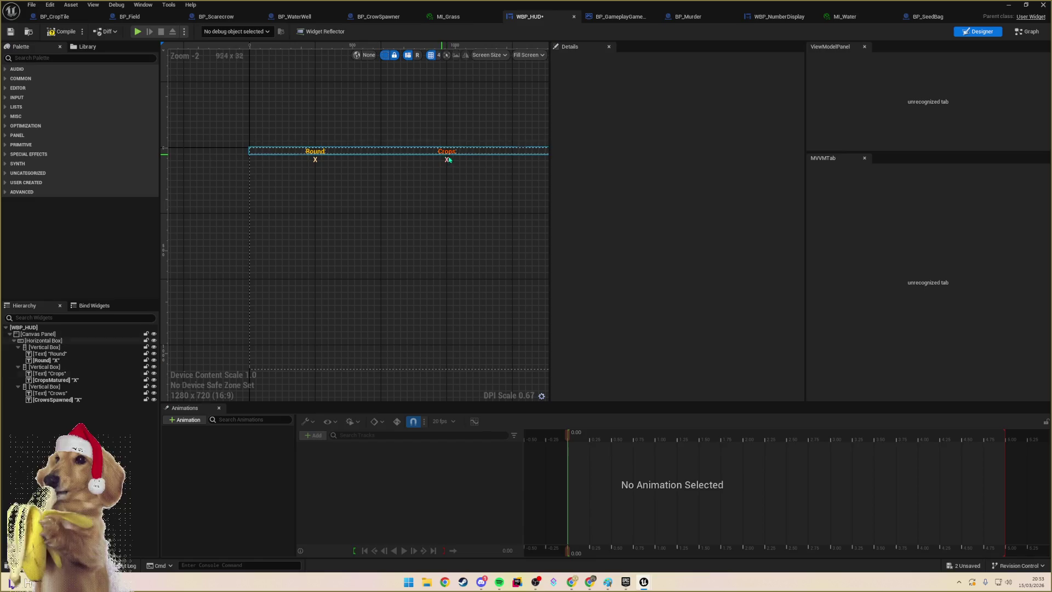
pyautogui.click(447, 151)
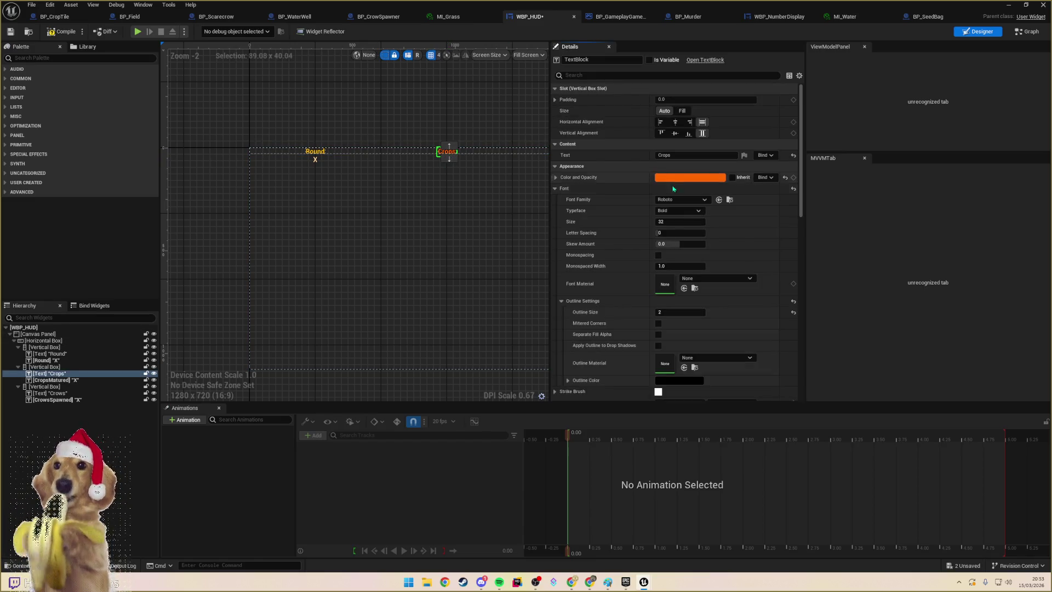
# - Change the Crops label's Color and Opacity to a light green at value 0.78
pyautogui.click(690, 177)
pyautogui.moveTo(729, 263); pyautogui.dragTo(708, 295)
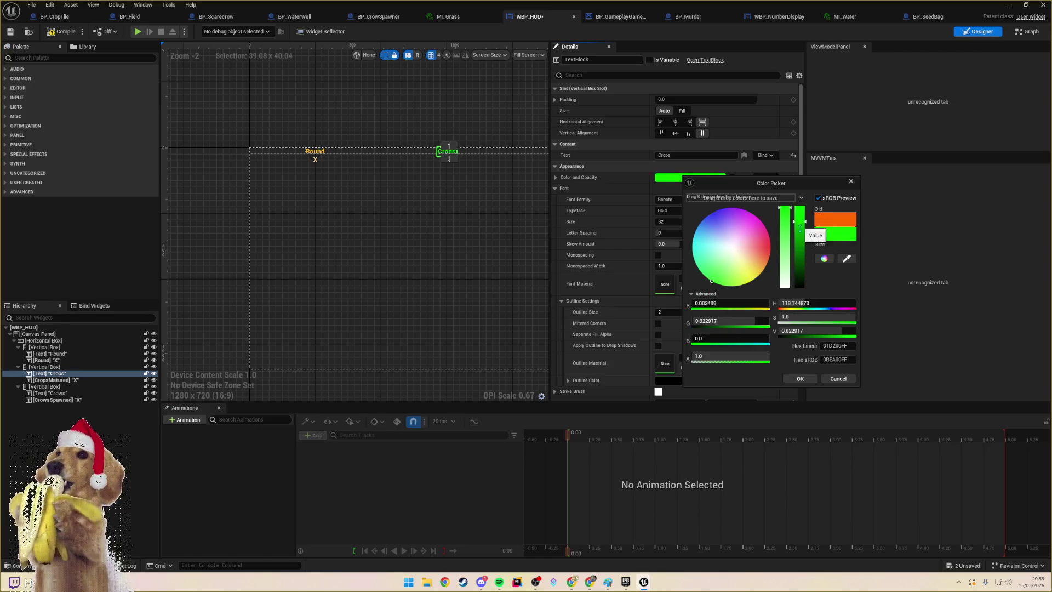
pyautogui.click(803, 225)
pyautogui.moveTo(786, 225); pyautogui.dragTo(787, 224)
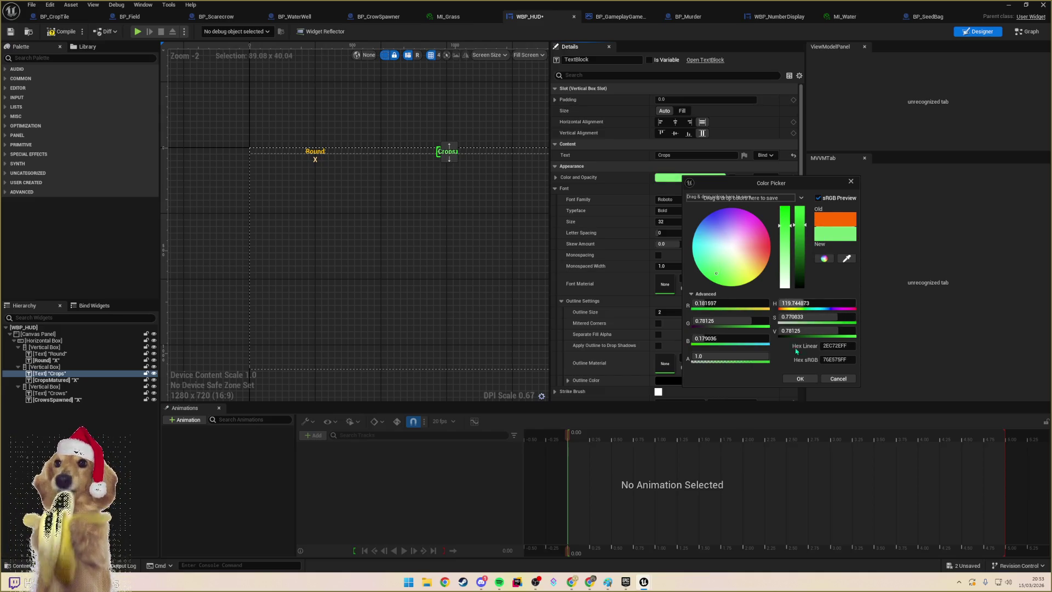
pyautogui.click(799, 379)
# - Copy the green onto the Crops X value and lower its saturation for a paler green
pyautogui.scroll(5, 432, 151)
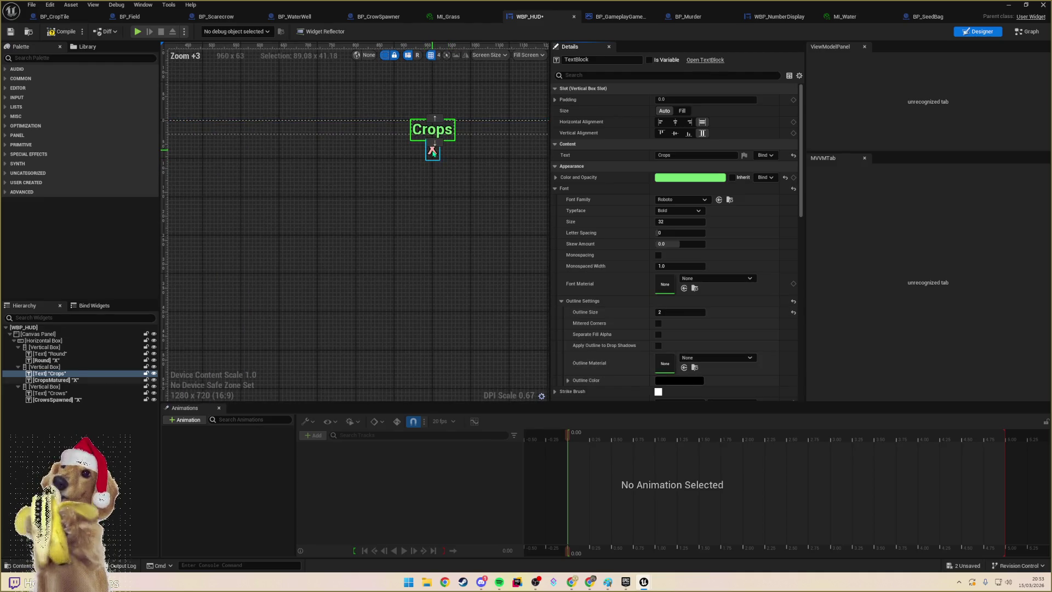
pyautogui.click(432, 152)
pyautogui.click(432, 130)
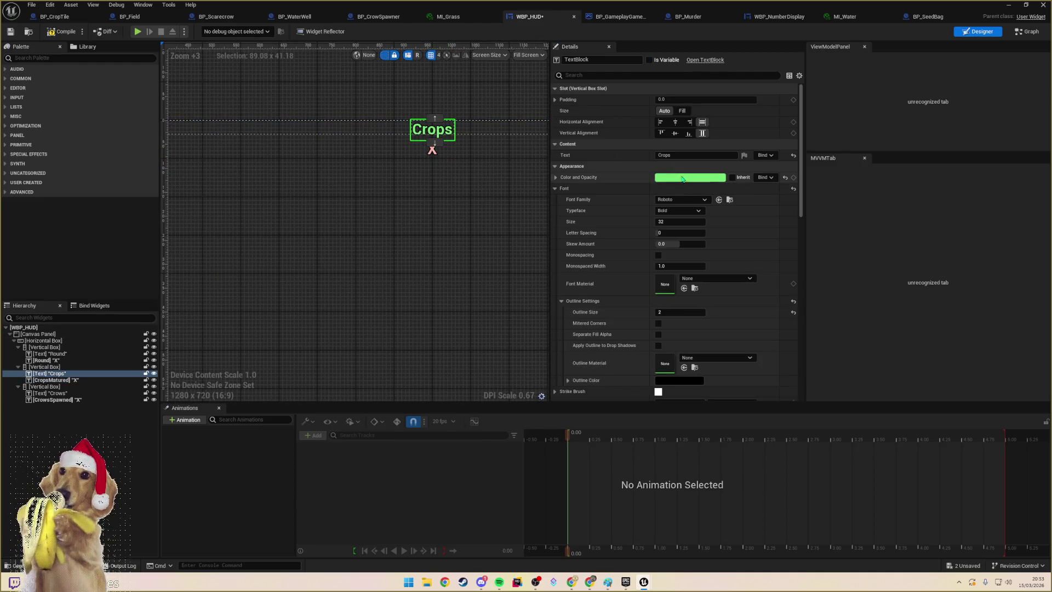
pyautogui.rightClick(680, 178)
pyautogui.click(707, 219)
pyautogui.click(432, 149)
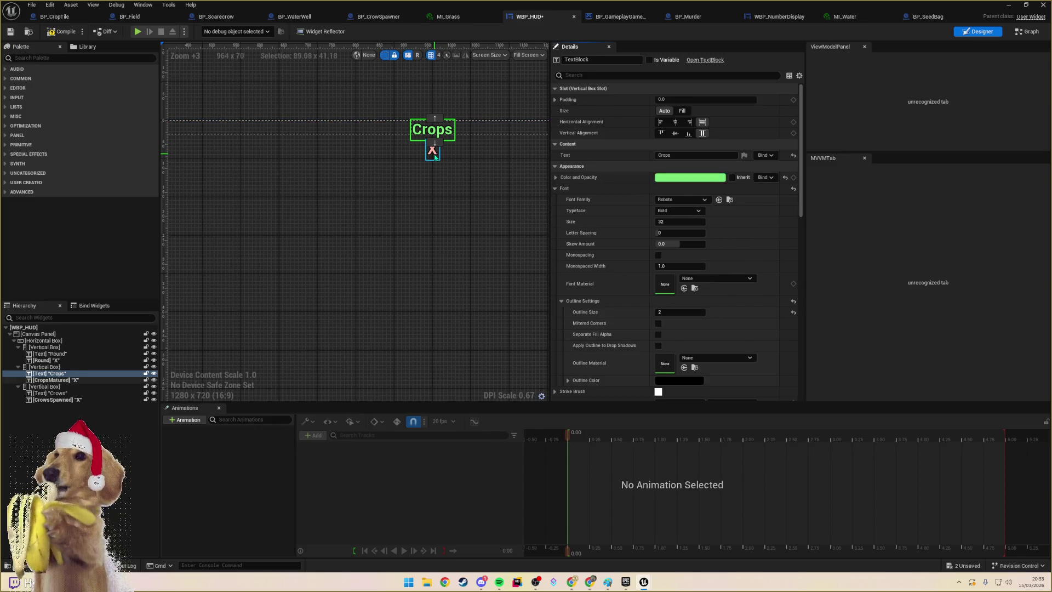
pyautogui.rightClick(682, 179)
pyautogui.click(707, 231)
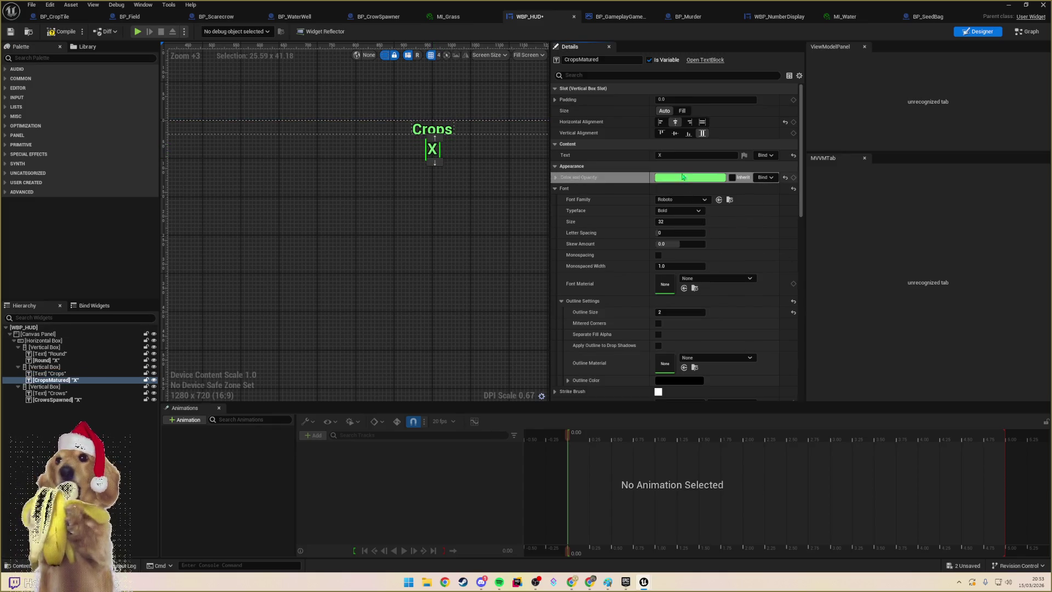
pyautogui.click(690, 177)
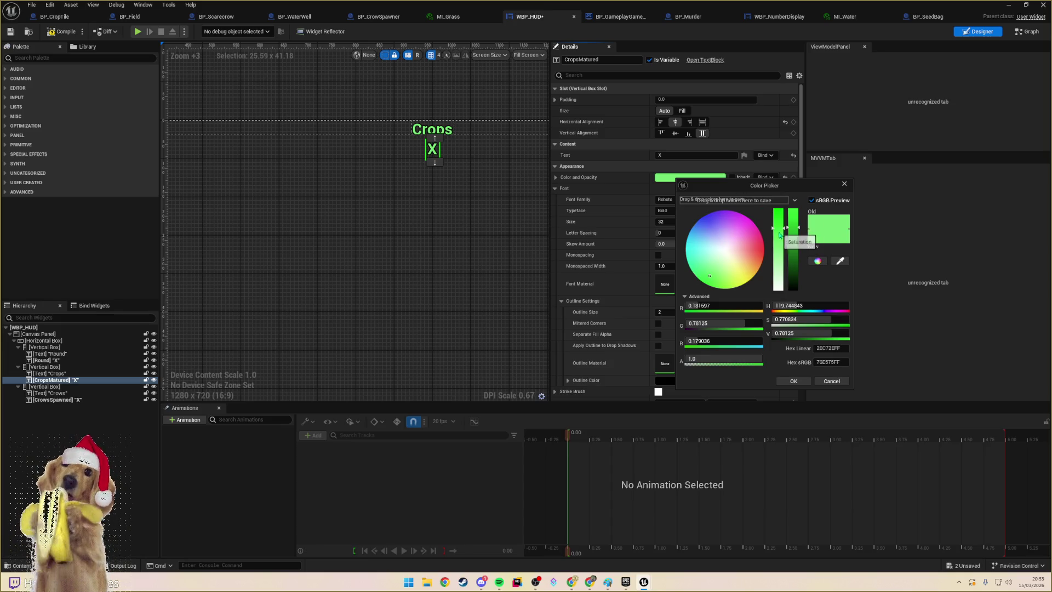
pyautogui.moveTo(778, 228); pyautogui.dragTo(775, 259)
pyautogui.click(479, 197)
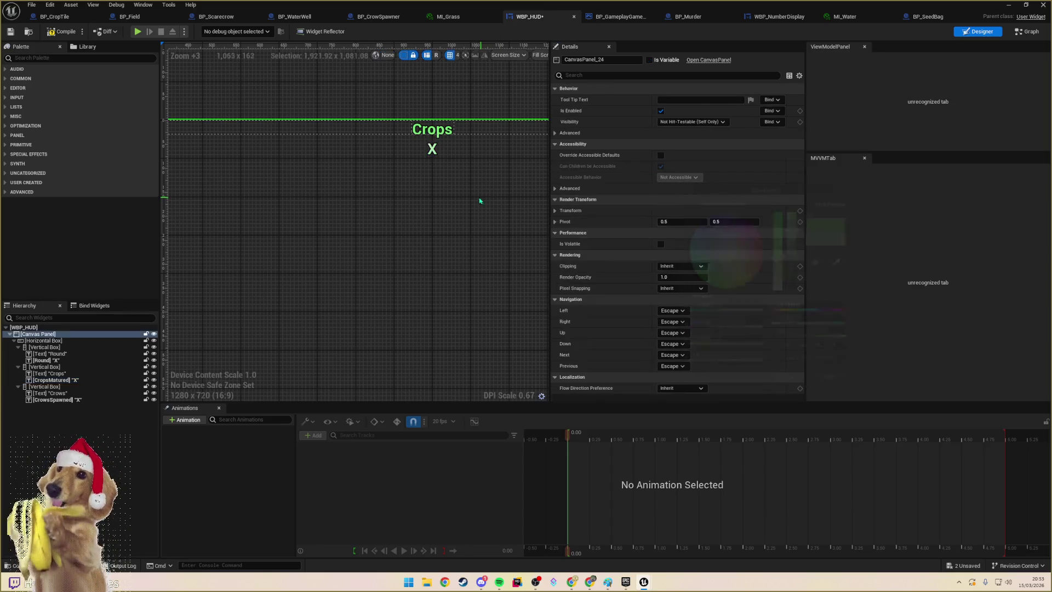
# - Recolour the Crows label from blue to a near-black dark grey
pyautogui.moveTo(467, 195)
pyautogui.mouseDown()
pyautogui.moveTo(509, 196)
pyautogui.moveTo(290, 198)
pyautogui.moveTo(367, 153)
pyautogui.moveTo(388, 164)
pyautogui.moveTo(460, 163)
pyautogui.moveTo(478, 149)
pyautogui.mouseUp()
pyautogui.click(478, 148)
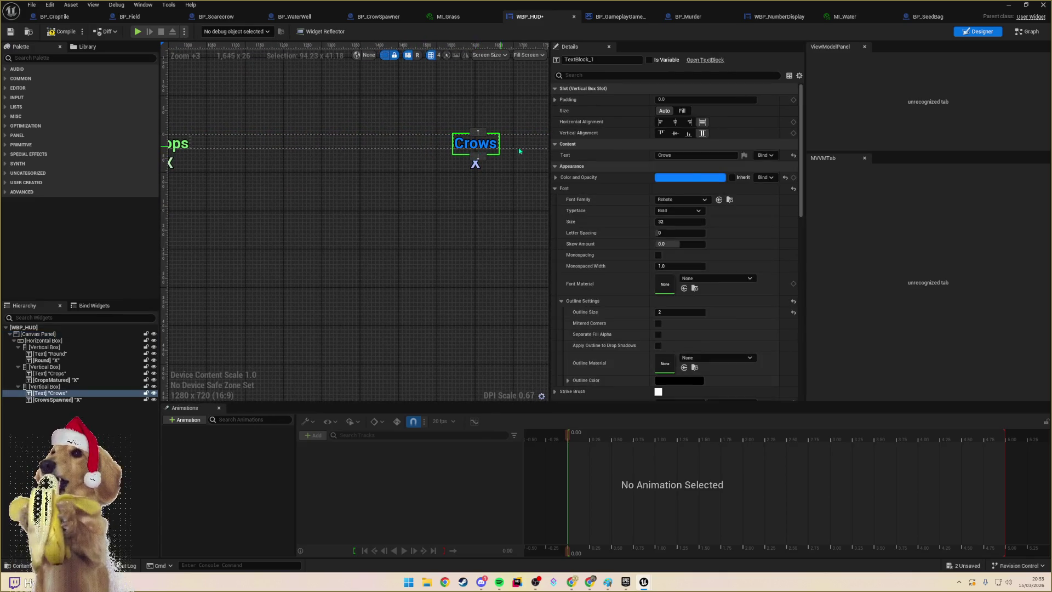
pyautogui.click(684, 177)
pyautogui.moveTo(799, 219); pyautogui.dragTo(799, 272)
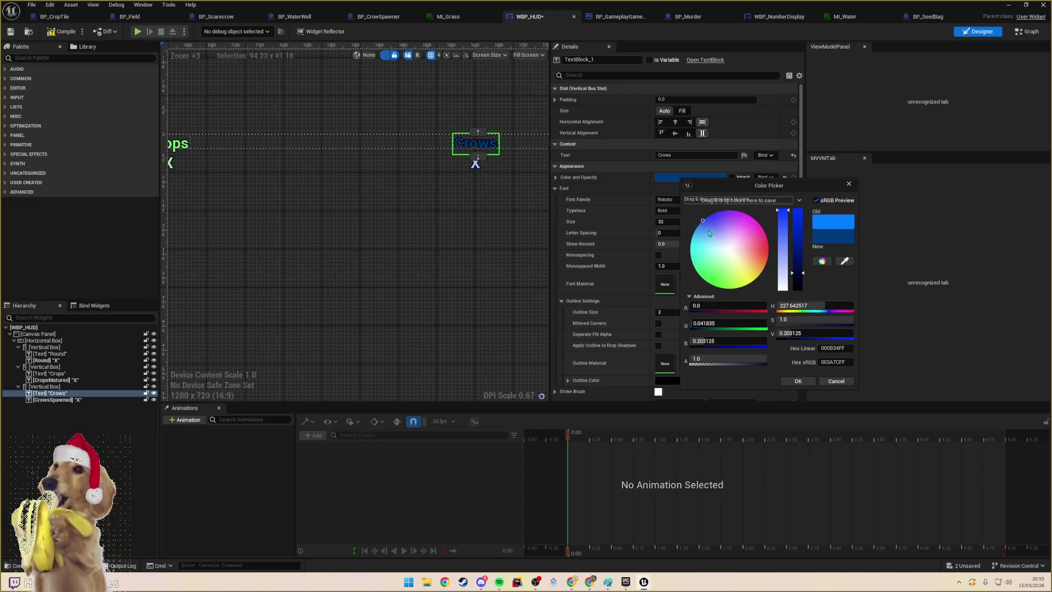
pyautogui.moveTo(709, 234); pyautogui.dragTo(718, 239)
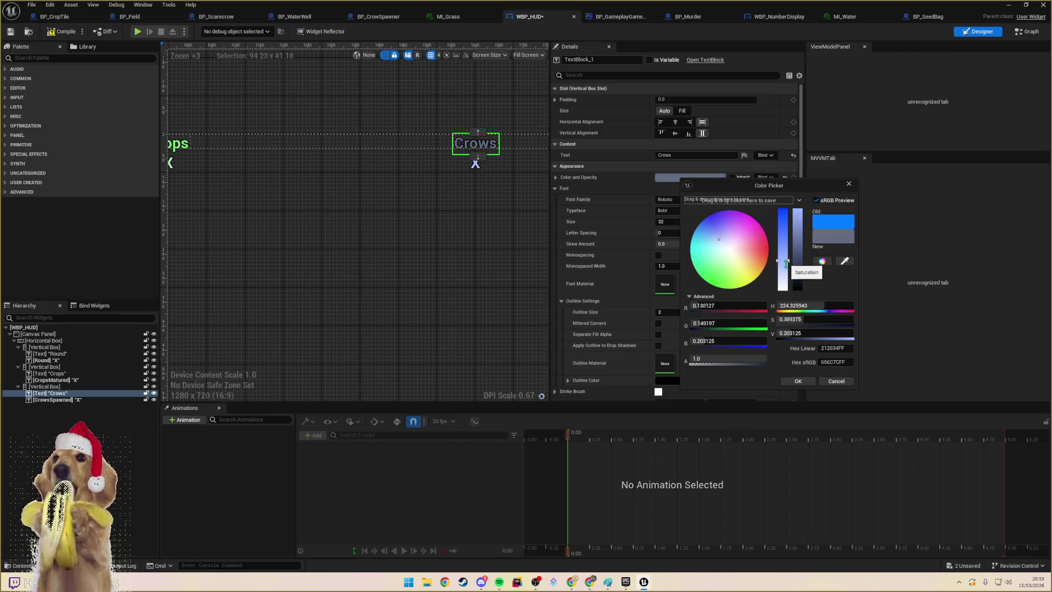
pyautogui.moveTo(788, 259)
pyautogui.mouseDown()
pyautogui.moveTo(804, 285)
pyautogui.moveTo(785, 276)
pyautogui.moveTo(803, 283)
pyautogui.mouseUp()
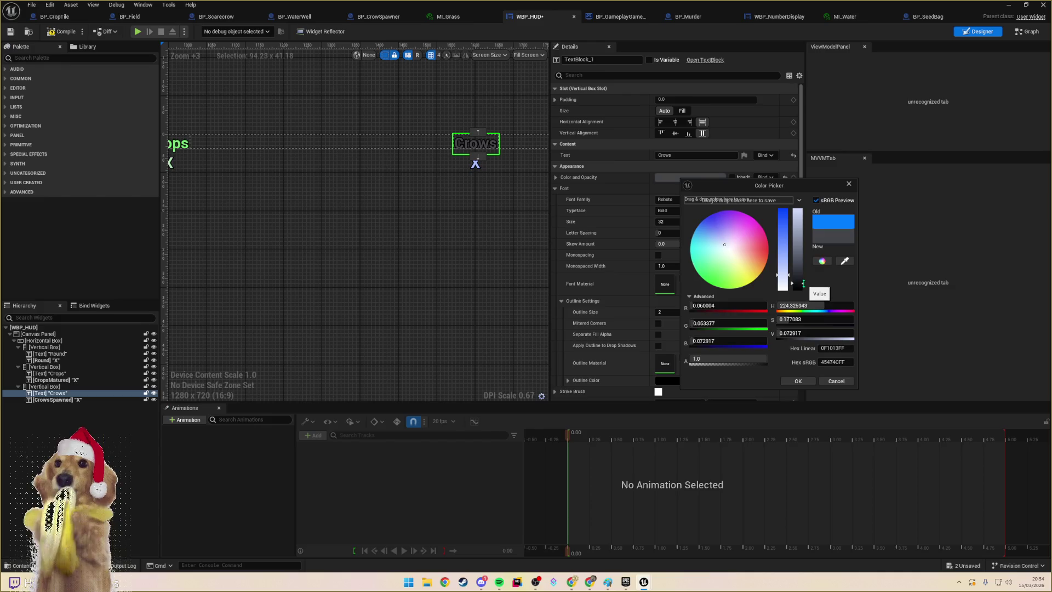
pyautogui.click(798, 381)
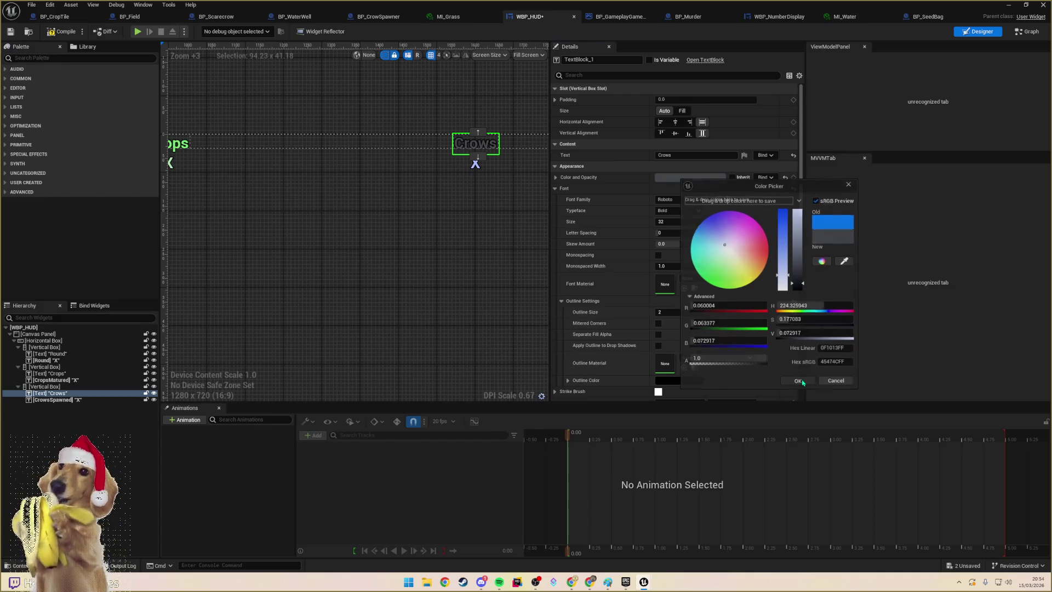
# - Copy the Crows label's dark grey and paste it onto the Crows X value
pyautogui.rightClick(688, 181)
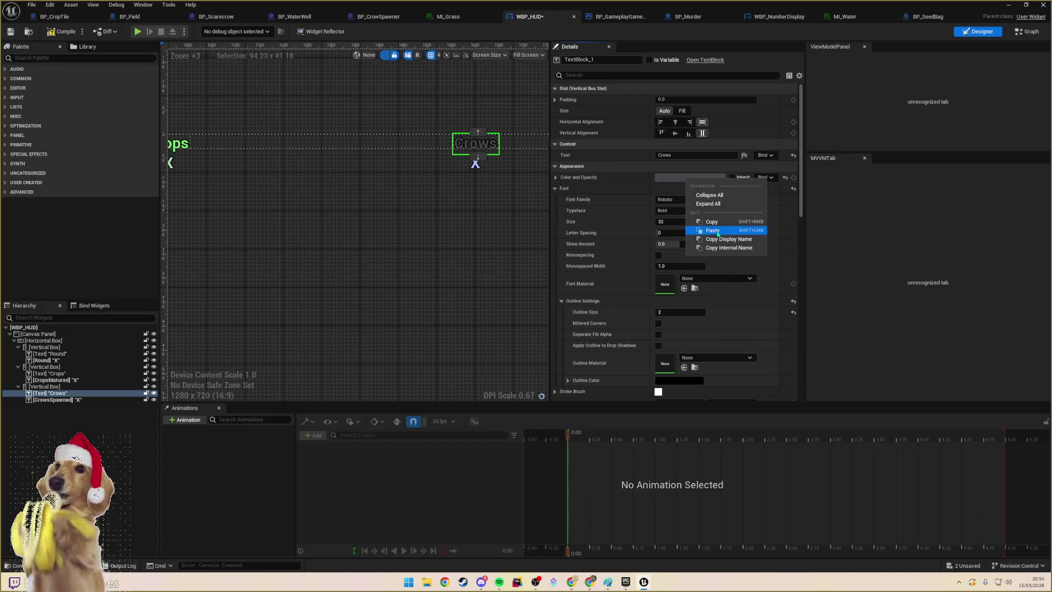
pyautogui.click(707, 226)
pyautogui.click(475, 164)
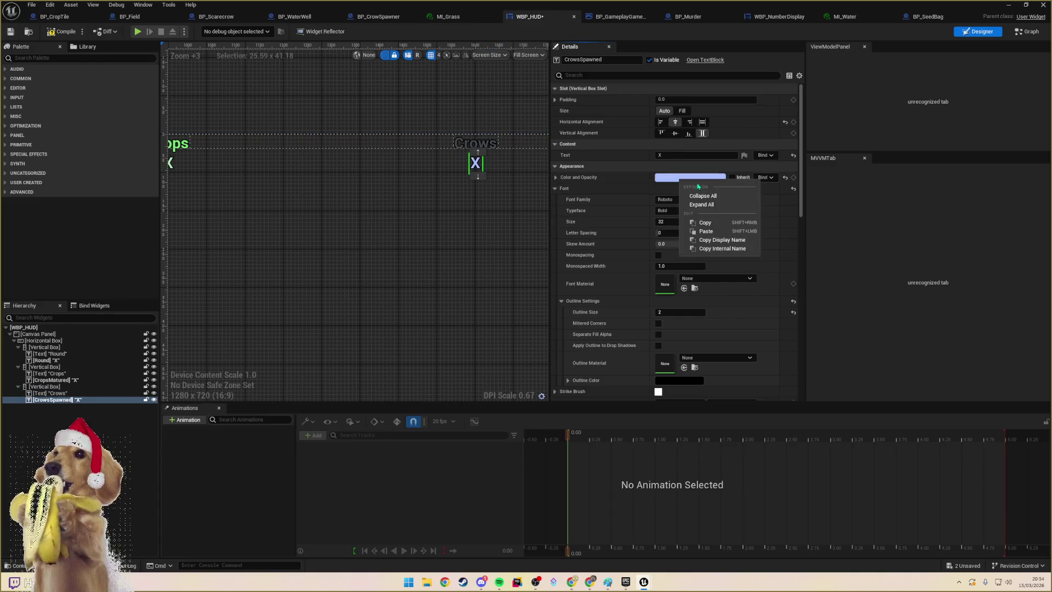
pyautogui.rightClick(682, 179)
pyautogui.click(707, 231)
pyautogui.click(690, 177)
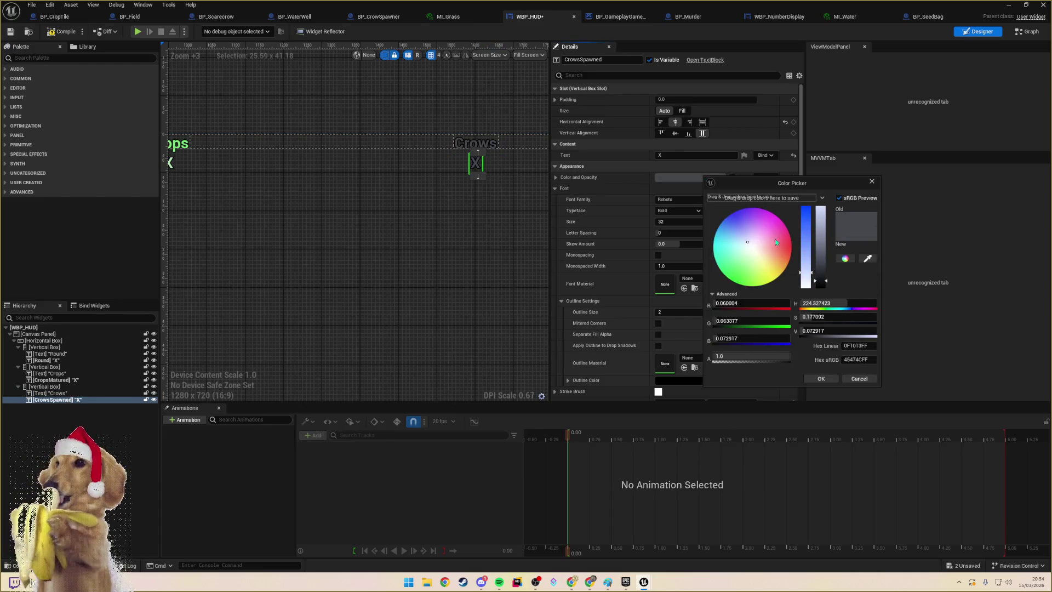
# - Fine-tune the Crows X value grey's saturation and brightness in the Color Picker and accept it
pyautogui.moveTo(808, 271)
pyautogui.mouseDown()
pyautogui.moveTo(809, 290)
pyautogui.moveTo(803, 208)
pyautogui.moveTo(804, 288)
pyautogui.mouseUp()
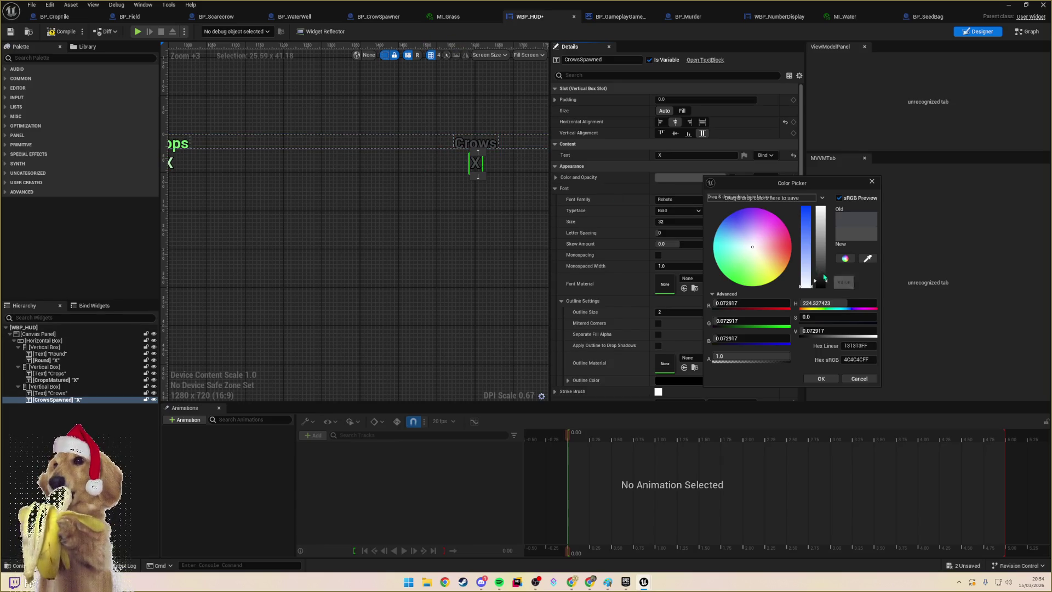
pyautogui.moveTo(826, 281); pyautogui.dragTo(828, 278)
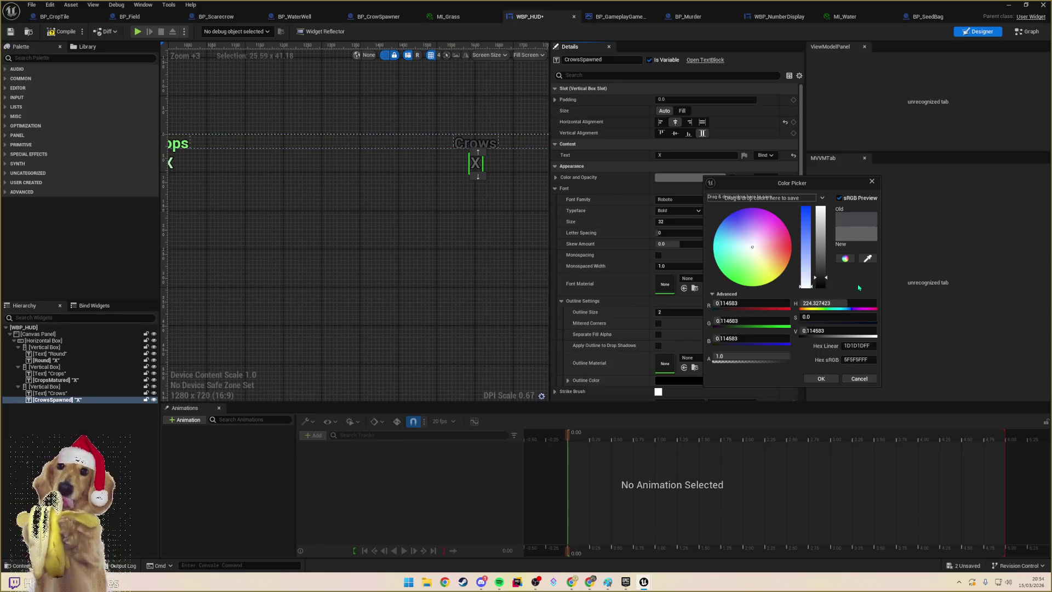
pyautogui.click(860, 379)
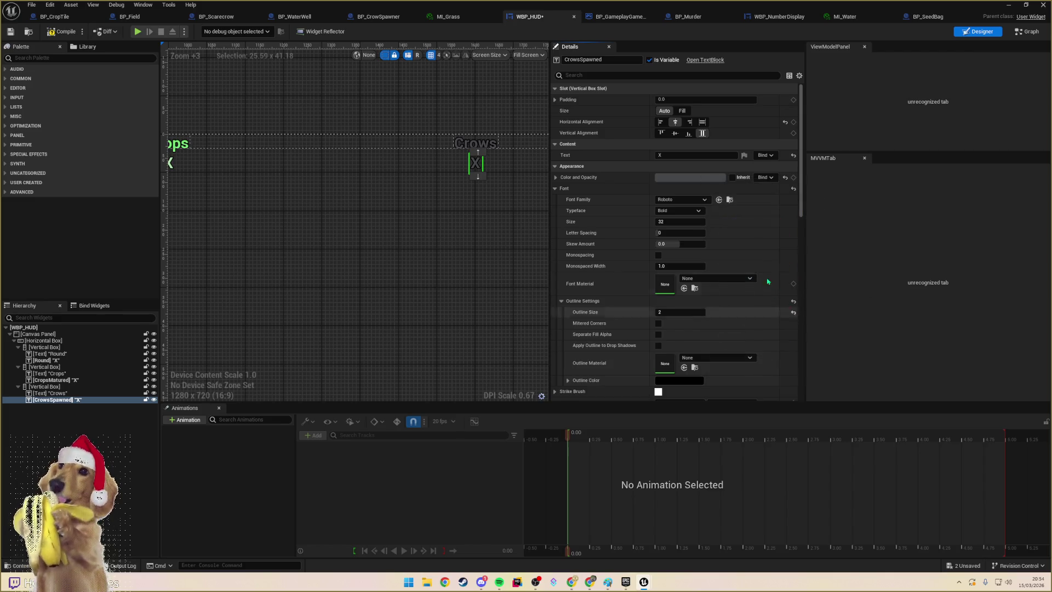
pyautogui.click(691, 177)
pyautogui.moveTo(787, 289)
pyautogui.mouseDown()
pyautogui.moveTo(786, 277)
pyautogui.moveTo(787, 292)
pyautogui.mouseUp()
pyautogui.click(803, 384)
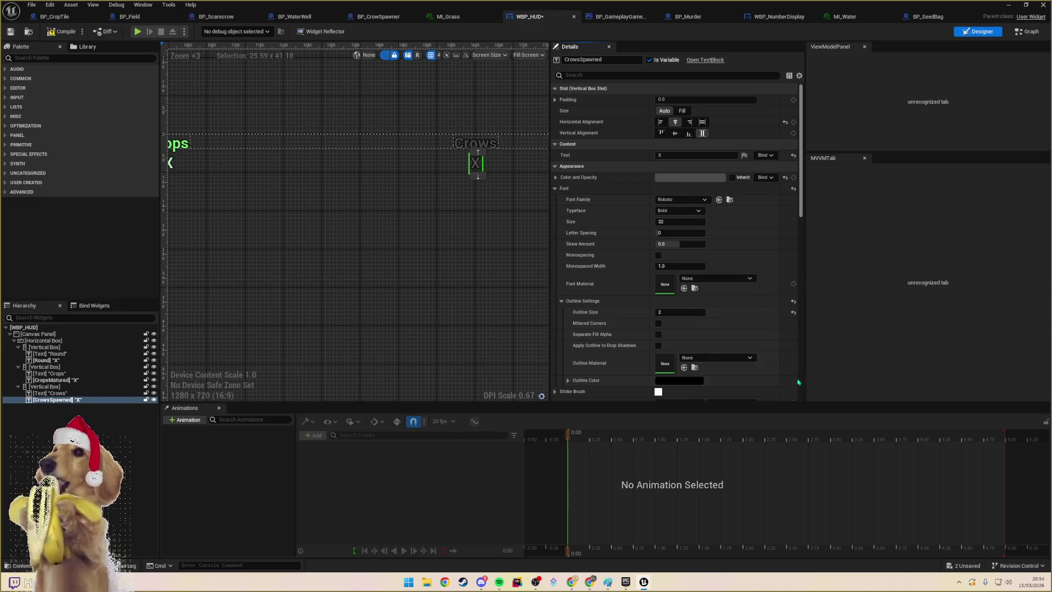
pyautogui.click(379, 204)
pyautogui.scroll(-5, 378, 204)
pyautogui.scroll(1, 355, 204)
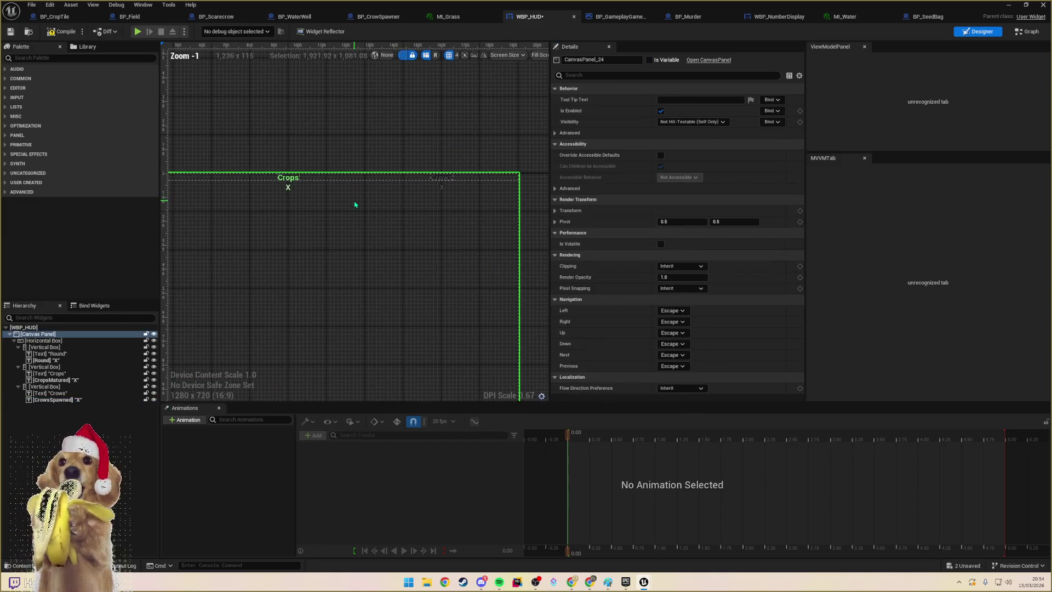
# - Place a Round text block directly in the Canvas Panel, anchored bottom-left
pyautogui.moveTo(448, 194); pyautogui.dragTo(430, 186)
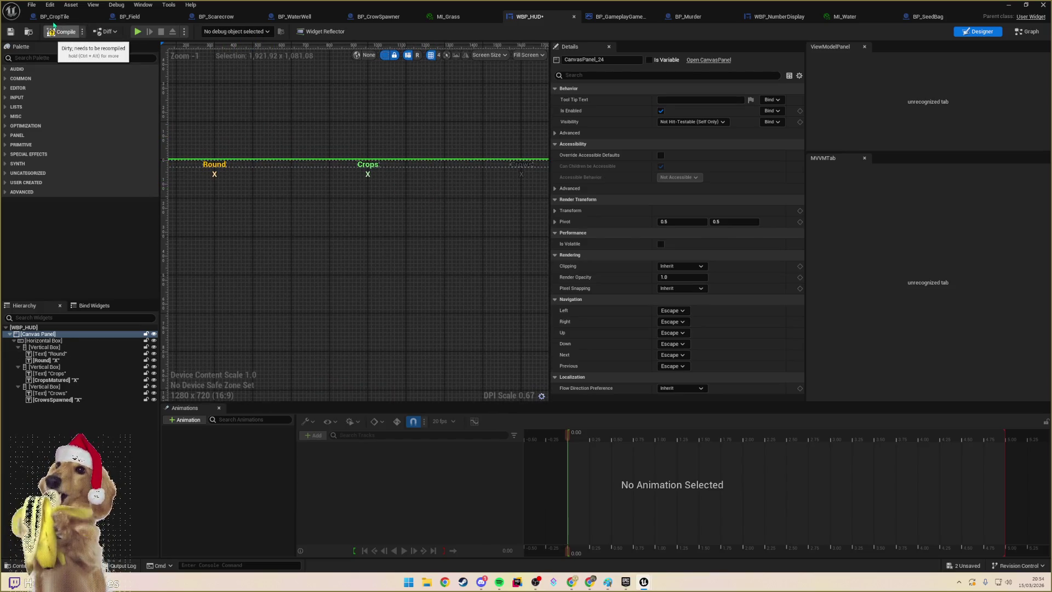
pyautogui.scroll(-5, 329, 236)
pyautogui.moveTo(333, 238); pyautogui.dragTo(358, 218)
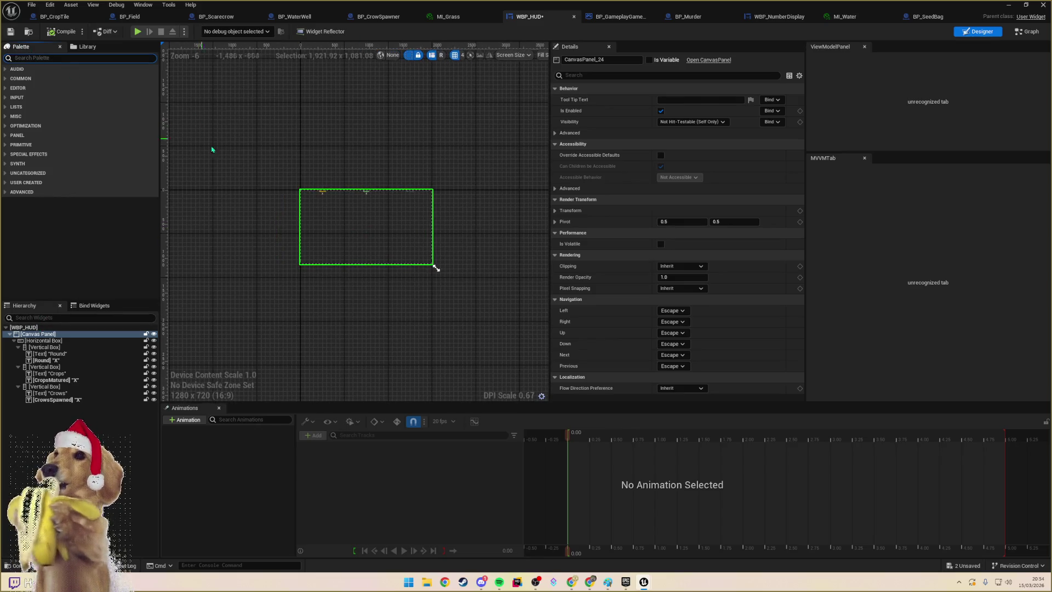
pyautogui.scroll(4, 329, 191)
pyautogui.click(263, 188)
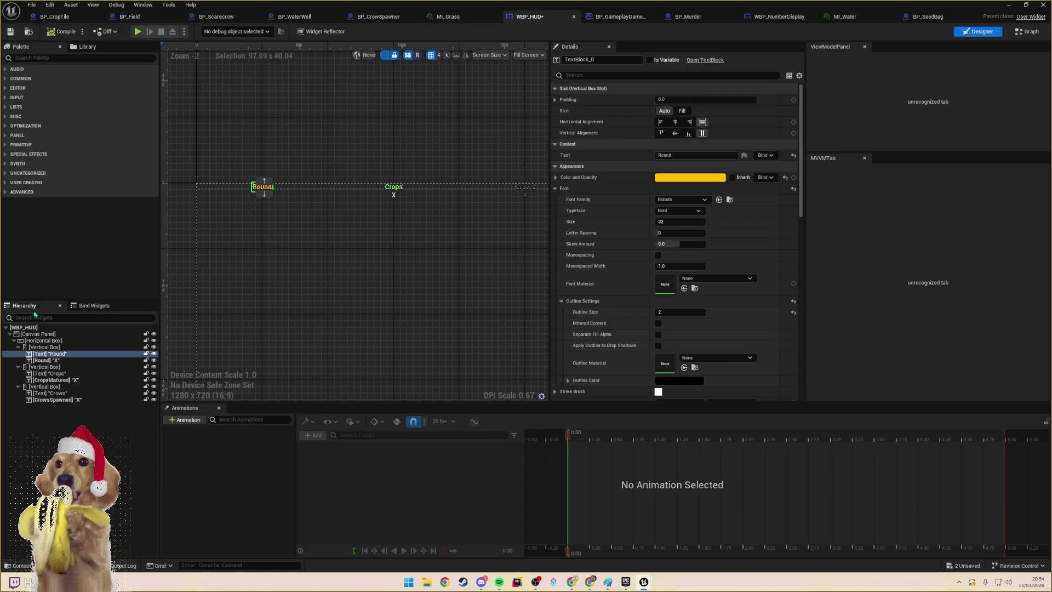
pyautogui.moveTo(38, 354); pyautogui.dragTo(37, 334)
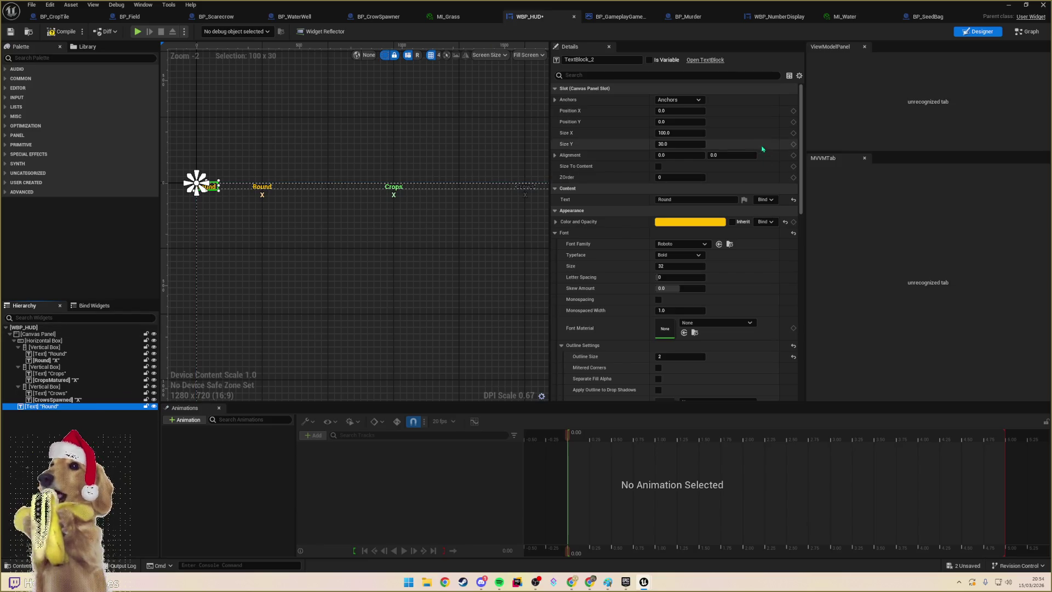
pyautogui.click(678, 100)
pyautogui.keyDown('ctrl'); pyautogui.keyDown('shift'); pyautogui.click(683, 180); pyautogui.keyUp('shift'); pyautogui.keyUp('ctrl')
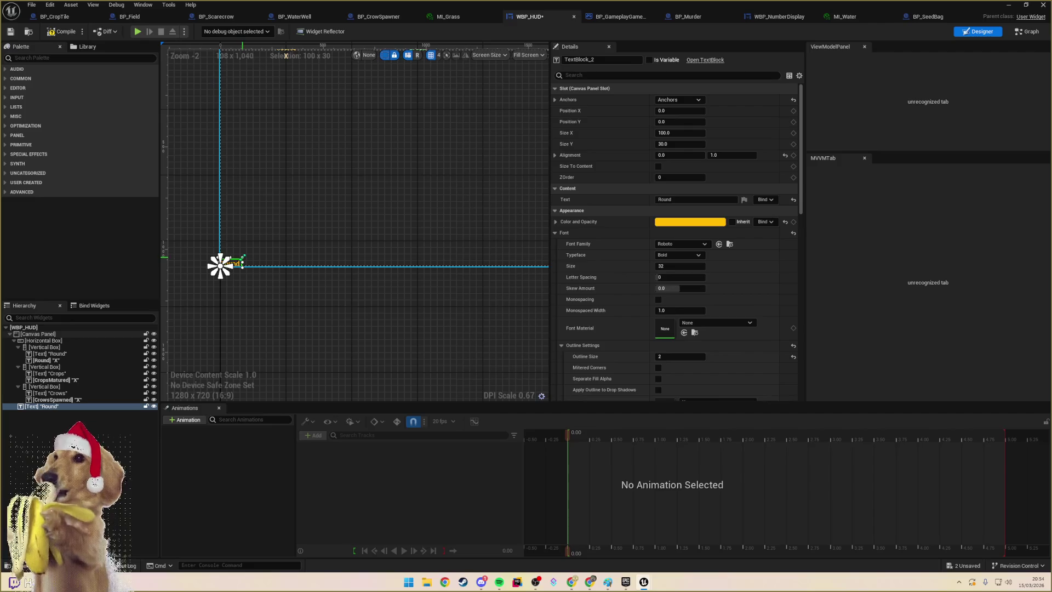
# - Size the new text block to 600 × 150 and colour it white
pyautogui.moveTo(243, 256)
pyautogui.mouseDown()
pyautogui.moveTo(329, 228)
pyautogui.moveTo(296, 230)
pyautogui.moveTo(325, 237)
pyautogui.mouseUp()
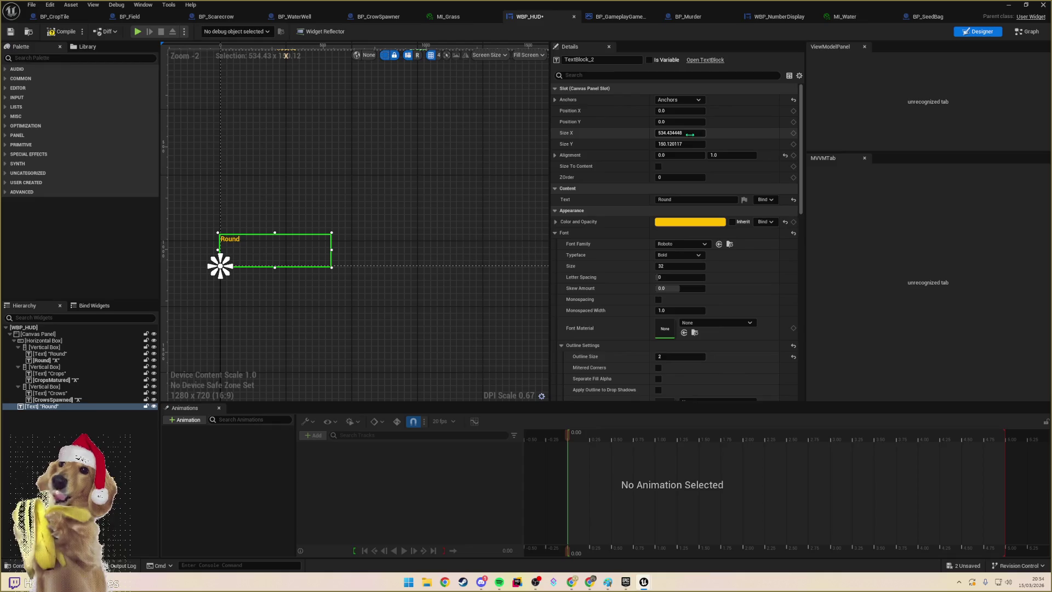
pyautogui.click(685, 132)
pyautogui.write('600')
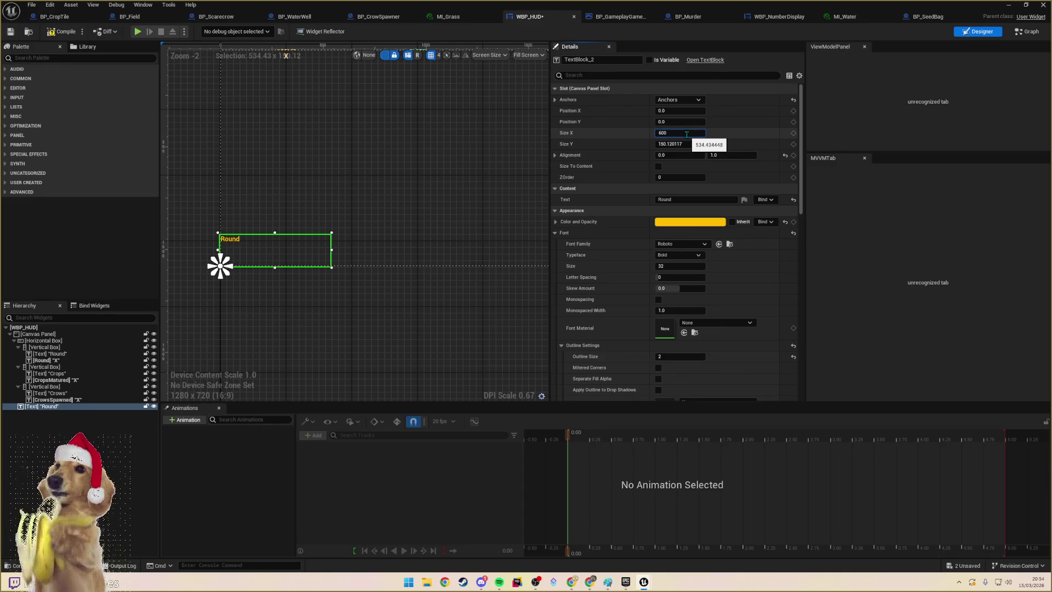
pyautogui.press('Tab')
pyautogui.write('150')
pyautogui.press('Return')
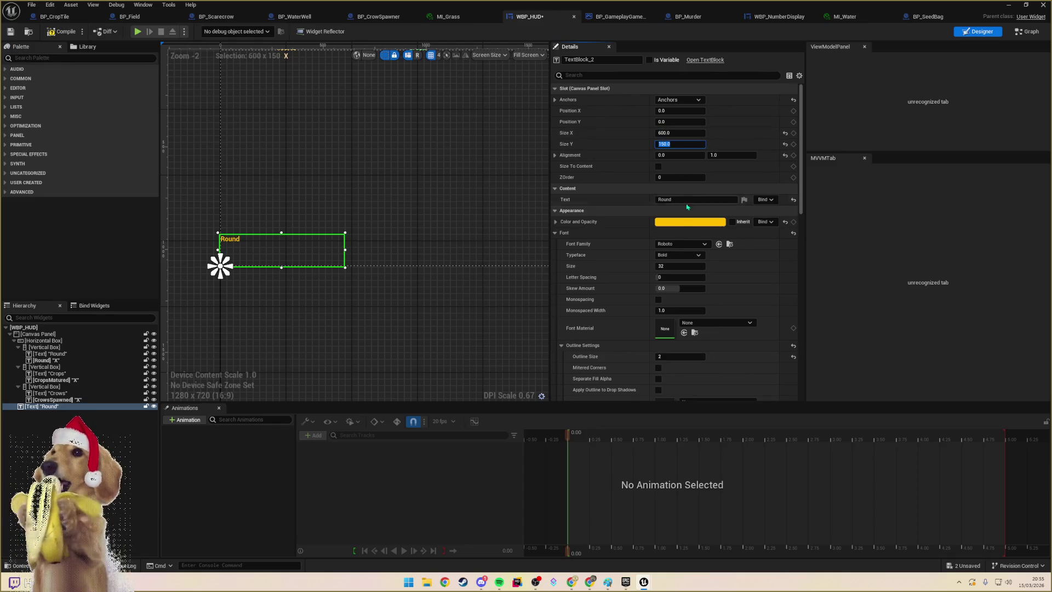
pyautogui.click(670, 225)
pyautogui.moveTo(769, 316); pyautogui.dragTo(779, 349)
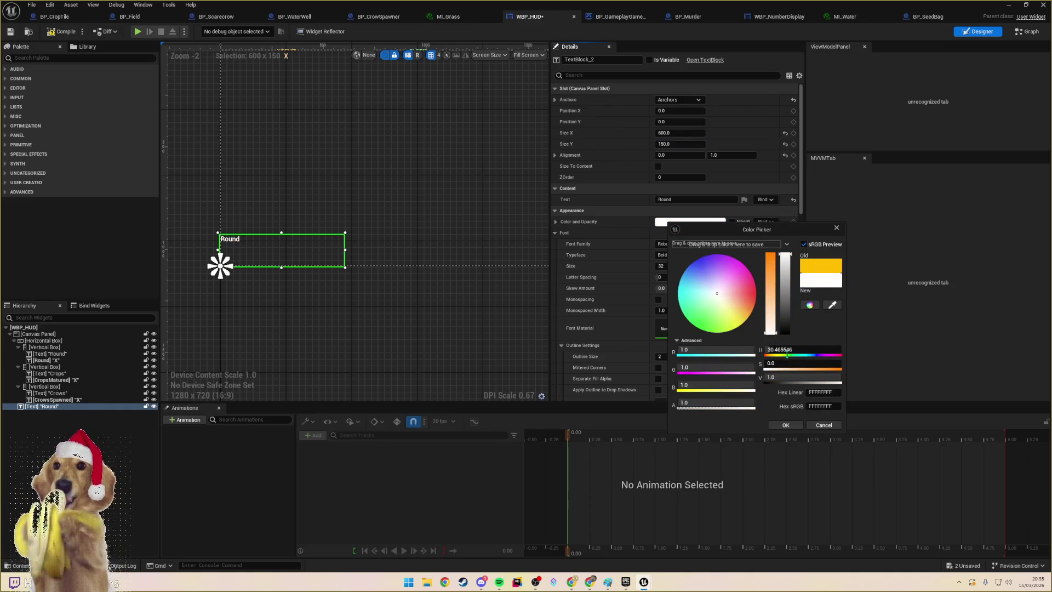
pyautogui.click(796, 428)
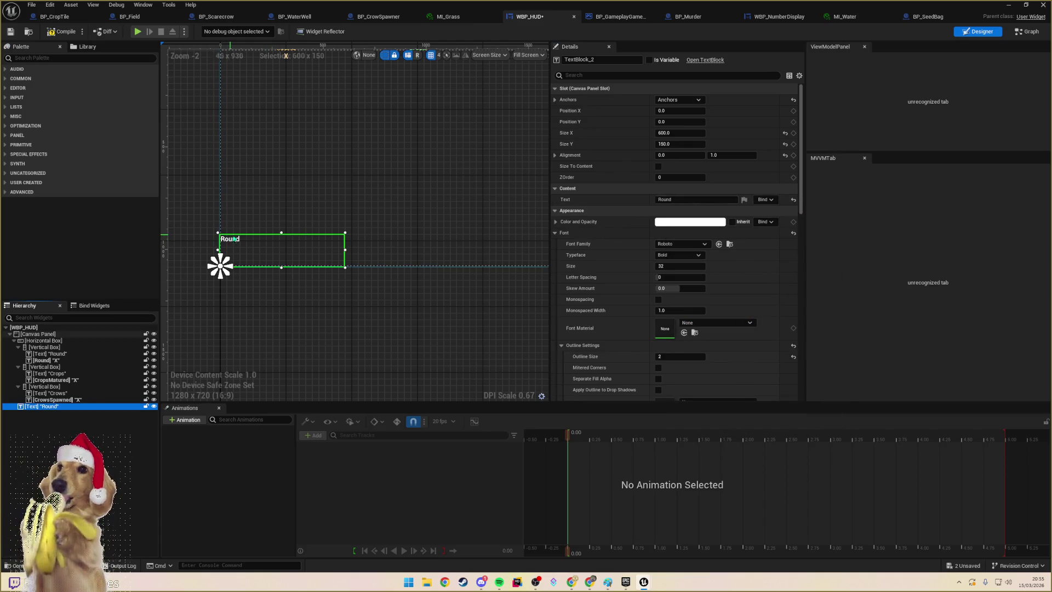
pyautogui.click(682, 199)
pyautogui.write('PROTOTYPE INSTRUCTION')
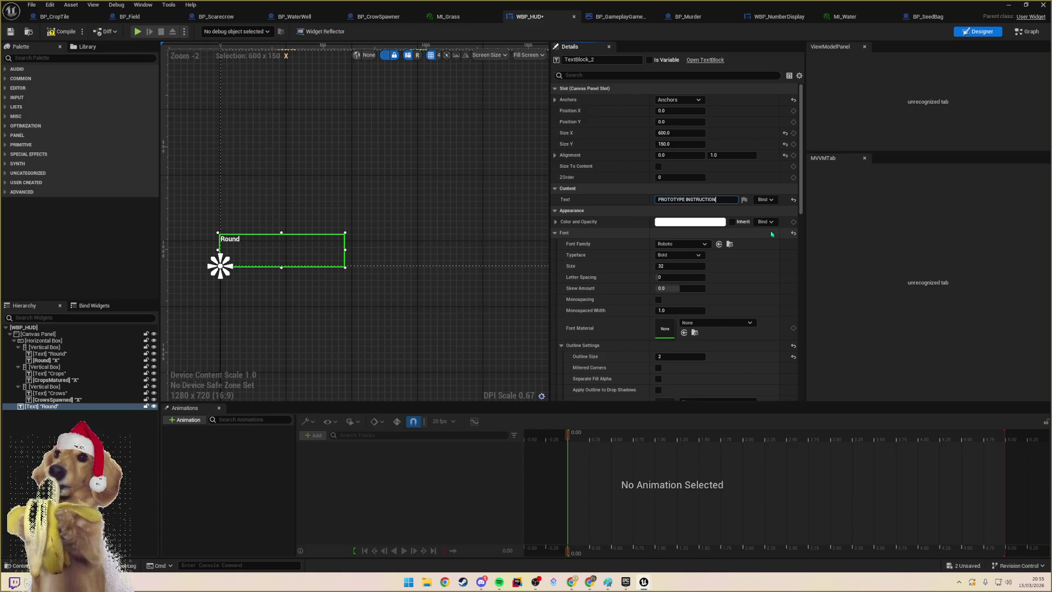
# - Type the lines about watering seeds to full maturity and moving next to crows to scare them, breaking before 'Move'
pyautogui.write('S')
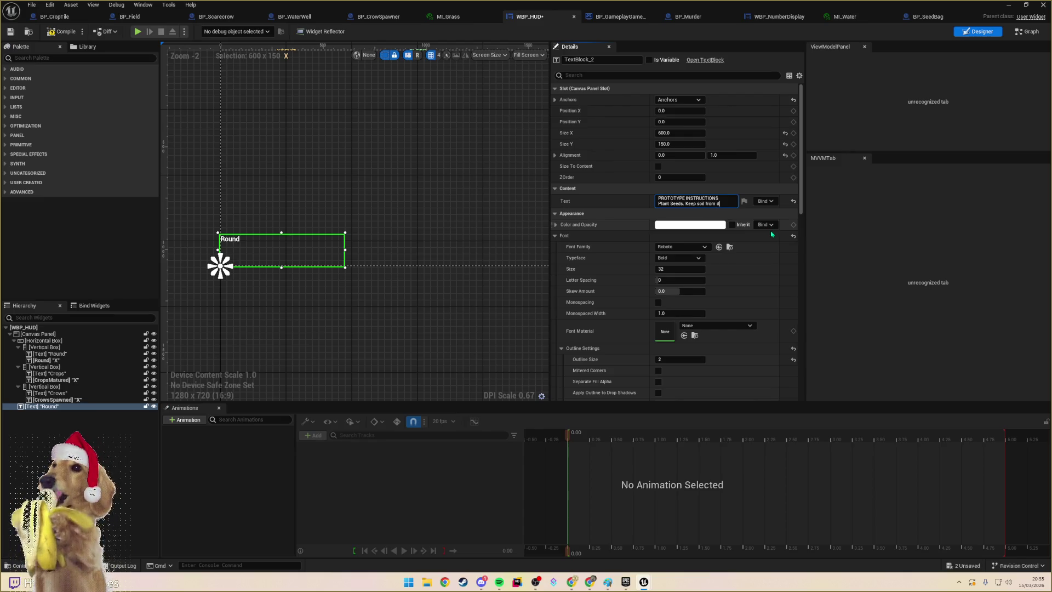
pyautogui.press('BackSpace')
pyautogui.press('BackSpace')
pyautogui.press('BackSpace')
pyautogui.write('Plant seeds and water')
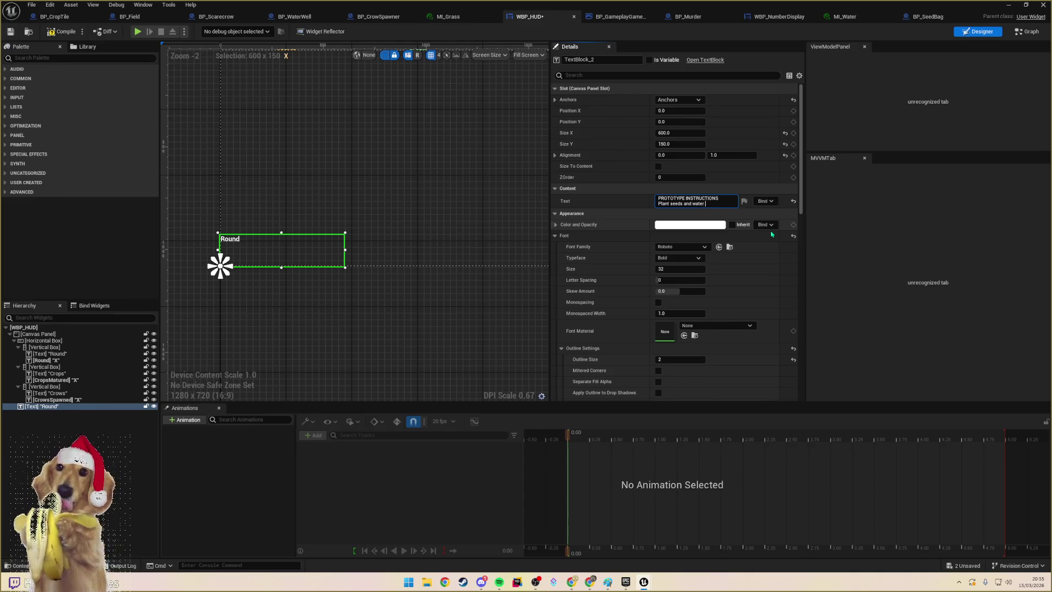
pyautogui.write('them until they get to full maturity. Move next to crows to scare them away and prevent crops from being eaten.')
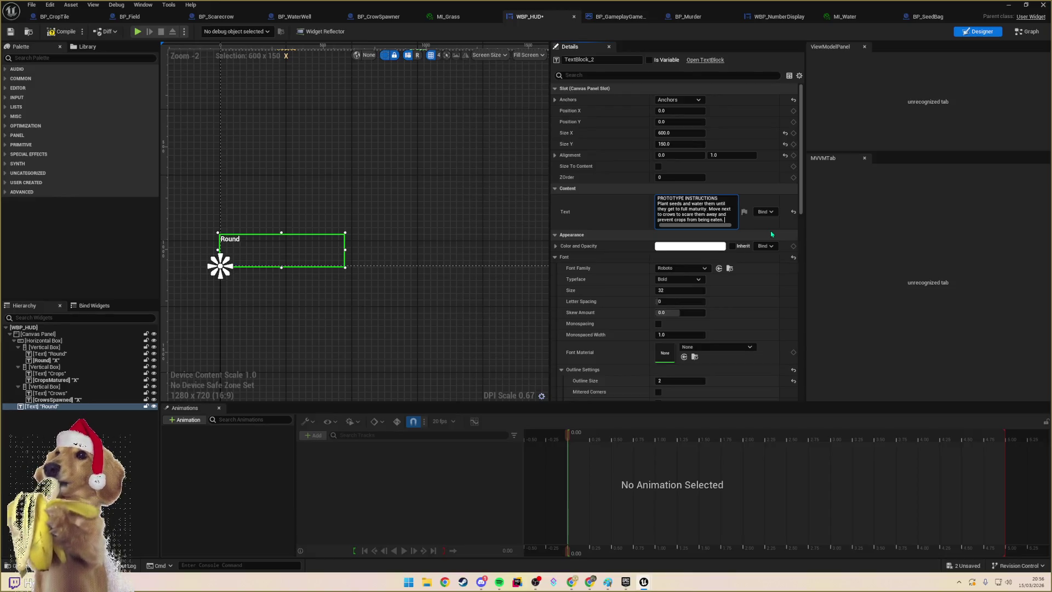
pyautogui.click(711, 209)
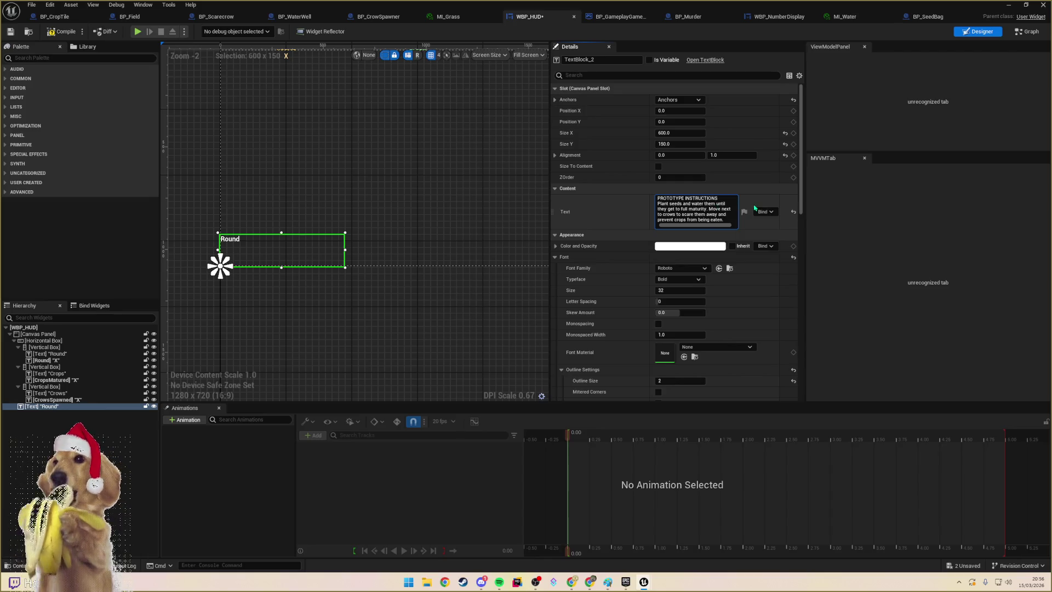
pyautogui.hotkey('shift', 'Return')
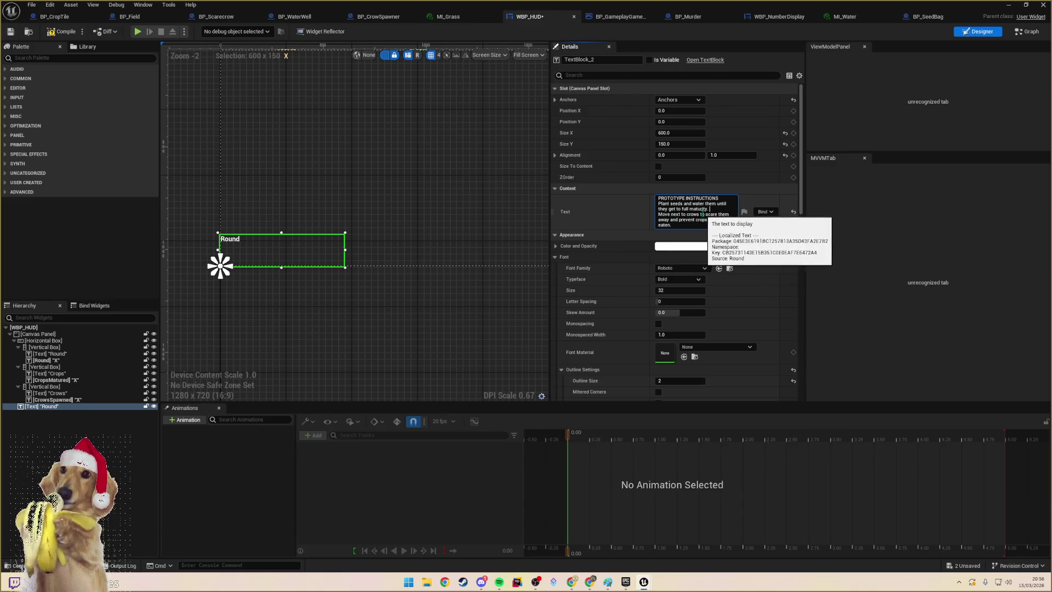
pyautogui.doubleClick(710, 203)
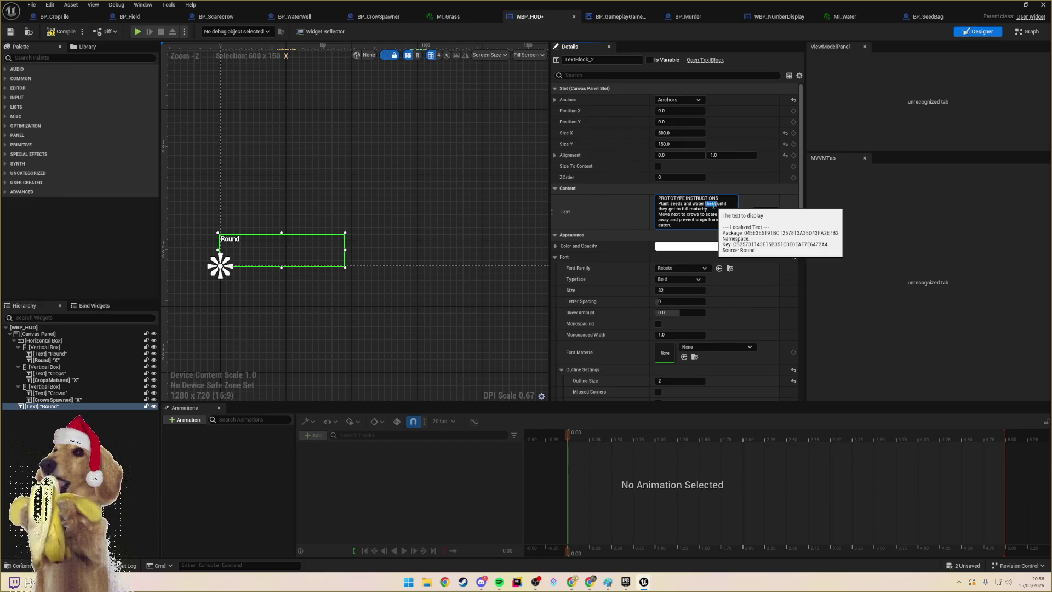
pyautogui.click(737, 220)
pyautogui.write('to win')
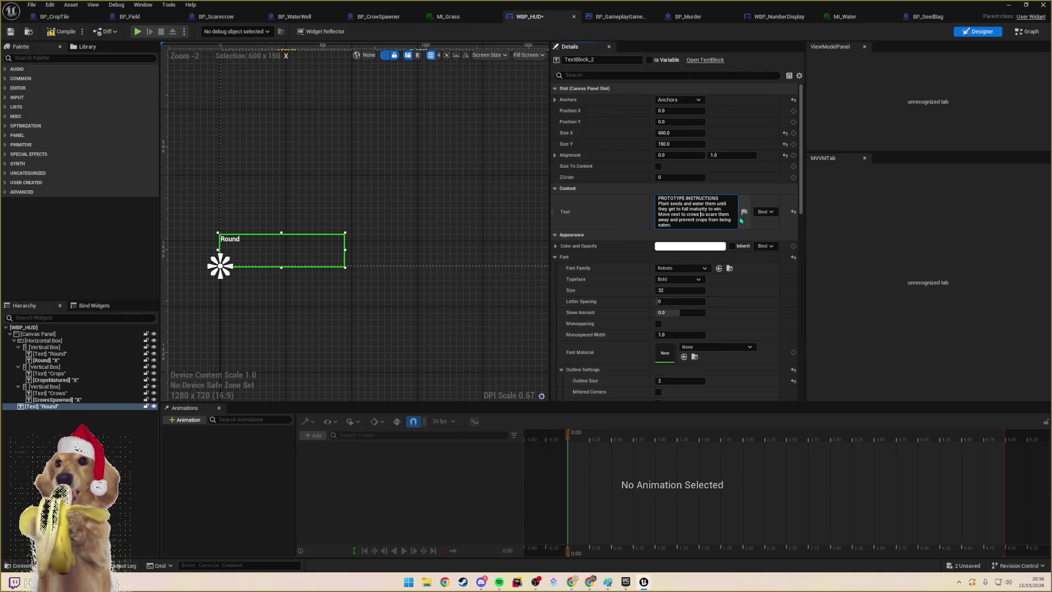
pyautogui.hotkey('ctrl', 'shift', 'Right')
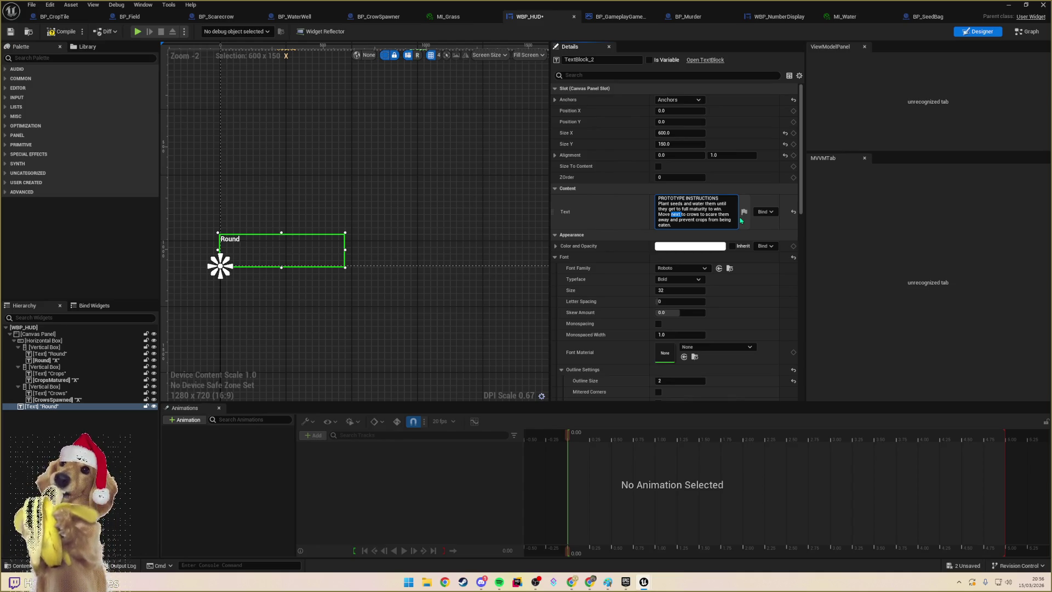
# - Reword the scarecrow line and append 'Refill water from the wells when depleted.', then commit the text
pyautogui.write('t')
pyautogui.press('BackSpace')
pyautogui.press('BackSpace')
pyautogui.press('BackSpace')
pyautogui.write('Click ')
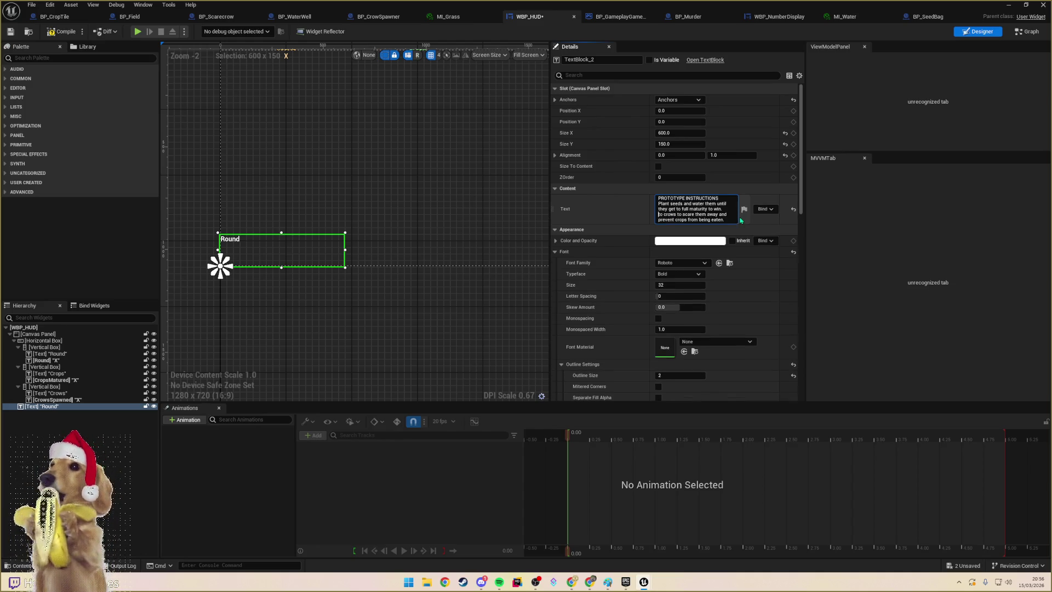
pyautogui.write('the scarecrow ')
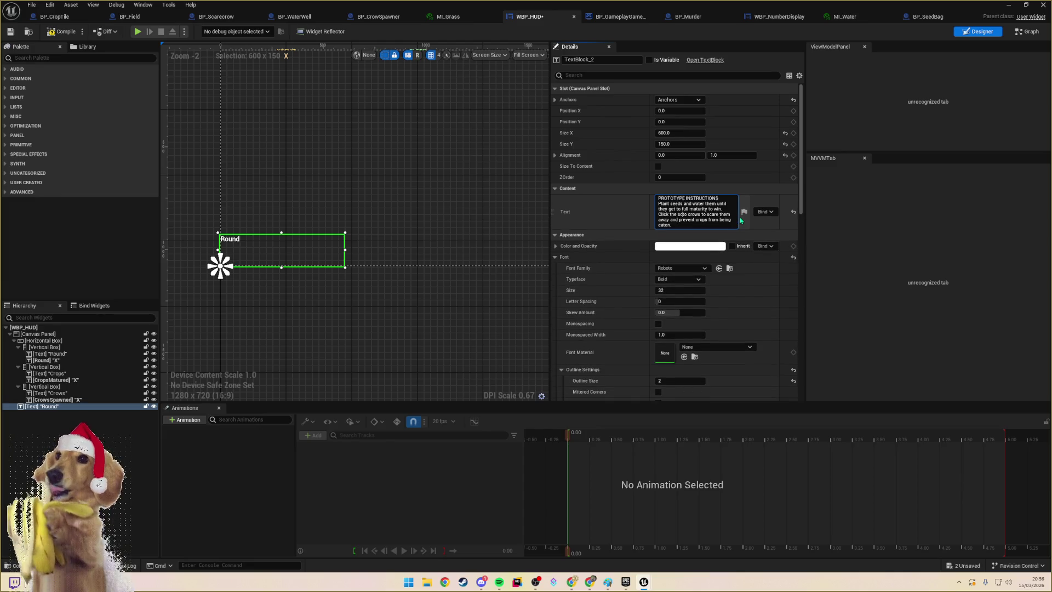
pyautogui.write(' move.')
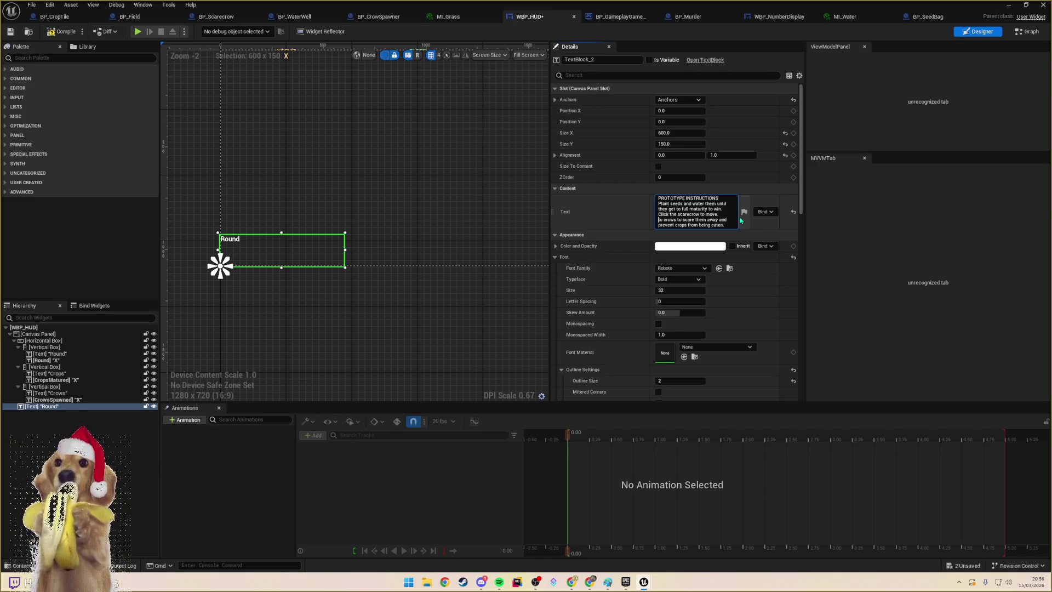
pyautogui.write(' Move ')
pyautogui.write('the scarec')
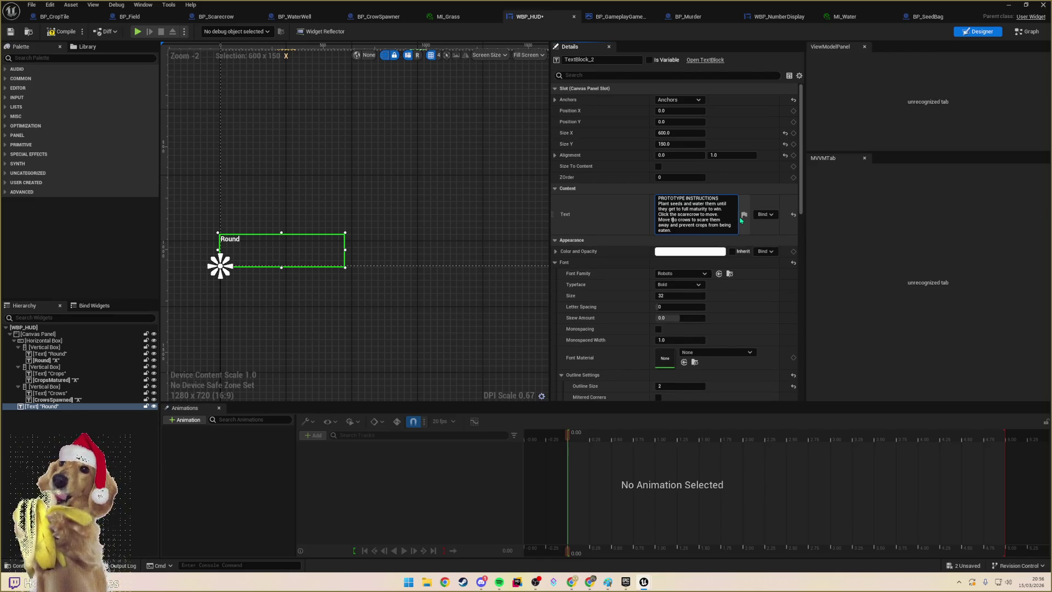
pyautogui.write('row')
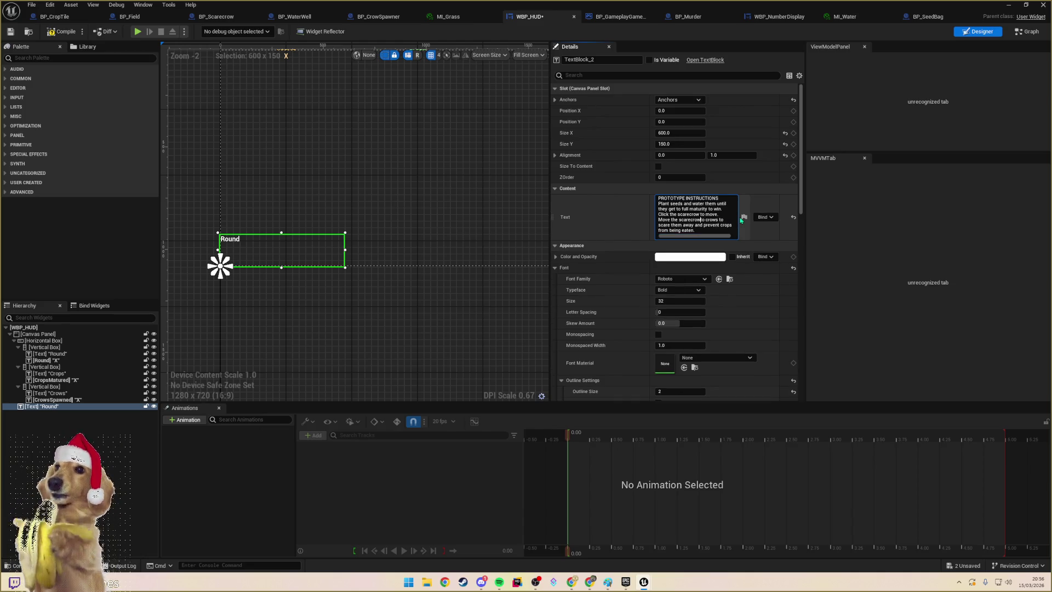
pyautogui.write(' next')
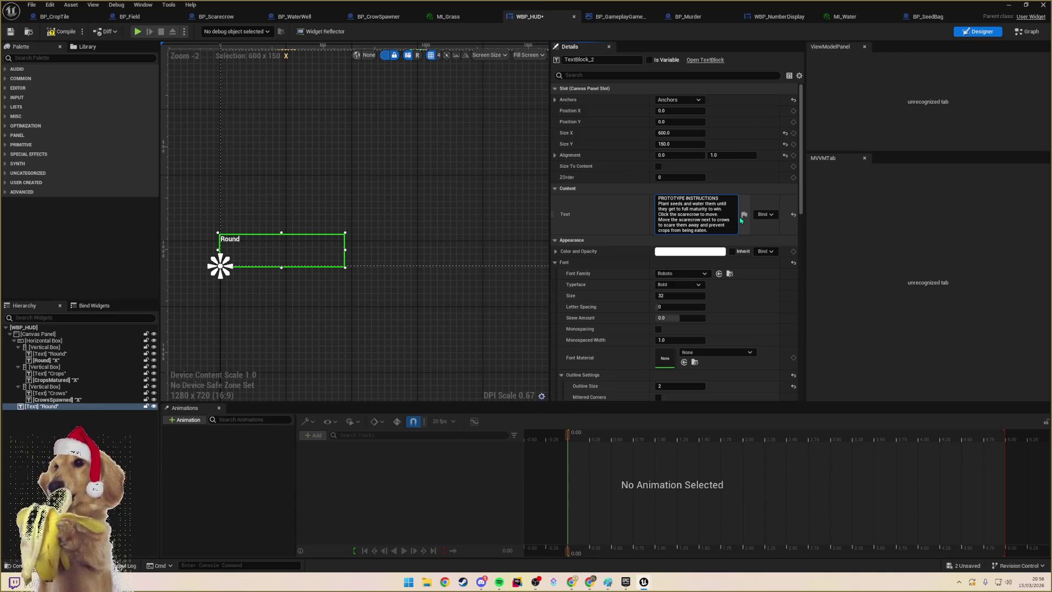
pyautogui.hotkey('shift', 'Return')
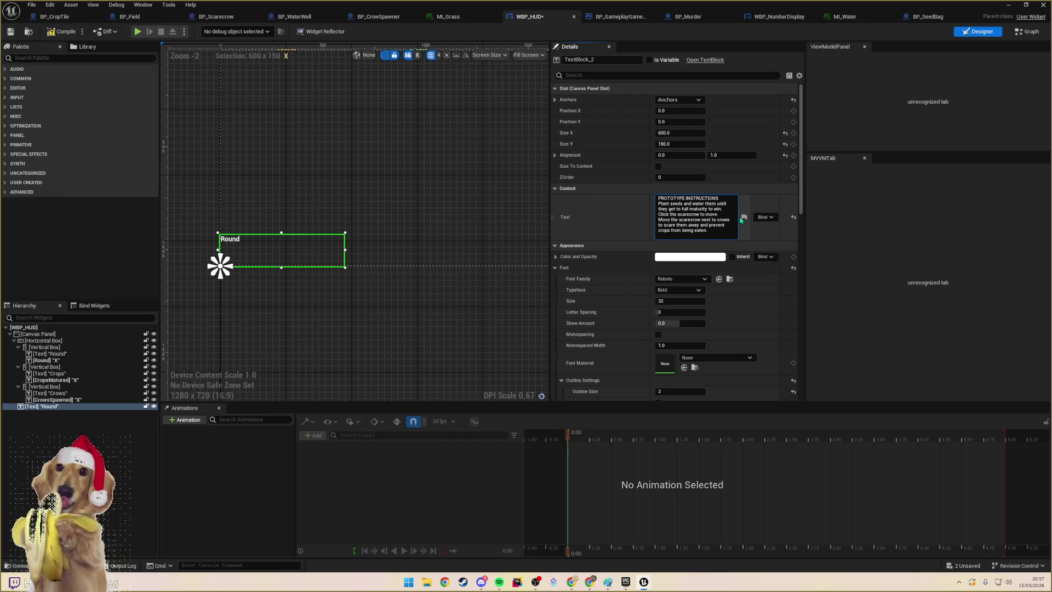
pyautogui.write('Hefu')
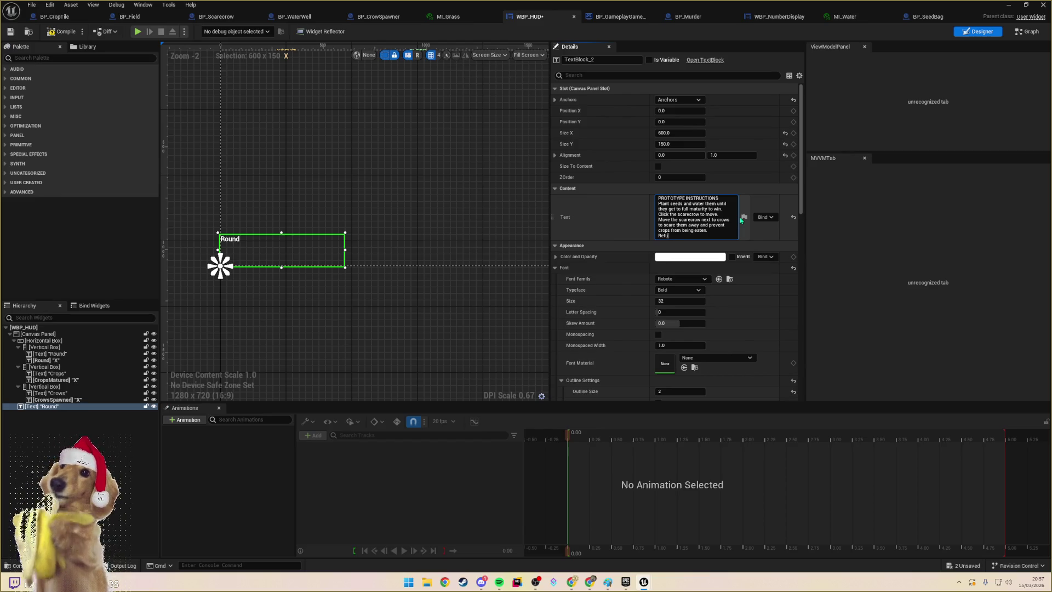
pyautogui.write('ater from w')
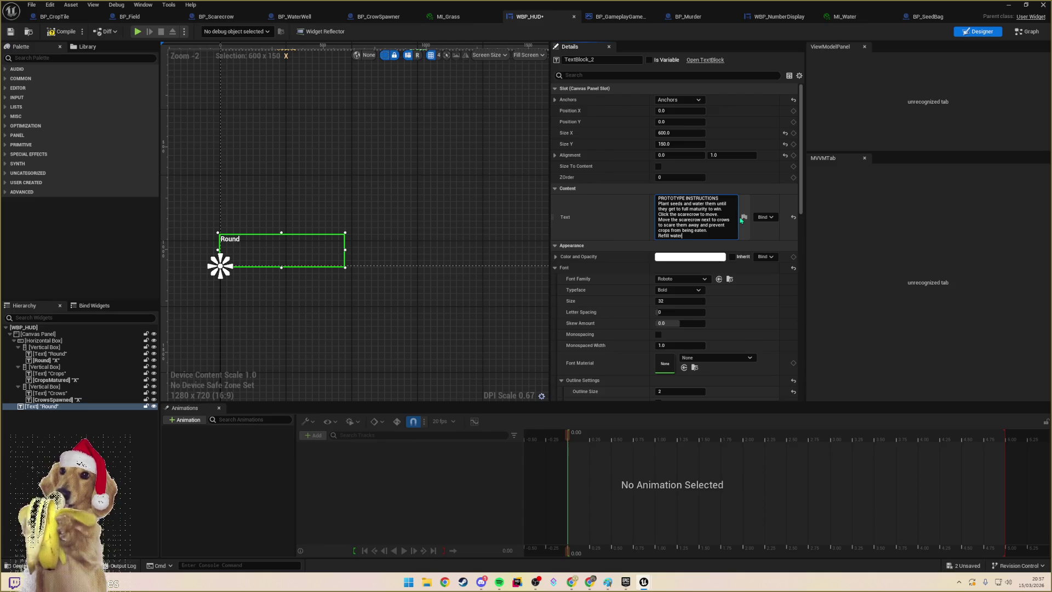
pyautogui.press('BackSpace')
pyautogui.press('BackSpace')
pyautogui.press('BackSpace')
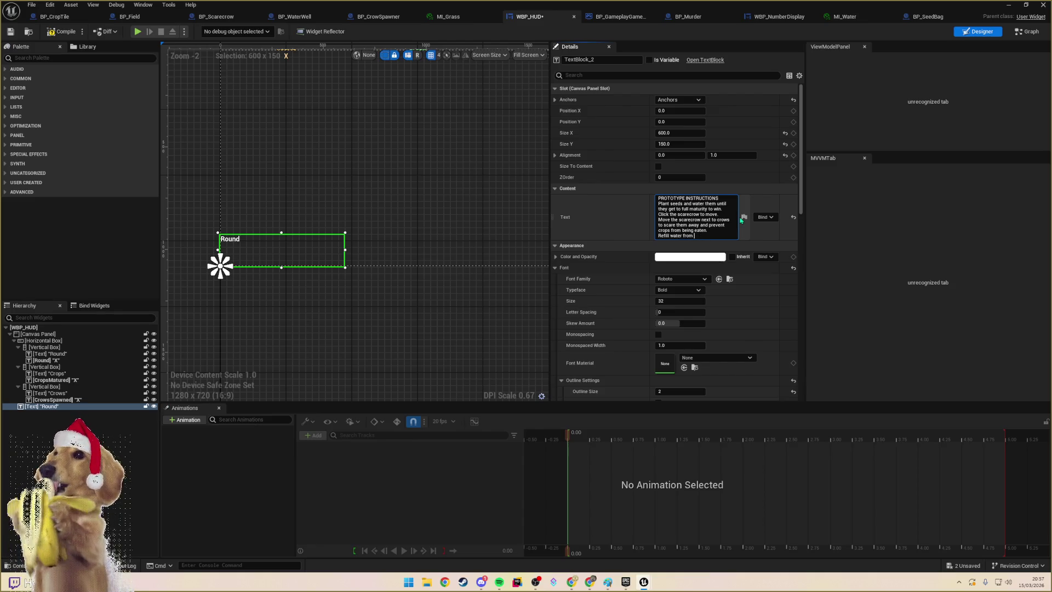
pyautogui.write('wells when ')
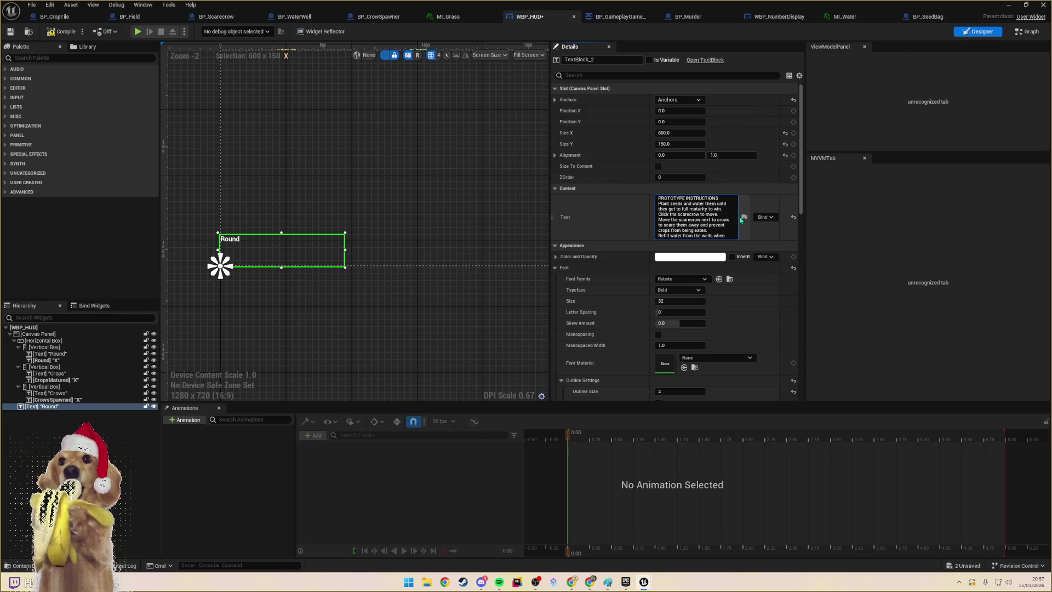
pyautogui.write('deplete')
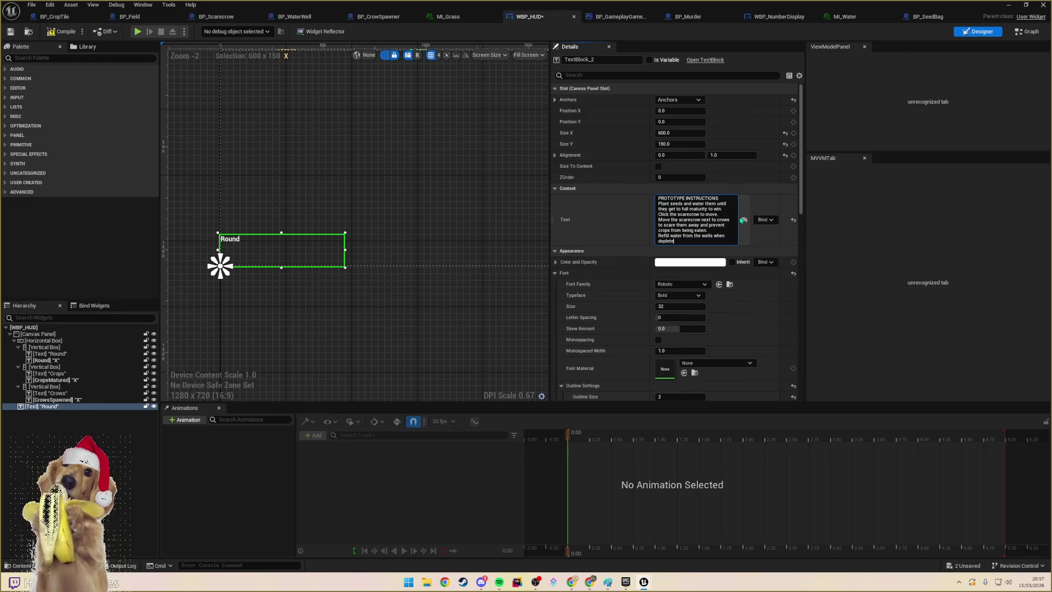
pyautogui.write('d.')
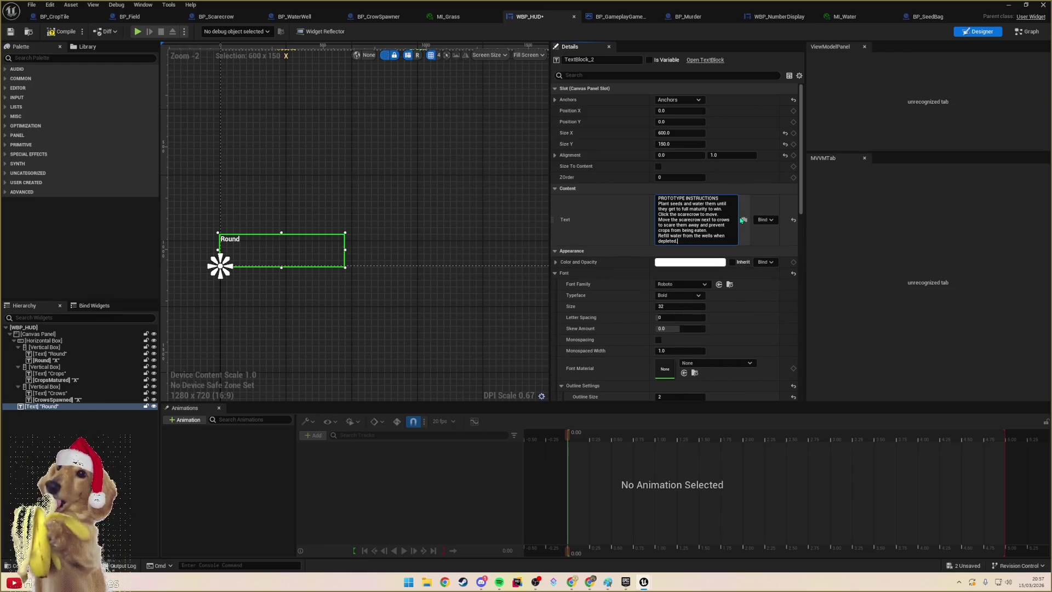
pyautogui.press('Return')
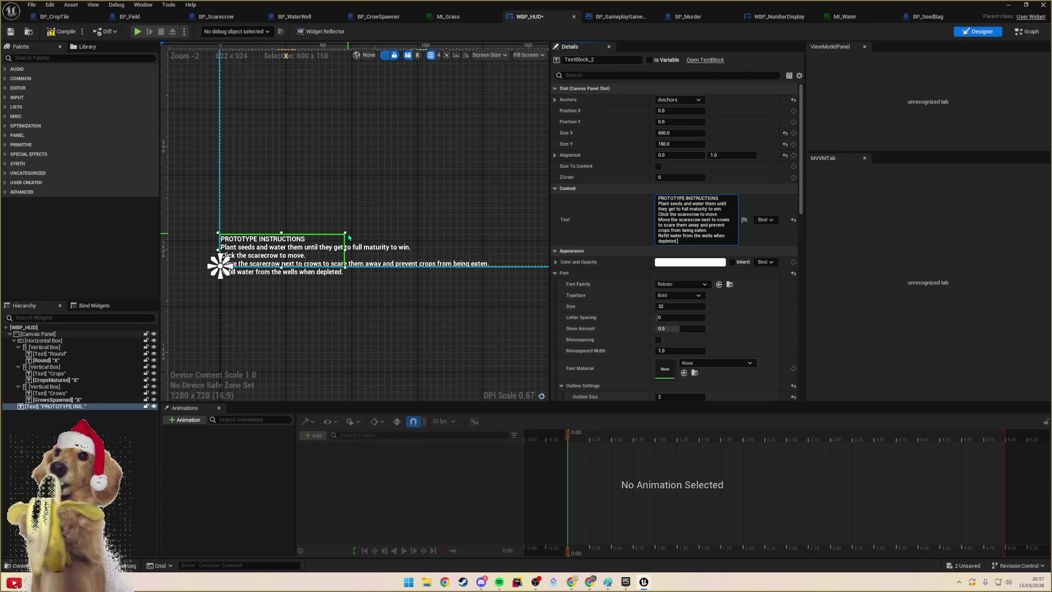
# - Widen the instructions text block and set its Size Y to 250 so all lines fit
pyautogui.moveTo(347, 231); pyautogui.dragTo(420, 215)
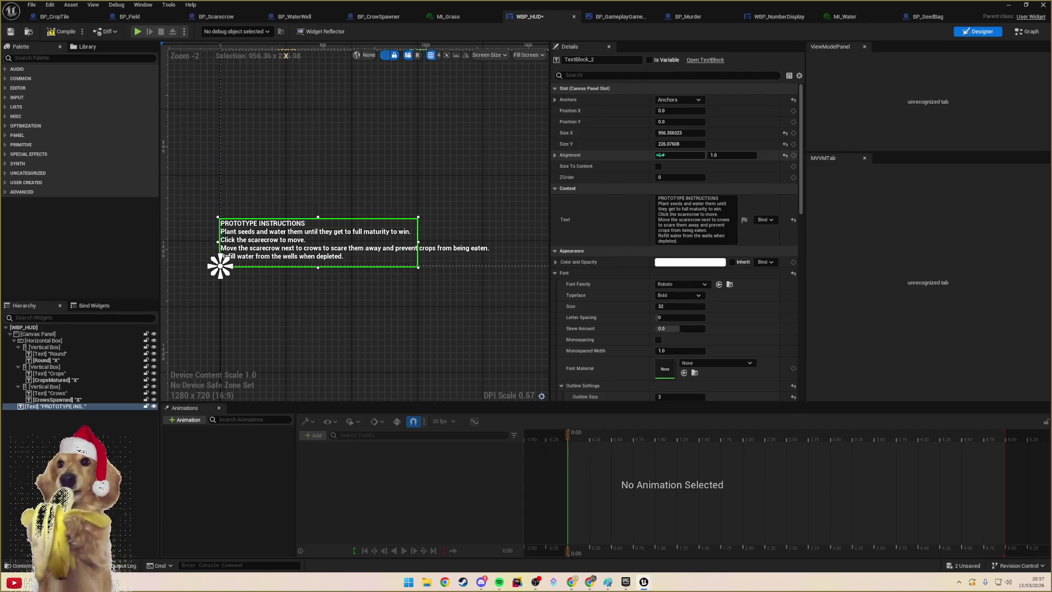
pyautogui.click(695, 145)
pyautogui.write('250')
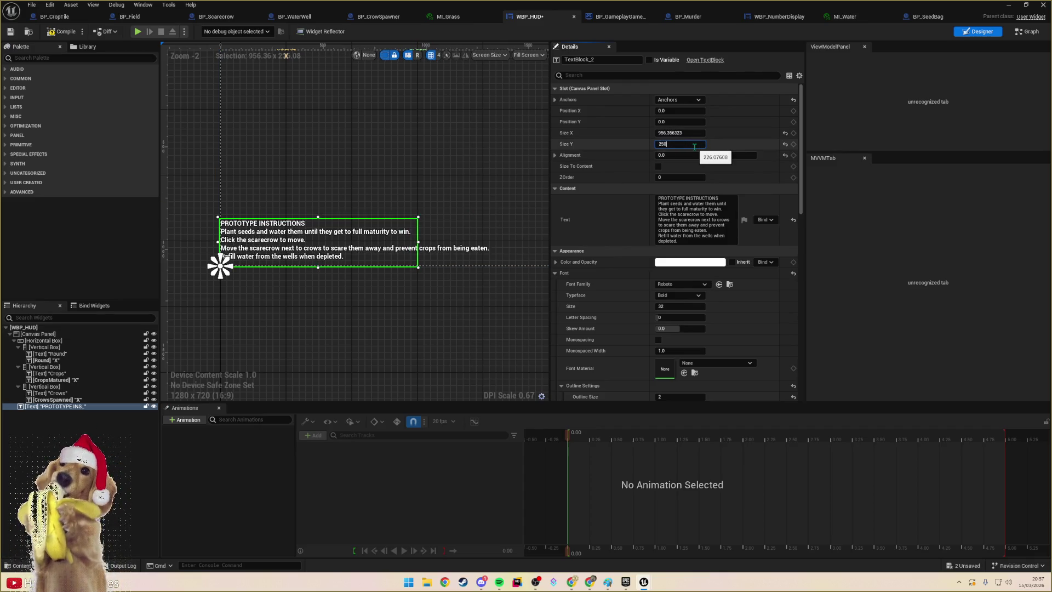
pyautogui.press('Return')
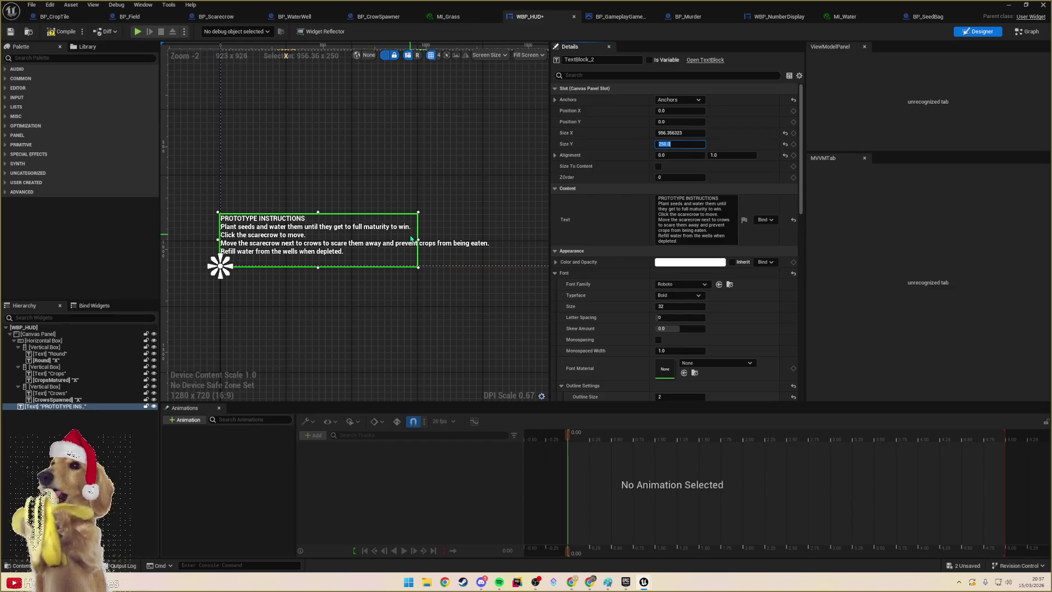
pyautogui.click(427, 241)
pyautogui.scroll(-1, 428, 242)
pyautogui.scroll(1, 337, 243)
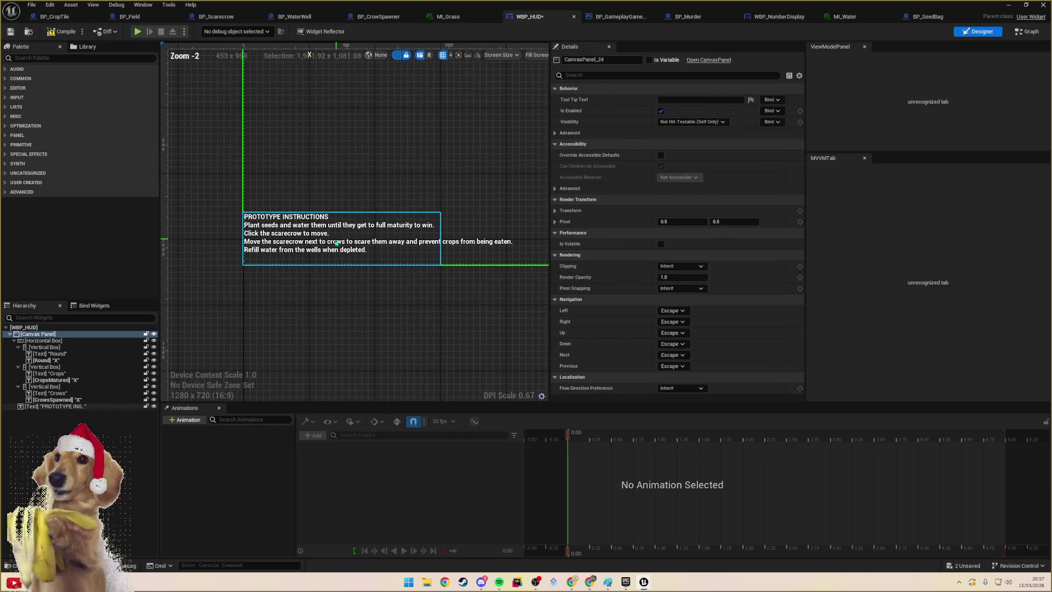
pyautogui.click(243, 262)
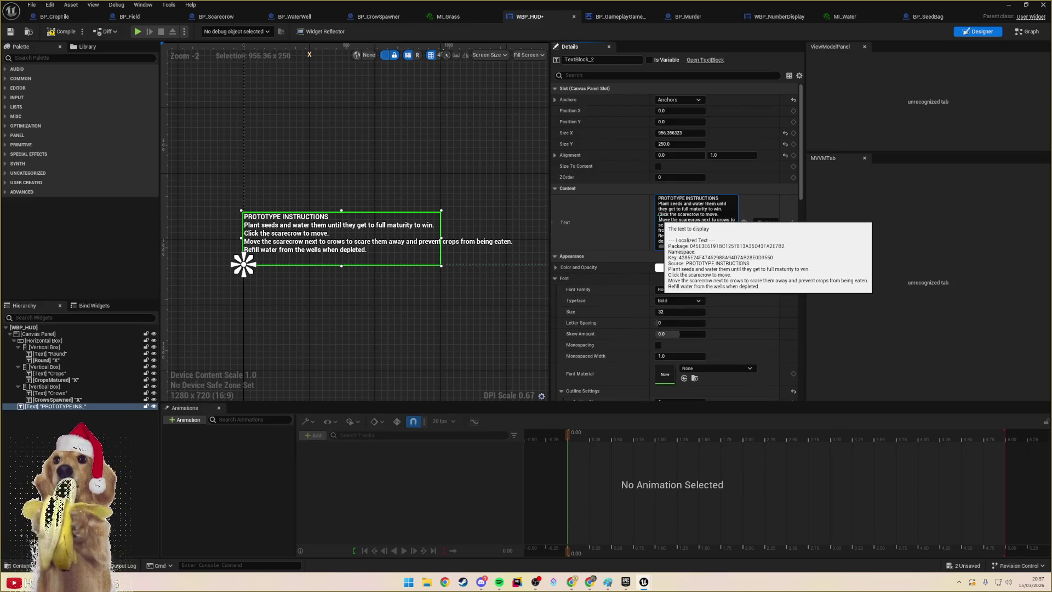
pyautogui.tripleClick(661, 220)
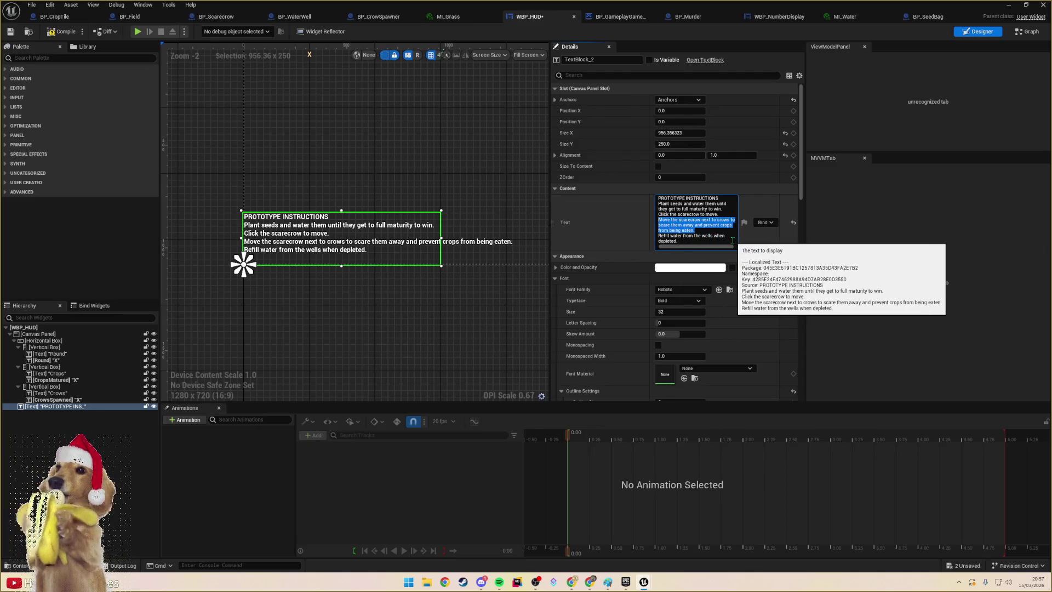
# - Rewrite the crows sentence and add the line 'Place scarecrow next to crows to scare them.'
pyautogui.write('Crows land on crops')
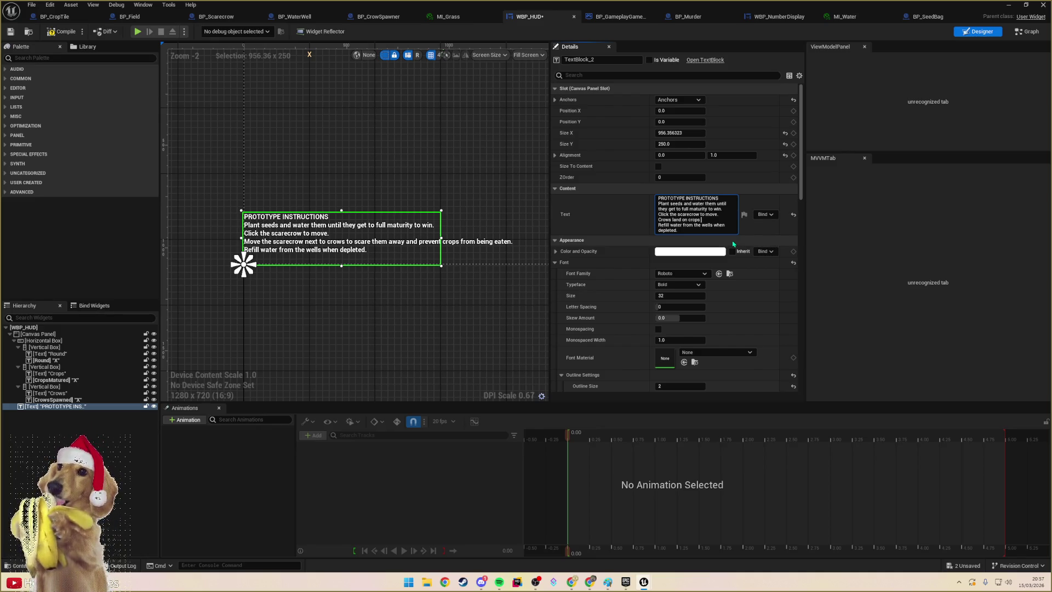
pyautogui.write('d may eat them.')
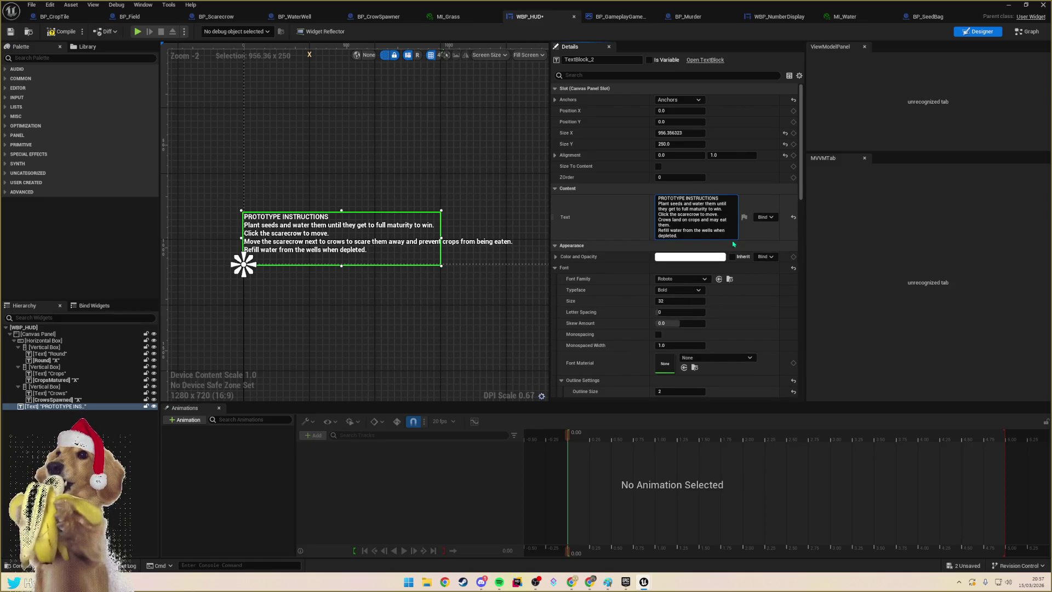
pyautogui.hotkey('shift', 'Return')
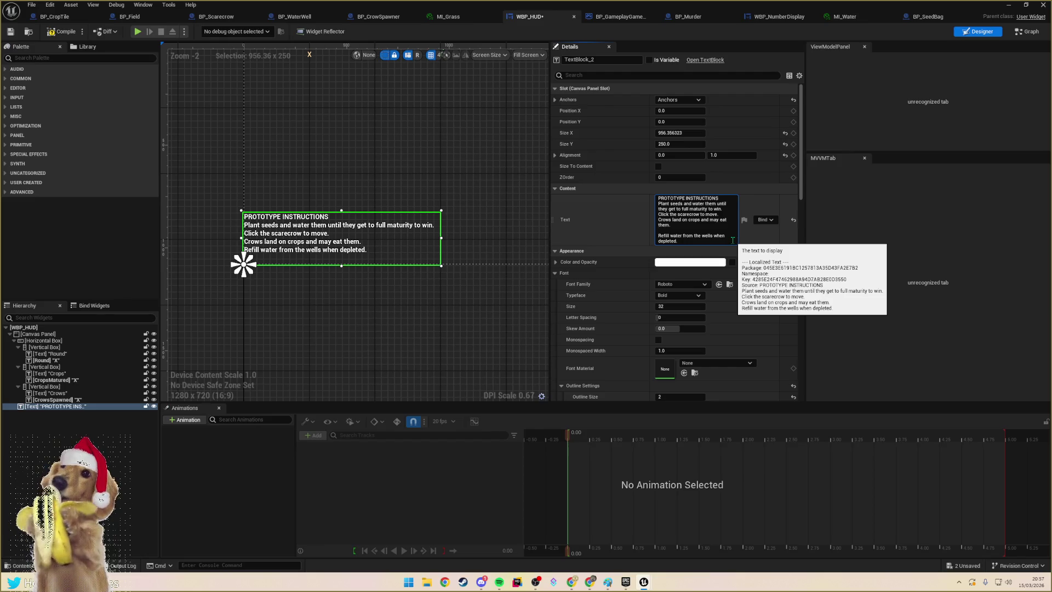
pyautogui.write('Land')
pyautogui.press('BackSpace')
pyautogui.press('BackSpace')
pyautogui.press('BackSpace')
pyautogui.write('Place scarec')
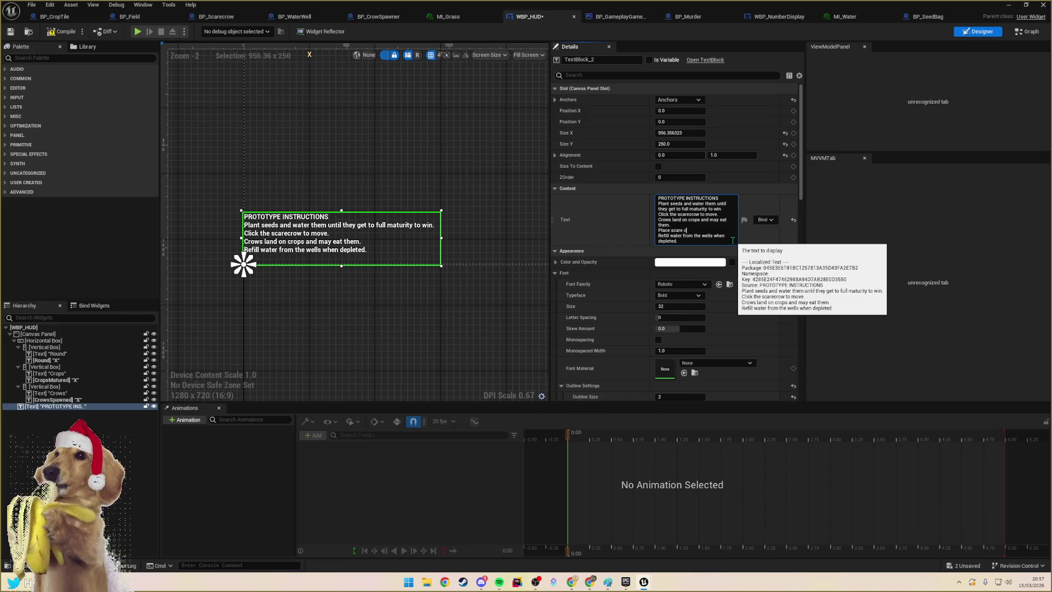
pyautogui.write('row next to cro')
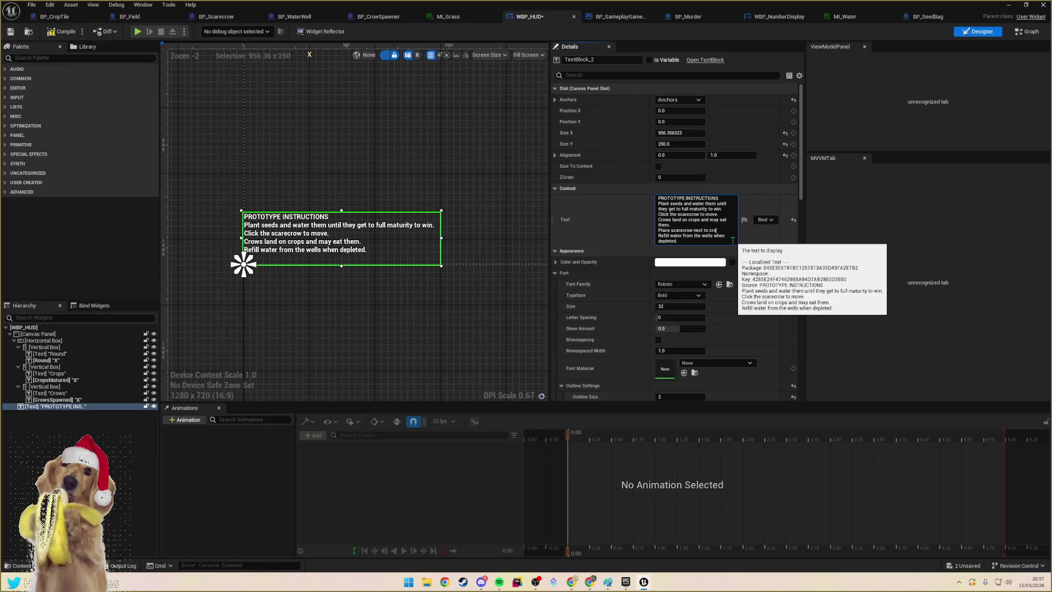
pyautogui.write('ws to scare them.')
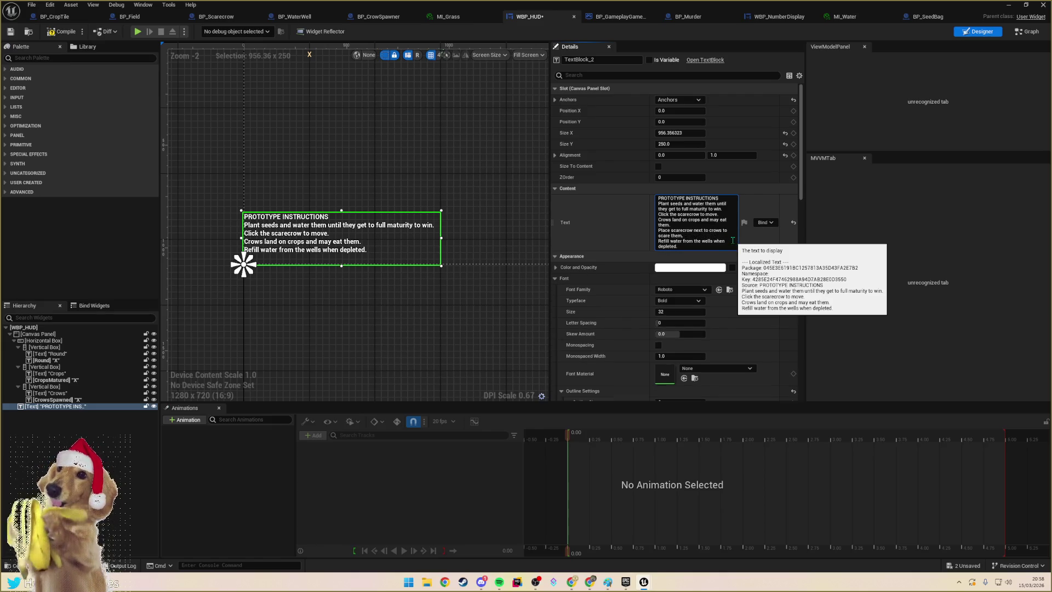
pyautogui.press('Return')
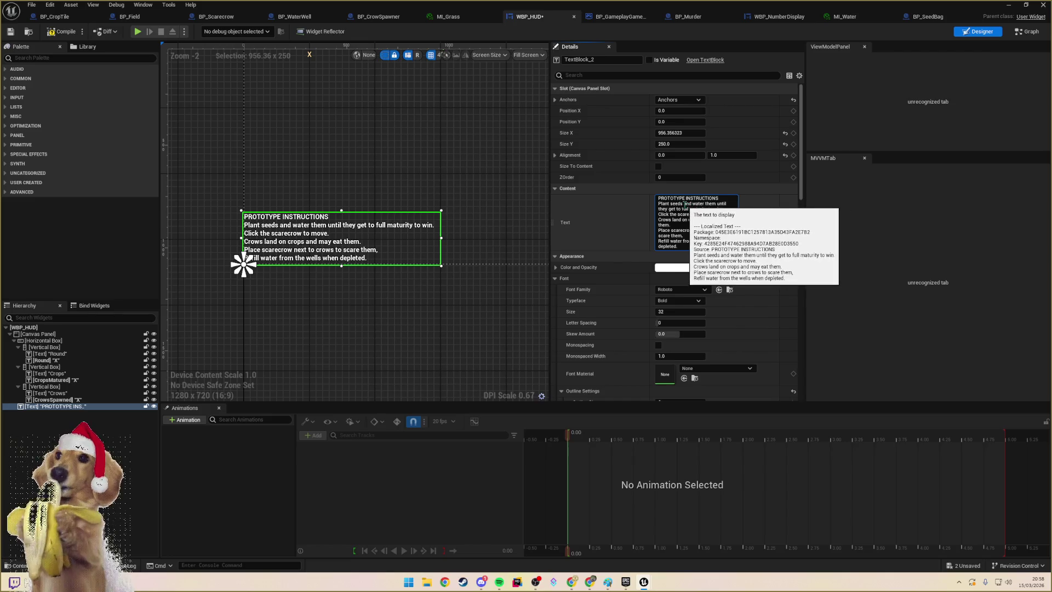
# - Reword the planting instruction so it ends with 'them watered.'
pyautogui.moveTo(706, 209)
pyautogui.mouseDown()
pyautogui.moveTo(723, 209)
pyautogui.moveTo(686, 203)
pyautogui.mouseUp()
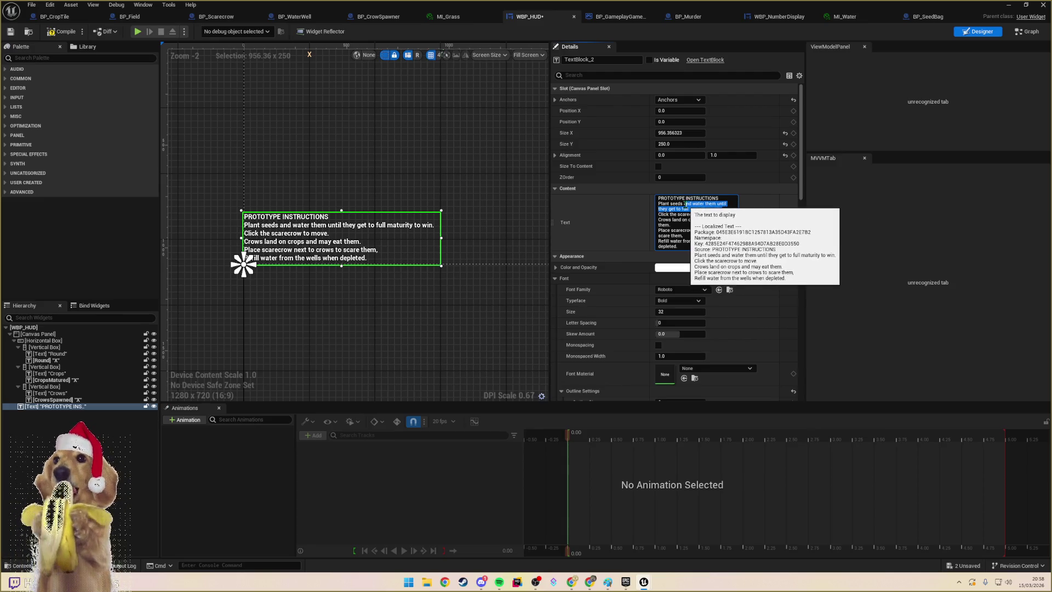
pyautogui.press('BackSpace')
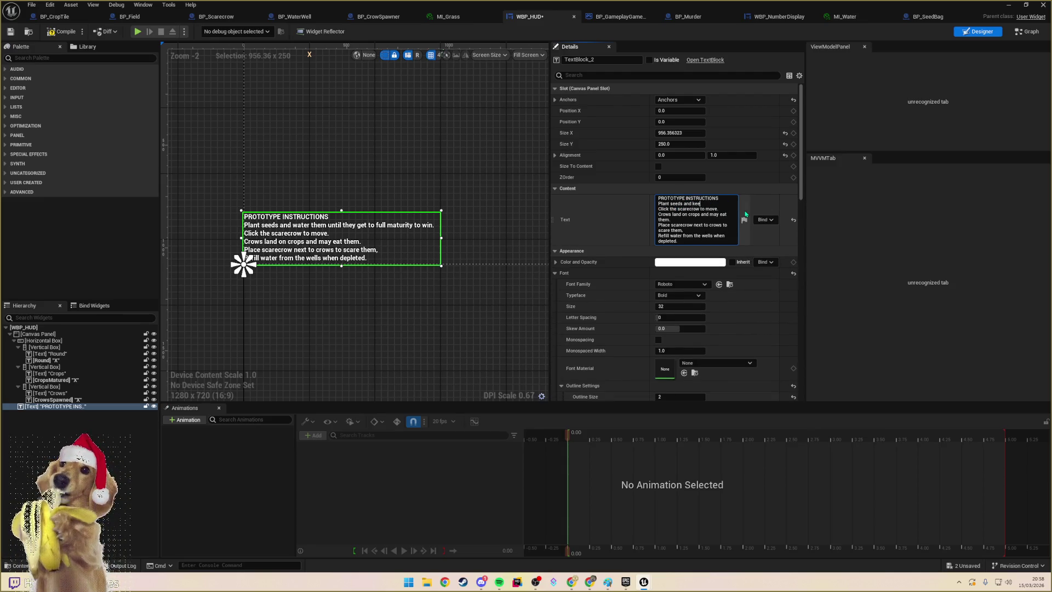
pyautogui.write('p watered')
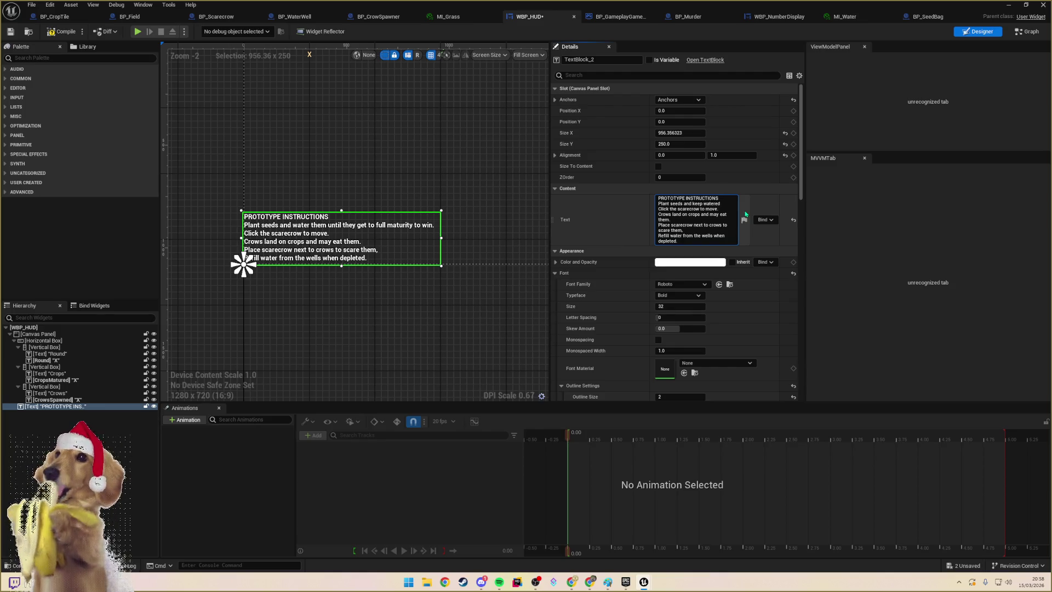
pyautogui.press('BackSpace')
pyautogui.press('BackSpace')
pyautogui.press('BackSpace')
pyautogui.write('them watered.')
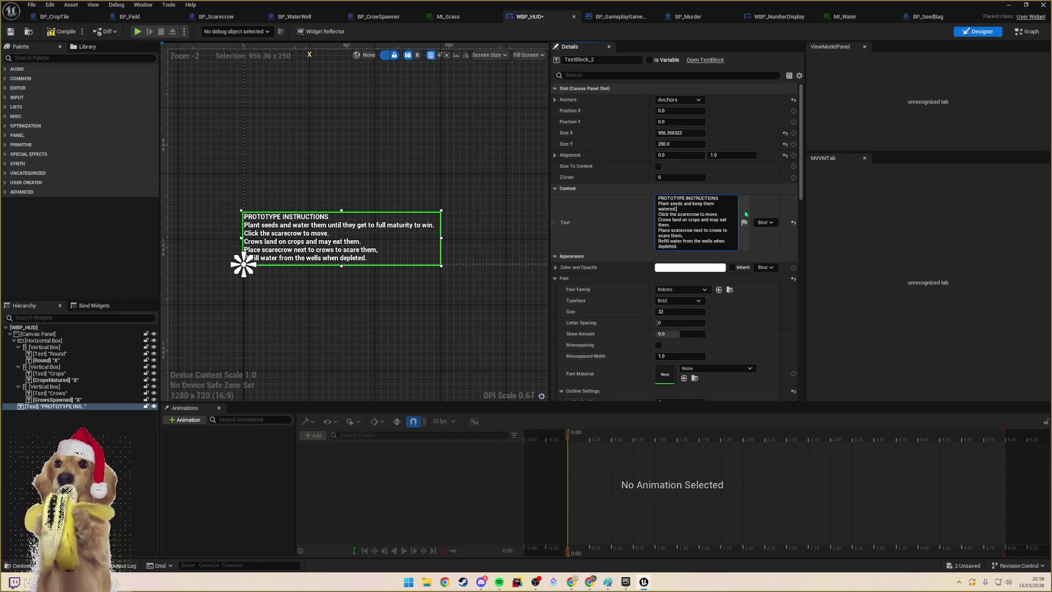
pyautogui.press('Return')
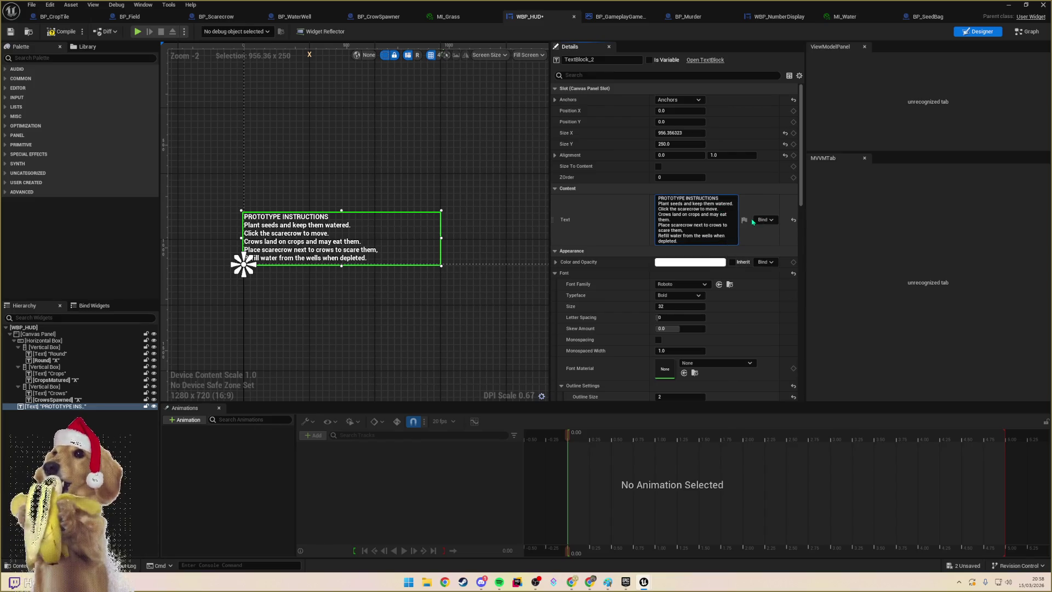
# - Add the final line 'Changing heads changes the scarecrows movement.' and commit the text
pyautogui.hotkey('shift', 'Return')
pyautogui.press('BackSpace')
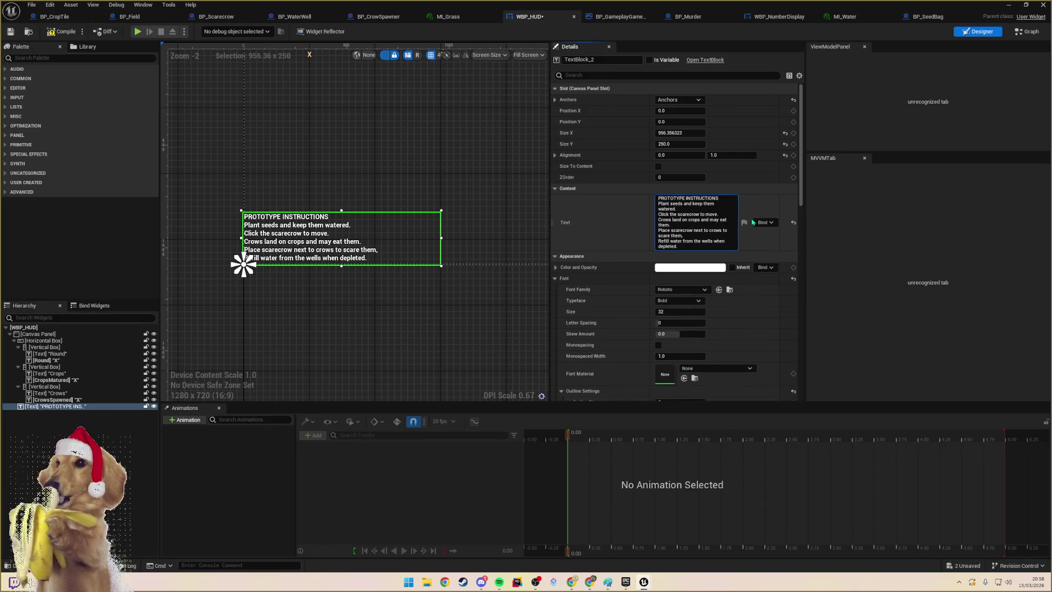
pyautogui.hotkey('shift', 'Return')
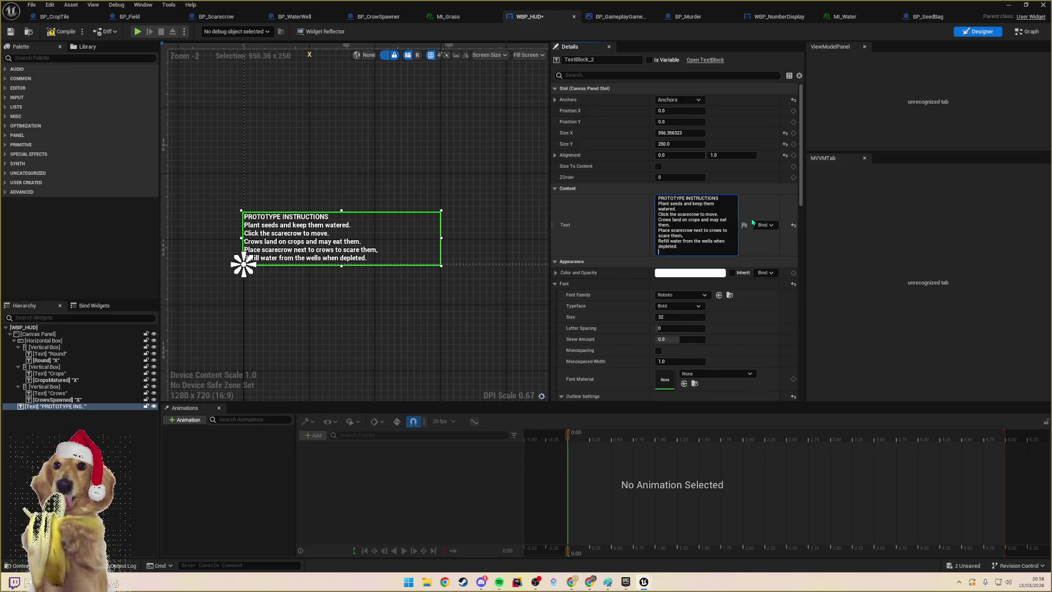
pyautogui.write('Change')
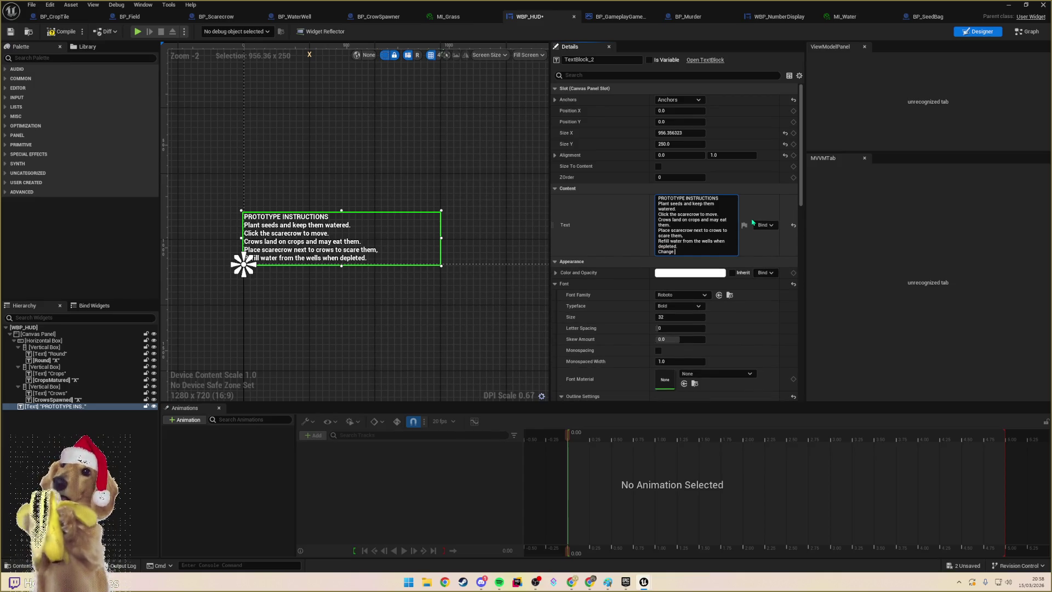
pyautogui.hotkey('ctrl', 'BackSpace')
pyautogui.write('lick heads to c')
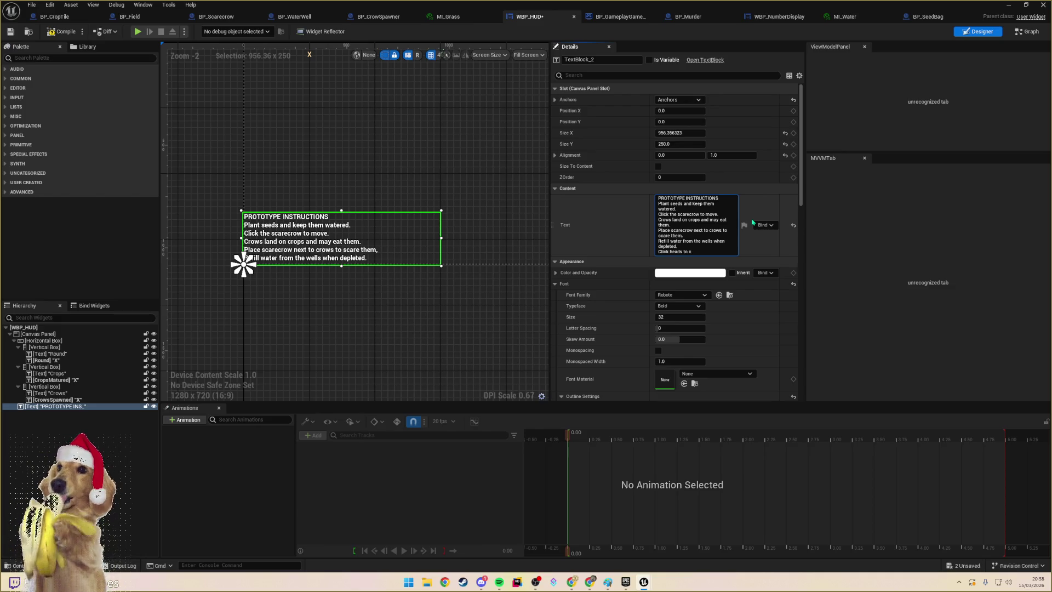
pyautogui.write('hange th')
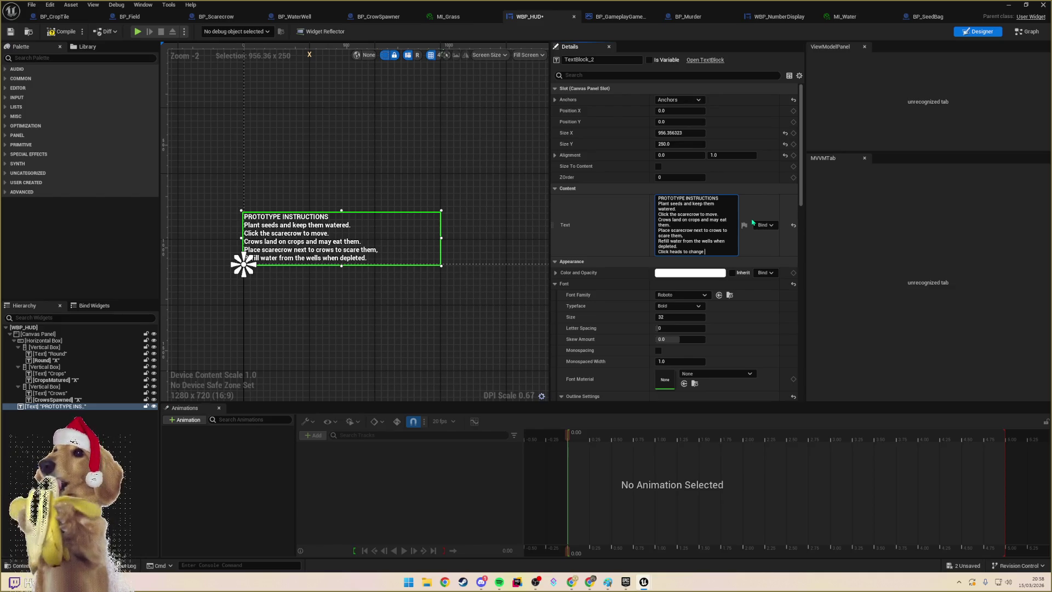
pyautogui.write('e scar')
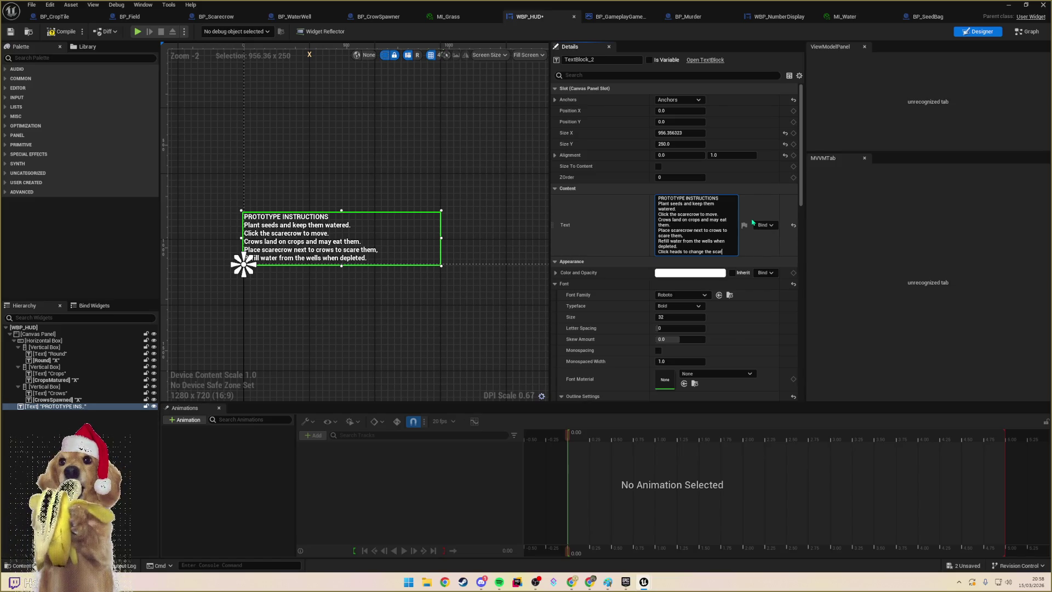
pyautogui.write('ecrows head.')
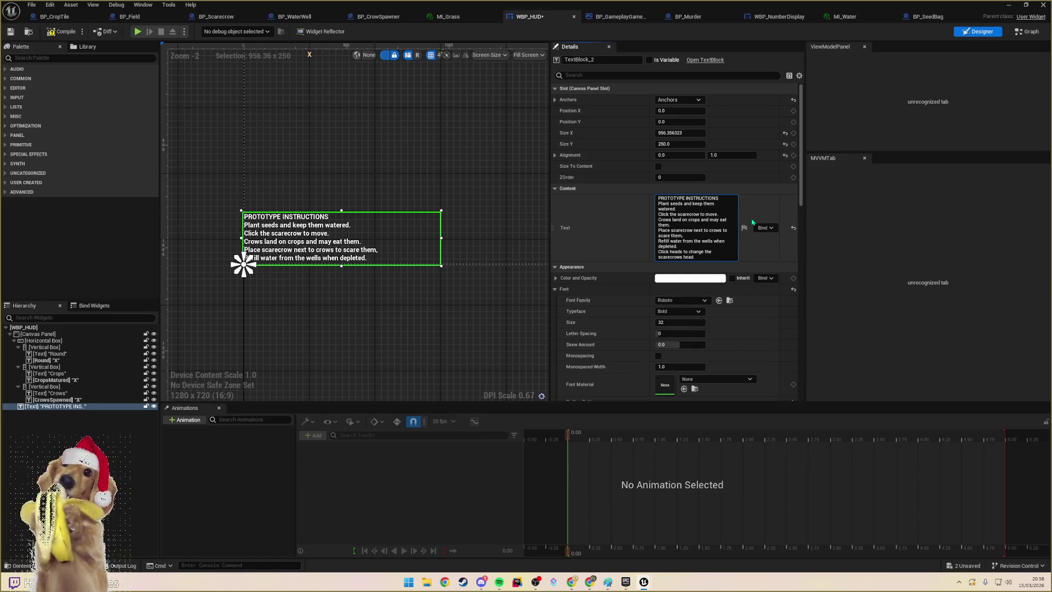
pyautogui.press('BackSpace')
pyautogui.press('BackSpace')
pyautogui.press('BackSpace')
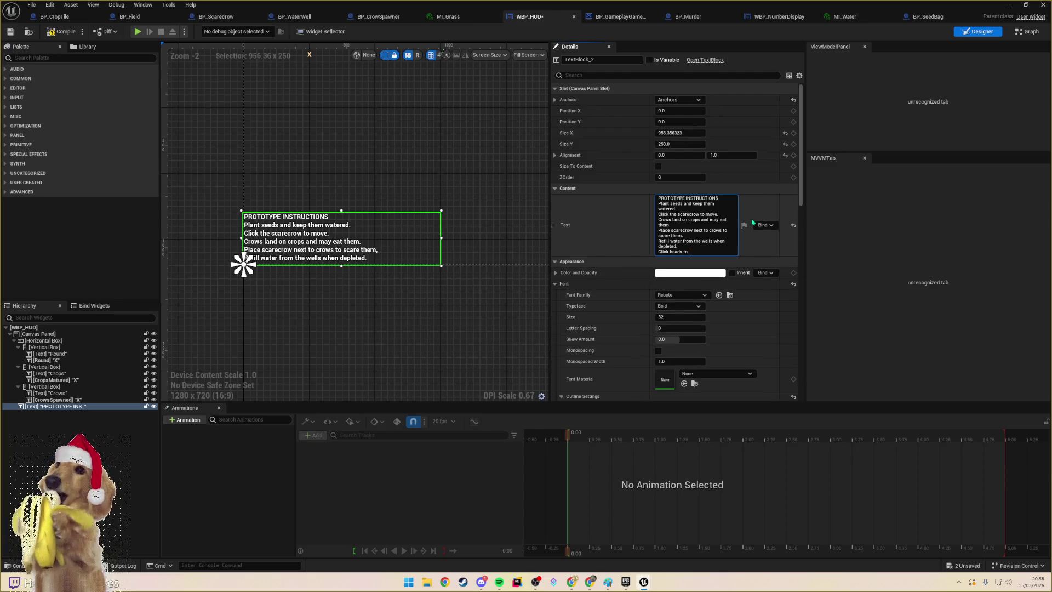
pyautogui.write('hga')
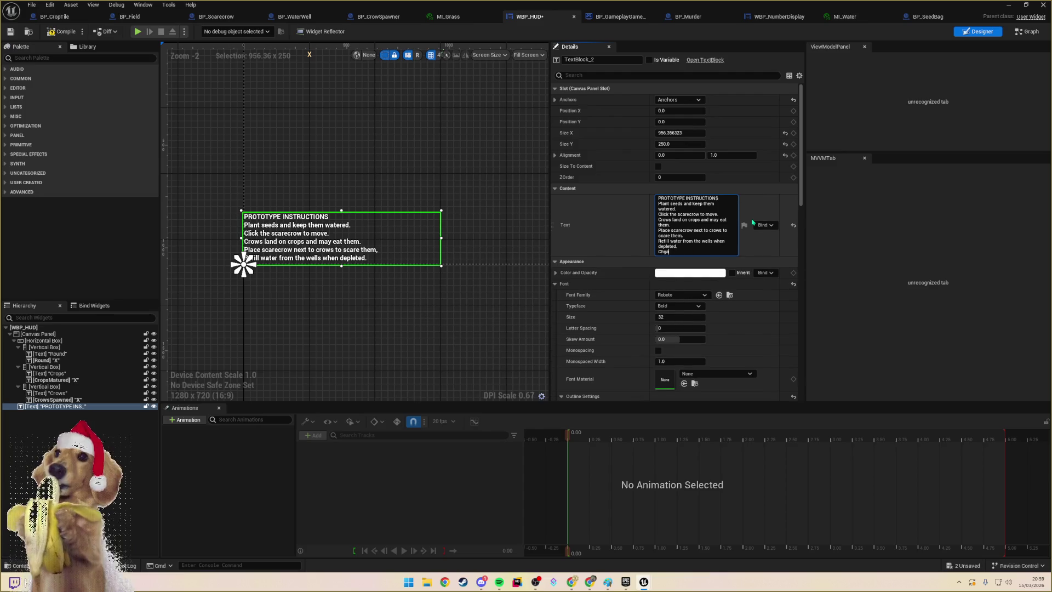
pyautogui.write('ging heads')
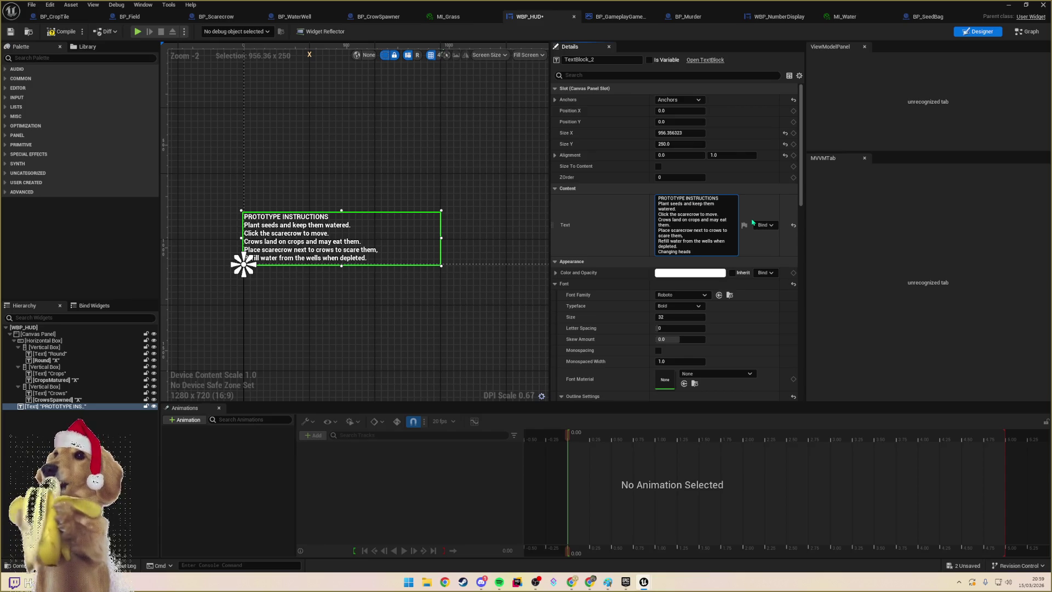
pyautogui.write('he way your scare')
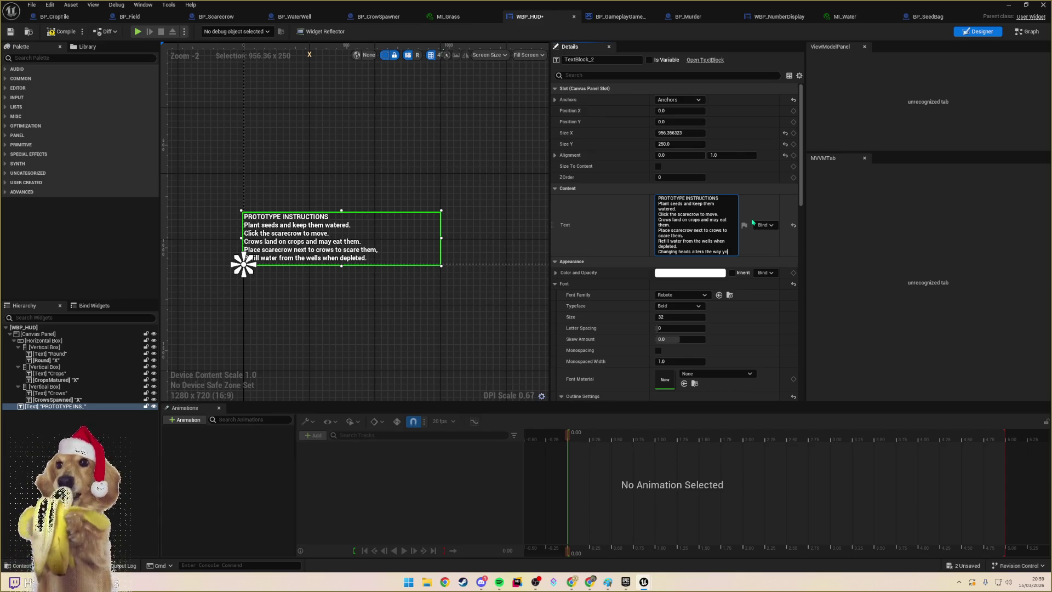
pyautogui.press('BackSpace')
pyautogui.press('BackSpace')
pyautogui.press('BackSpace')
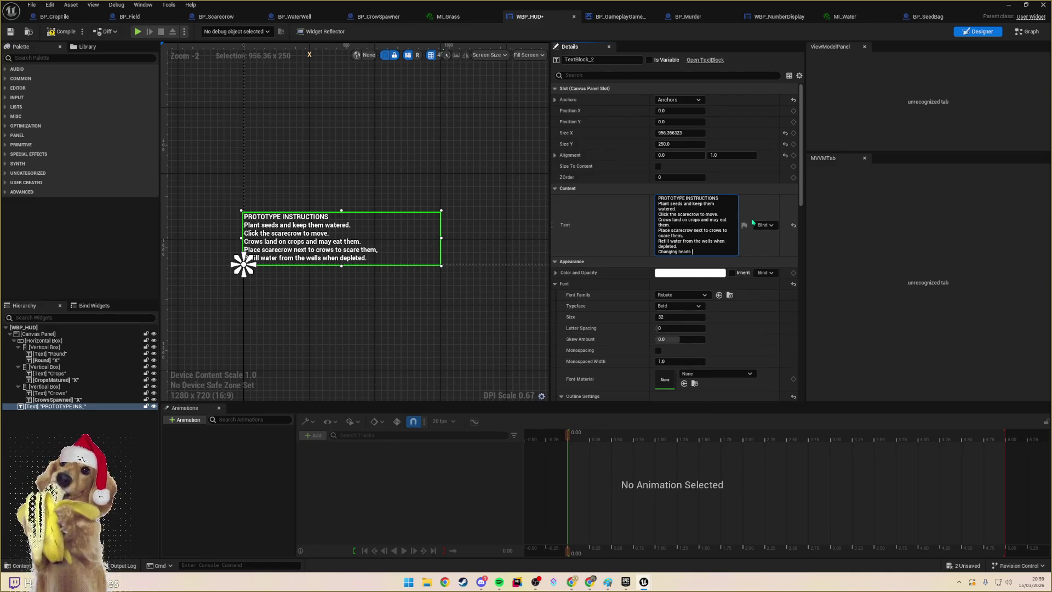
pyautogui.write('changes')
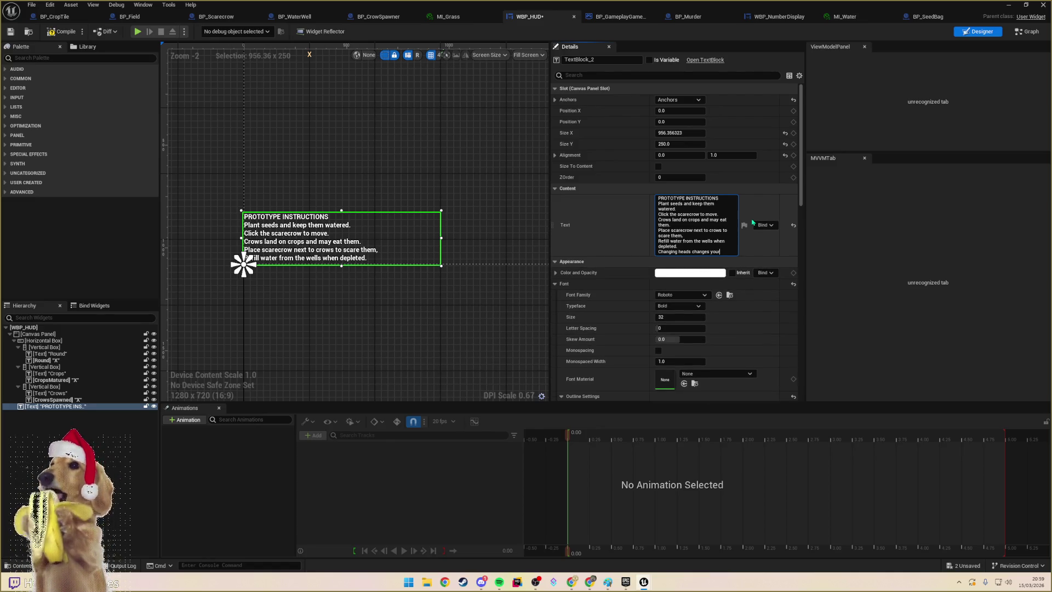
pyautogui.write(' your sc')
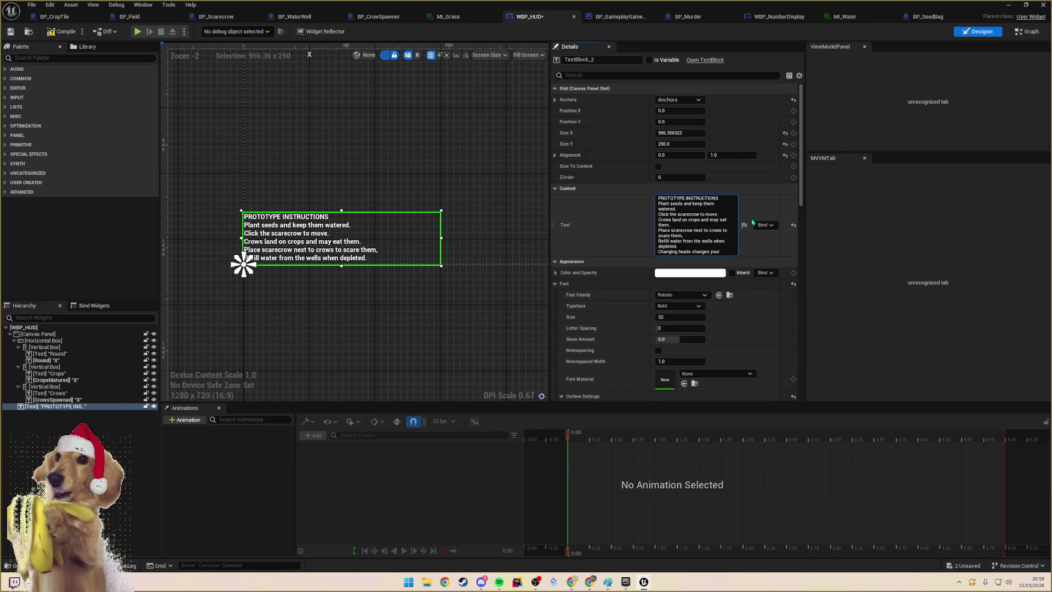
pyautogui.press('BackSpace')
pyautogui.press('BackSpace')
pyautogui.press('BackSpace')
pyautogui.write('e sca')
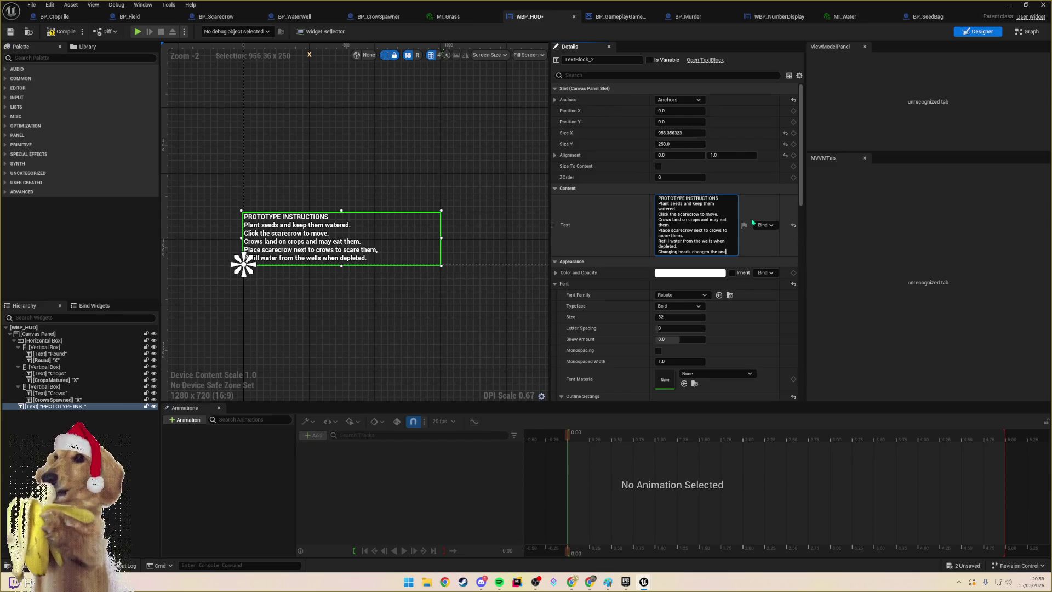
pyautogui.write('recrows movement.')
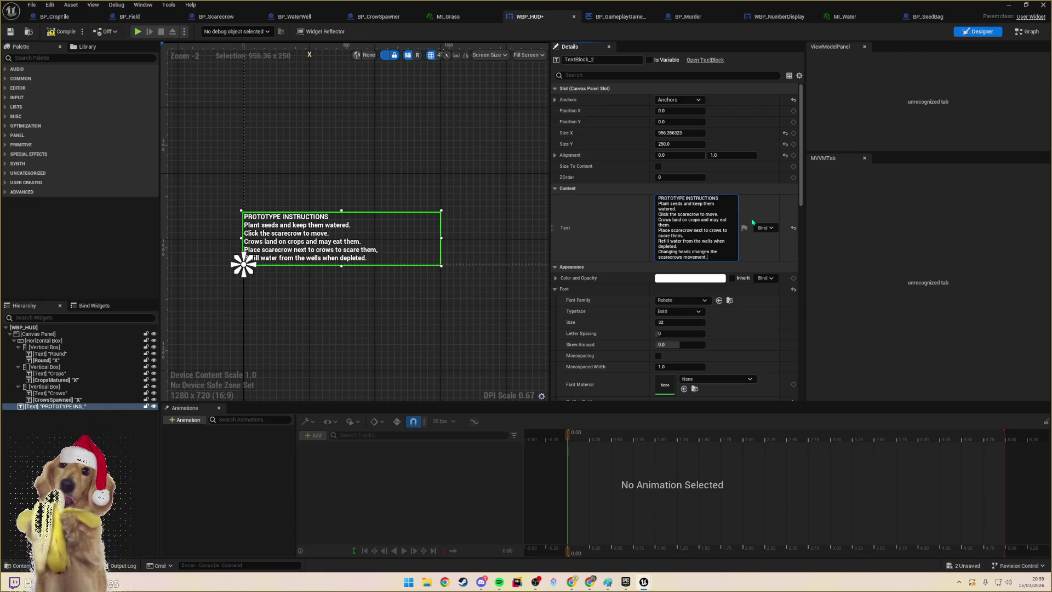
pyautogui.press('Return')
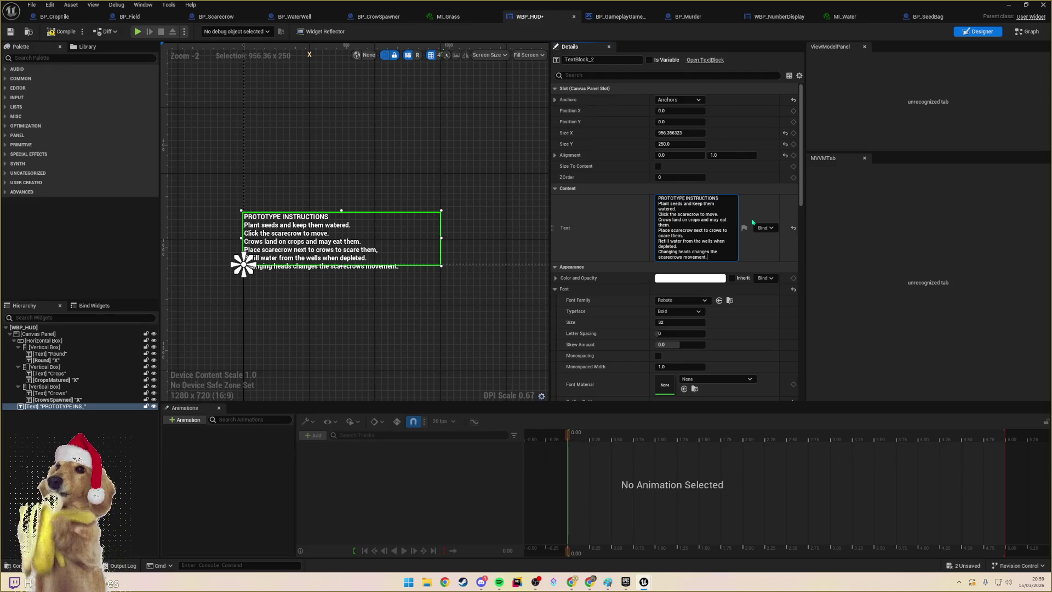
# - Add a new instructions line: 'Landing on or travelling through crops can damage them'
pyautogui.hotkey('shift', 'Return')
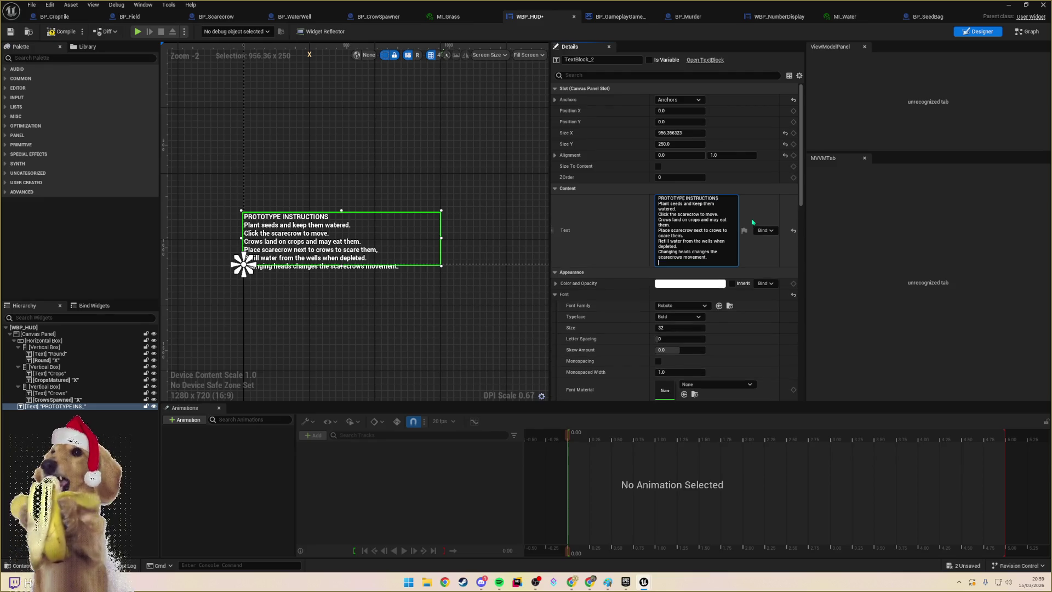
pyautogui.write('Lanbo')
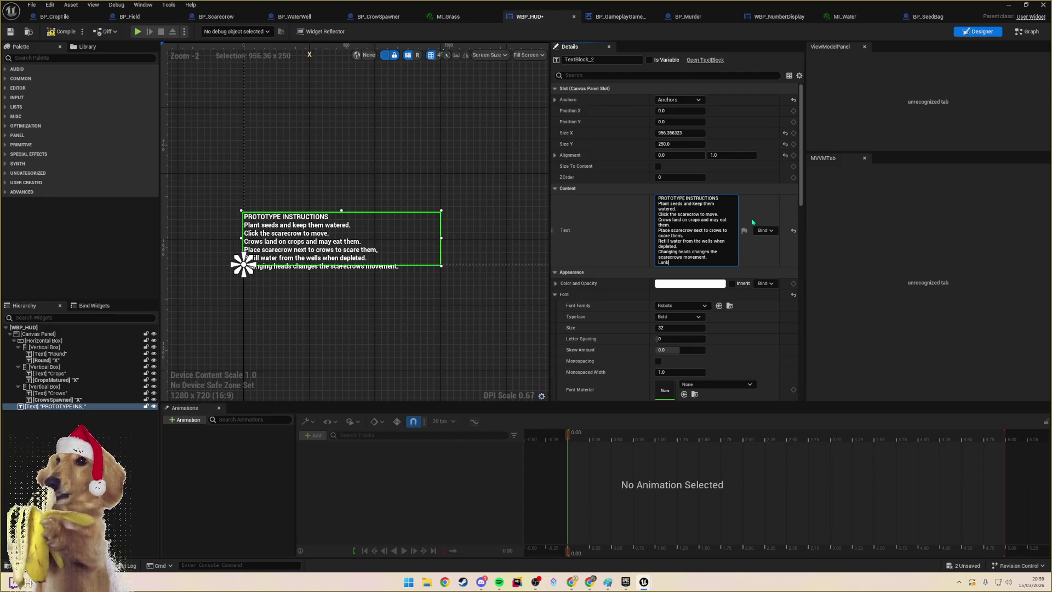
pyautogui.hotkey('ctrl', 'BackSpace')
pyautogui.write('L')
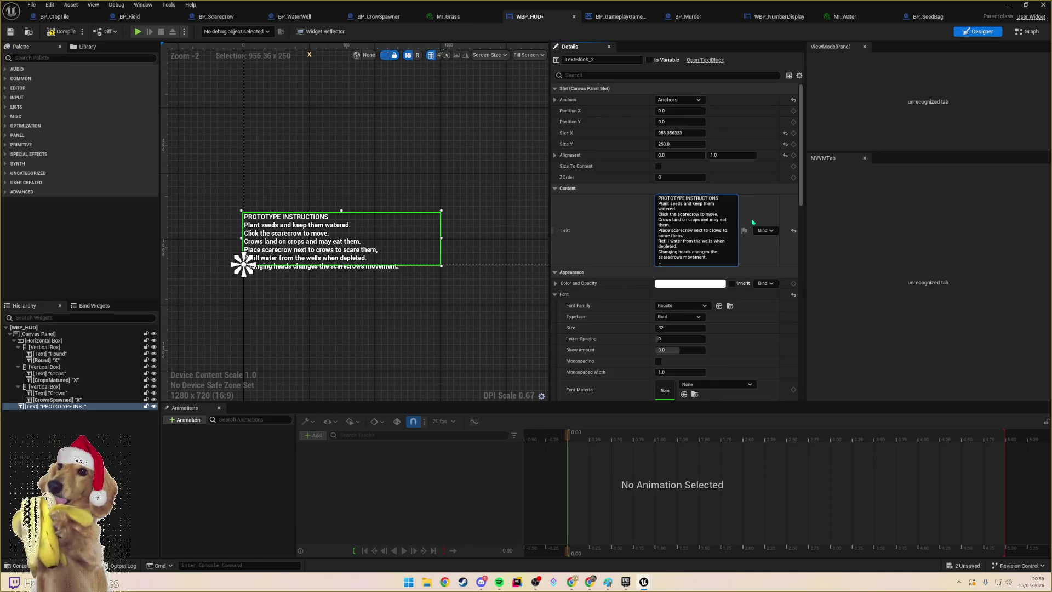
pyautogui.write('anding on o')
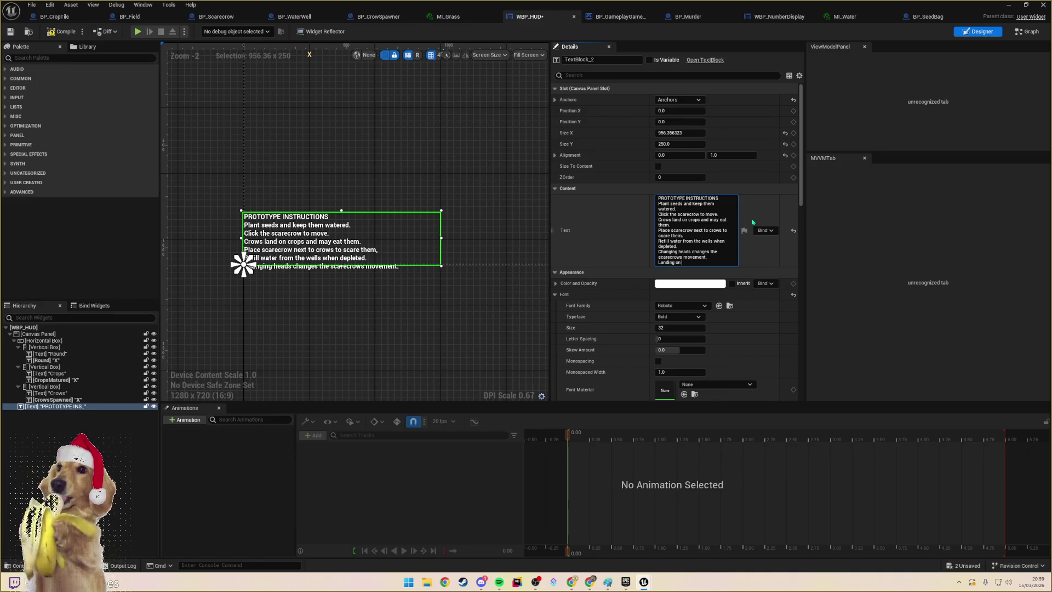
pyautogui.write('r travelling through crops c')
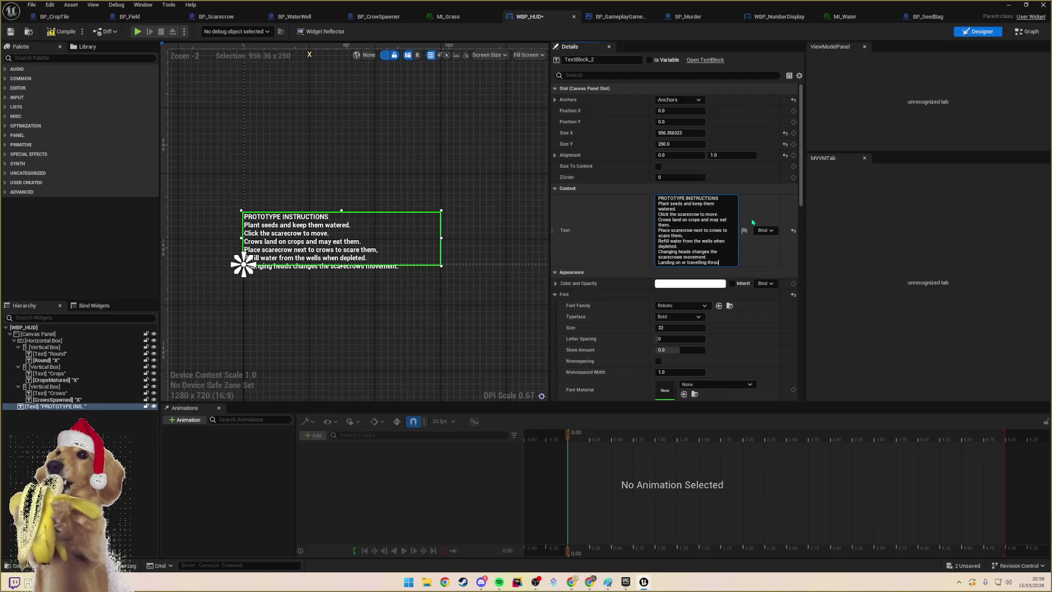
pyautogui.write('an damage them.')
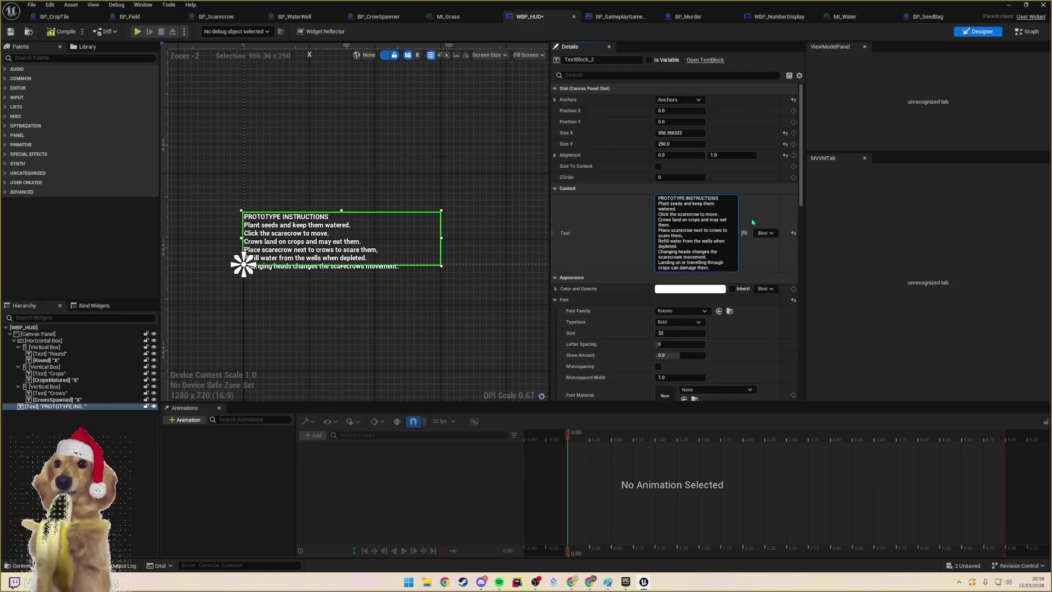
pyautogui.press('Return')
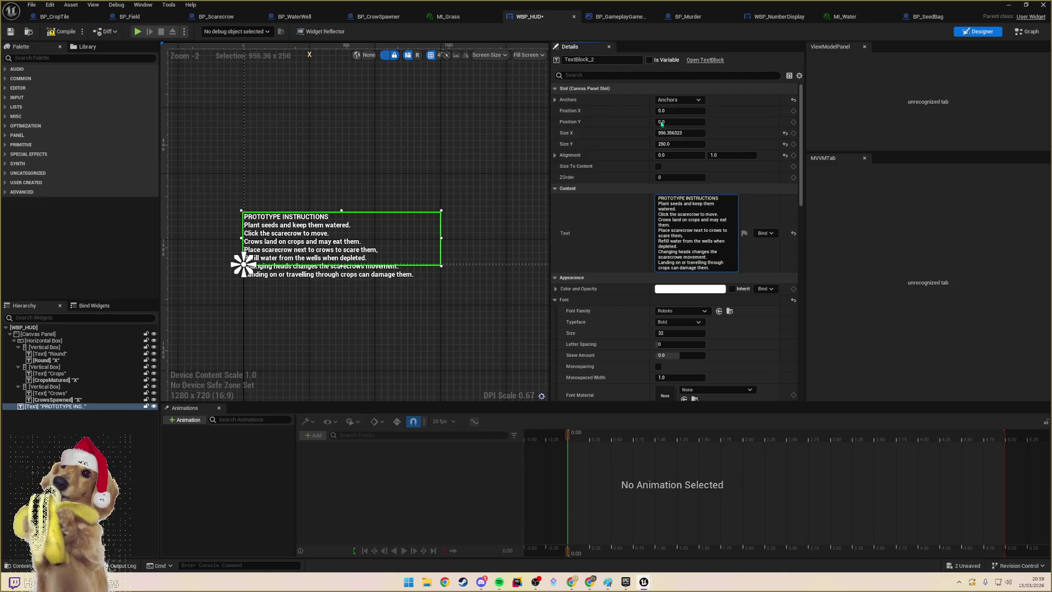
# - Replace that line with a shorter 'Scarecrow movement may destroy' crops wording
pyautogui.moveTo(710, 268); pyautogui.dragTo(650, 261)
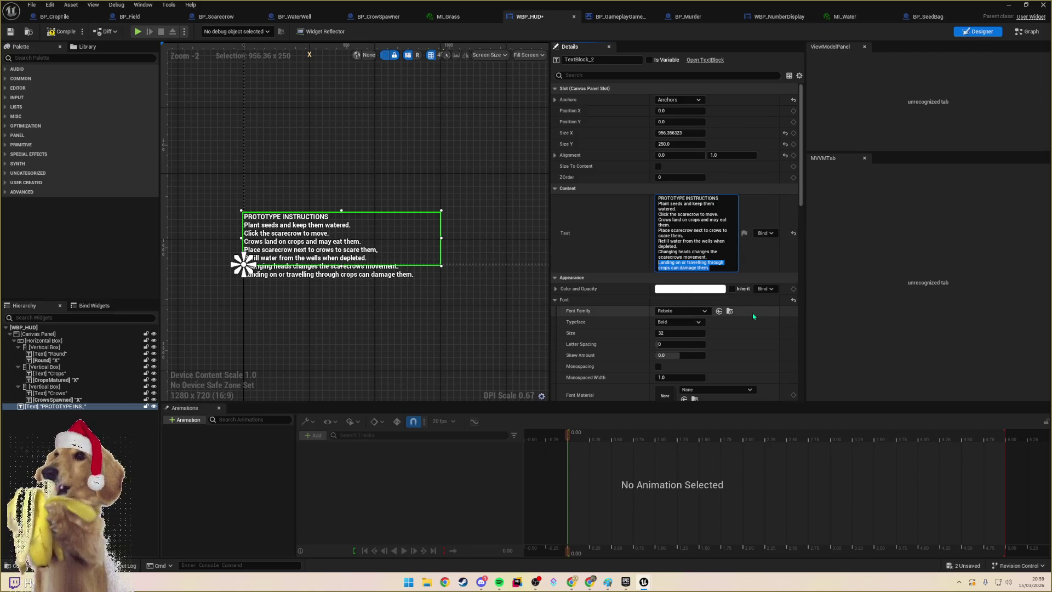
pyautogui.write('Scar')
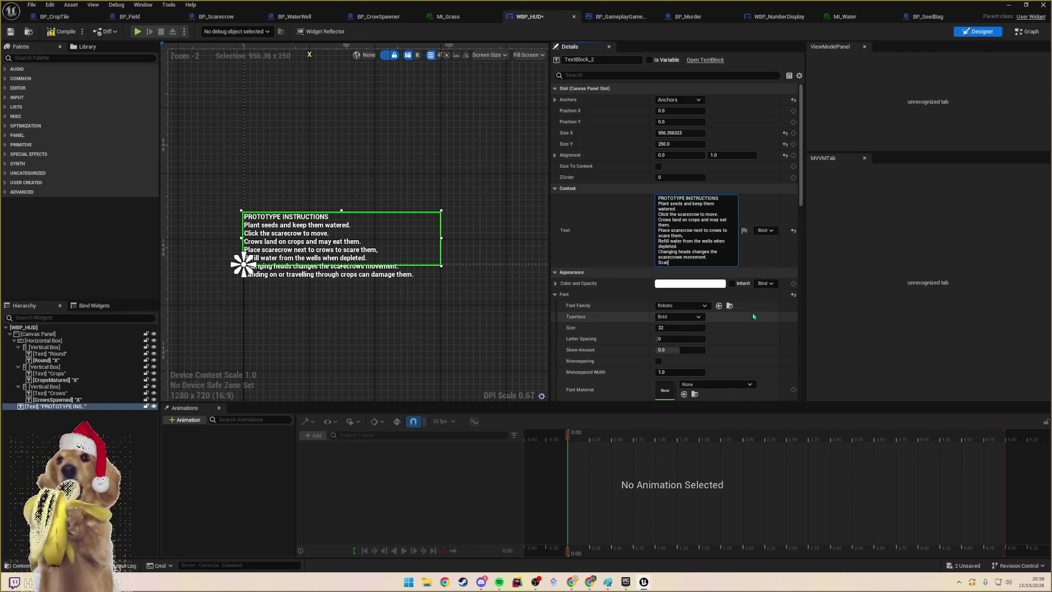
pyautogui.write('ecrow movement may ')
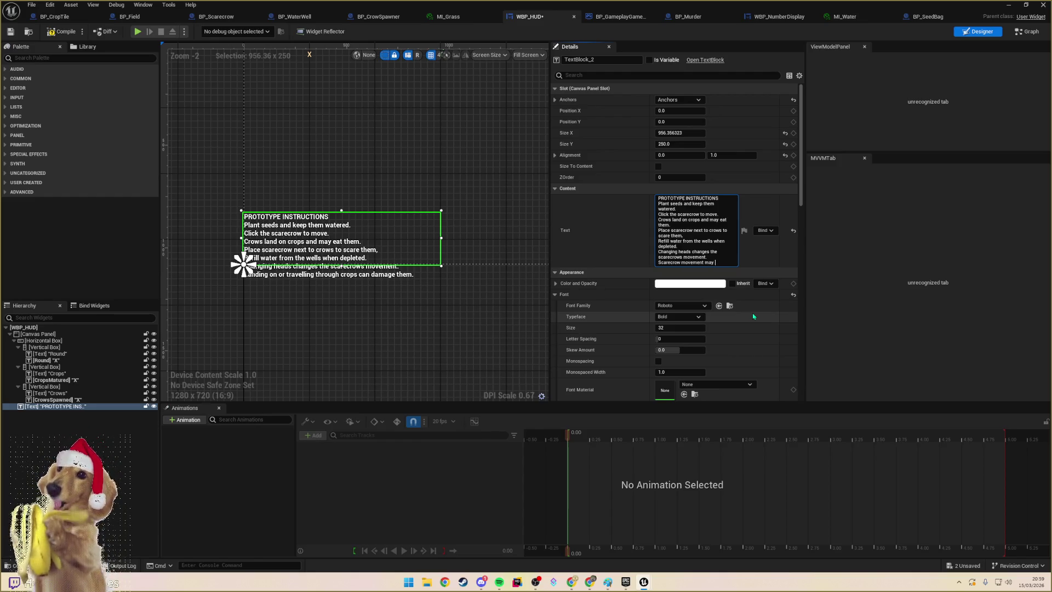
pyautogui.write('damage')
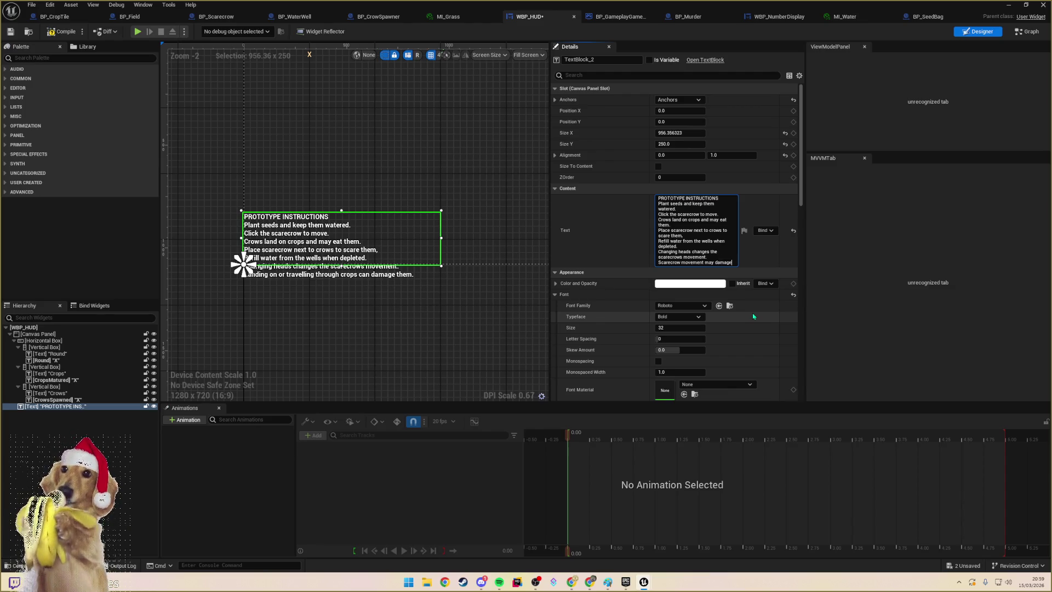
pyautogui.press('BackSpace')
pyautogui.press('BackSpace')
pyautogui.press('BackSpace')
pyautogui.press('BackSpace')
pyautogui.press('BackSpace')
pyautogui.write('estroy')
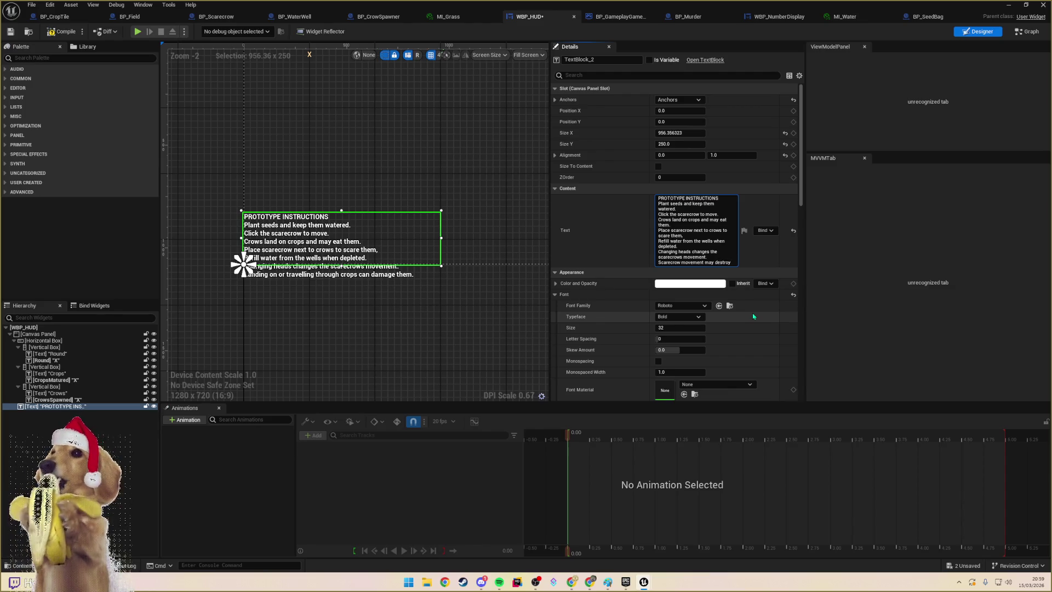
pyautogui.write(' pl')
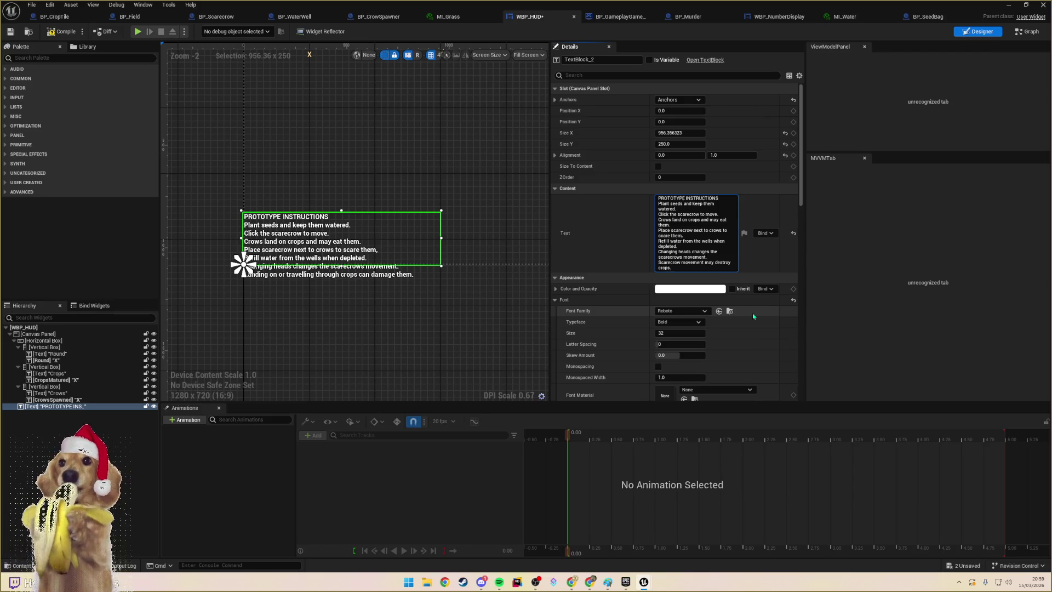
pyautogui.press('Return')
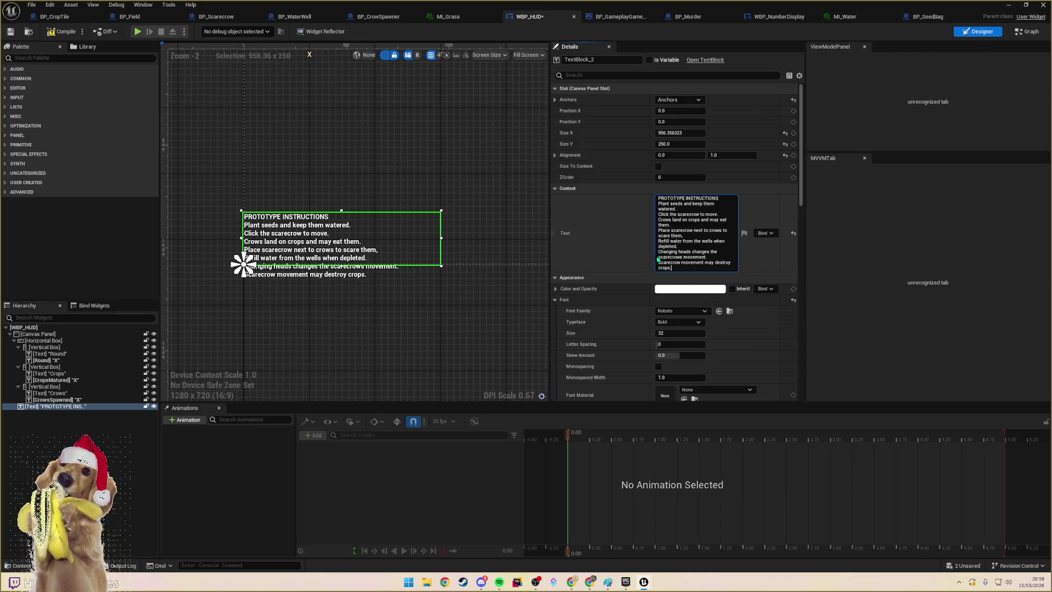
# - Reword it to 'Scarecrow moving through crops may destroy them.' and commit
pyautogui.doubleClick(692, 263)
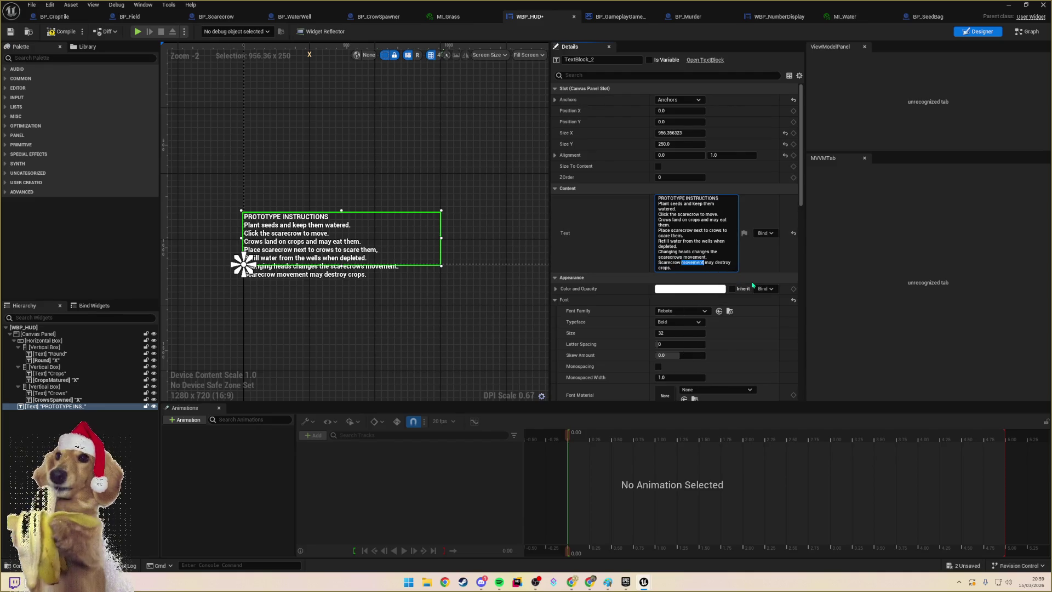
pyautogui.write('moving through')
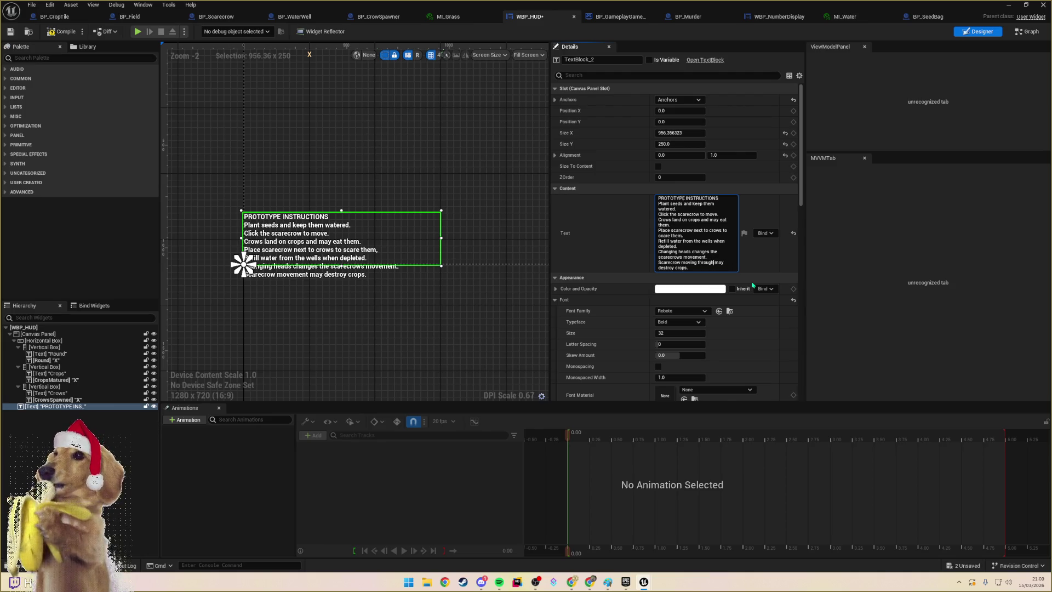
pyautogui.write(' crops')
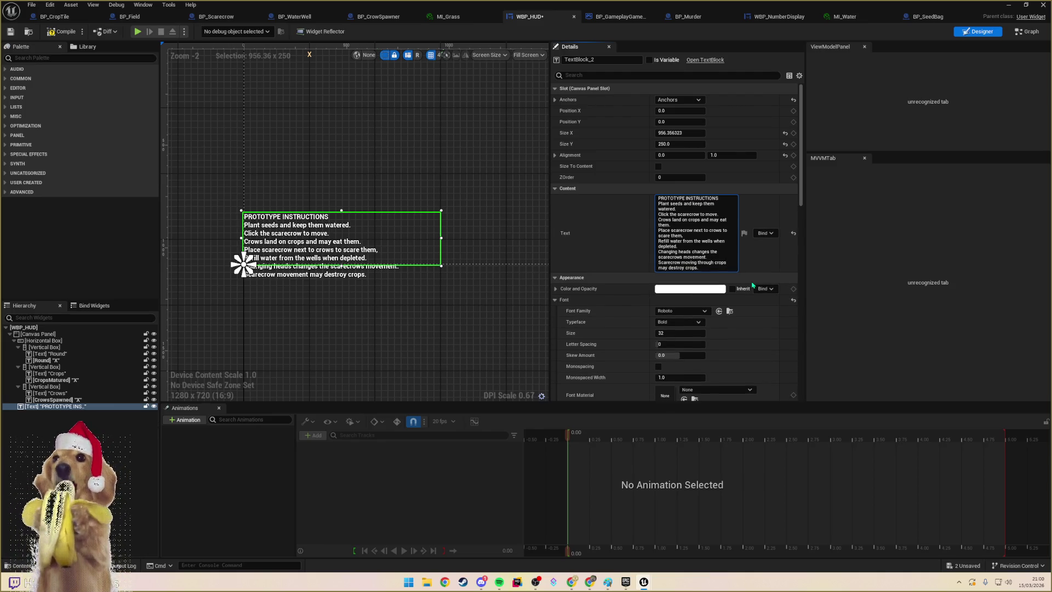
pyautogui.hotkey('ctrl', 'Right')
pyautogui.hotkey('shift', 'End')
pyautogui.write('th')
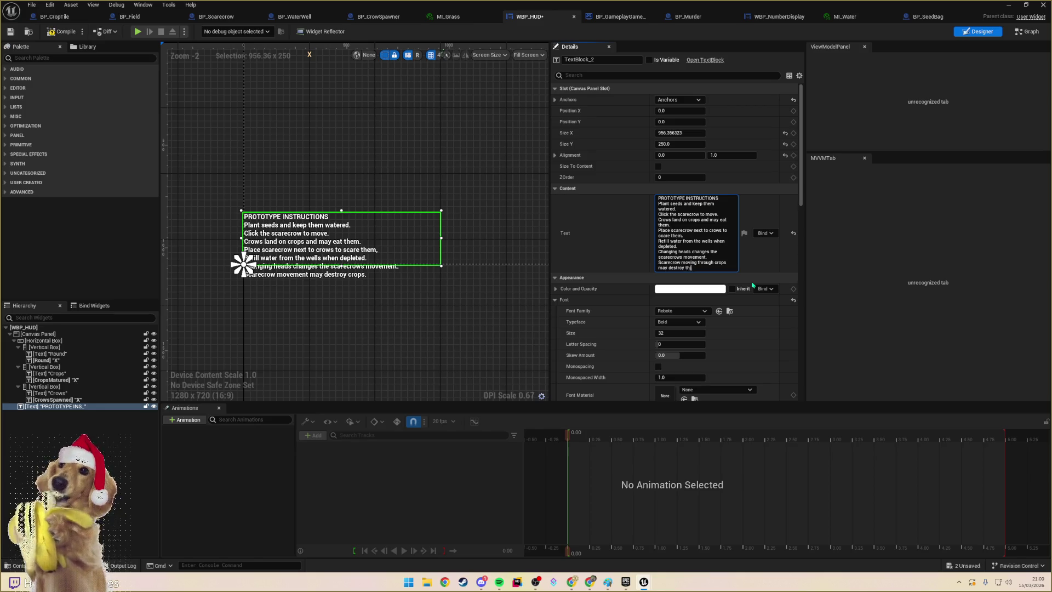
pyautogui.write('em.')
pyautogui.click(419, 250)
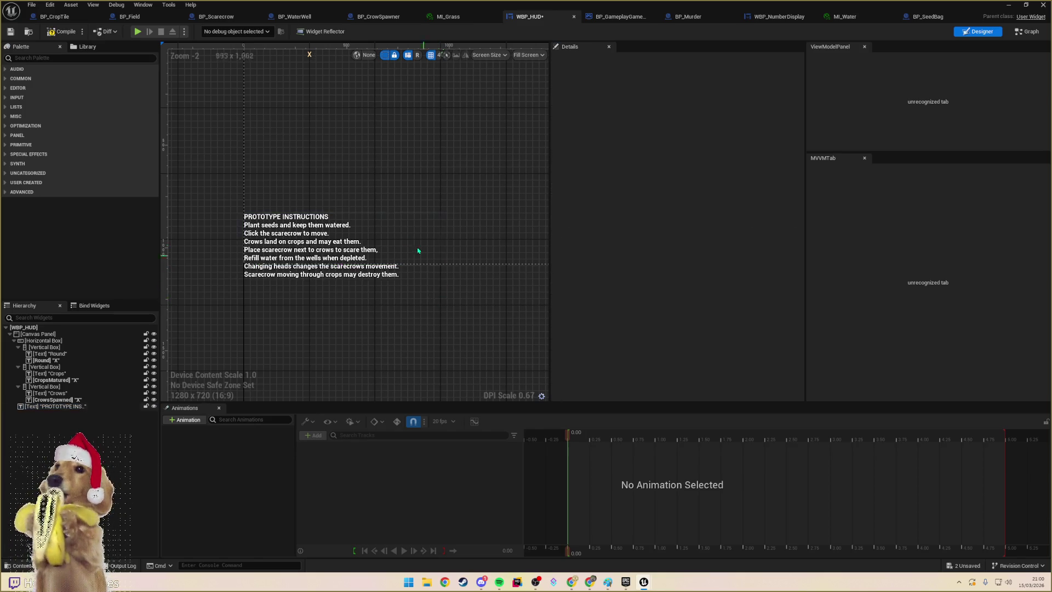
# - Stretch the instructions block's top edge upward so its height goes from 250 to about 326
pyautogui.click(378, 235)
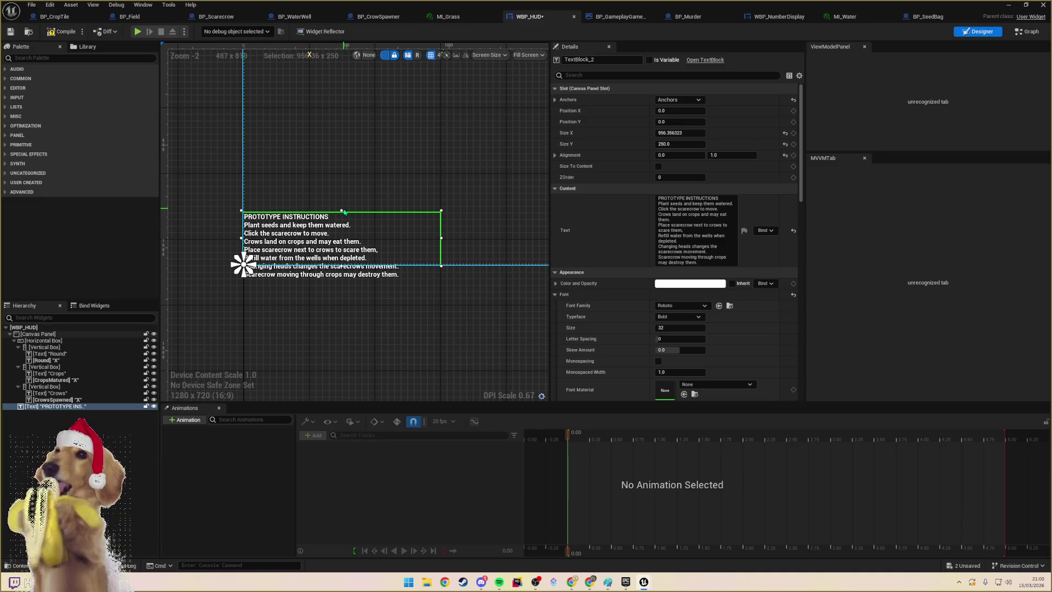
pyautogui.moveTo(345, 212); pyautogui.dragTo(341, 195)
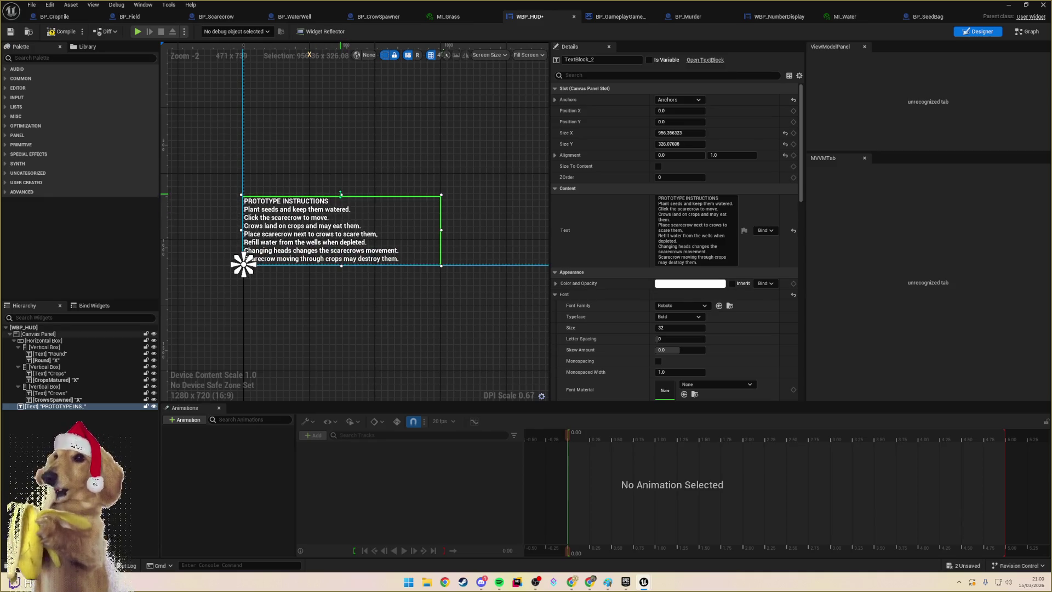
pyautogui.click(241, 274)
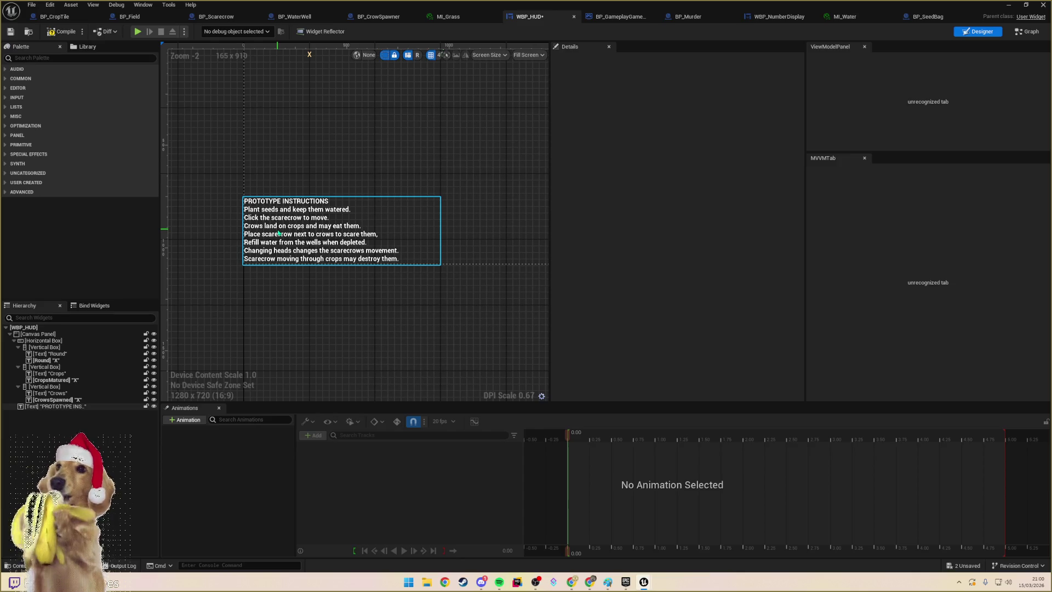
# - Move the 'Refill water from the wells' line to just after the 'watered.' line
pyautogui.click(378, 257)
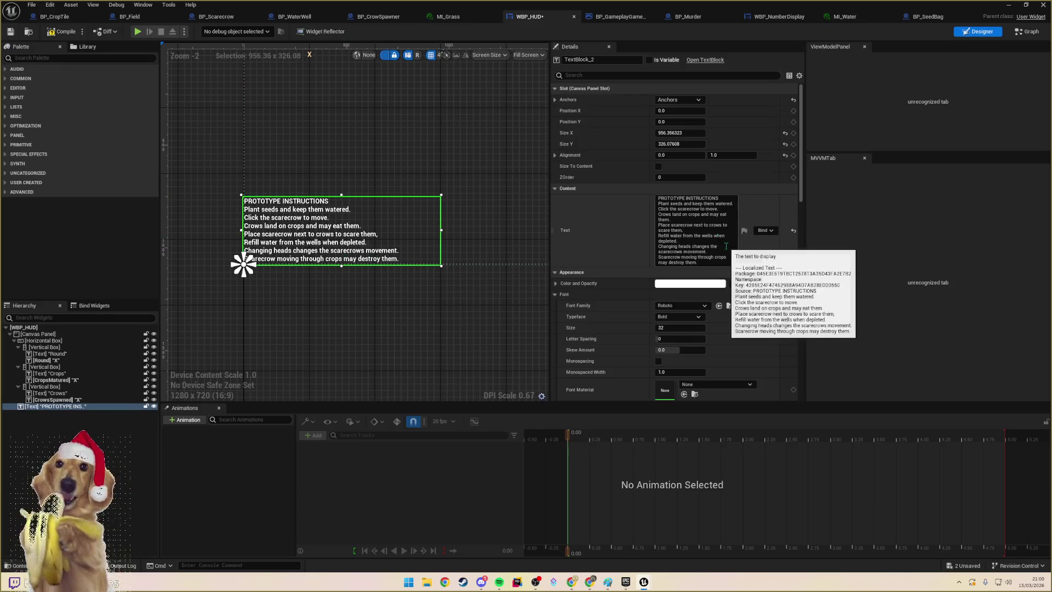
pyautogui.click(717, 262)
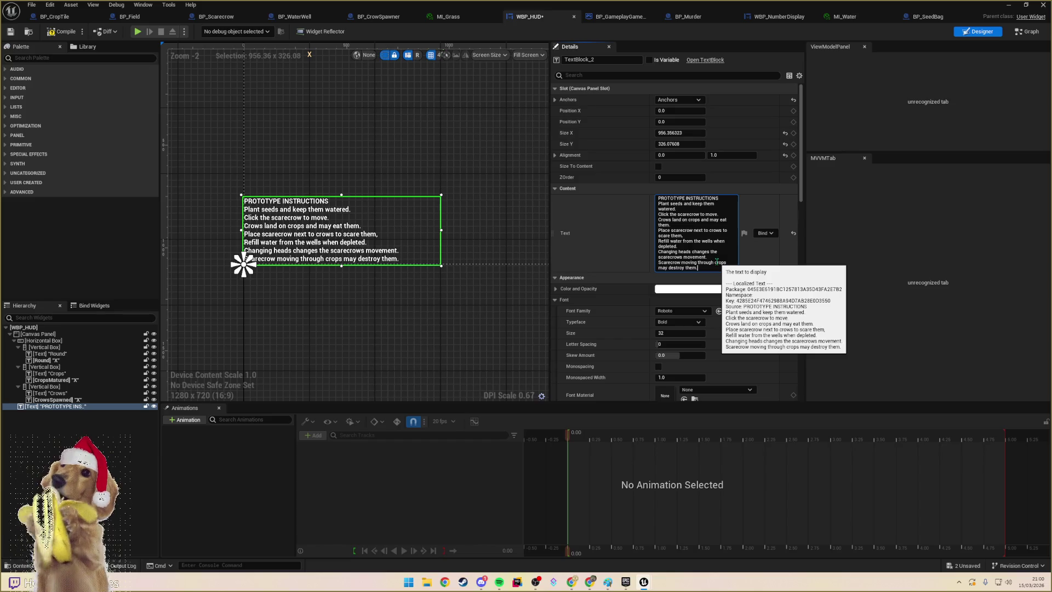
pyautogui.click(685, 236)
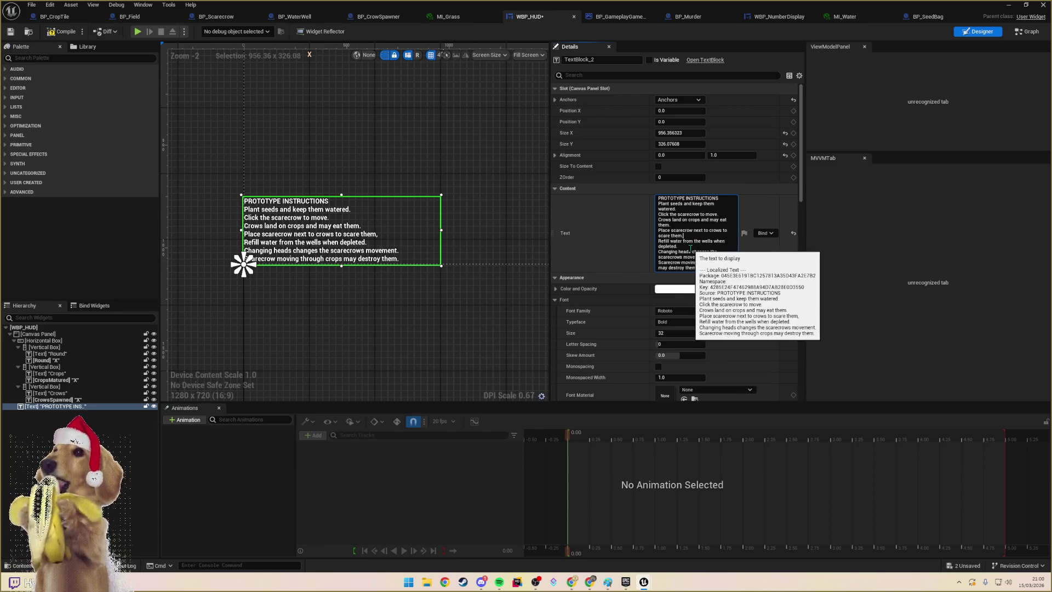
pyautogui.moveTo(677, 247); pyautogui.dragTo(659, 241)
pyautogui.press('BackSpace')
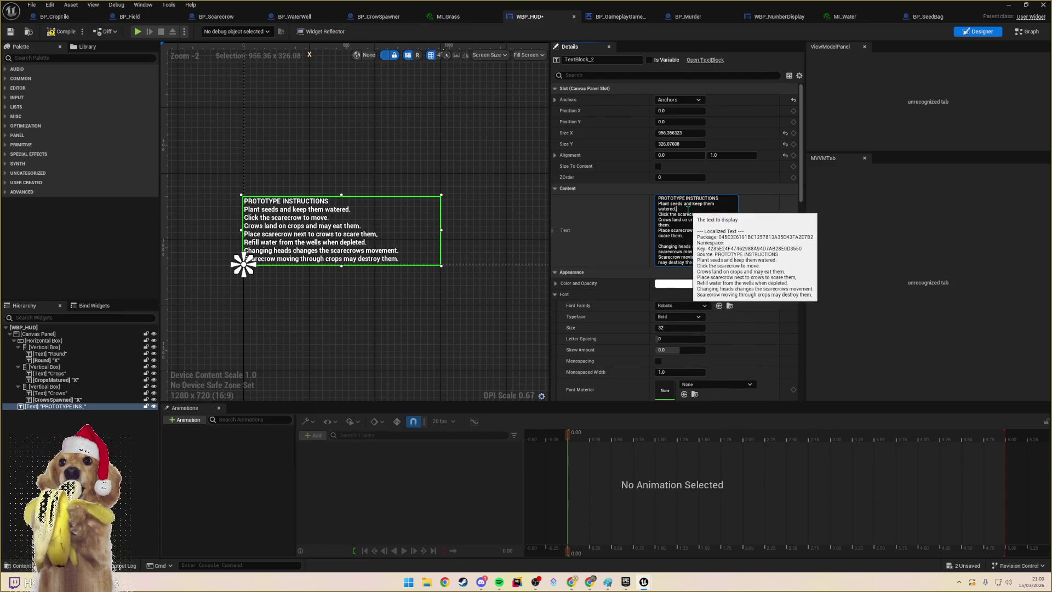
pyautogui.hotkey('shift', 'Return')
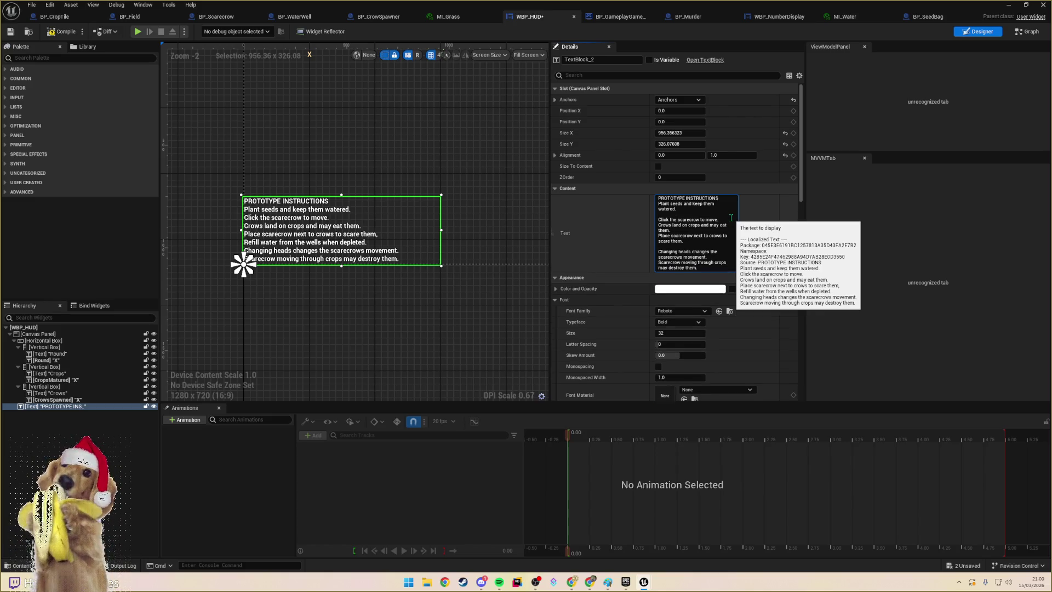
pyautogui.write('Refill water from the wells when depleted.')
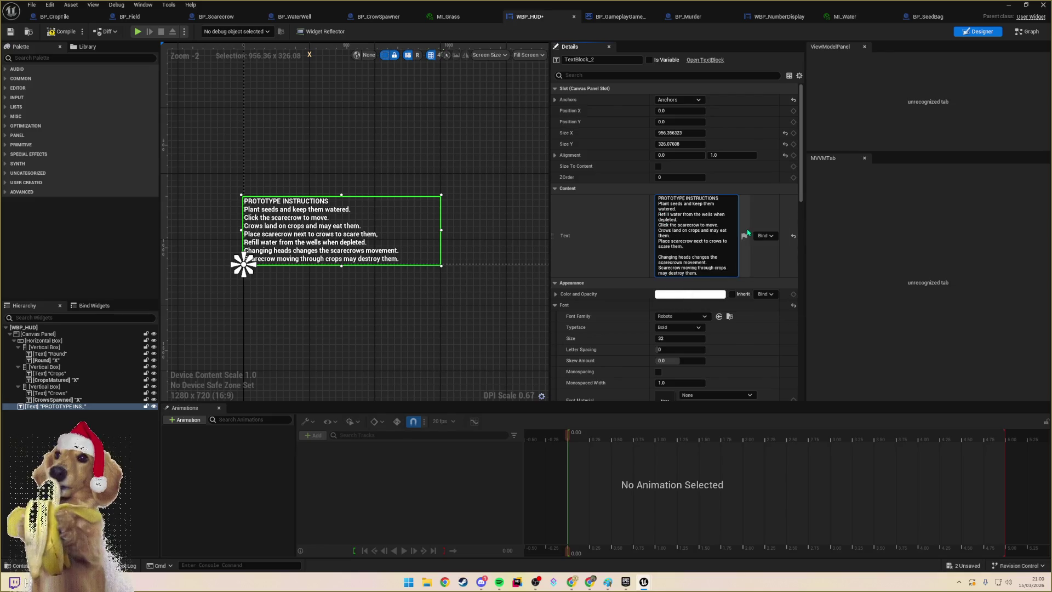
# - Prefix it with 'Water your crops.', dropping 'when depleted.' and 'keep them watered'
pyautogui.write('Water your')
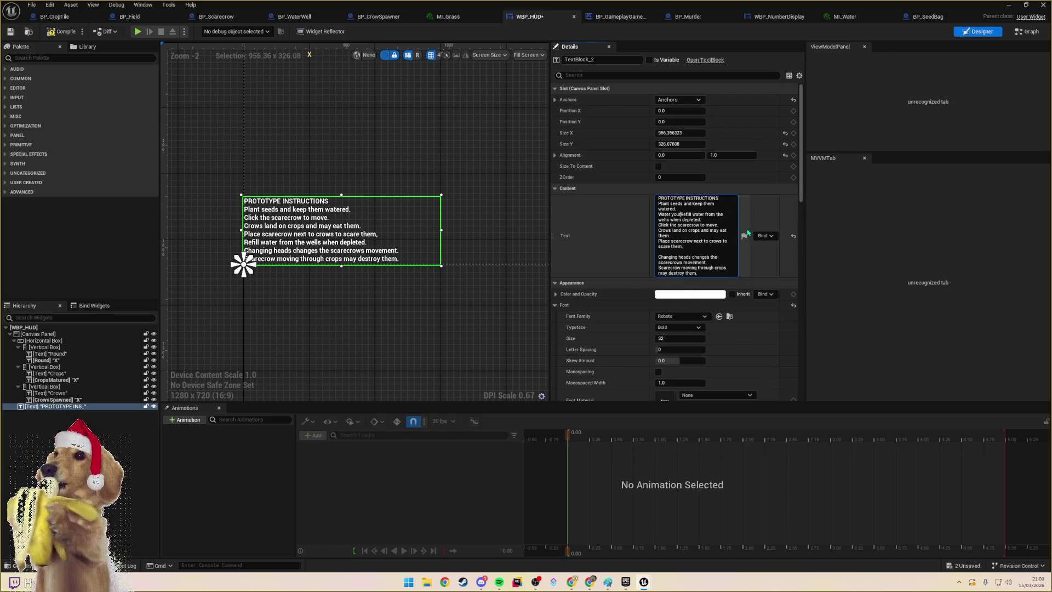
pyautogui.write(' crops.')
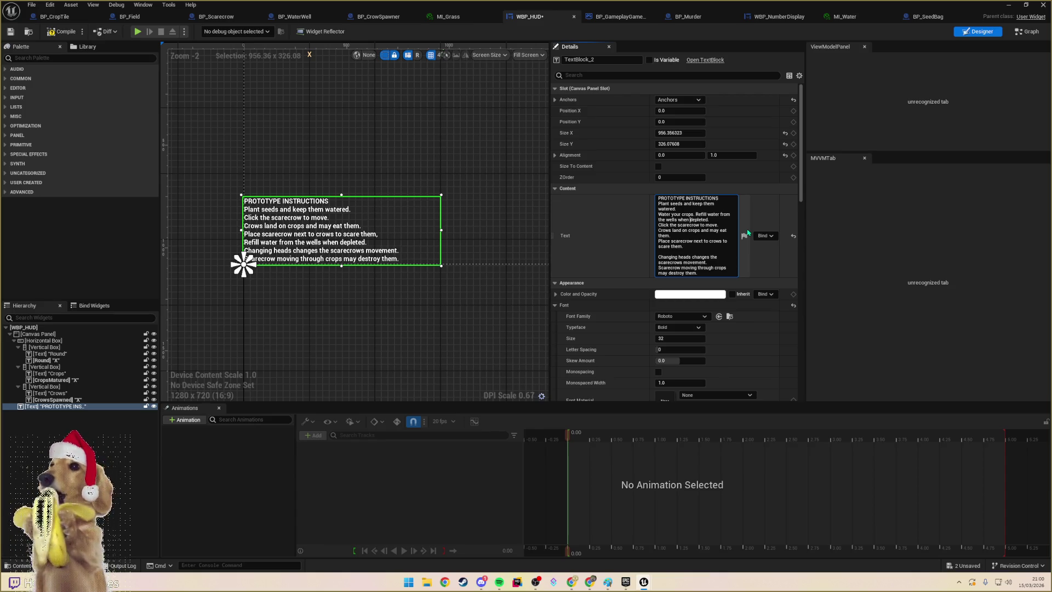
pyautogui.hotkey('ctrl', 'shift', 'Right')
pyautogui.hotkey('ctrl', 'shift', 'Right')
pyautogui.press('BackSpace')
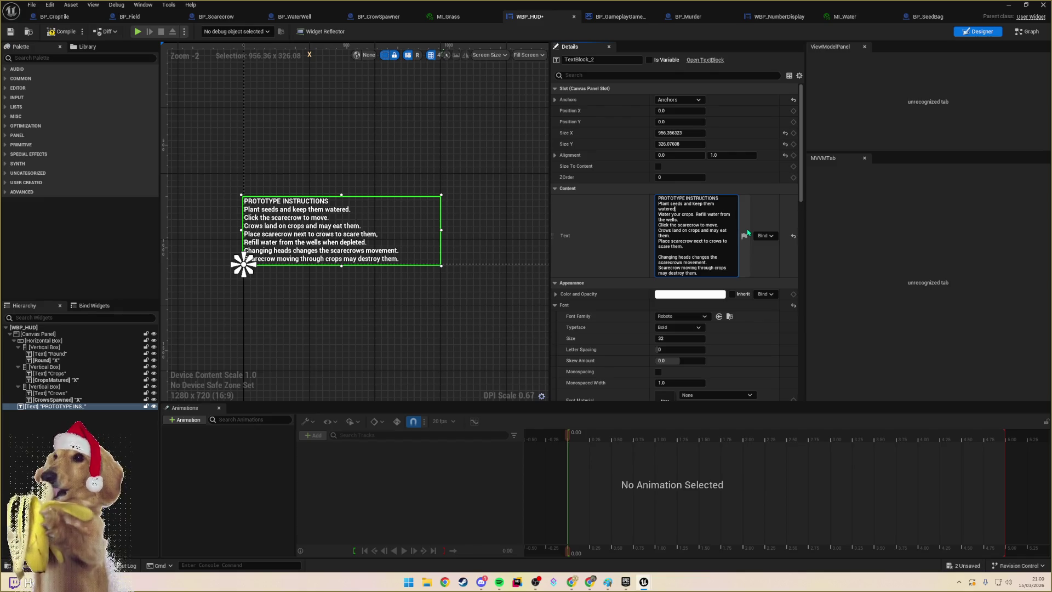
pyautogui.hotkey('ctrl', 'BackSpace')
pyautogui.hotkey('ctrl', 'BackSpace')
pyautogui.hotkey('ctrl', 'BackSpace')
pyautogui.write('Plant seeds. Growing t')
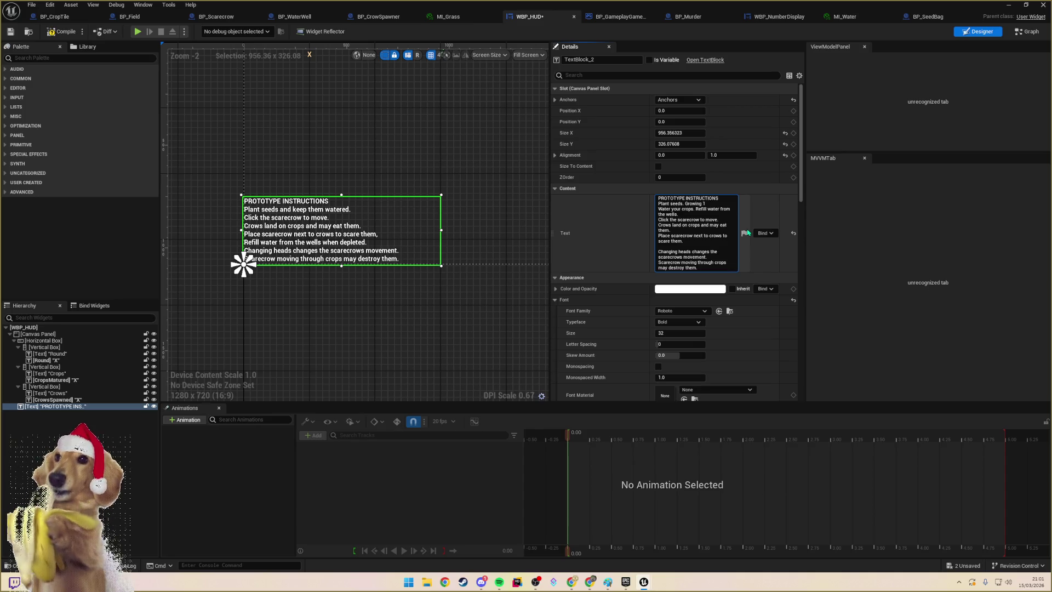
# - Reword line one to 'Plant seeds to start growing crops.' and line two to '... - refill your water from the wells.'
pyautogui.press('BackSpace')
pyautogui.press('BackSpace')
pyautogui.press('BackSpace')
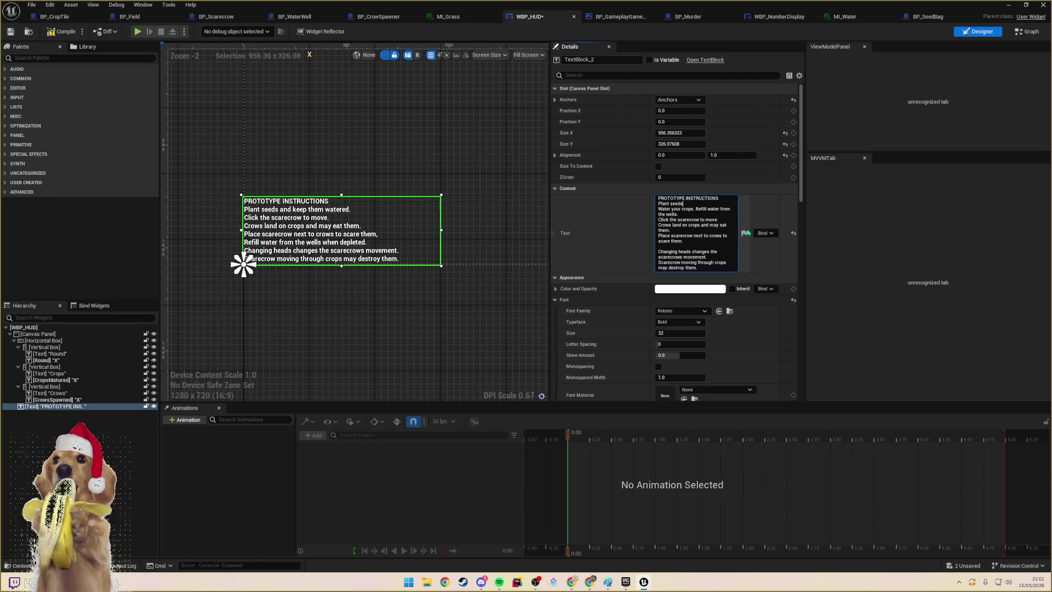
pyautogui.write(' to start')
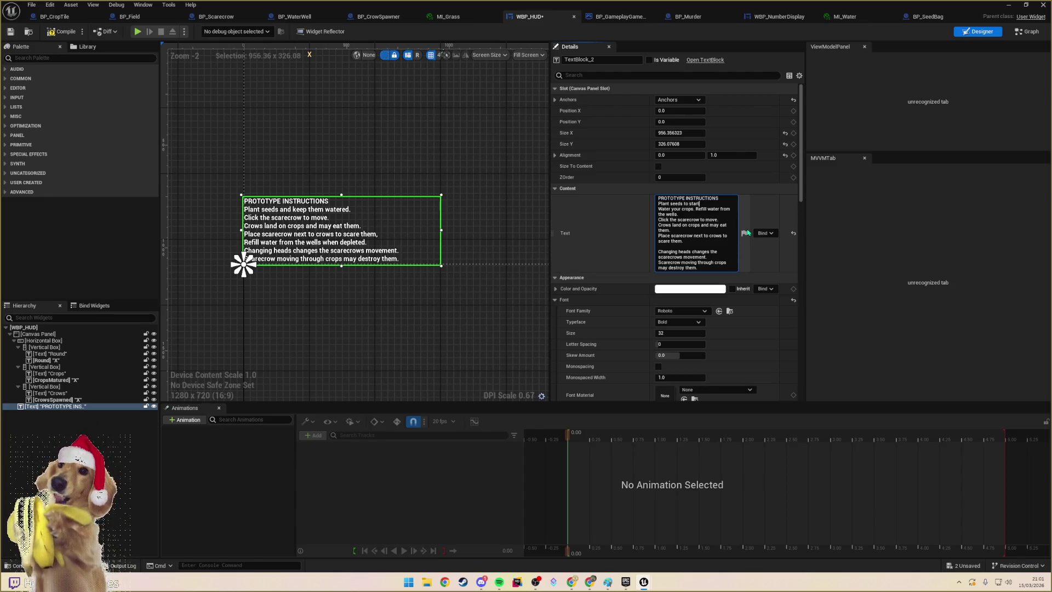
pyautogui.write(' growing crops.')
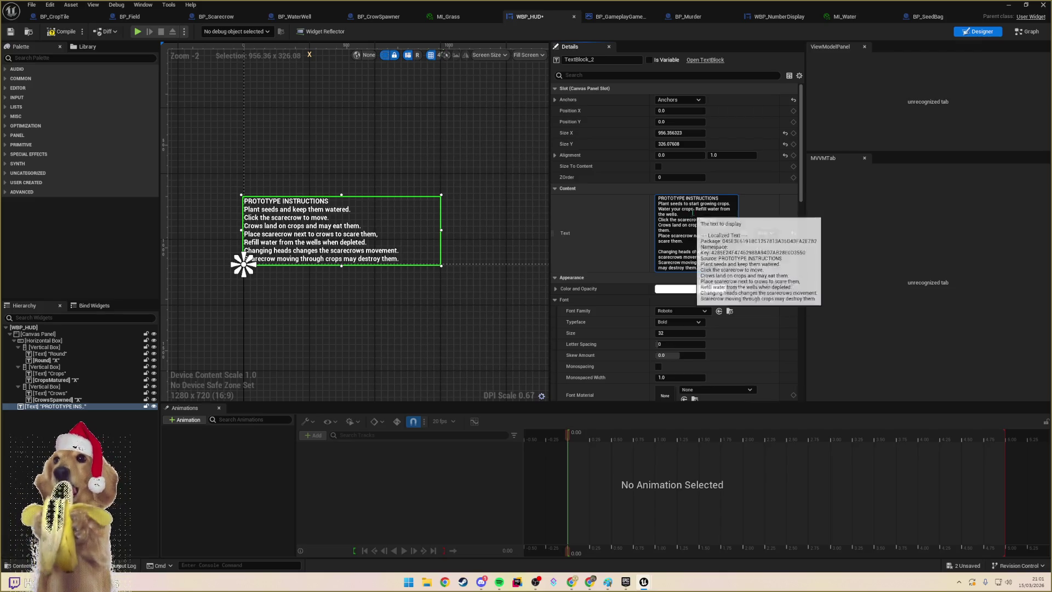
pyautogui.click(694, 209)
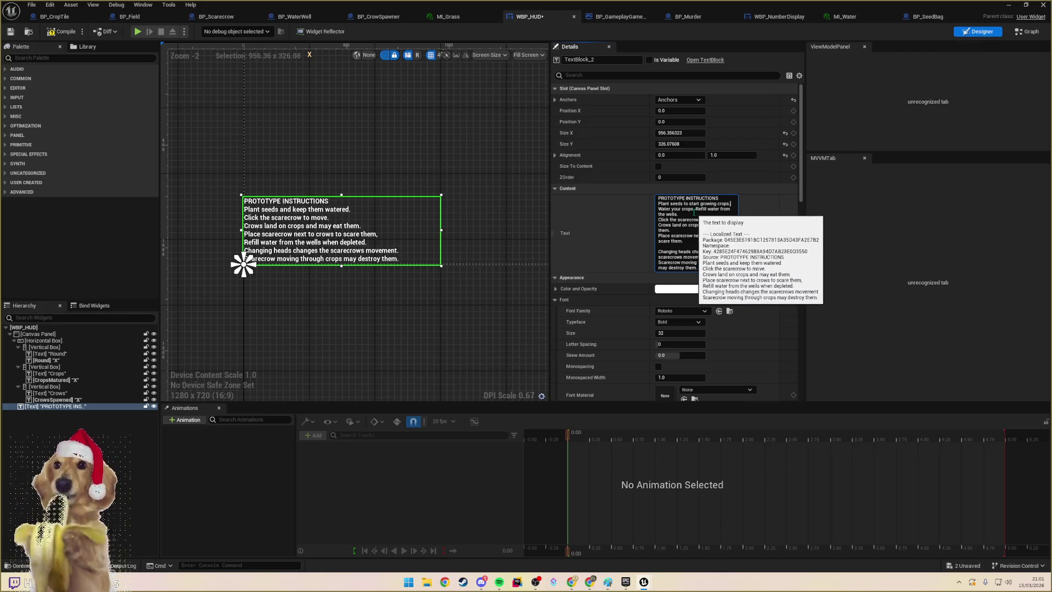
pyautogui.press('BackSpace')
pyautogui.write('-')
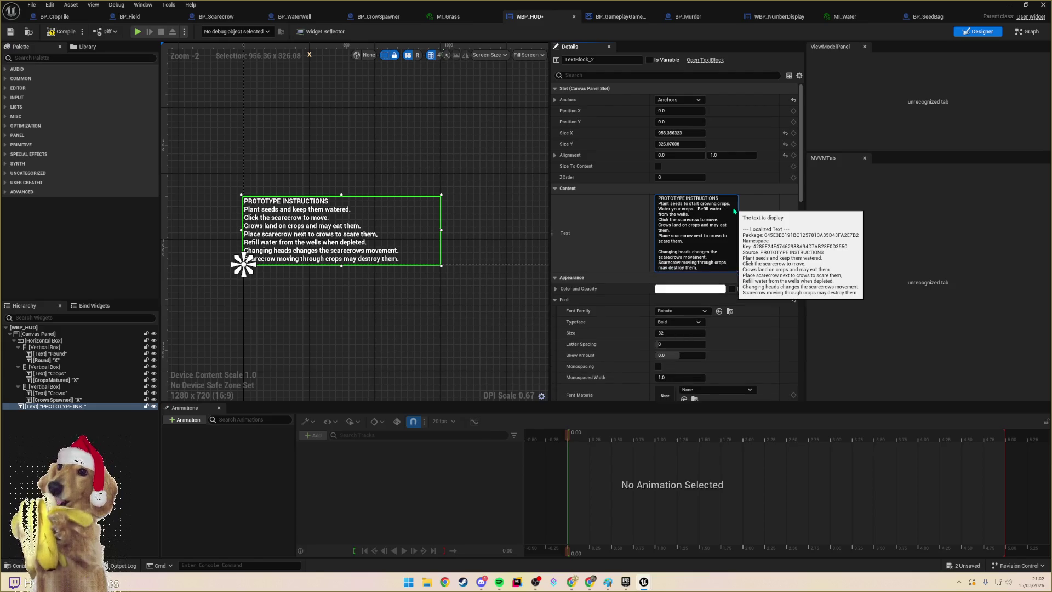
pyautogui.press('Delete')
pyautogui.write('r ')
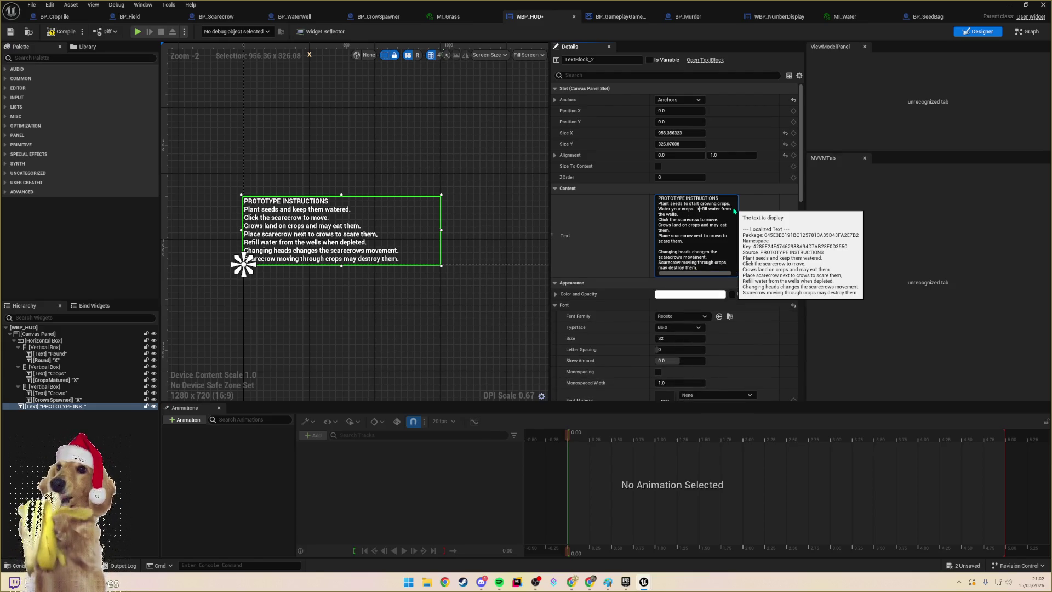
pyautogui.write('your')
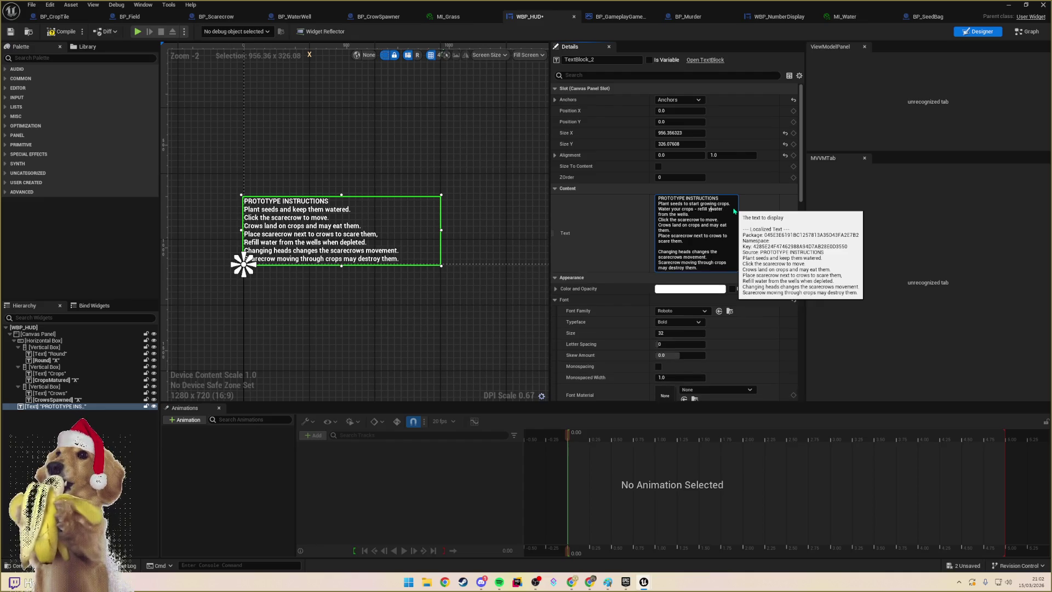
pyautogui.press('Return')
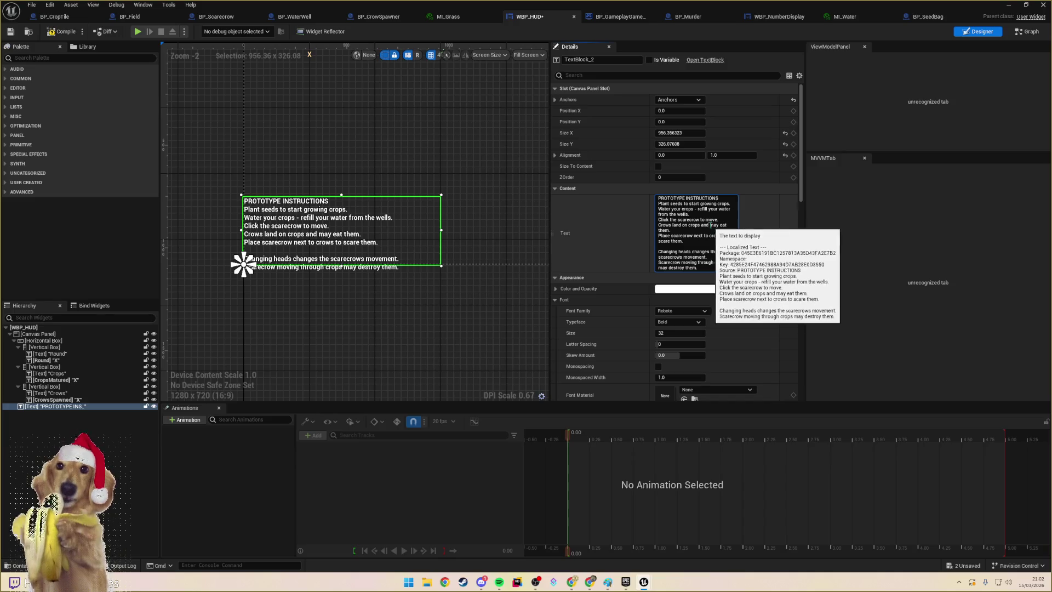
pyautogui.click(700, 209)
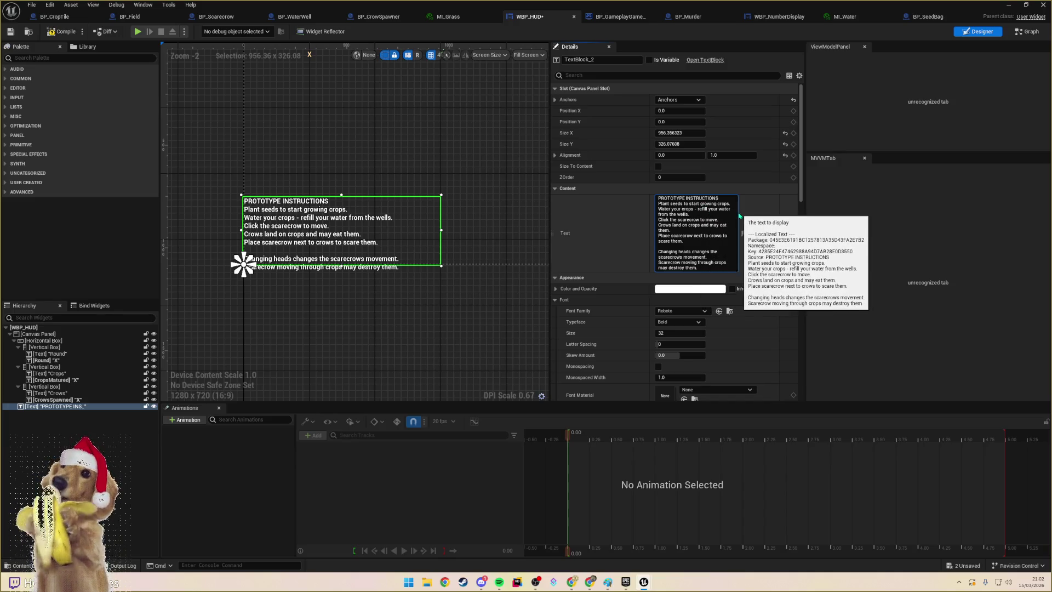
# - Change the watering line back to a capitalised 'Refill' clause and remove the blank line before 'Changing heads'
pyautogui.press('BackSpace')
pyautogui.press('BackSpace')
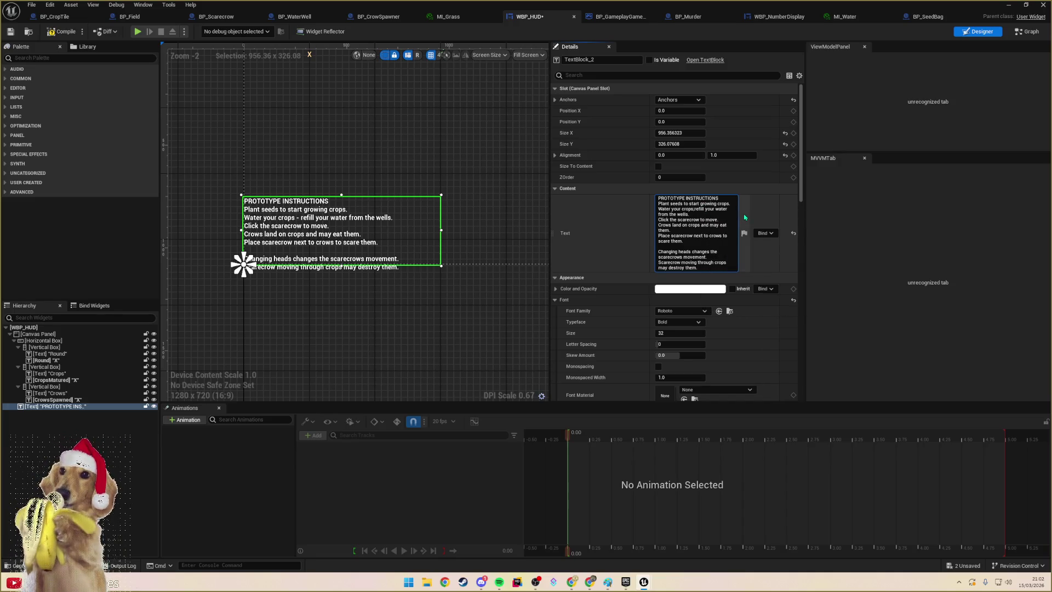
pyautogui.press('Delete')
pyautogui.write('R')
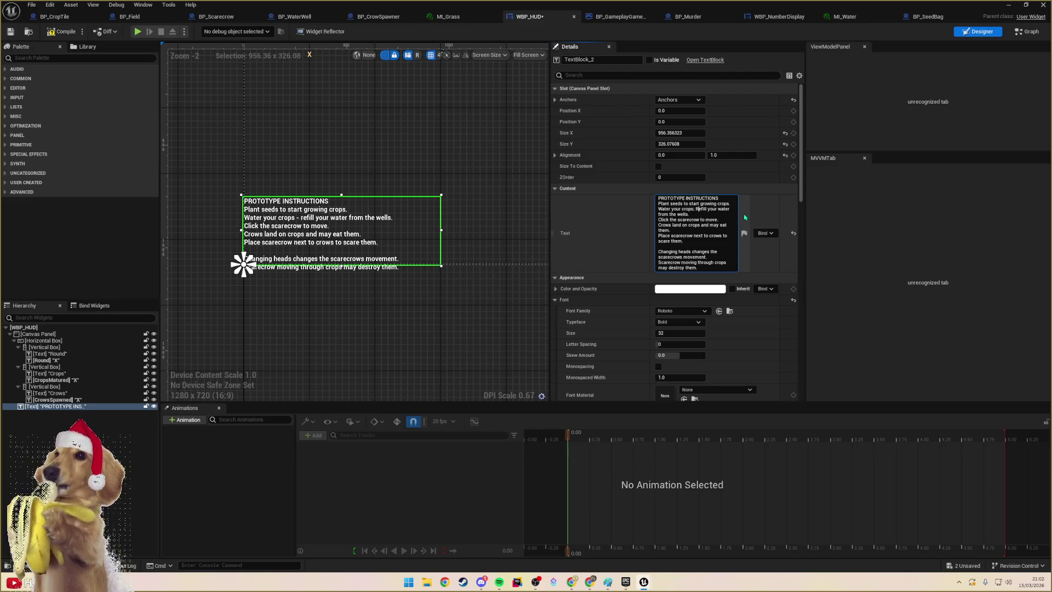
pyautogui.press('Delete')
pyautogui.press('Delete')
pyautogui.press('Delete')
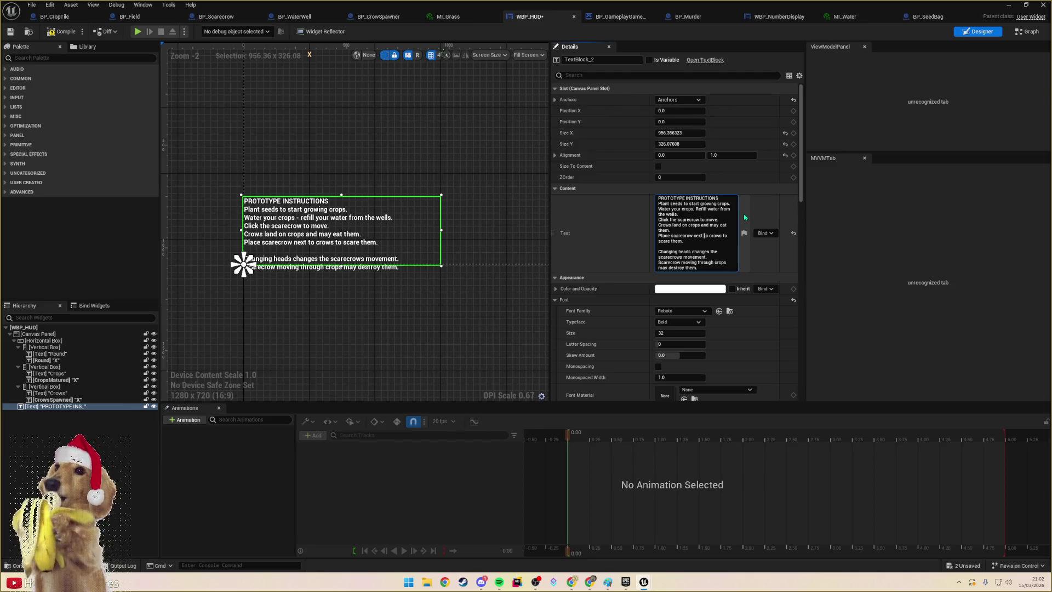
pyautogui.write('the')
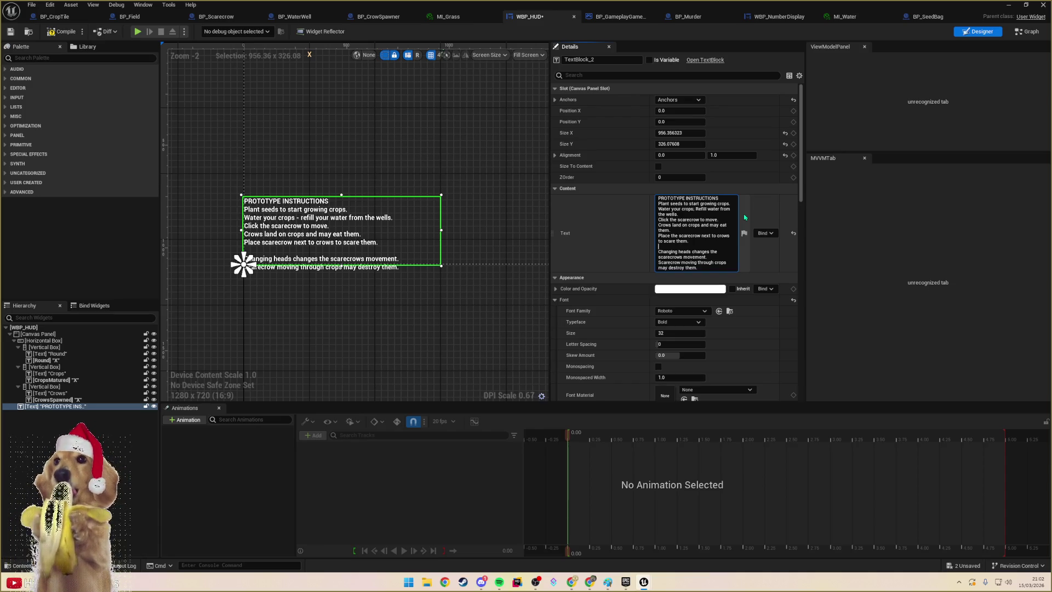
pyautogui.press('BackSpace')
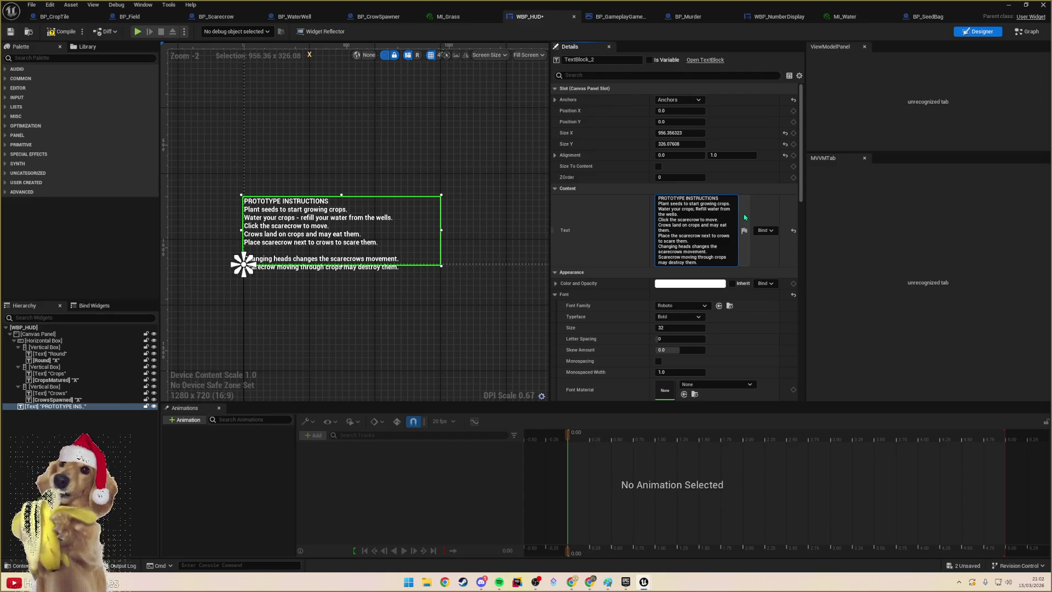
# - Reword the lines to 'Click heads to change the scarecrows movement' and 'Moving through crops may destroy them'
pyautogui.rightClick(668, 246)
pyautogui.click(729, 301)
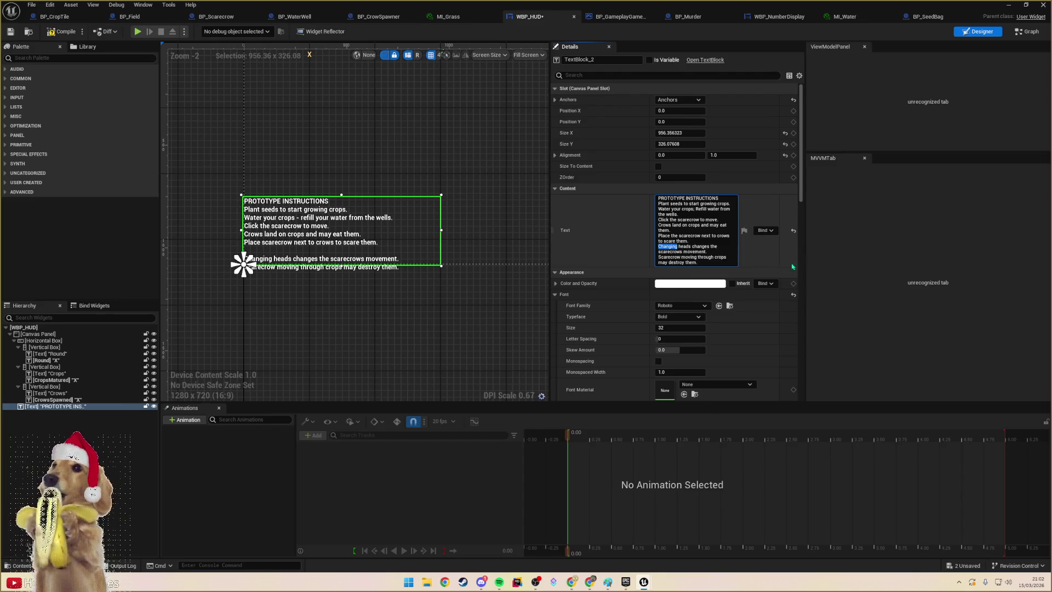
pyautogui.write('Click heads ')
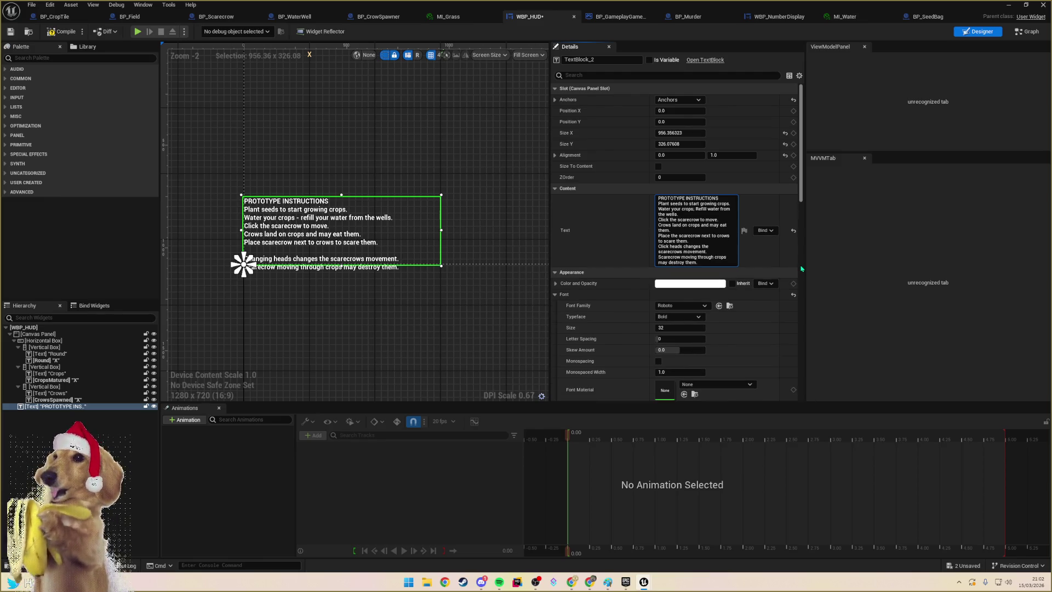
pyautogui.write('to change')
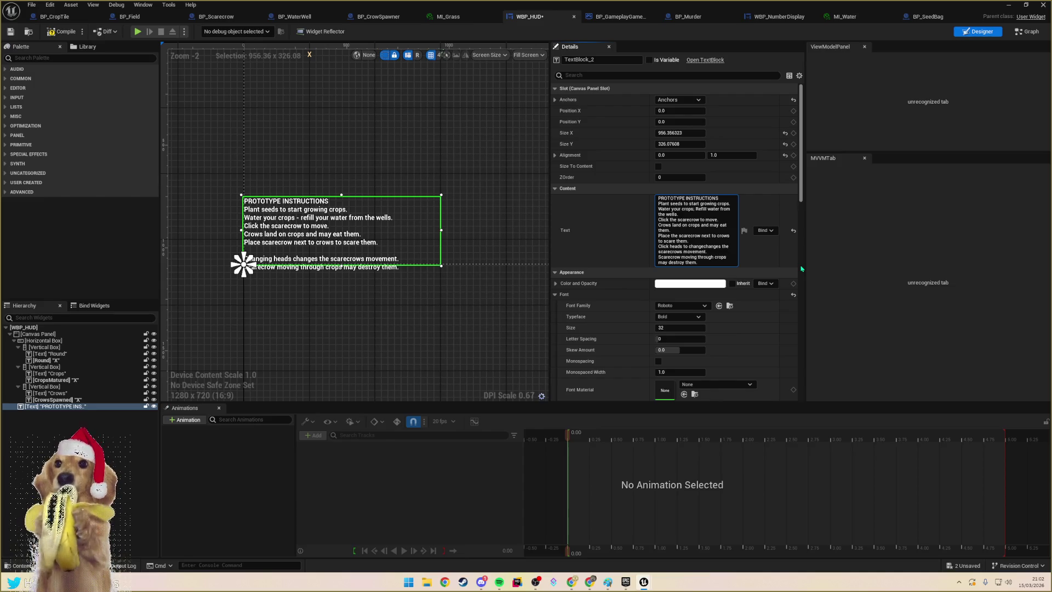
pyautogui.hotkey('shift', 'Right')
pyautogui.hotkey('shift', 'Right')
pyautogui.hotkey('shift', 'Right')
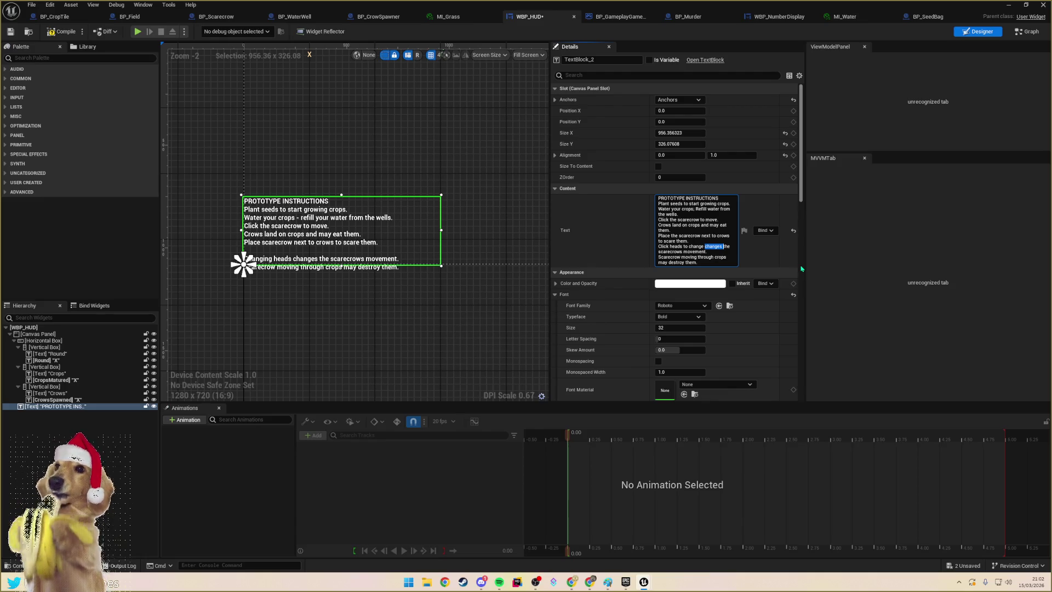
pyautogui.hotkey('shift', 'Right')
pyautogui.hotkey('shift', 'Right')
pyautogui.hotkey('shift', 'Right')
pyautogui.write('the')
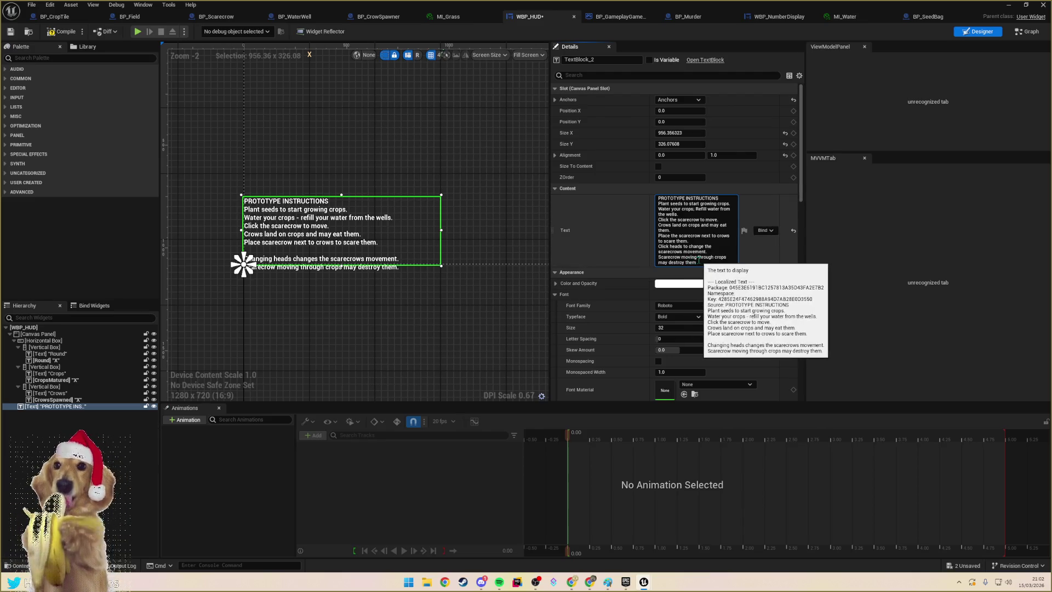
pyautogui.doubleClick(668, 257)
pyautogui.write('NM')
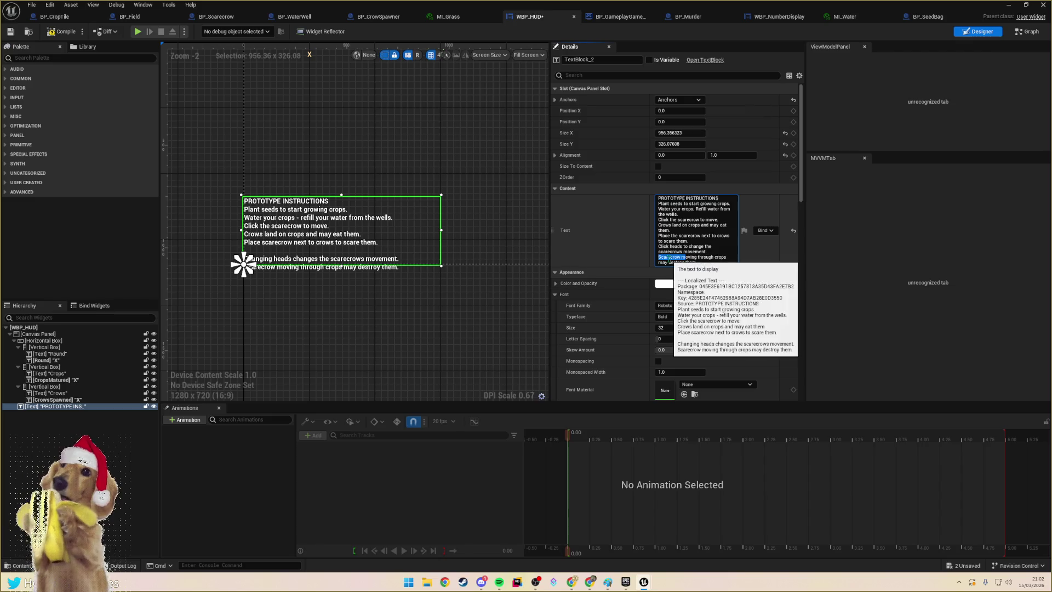
pyautogui.press('BackSpace')
pyautogui.press('BackSpace')
pyautogui.write('M')
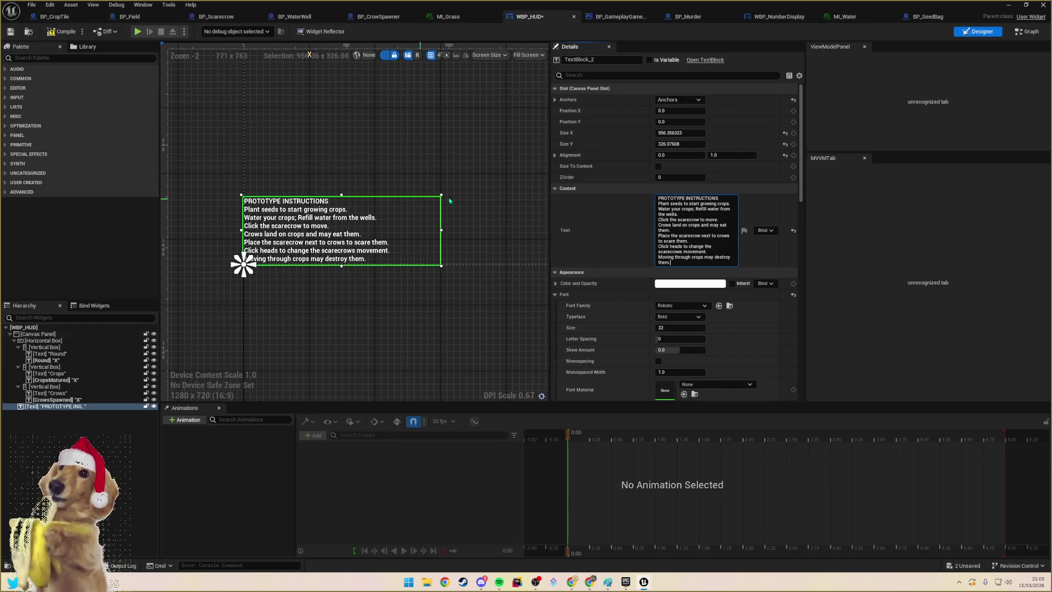
# - Anchor the instructions text bottom-left and save the HUD
pyautogui.click(674, 102)
pyautogui.keyDown('ctrl'); pyautogui.keyDown('shift'); pyautogui.click(671, 177); pyautogui.keyUp('shift'); pyautogui.keyUp('ctrl')
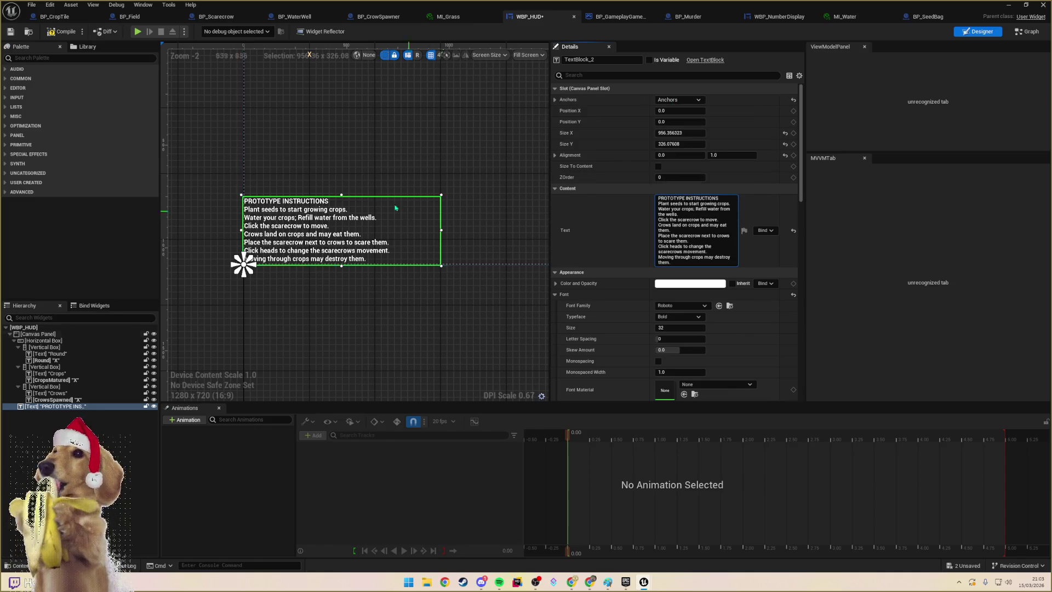
pyautogui.hotkey('ctrl', 's')
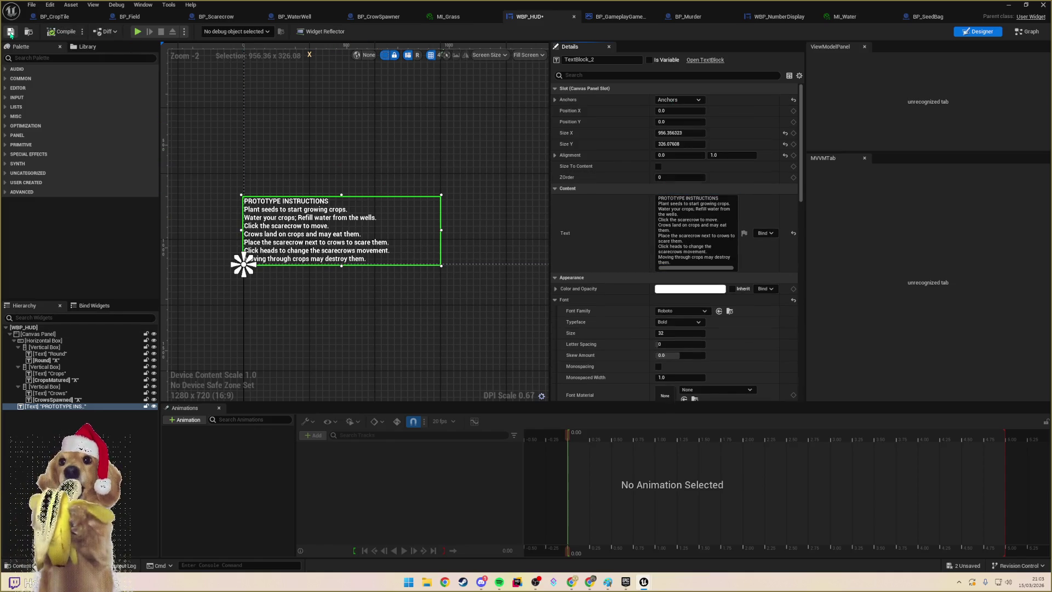
# - Bring the level editor forward and save GameMap
pyautogui.click(55, 16)
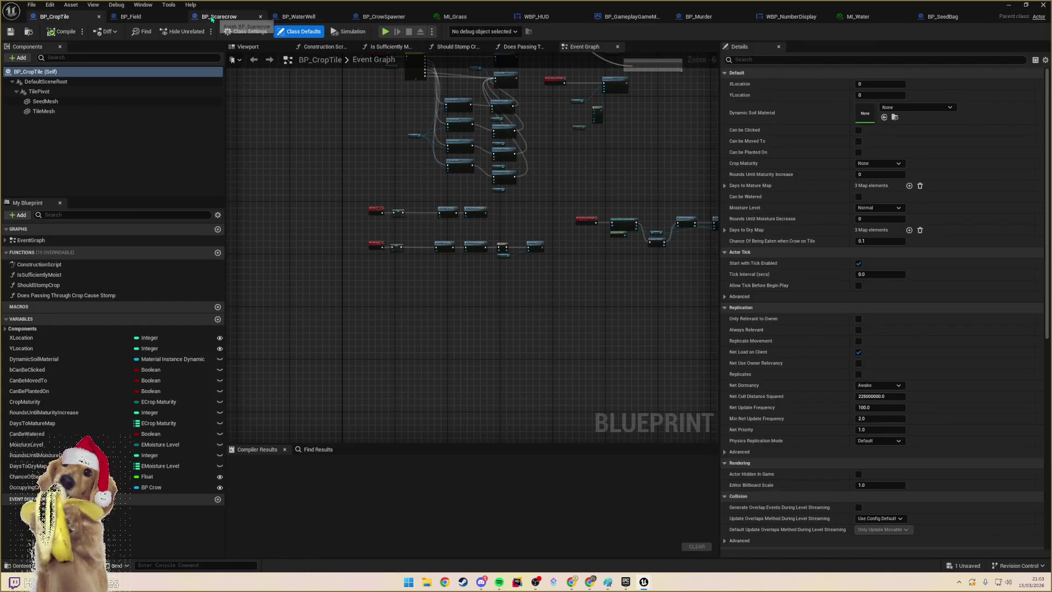
pyautogui.click(219, 16)
pyautogui.click(132, 16)
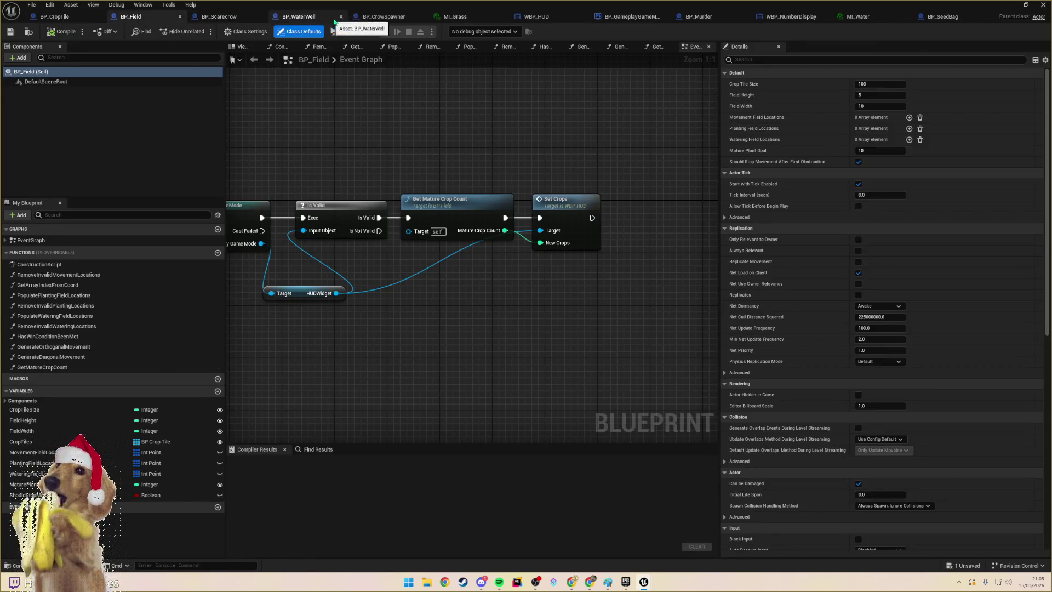
pyautogui.click(1016, 6)
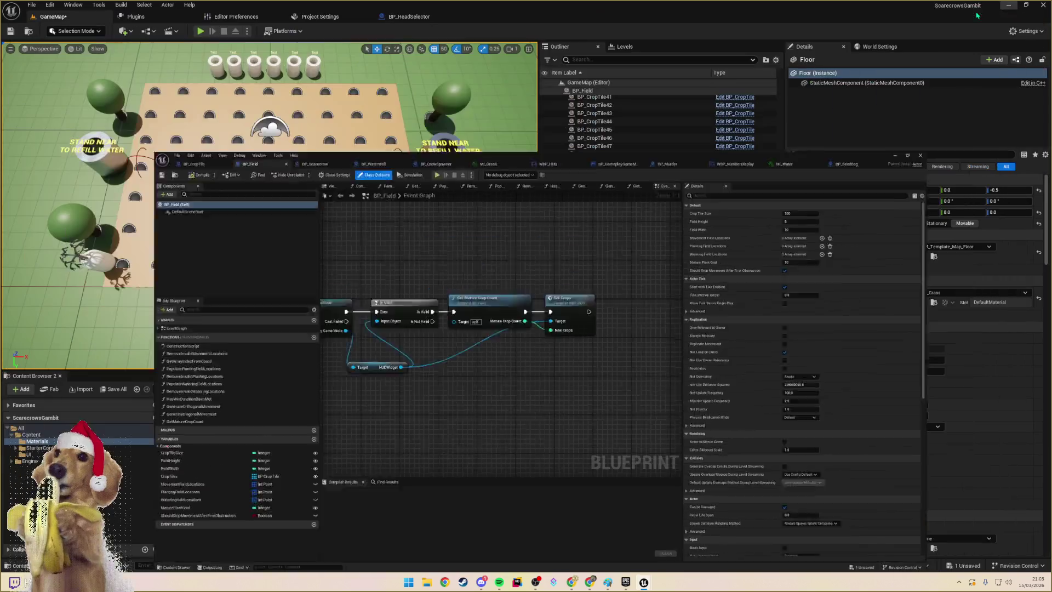
pyautogui.click(10, 32)
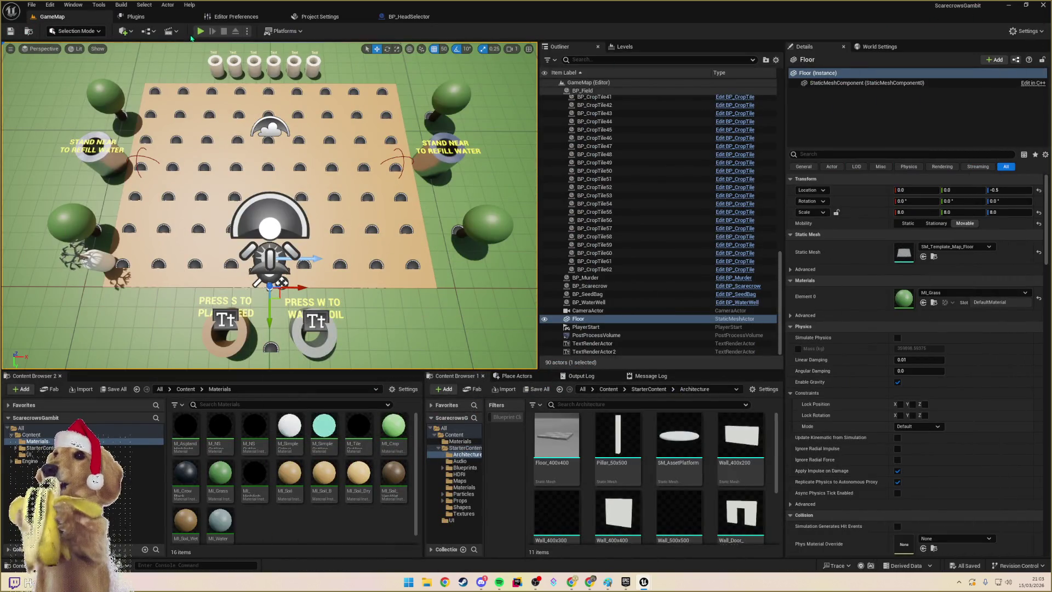
# - Run Play-in-Editor, move the scarecrow onto a highlighted tile for round 2, then return to the blueprints
pyautogui.click(200, 31)
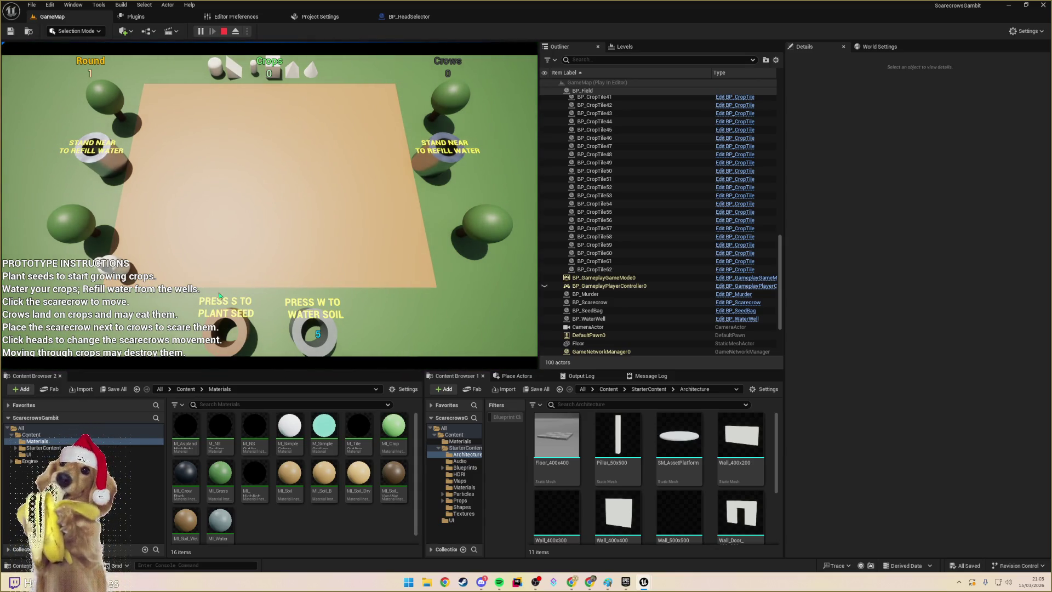
pyautogui.click(131, 242)
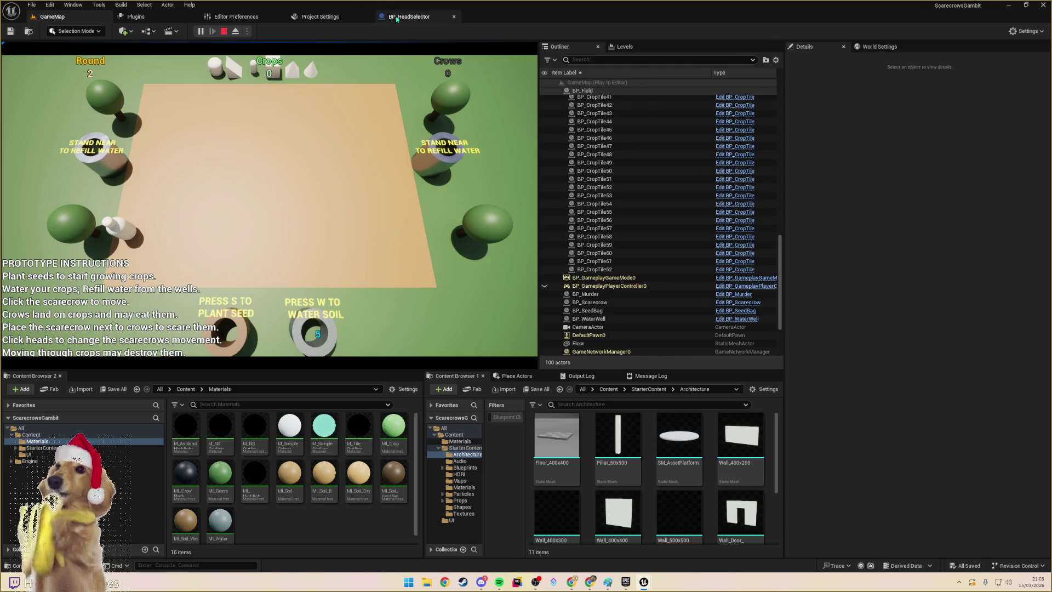
pyautogui.click(416, 18)
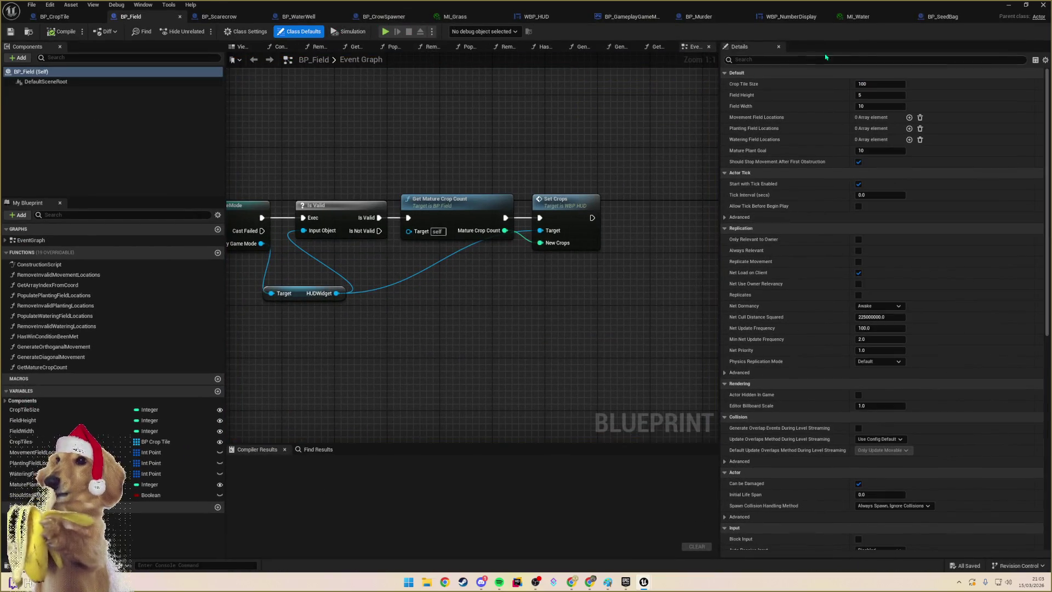
pyautogui.click(319, 20)
# - Wrap the HUD instructions text in a Scale Box aligned left and bottom
pyautogui.click(529, 17)
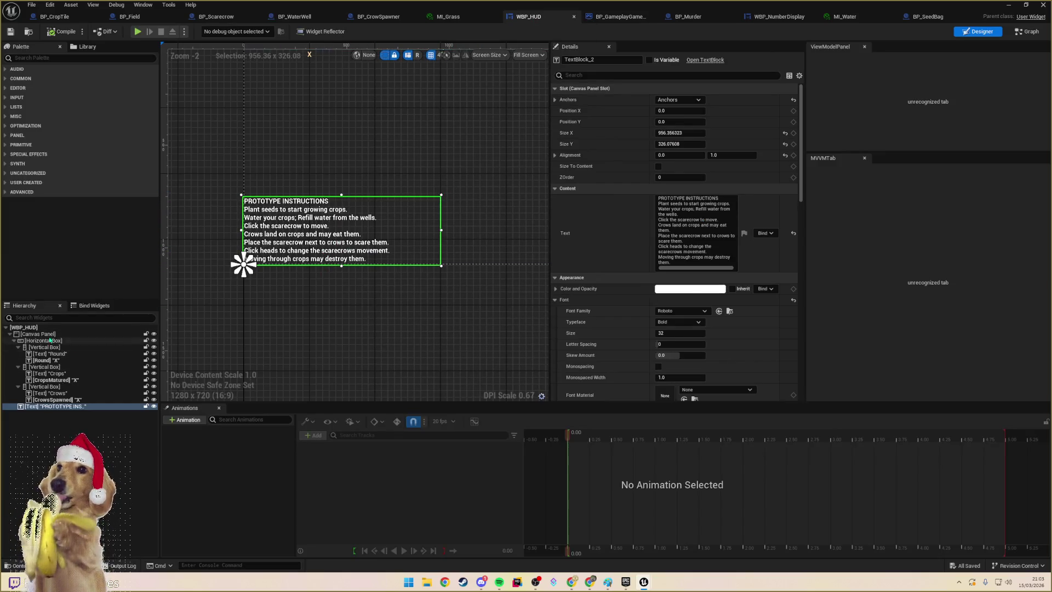
pyautogui.moveTo(117, 502)
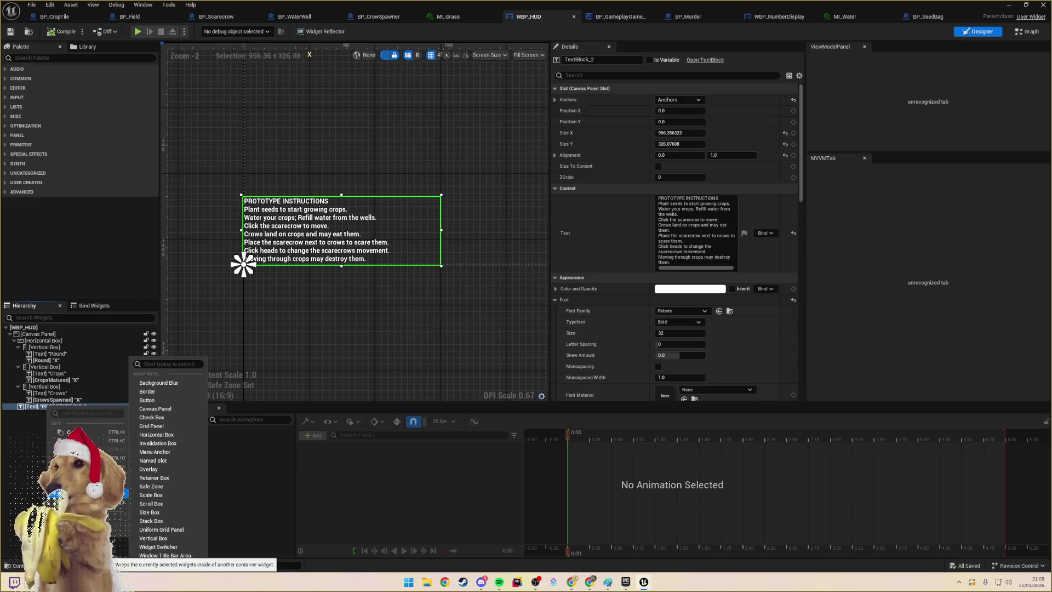
pyautogui.click(154, 500)
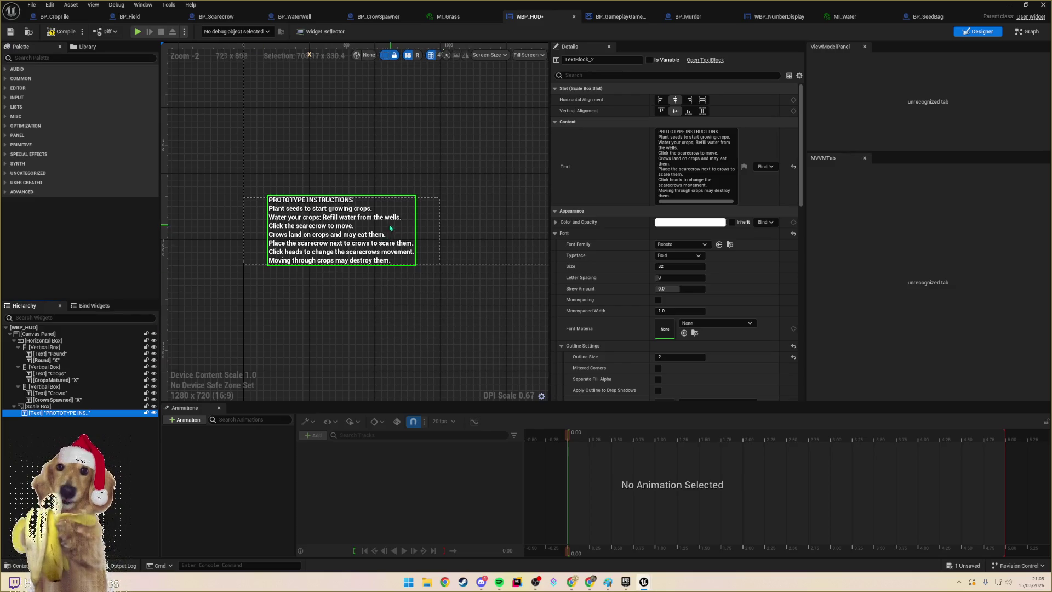
pyautogui.click(660, 99)
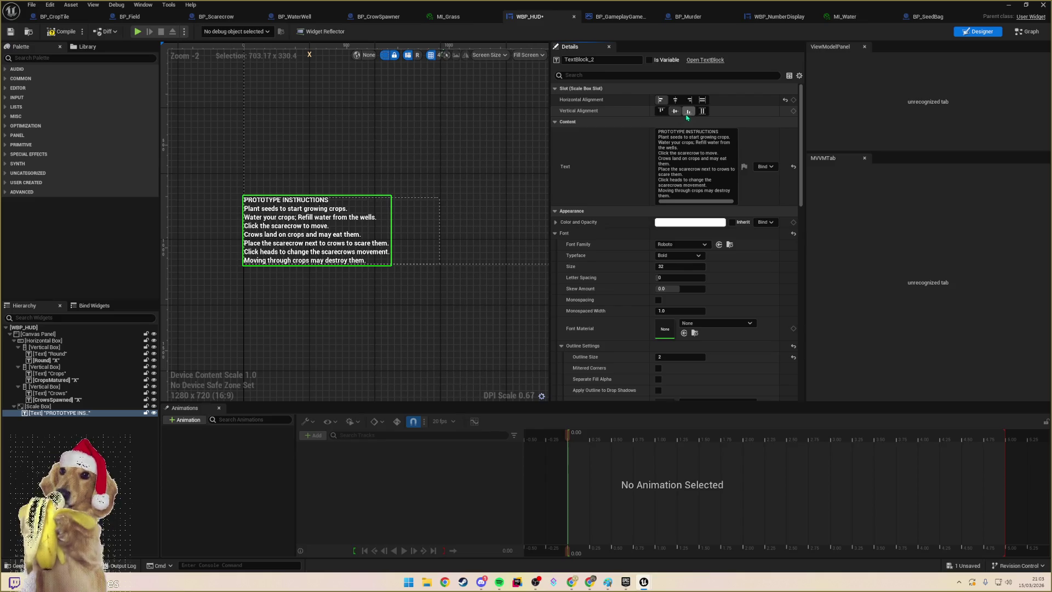
pyautogui.click(689, 112)
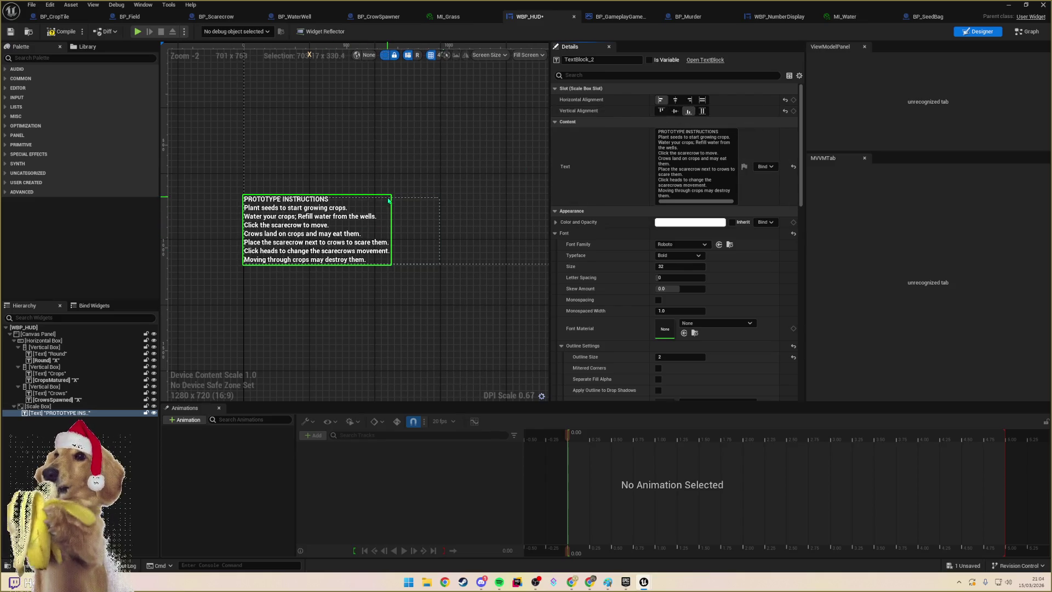
# - Shrink the Scale Box to about 580×176 and save the HUD
pyautogui.click(243, 265)
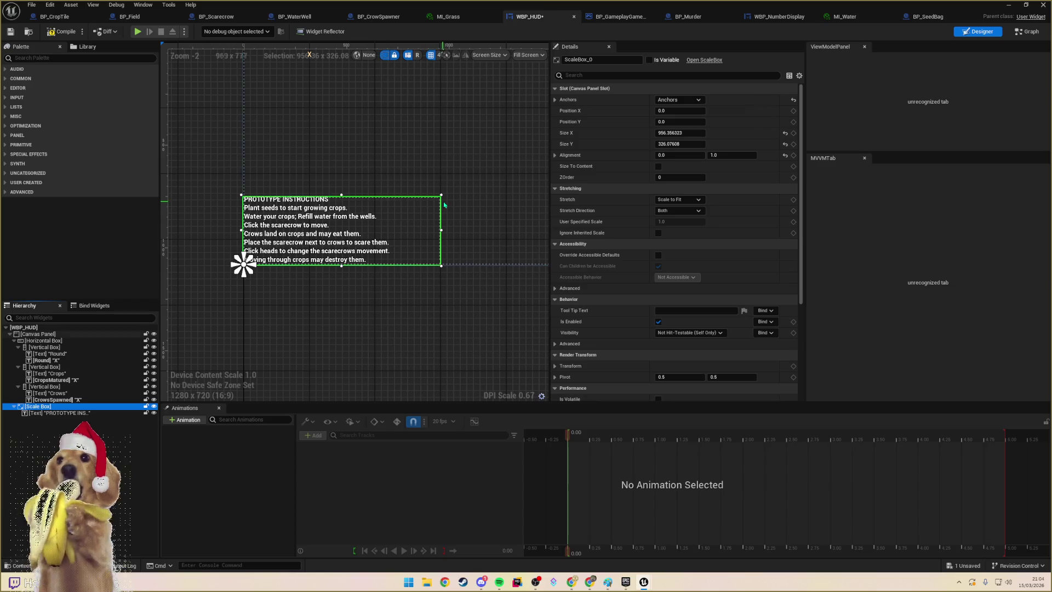
pyautogui.moveTo(442, 193)
pyautogui.mouseDown()
pyautogui.moveTo(501, 146)
pyautogui.moveTo(351, 230)
pyautogui.moveTo(366, 223)
pyautogui.mouseUp()
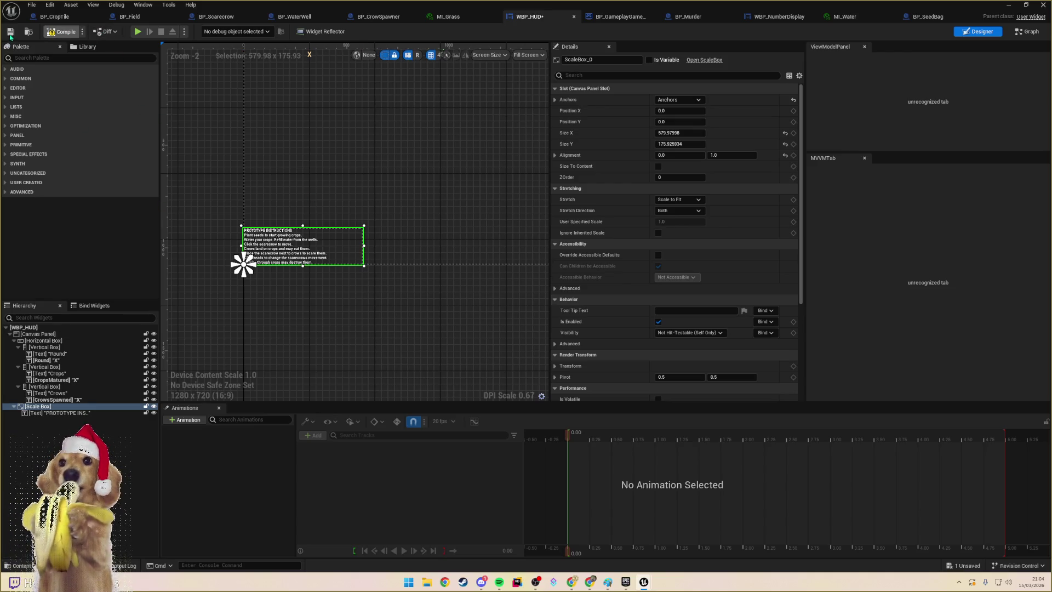
pyautogui.click(10, 32)
pyautogui.click(77, 17)
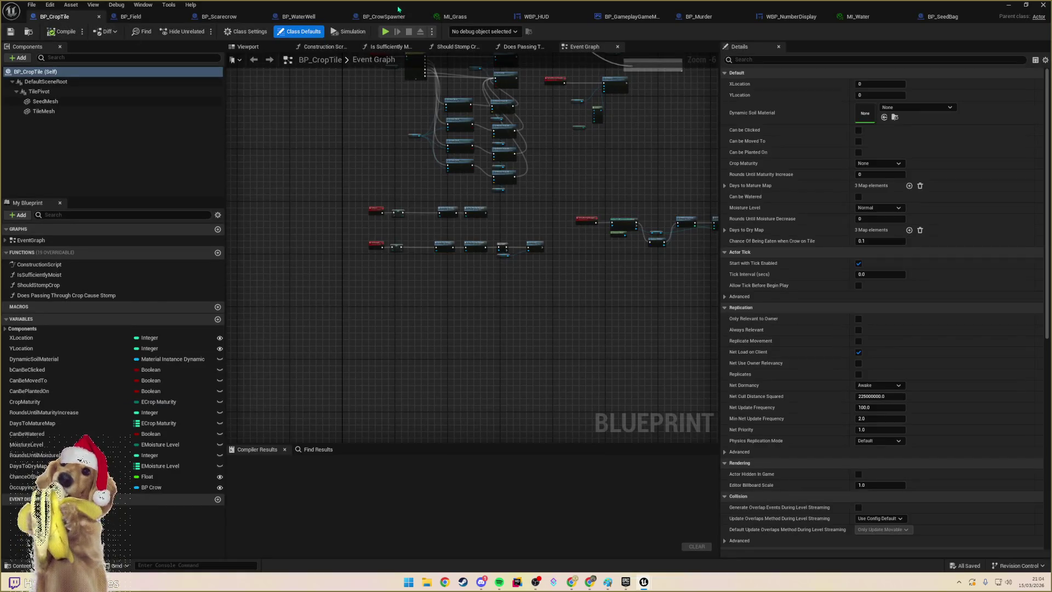
# - Float the BP_CropTile editor out of view and start a maximized Play-in-Editor test from GameMap
pyautogui.moveTo(398, 9); pyautogui.dragTo(399, 65)
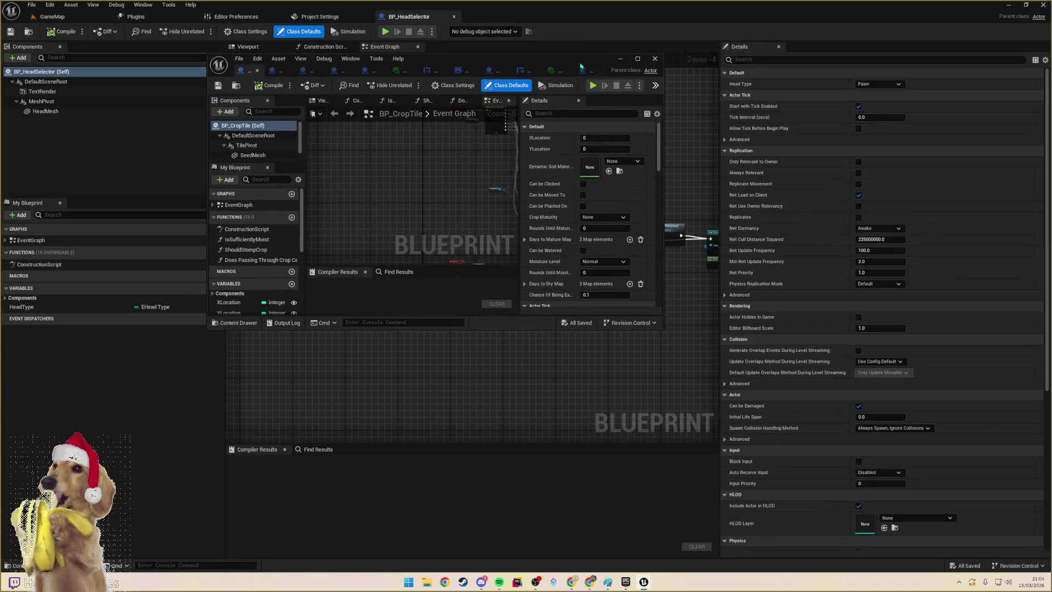
pyautogui.moveTo(581, 66); pyautogui.dragTo(1051, 66)
pyautogui.click(52, 16)
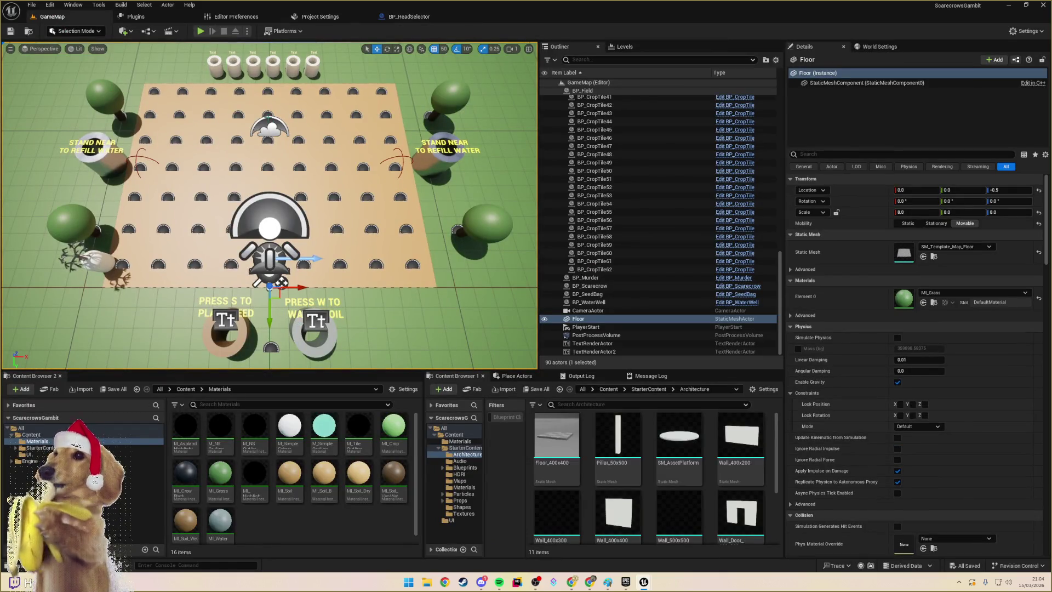
pyautogui.click(201, 32)
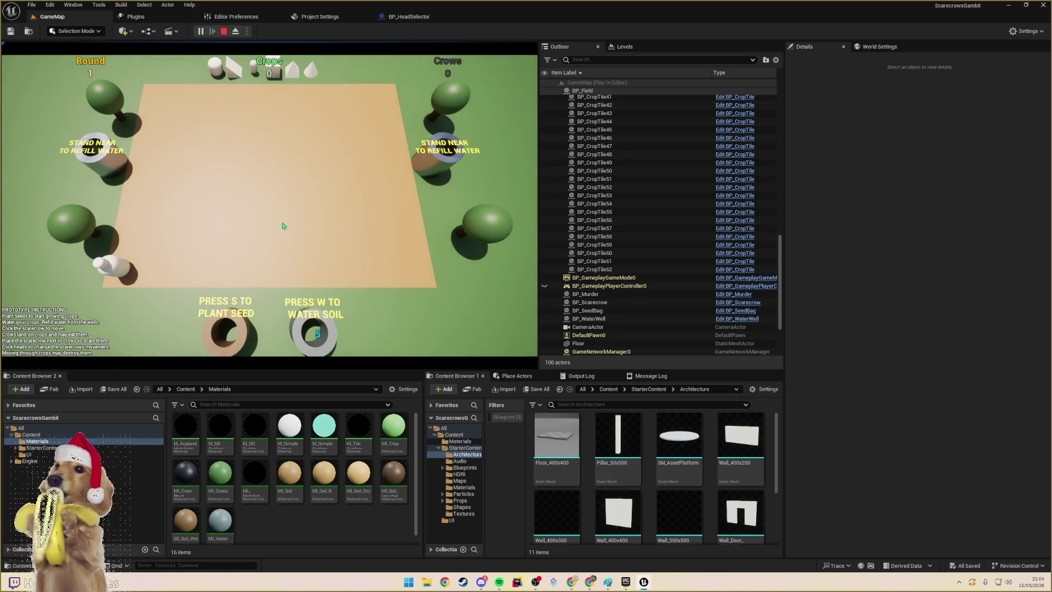
pyautogui.press('F11')
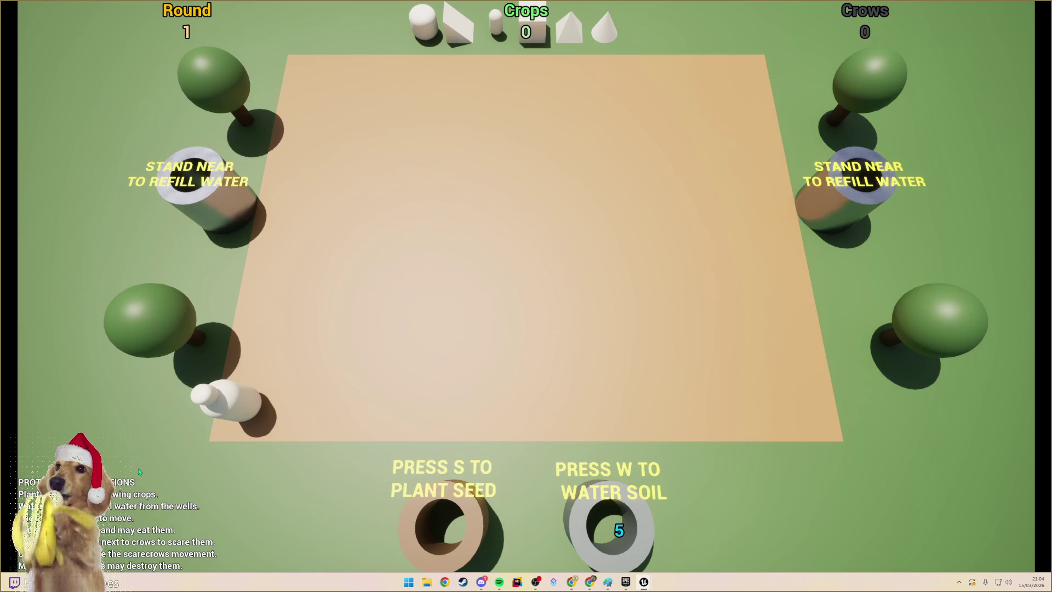
# - Move the scarecrow up, right, then diagonally up-right, then stop play and restore the full layout
pyautogui.click(249, 403)
pyautogui.click(264, 340)
pyautogui.click(234, 328)
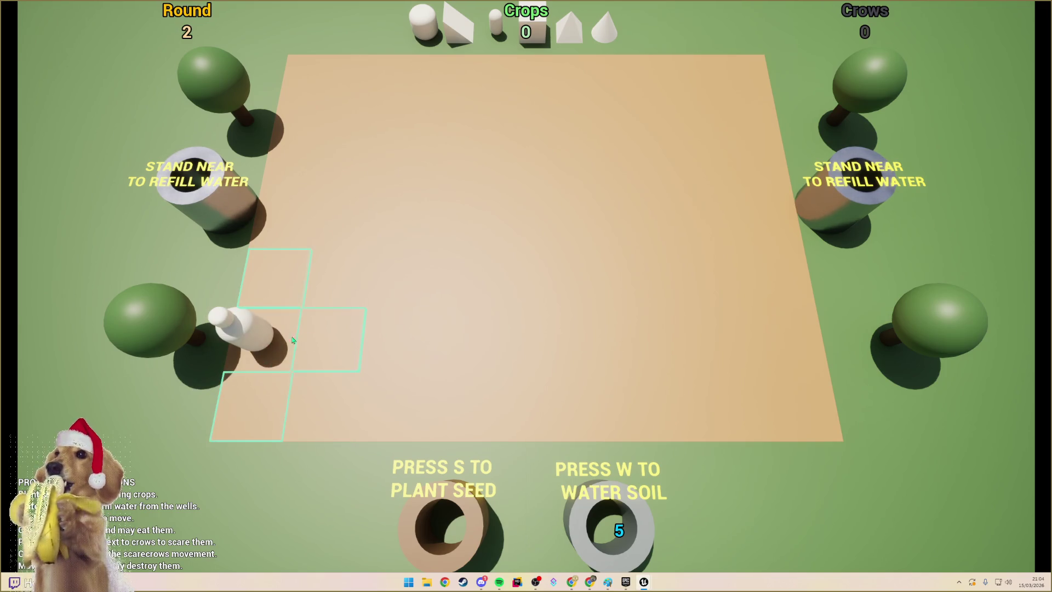
pyautogui.click(323, 335)
pyautogui.click(312, 326)
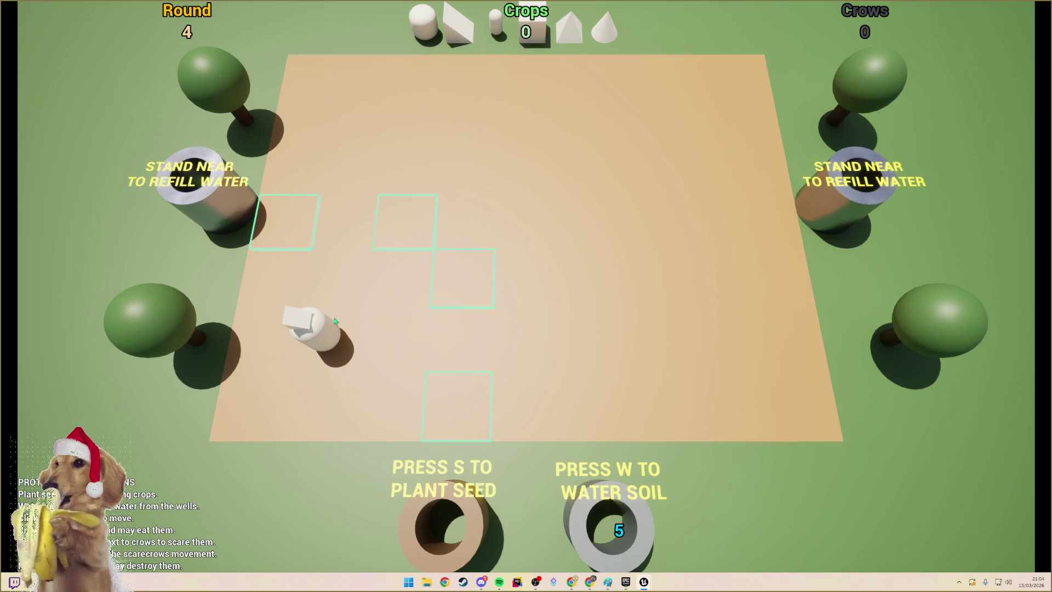
pyautogui.click(403, 216)
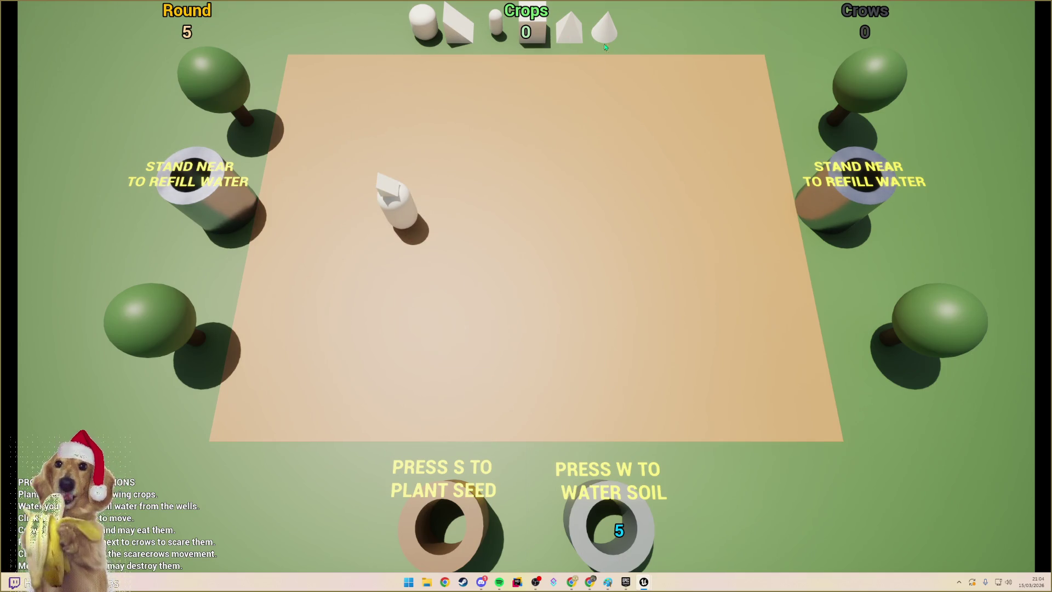
pyautogui.press('Escape')
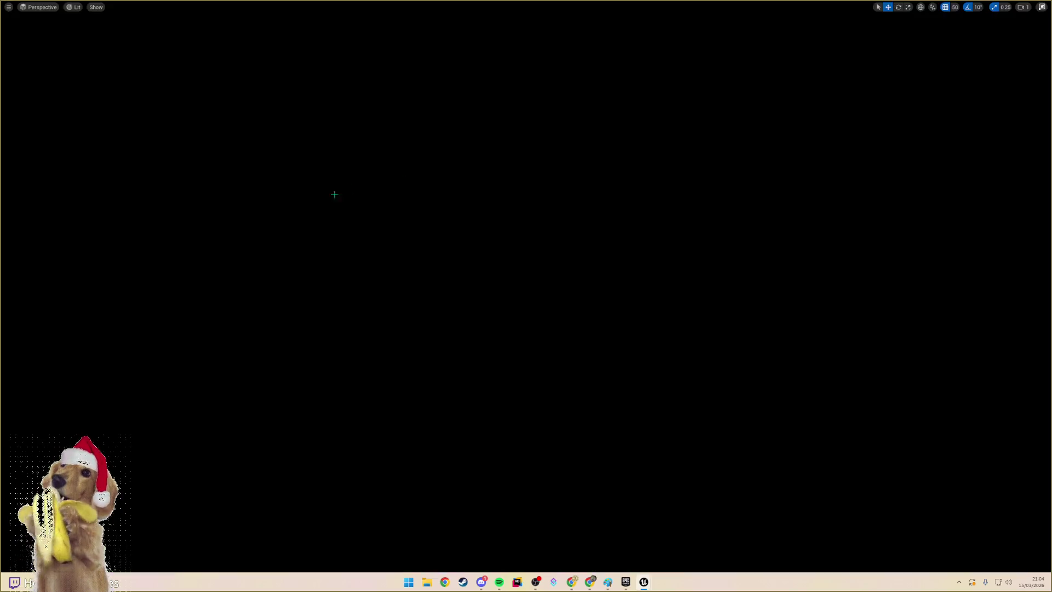
pyautogui.press('F11')
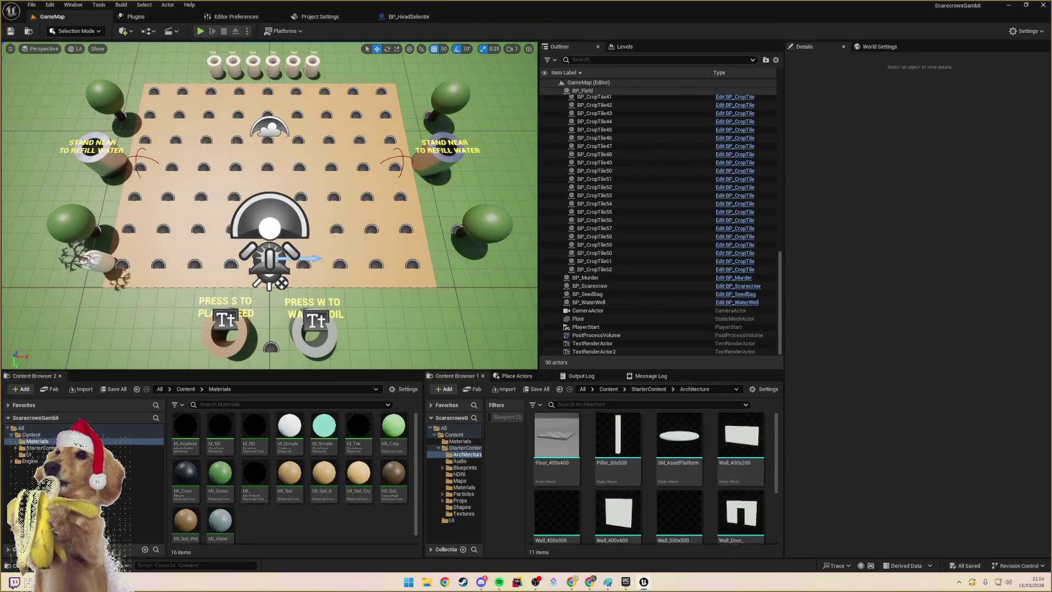
# - Dock BP_Field, BP_WaterWell and MI_Grass into the main window, closing MI_Grass
pyautogui.click(751, 245)
pyautogui.moveTo(751, 244)
pyautogui.mouseDown()
pyautogui.moveTo(540, 65)
pyautogui.moveTo(565, 50)
pyautogui.moveTo(496, 19)
pyautogui.mouseUp()
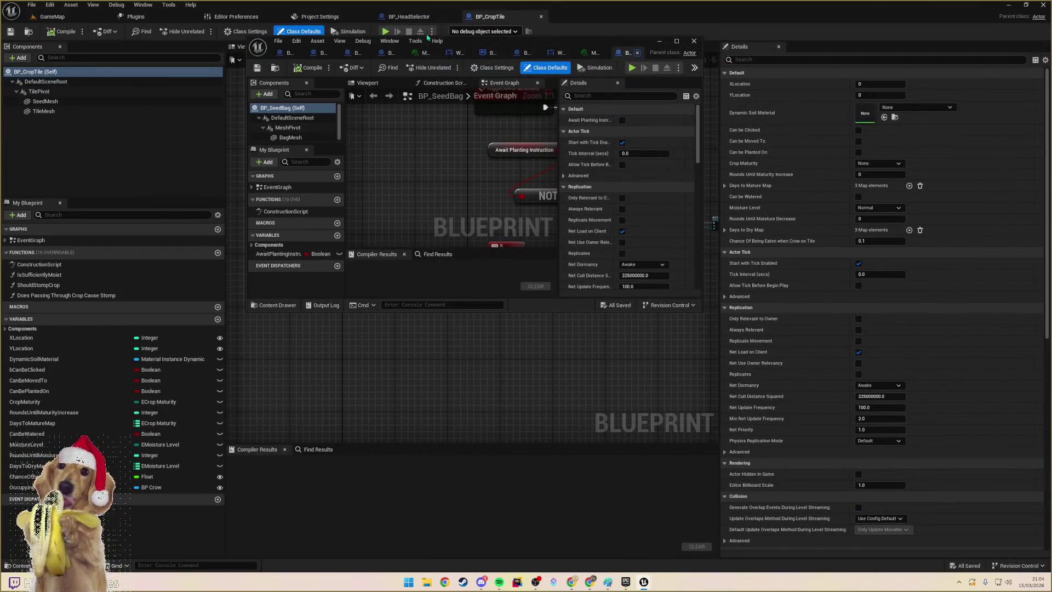
pyautogui.moveTo(291, 56)
pyautogui.mouseDown()
pyautogui.moveTo(550, 22)
pyautogui.moveTo(537, 19)
pyautogui.moveTo(662, 20)
pyautogui.mouseUp()
pyautogui.moveTo(305, 55)
pyautogui.mouseDown()
pyautogui.moveTo(691, 60)
pyautogui.moveTo(680, 18)
pyautogui.moveTo(768, 19)
pyautogui.moveTo(602, 60)
pyautogui.moveTo(844, 18)
pyautogui.mouseUp()
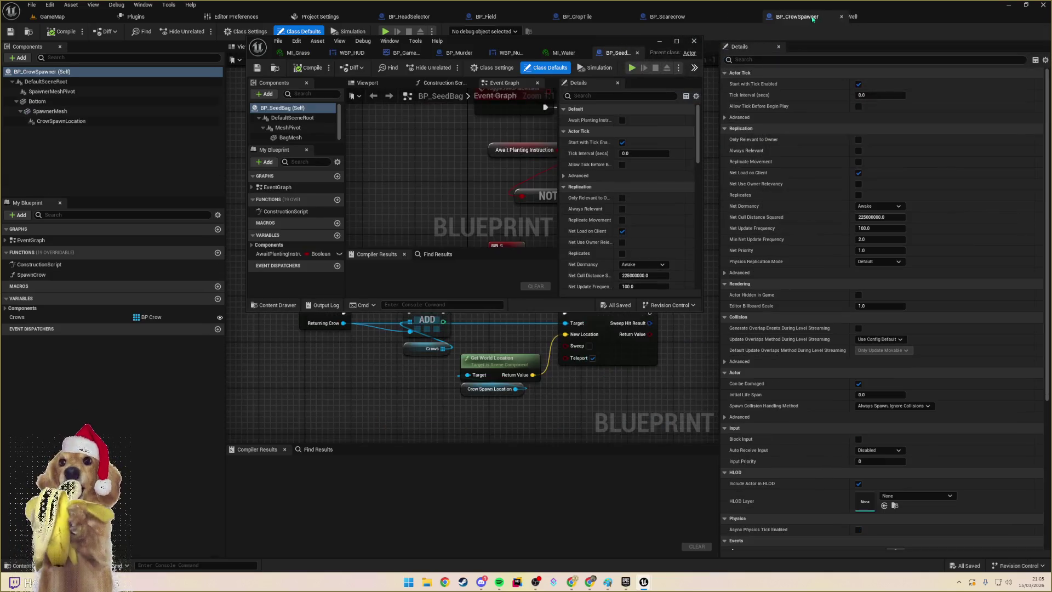
pyautogui.moveTo(303, 56); pyautogui.dragTo(970, 18)
pyautogui.click(977, 18)
# - Dock WBP_HUD, BP_GameplayGameMode and BP_Murder; close WBP_NumberDisplay, BP_SeedBag and MI_Water; show WBP_HUD
pyautogui.moveTo(298, 52)
pyautogui.mouseDown()
pyautogui.moveTo(480, 55)
pyautogui.moveTo(916, 21)
pyautogui.mouseUp()
pyautogui.moveTo(307, 52)
pyautogui.mouseDown()
pyautogui.moveTo(833, 129)
pyautogui.moveTo(950, 20)
pyautogui.mouseUp()
pyautogui.moveTo(299, 53)
pyautogui.mouseDown()
pyautogui.moveTo(822, 129)
pyautogui.moveTo(947, 20)
pyautogui.mouseUp()
pyautogui.moveTo(309, 53)
pyautogui.mouseDown()
pyautogui.moveTo(976, 54)
pyautogui.moveTo(966, 18)
pyautogui.mouseUp()
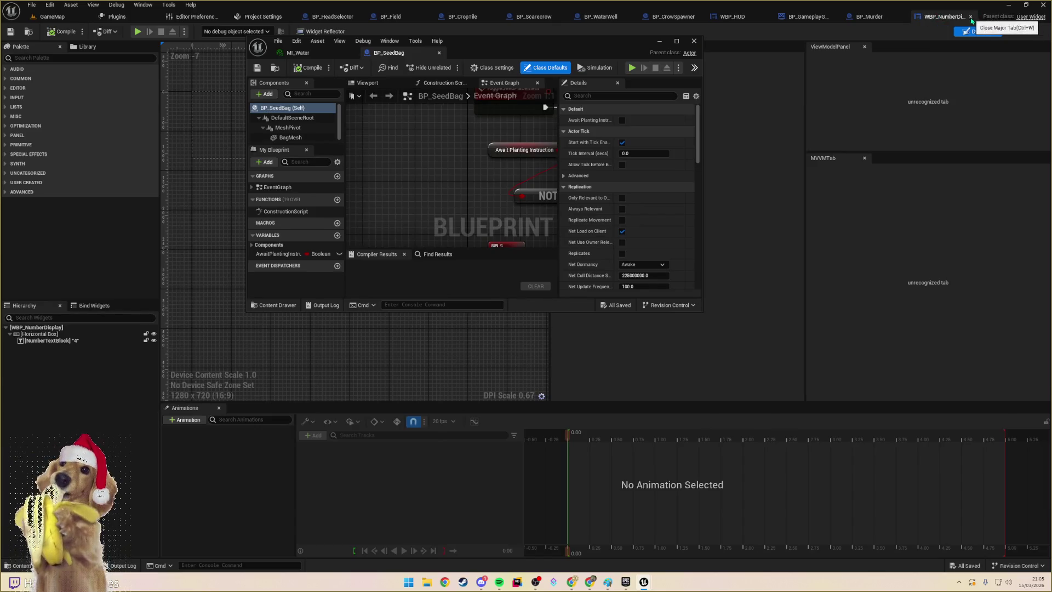
pyautogui.click(998, 16)
pyautogui.moveTo(407, 57)
pyautogui.mouseDown()
pyautogui.moveTo(968, 99)
pyautogui.moveTo(984, 21)
pyautogui.mouseUp()
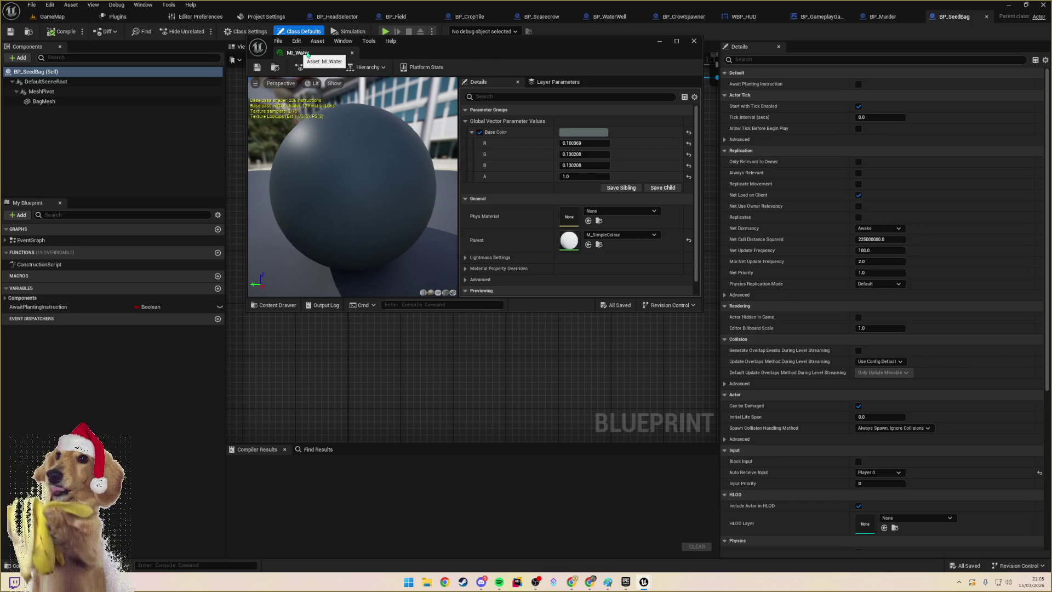
pyautogui.moveTo(307, 54)
pyautogui.mouseDown()
pyautogui.moveTo(948, 52)
pyautogui.moveTo(988, 19)
pyautogui.mouseUp()
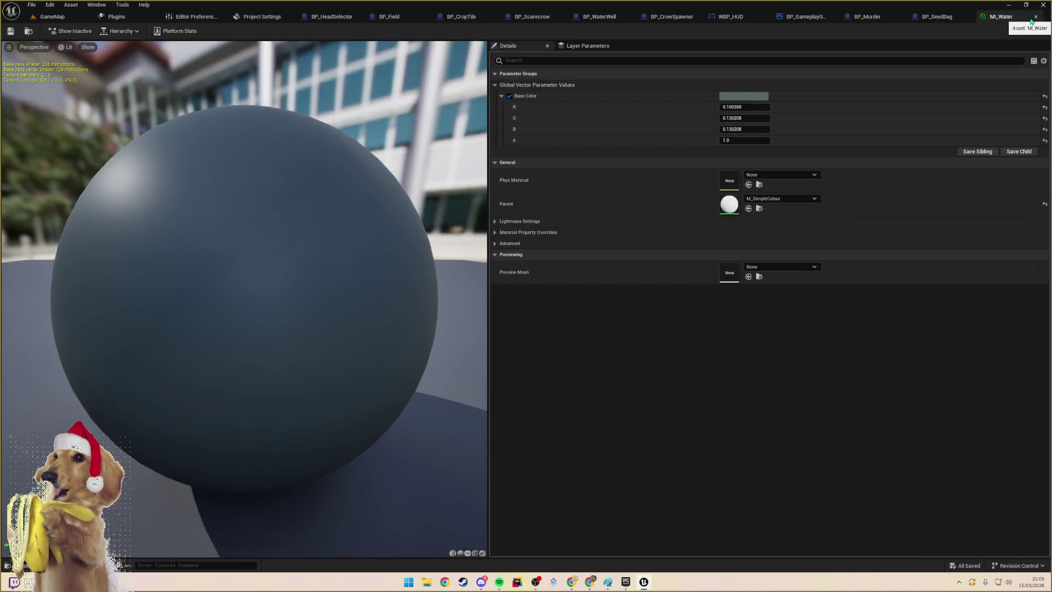
pyautogui.click(1035, 17)
pyautogui.click(986, 17)
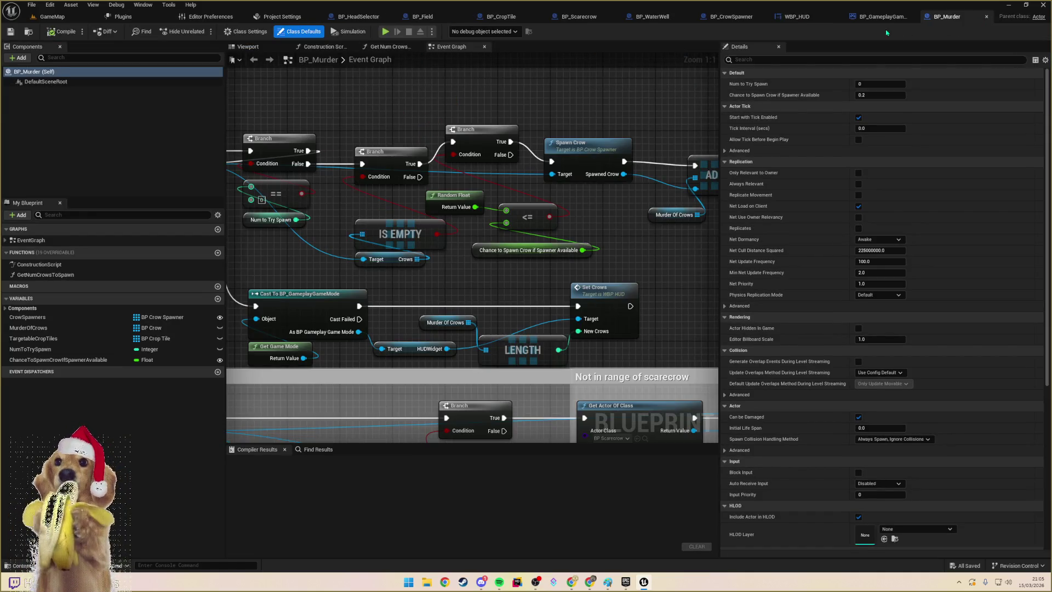
pyautogui.click(789, 17)
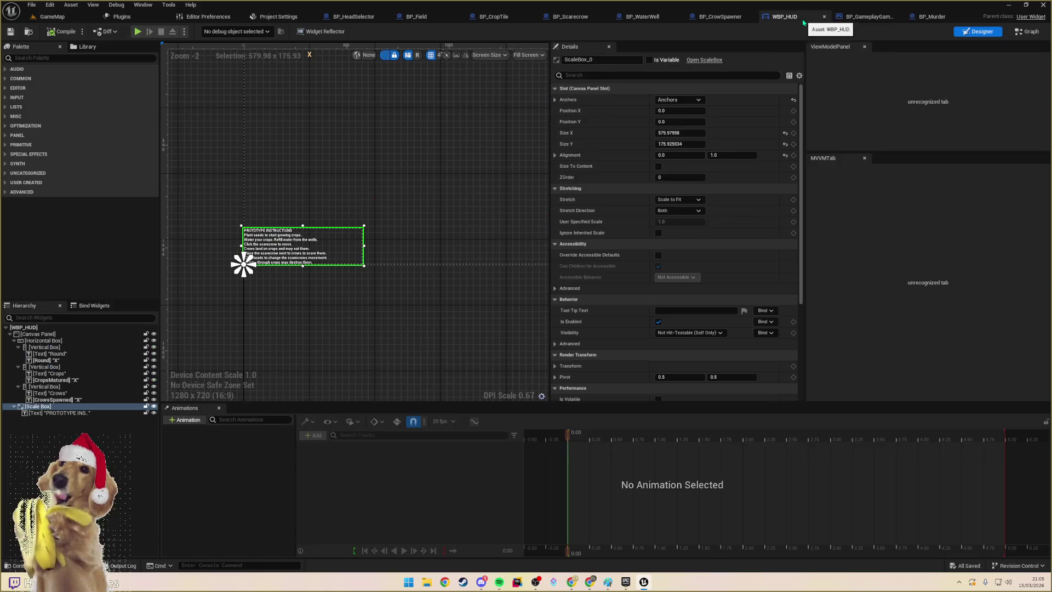
# - Insert a Fill-sized Spacer before the Round counter's vertical box
pyautogui.click(335, 212)
pyautogui.click(44, 348)
pyautogui.click(44, 353)
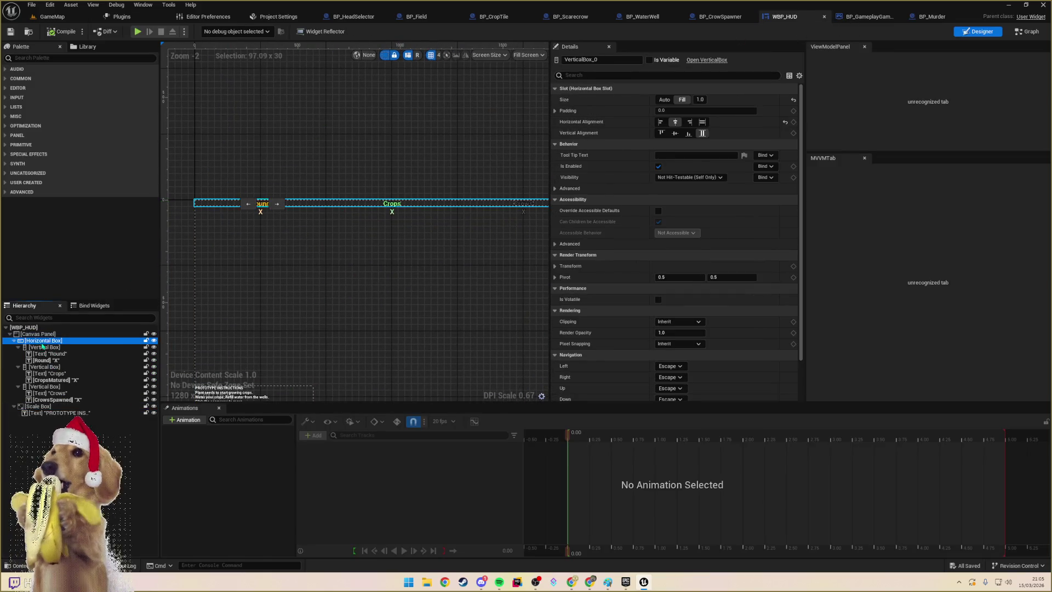
pyautogui.click(41, 57)
pyautogui.write('spacer')
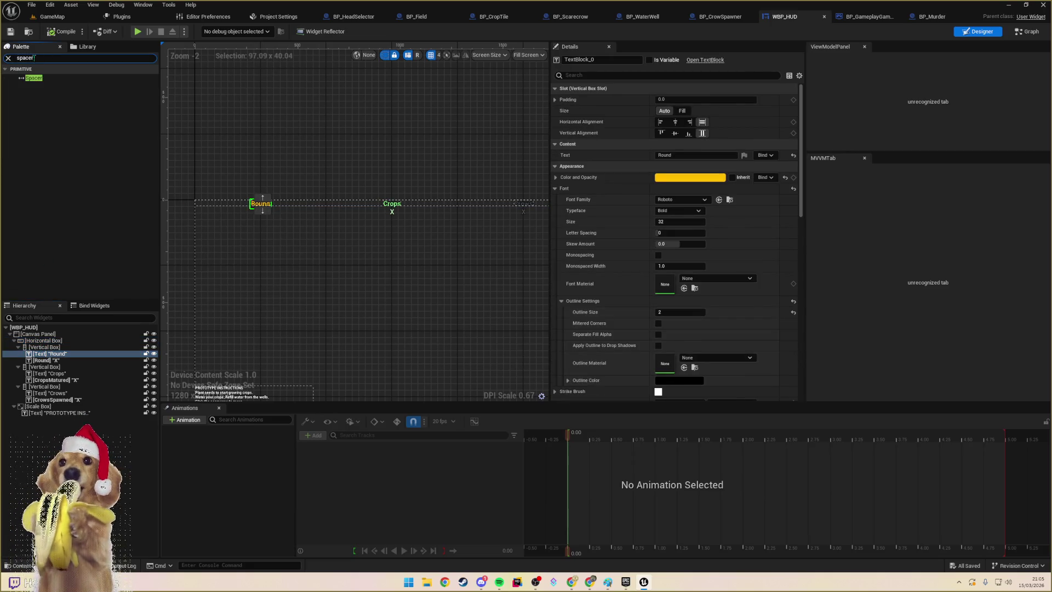
pyautogui.click(35, 79)
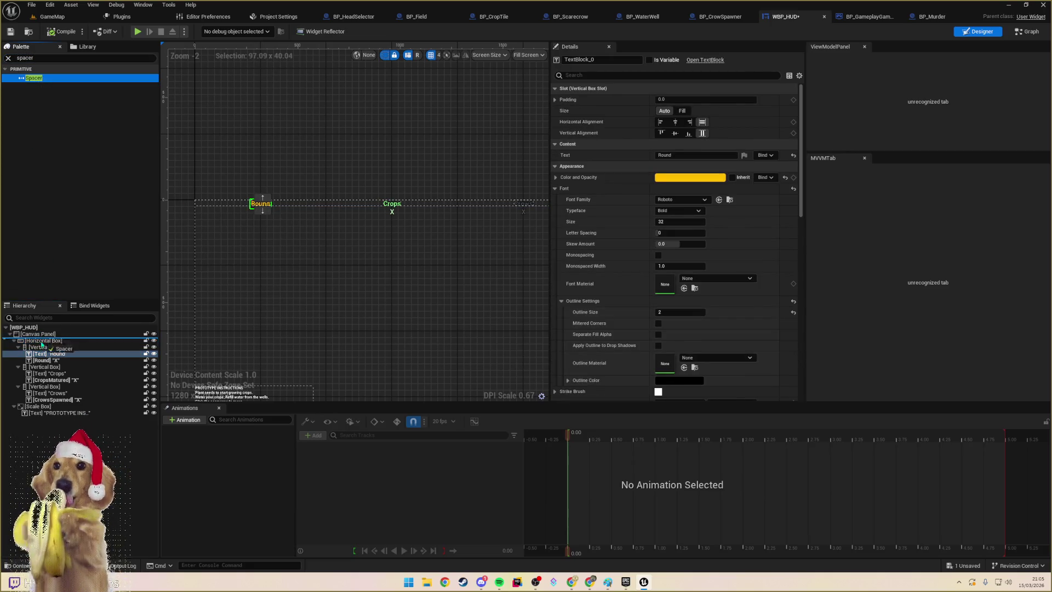
pyautogui.moveTo(40, 349); pyautogui.dragTo(34, 350)
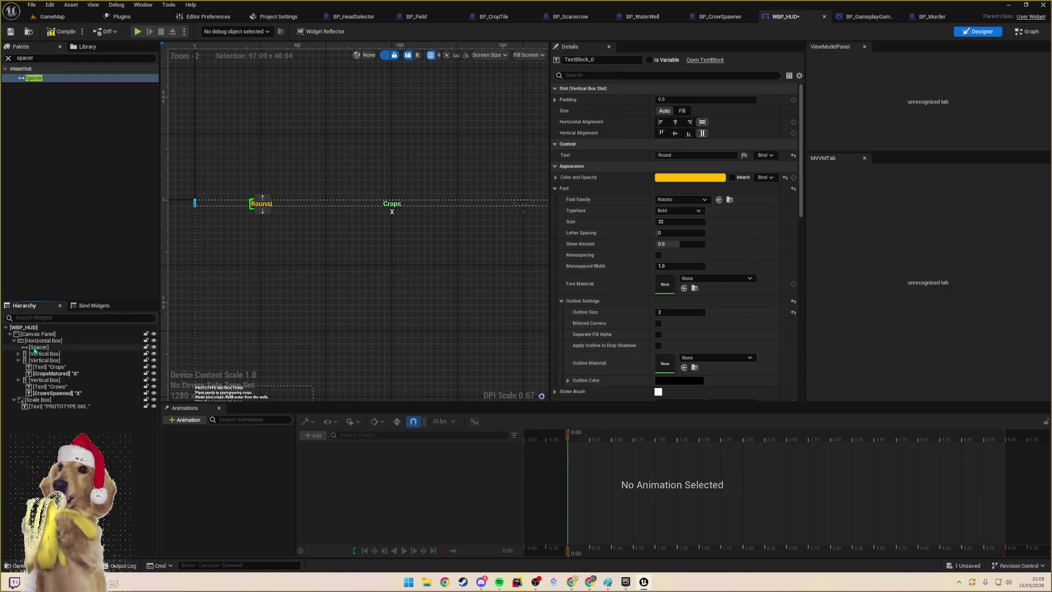
pyautogui.click(682, 99)
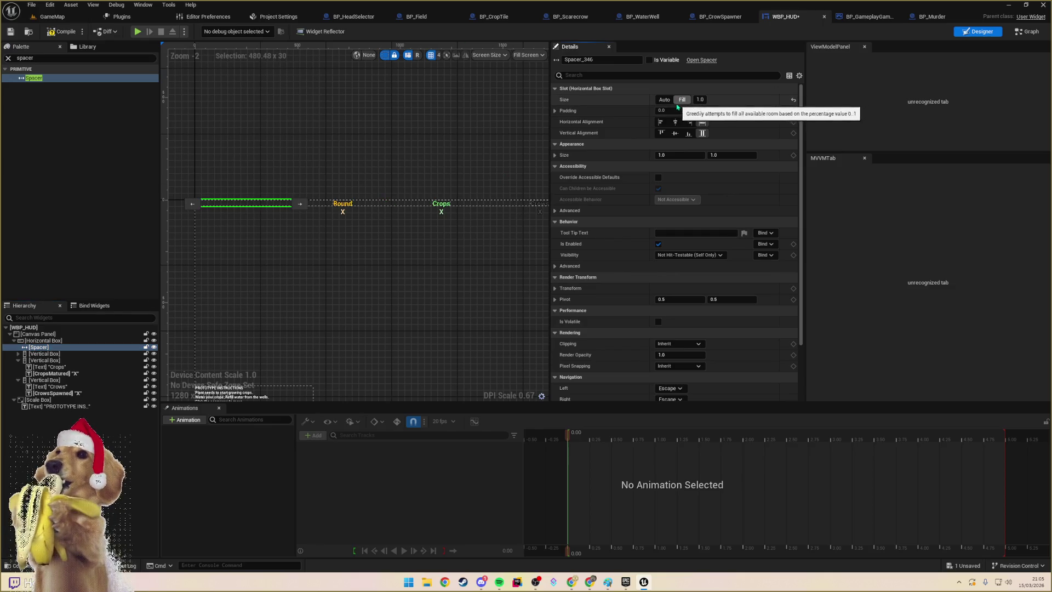
# - Duplicate the spacer and place copies between Round and Crops, Crops and Crows, and after Crows
pyautogui.click(35, 348)
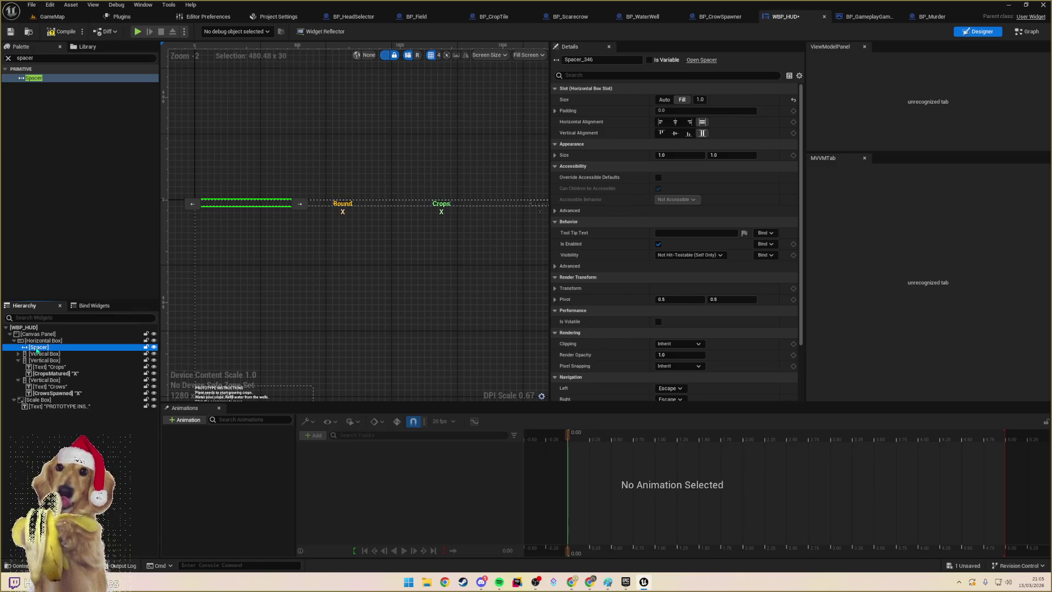
pyautogui.hotkey('ctrl', 'd')
pyautogui.hotkey('ctrl', 'd')
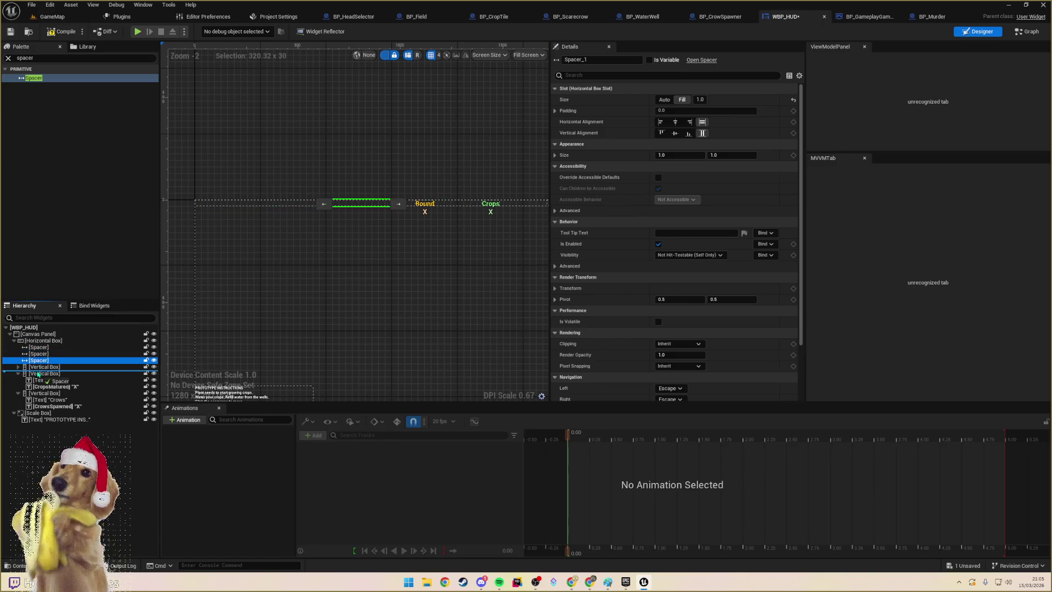
pyautogui.moveTo(38, 374)
pyautogui.mouseDown()
pyautogui.moveTo(36, 357)
pyautogui.moveTo(38, 380)
pyautogui.mouseUp()
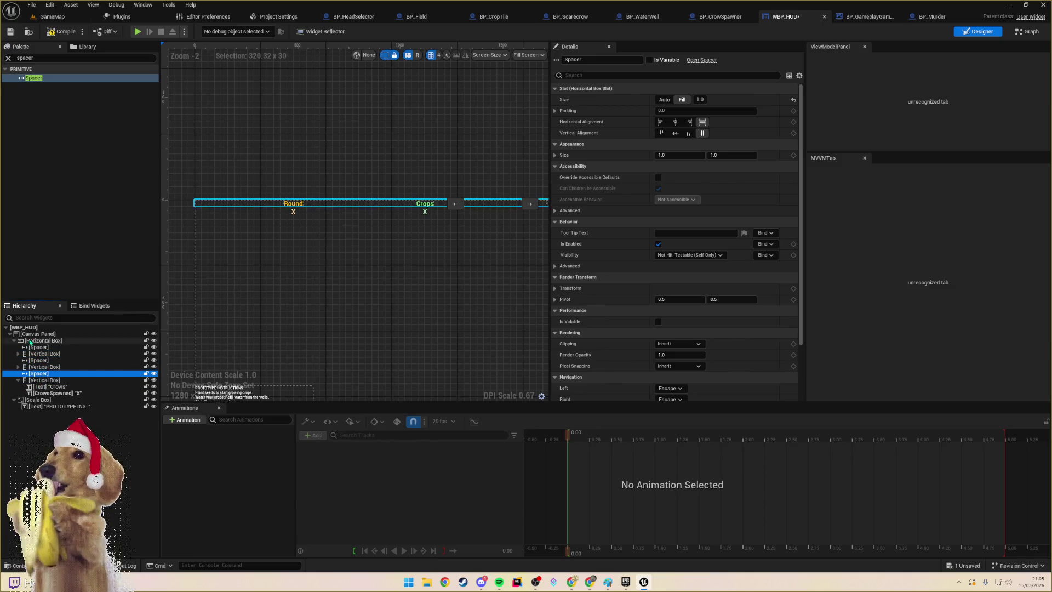
pyautogui.click(36, 354)
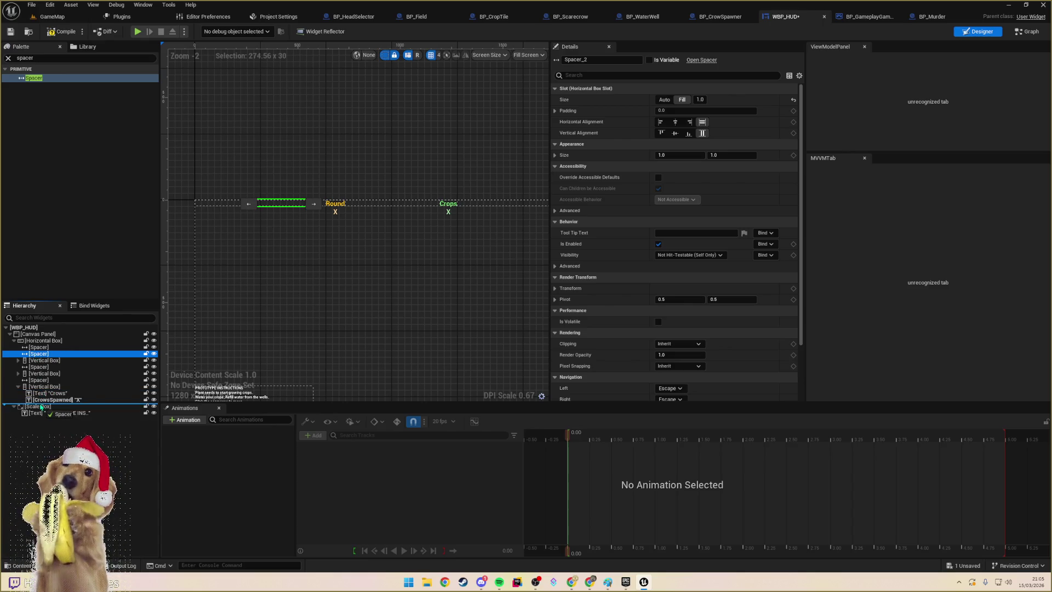
pyautogui.moveTo(41, 406); pyautogui.dragTo(40, 405)
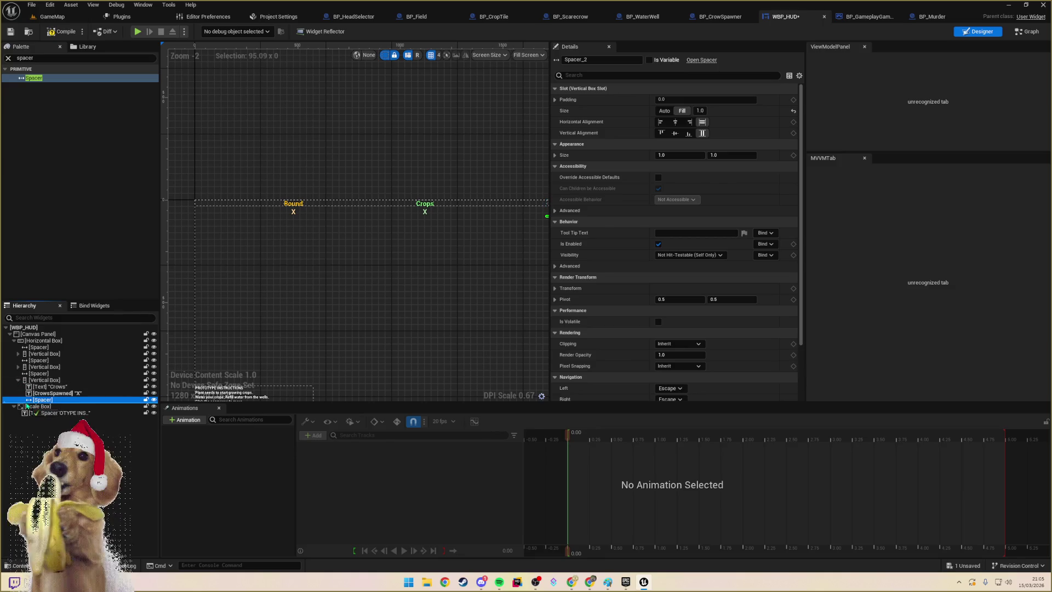
pyautogui.moveTo(26, 406); pyautogui.dragTo(57, 403)
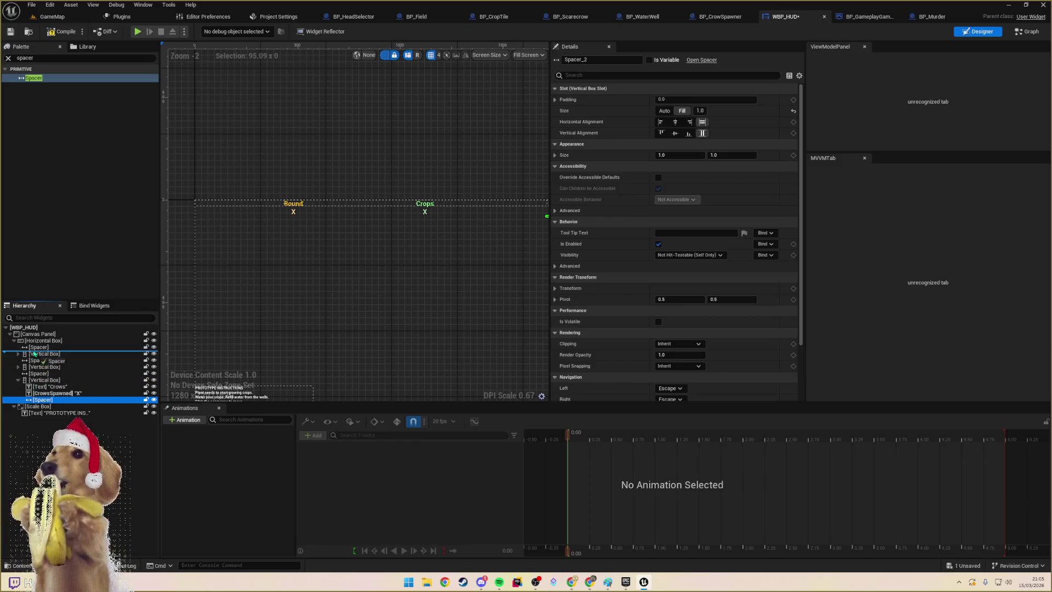
pyautogui.moveTo(34, 355); pyautogui.dragTo(34, 354)
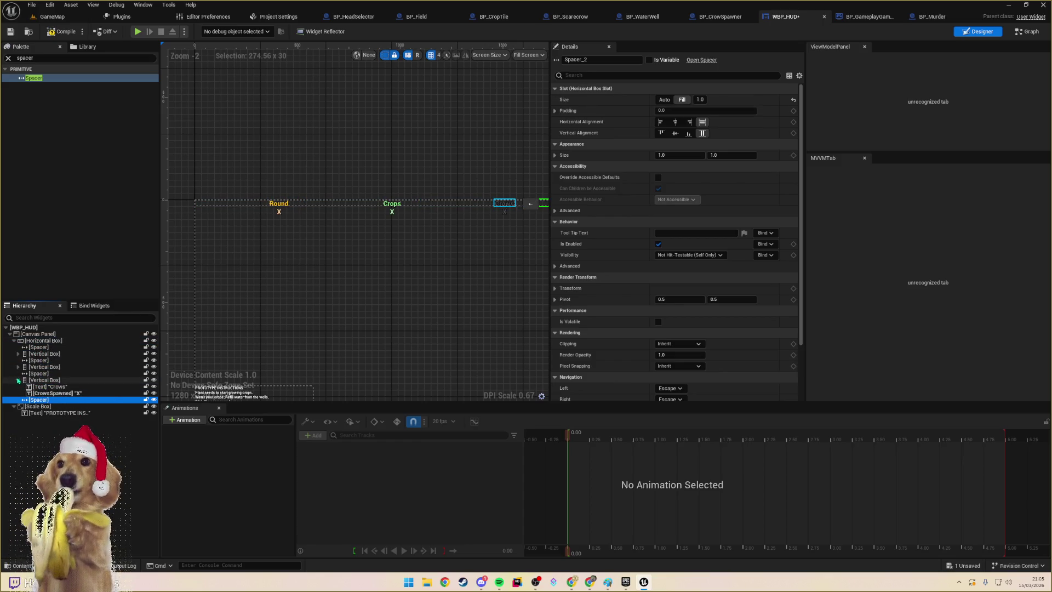
pyautogui.click(18, 380)
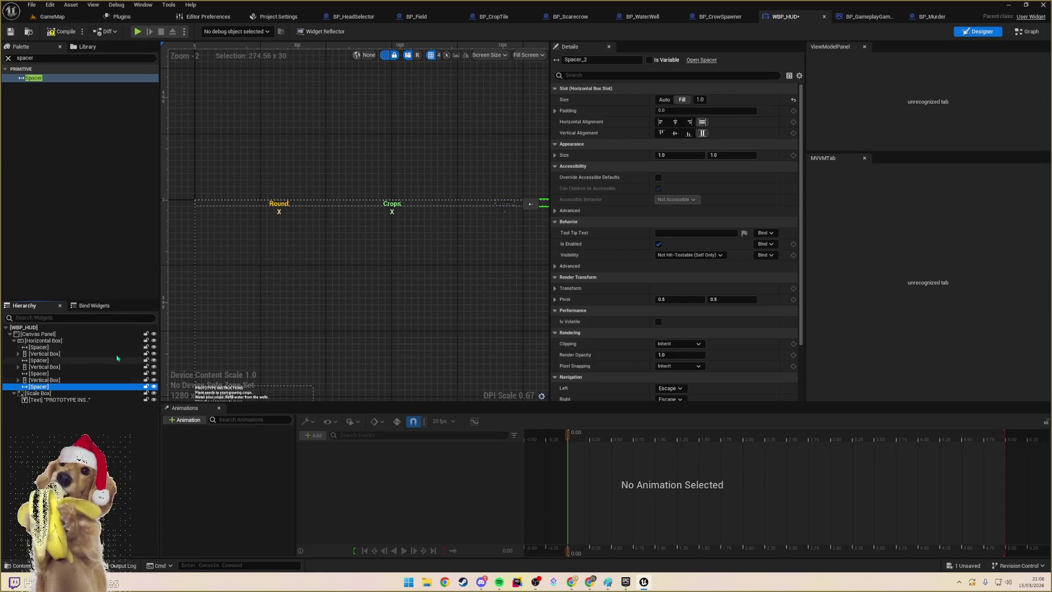
pyautogui.scroll(1, 403, 289)
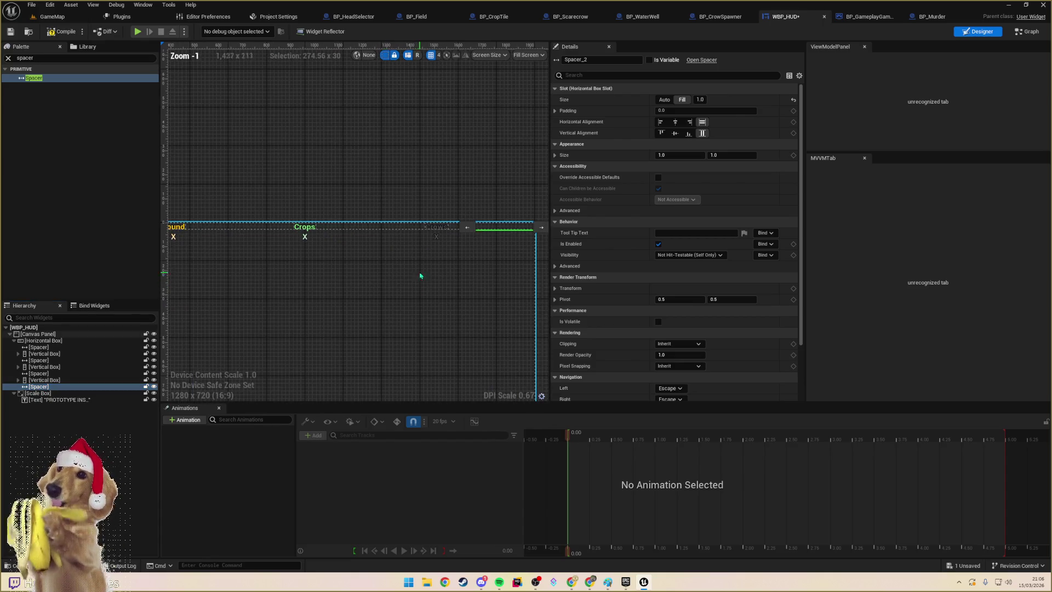
# - Set both inner spacers to a fill of 0.25
pyautogui.click(410, 229)
pyautogui.keyDown('ctrl'); pyautogui.click(269, 235); pyautogui.keyUp('ctrl')
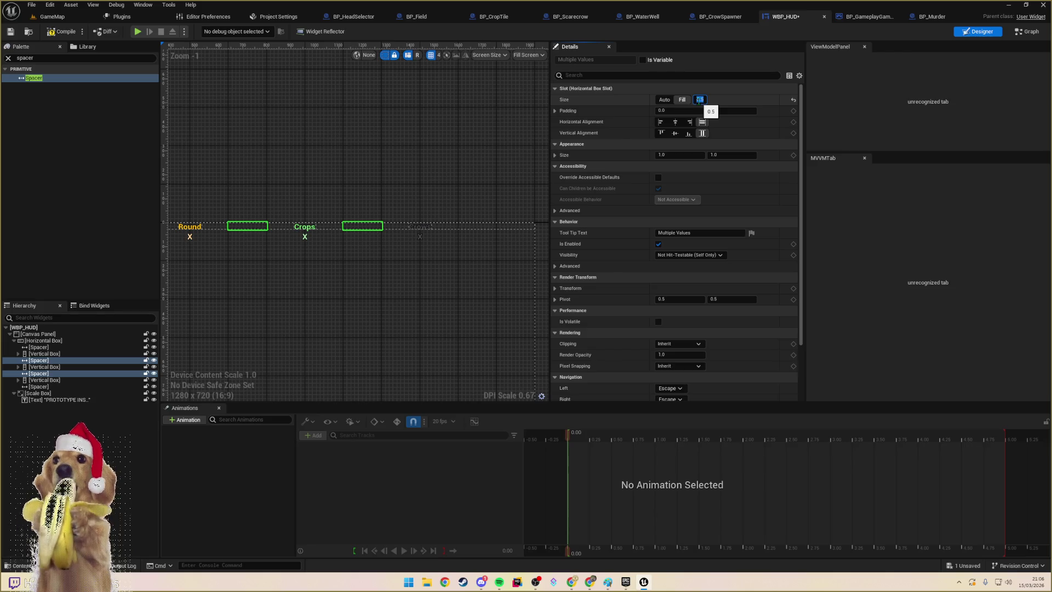
pyautogui.press('Return')
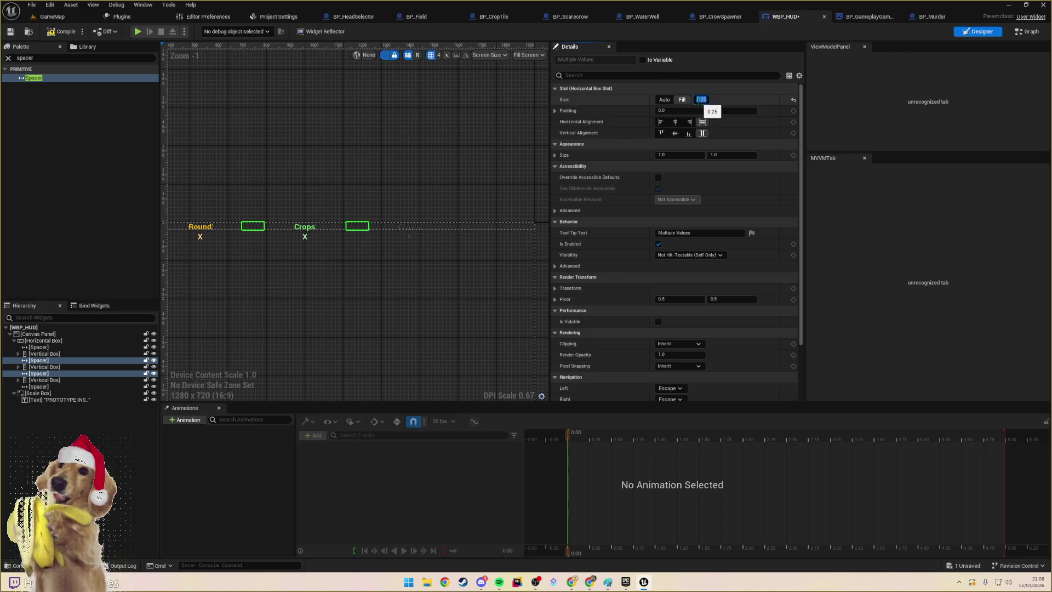
pyautogui.click(28, 33)
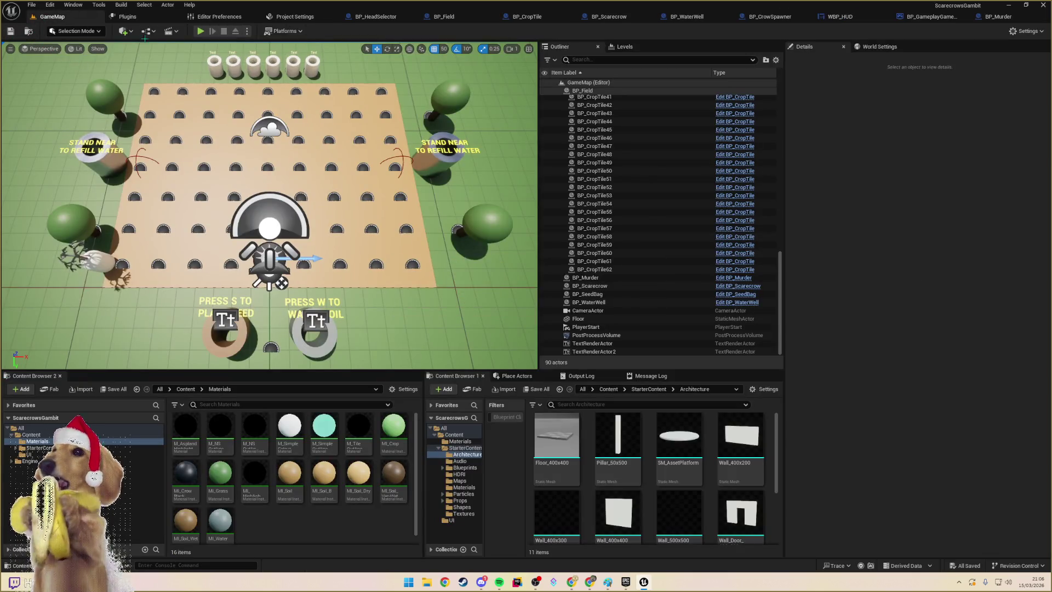
# - Run a brief play test, then open BP_WaterWell in its 3D viewport
pyautogui.click(200, 32)
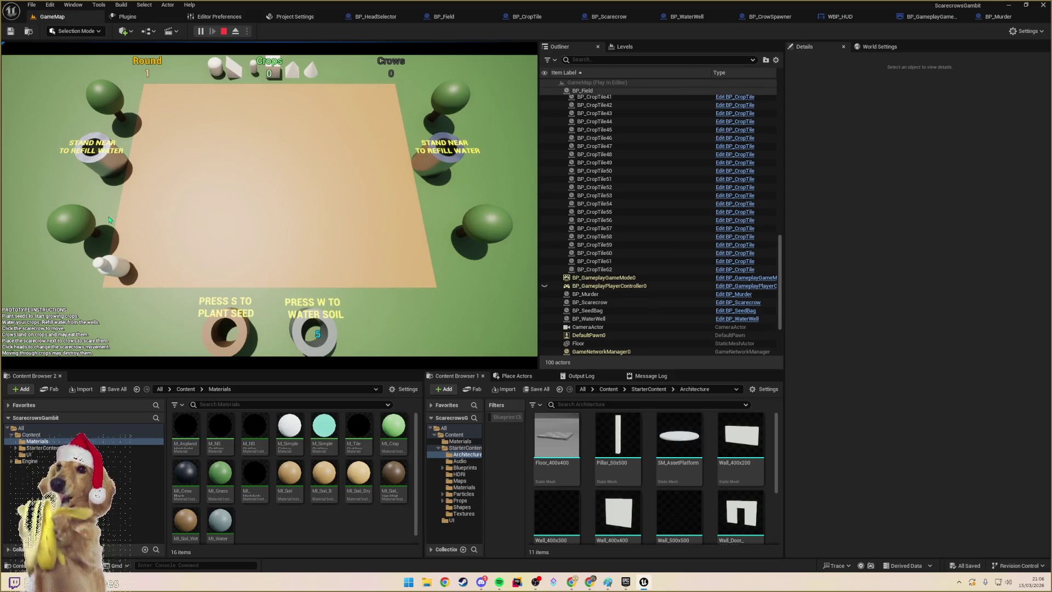
pyautogui.press('Escape')
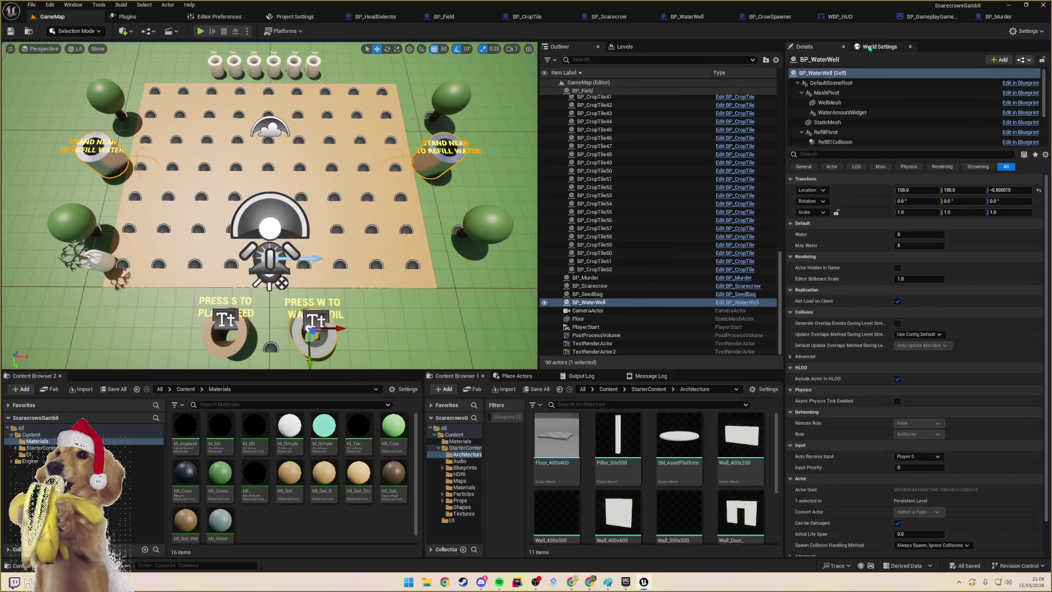
pyautogui.click(1021, 83)
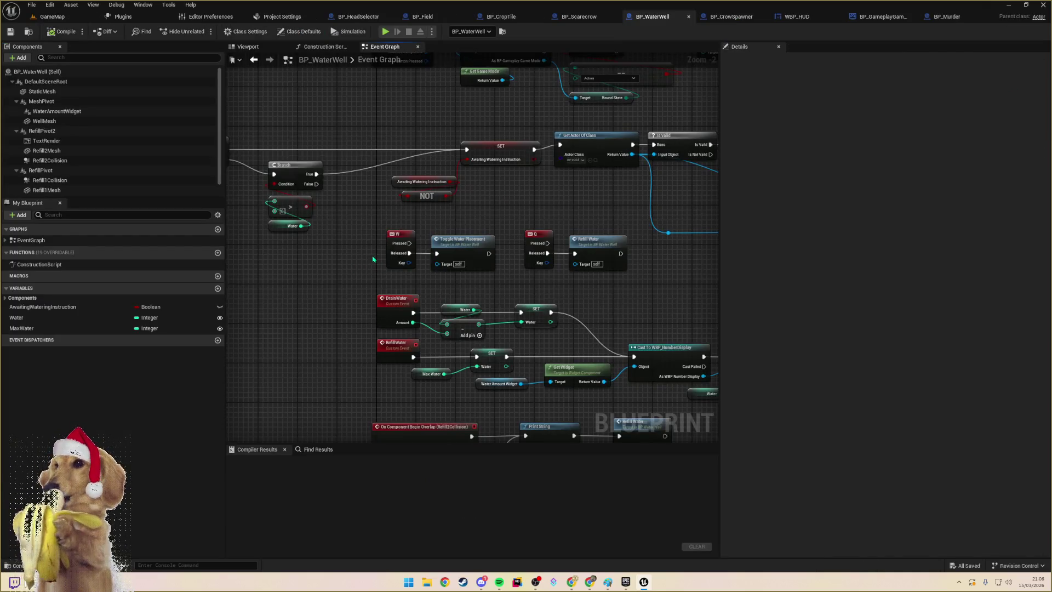
pyautogui.click(248, 47)
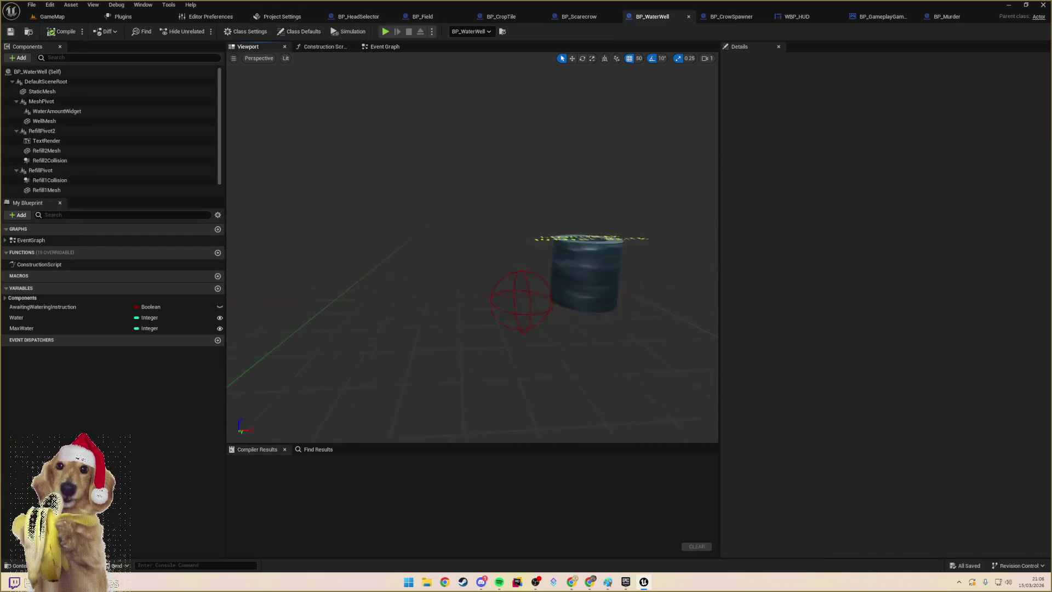
# - Select Refill1Mesh and Refill2Mesh and scale both to 0.75 on X, Y and Z
pyautogui.click(601, 211)
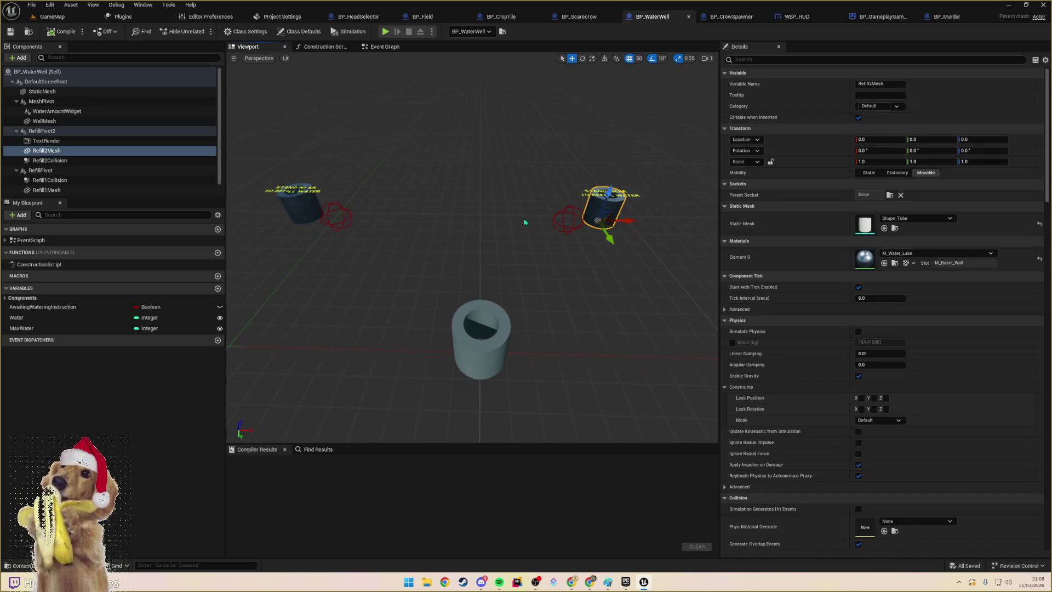
pyautogui.click(304, 214)
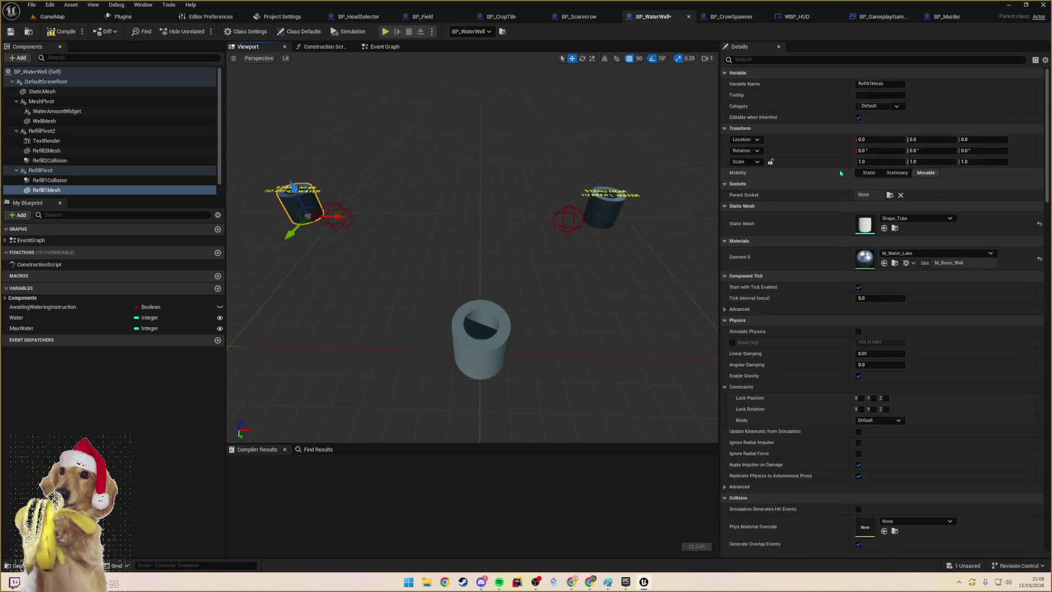
pyautogui.keyDown('ctrl'); pyautogui.click(47, 150); pyautogui.keyUp('ctrl')
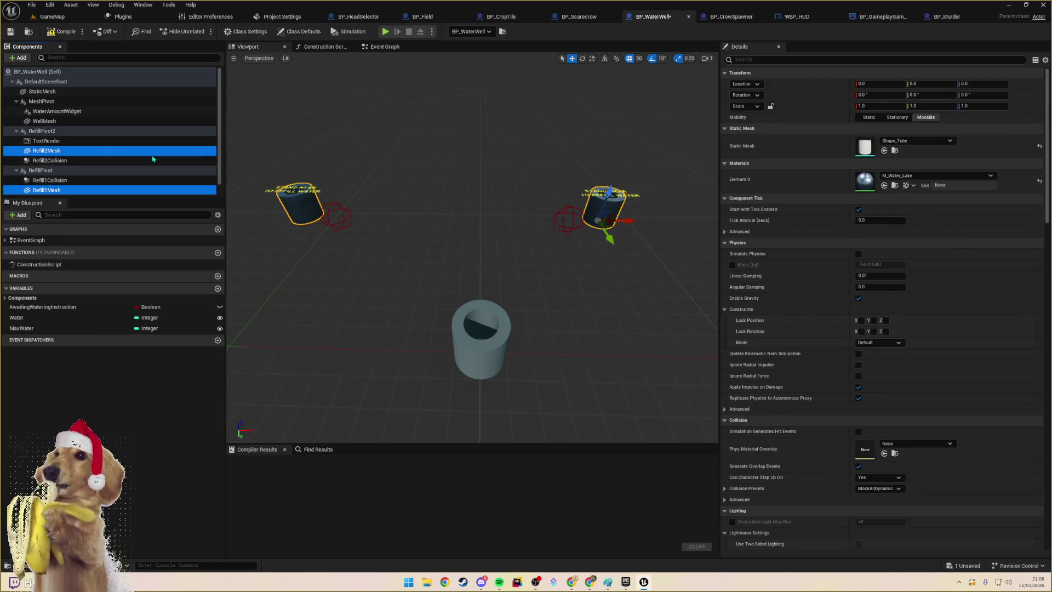
pyautogui.click(880, 106)
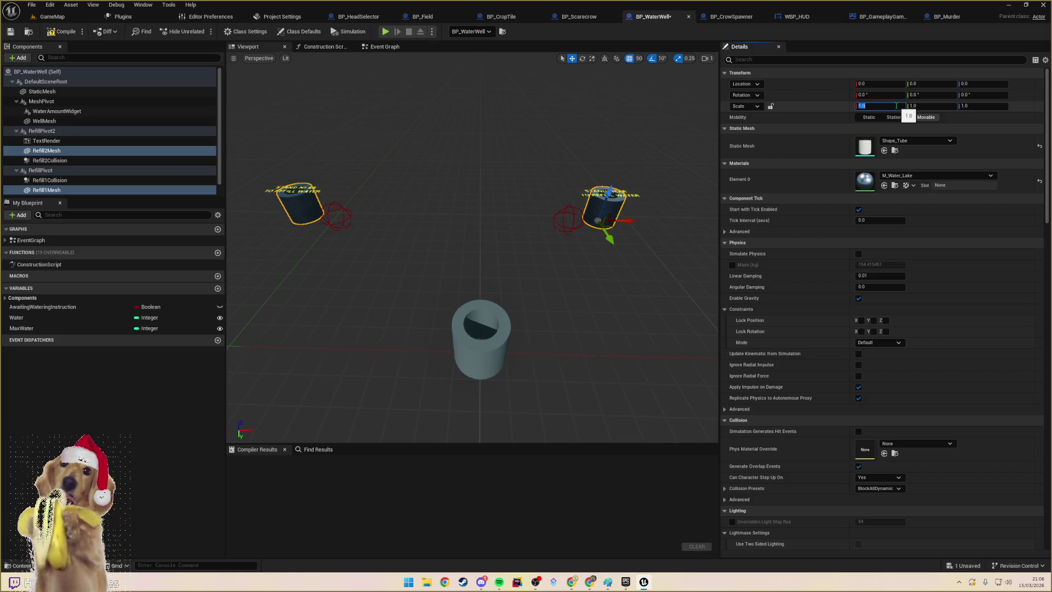
pyautogui.press('Tab')
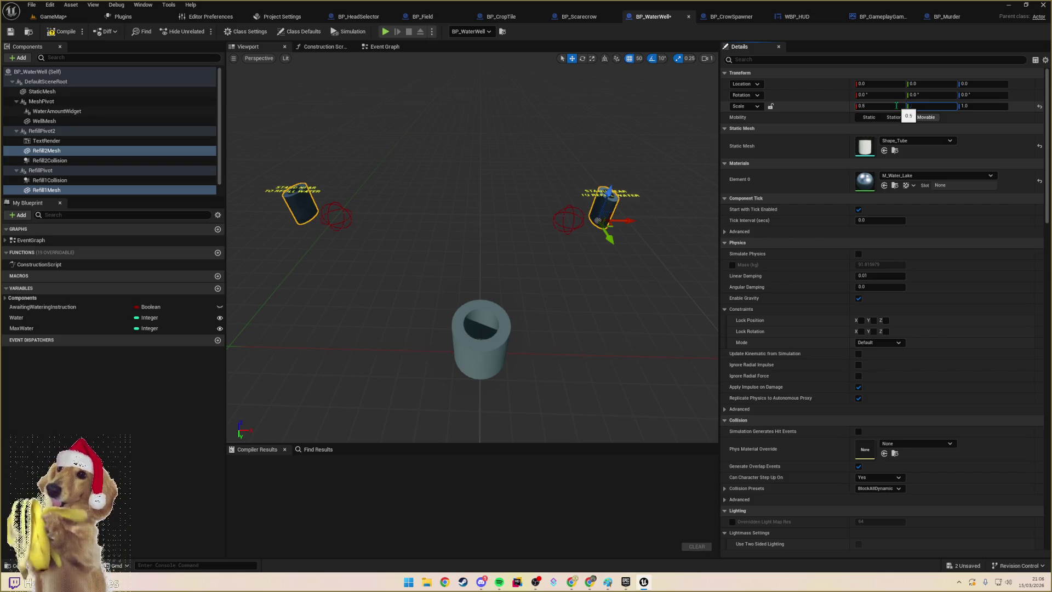
pyautogui.click(896, 106)
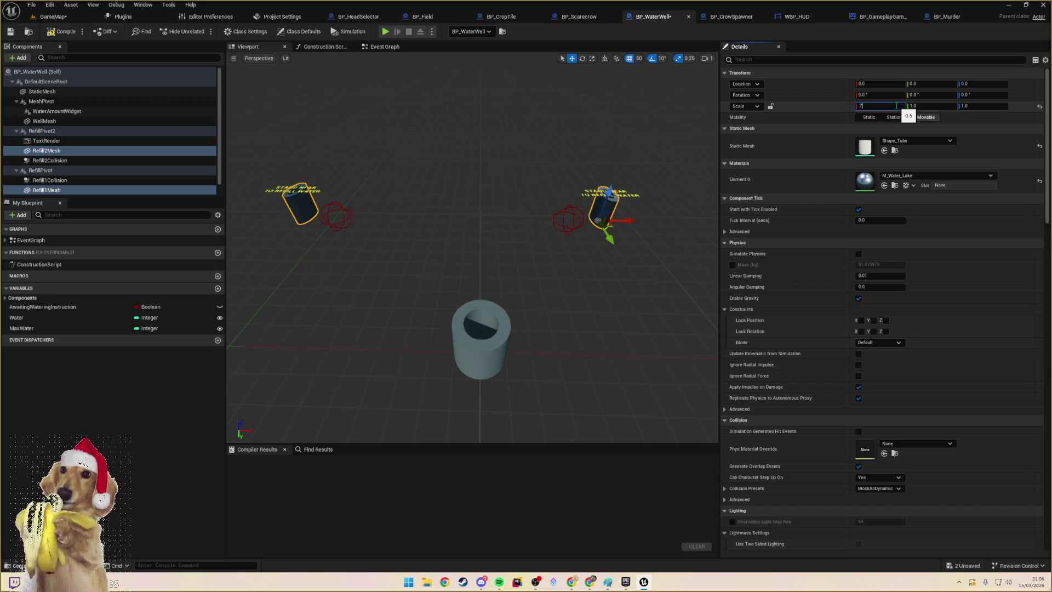
pyautogui.write('5')
pyautogui.press('Tab')
pyautogui.press('Tab')
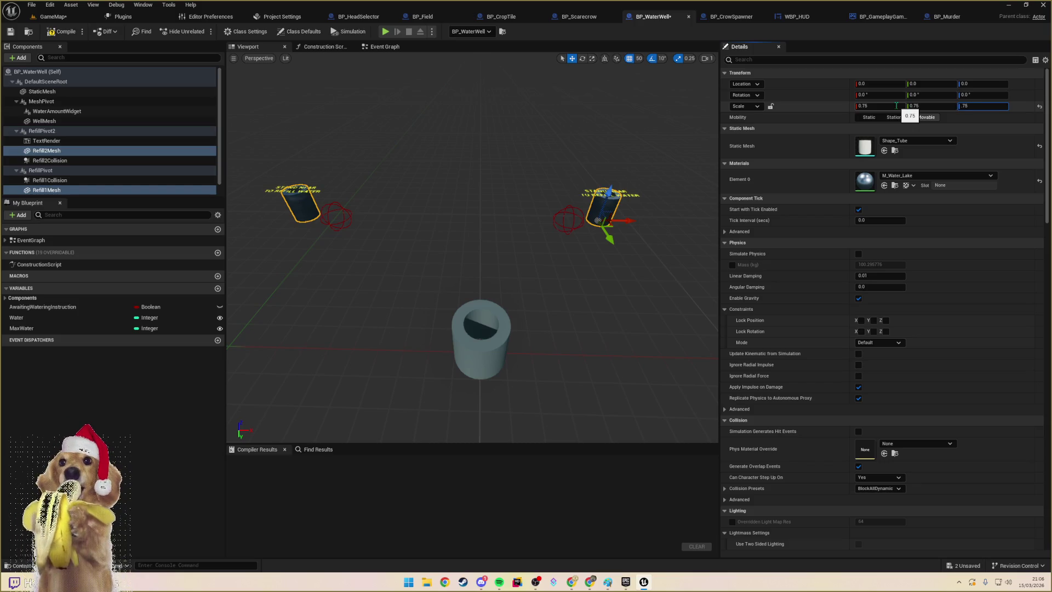
pyautogui.press('Return')
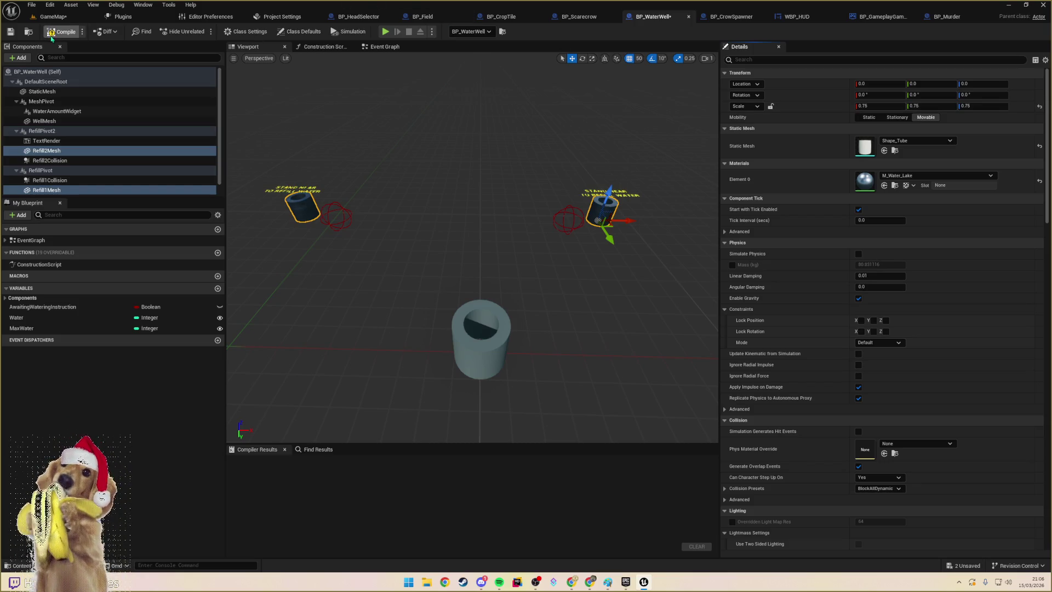
# - Compile and save BP_WaterWell, then return to GameMap
pyautogui.click(53, 33)
pyautogui.click(10, 31)
pyautogui.click(53, 16)
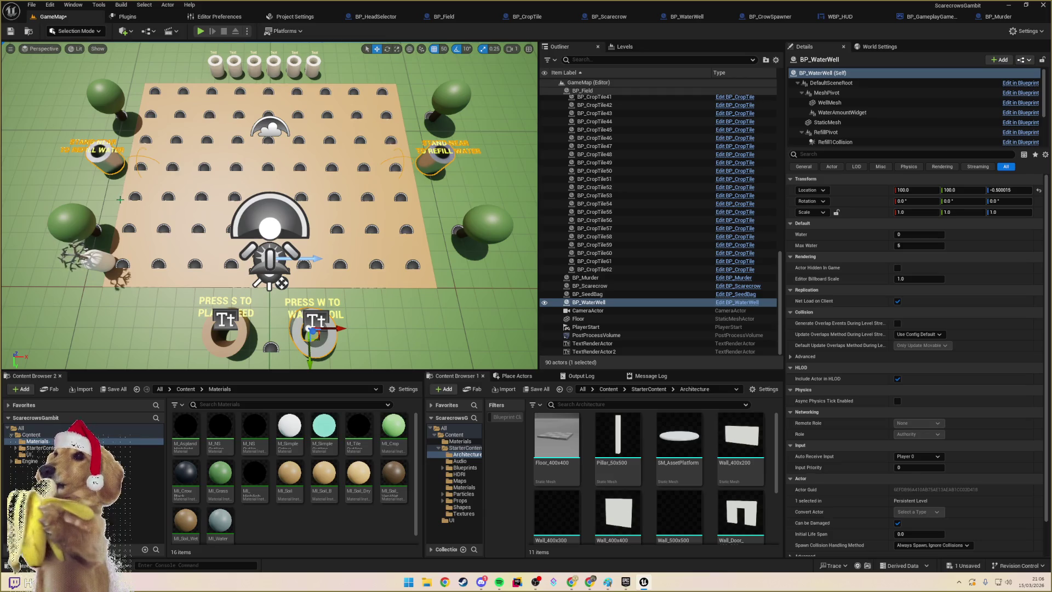
pyautogui.moveTo(115, 171)
pyautogui.mouseDown()
pyautogui.moveTo(82, 175)
pyautogui.moveTo(93, 189)
pyautogui.mouseUp()
pyautogui.scroll(-10, 268, 205)
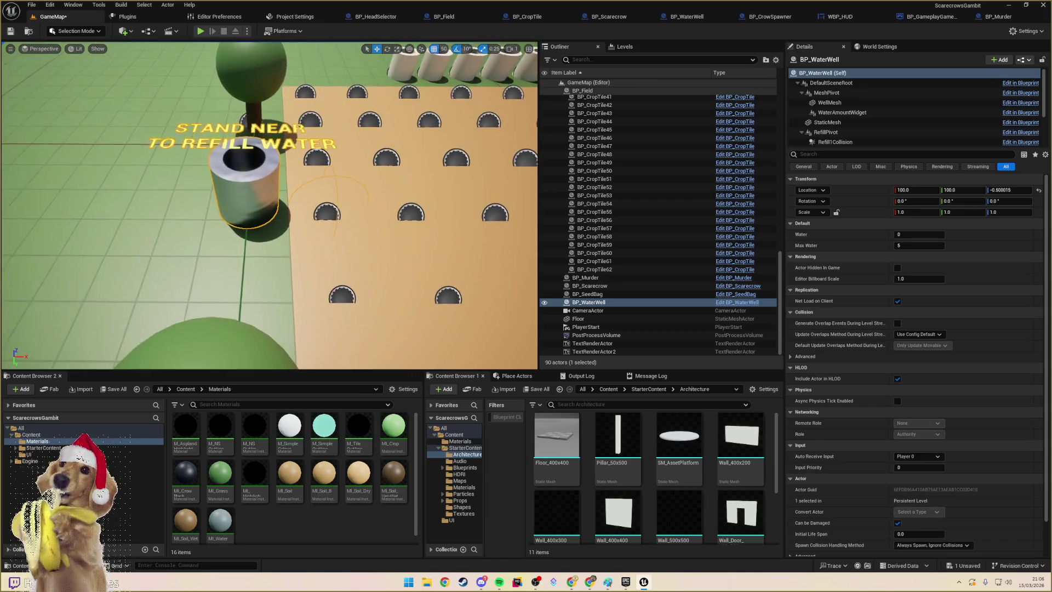
pyautogui.moveTo(268, 205)
pyautogui.mouseDown()
pyautogui.moveTo(227, 207)
pyautogui.moveTo(246, 208)
pyautogui.mouseUp()
pyautogui.click(199, 31)
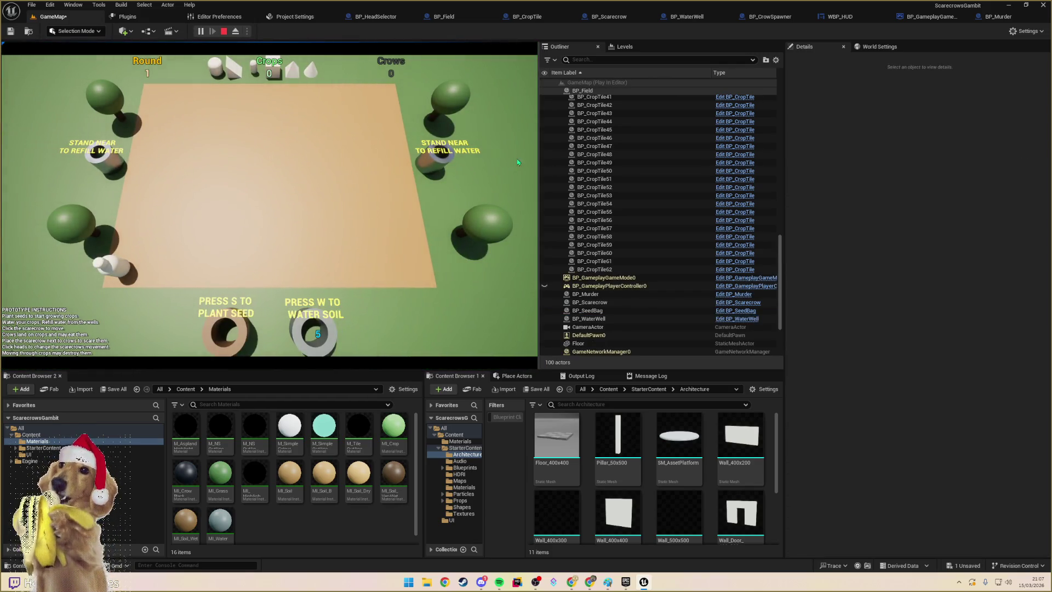
pyautogui.press('Escape')
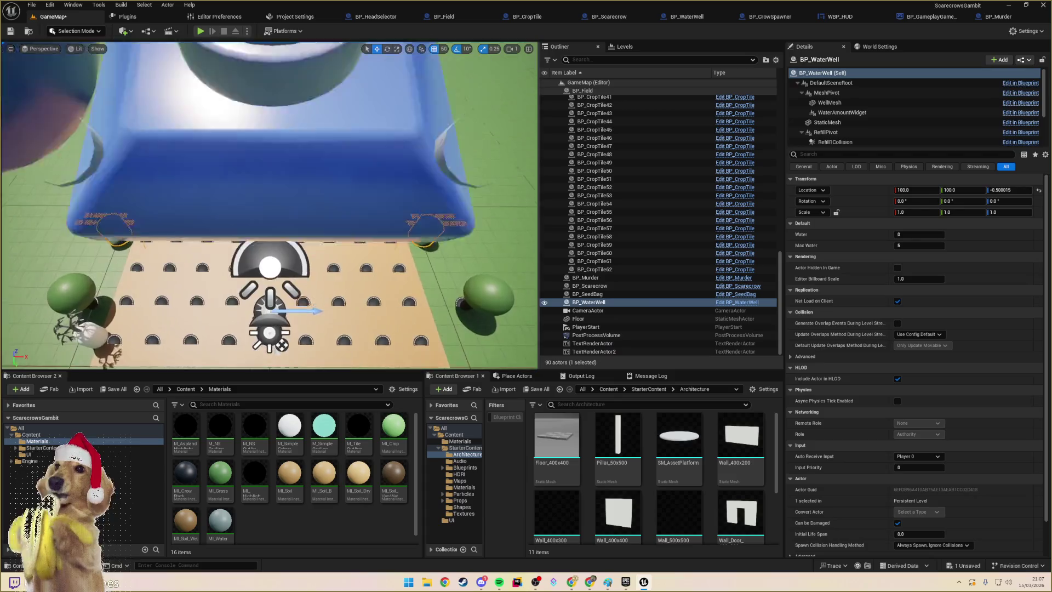
# - Alt-drag the crow spawner tree to create duplicates around the field, then briefly play-test
pyautogui.click(440, 202)
pyautogui.moveTo(440, 204)
pyautogui.mouseDown()
pyautogui.moveTo(365, 154)
pyautogui.moveTo(193, 155)
pyautogui.mouseUp()
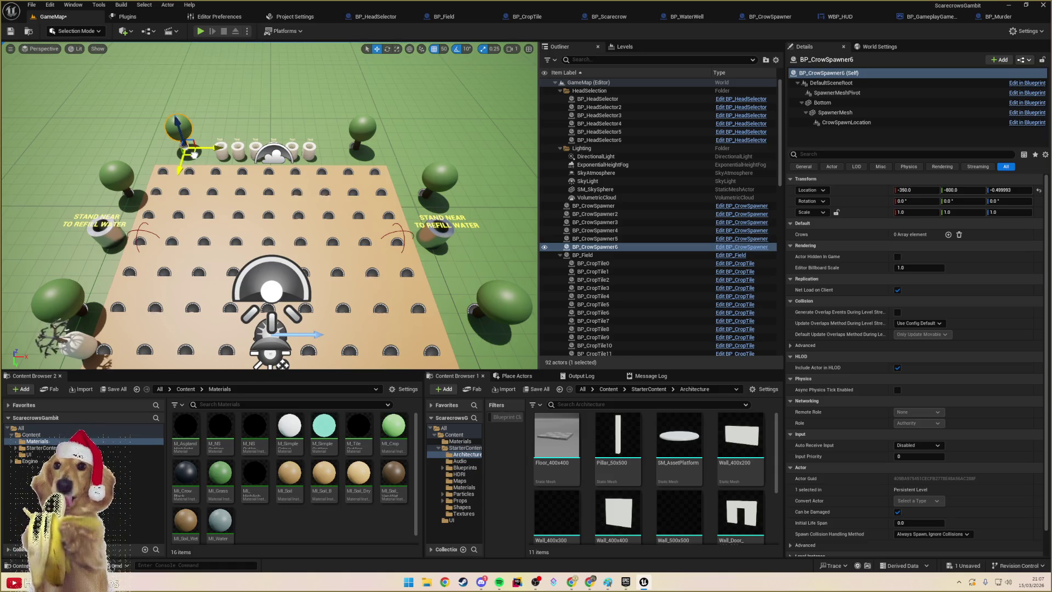
pyautogui.moveTo(193, 154)
pyautogui.mouseDown()
pyautogui.moveTo(171, 178)
pyautogui.moveTo(211, 168)
pyautogui.moveTo(117, 224)
pyautogui.moveTo(87, 224)
pyautogui.moveTo(104, 227)
pyautogui.moveTo(92, 245)
pyautogui.moveTo(510, 247)
pyautogui.moveTo(501, 247)
pyautogui.mouseUp()
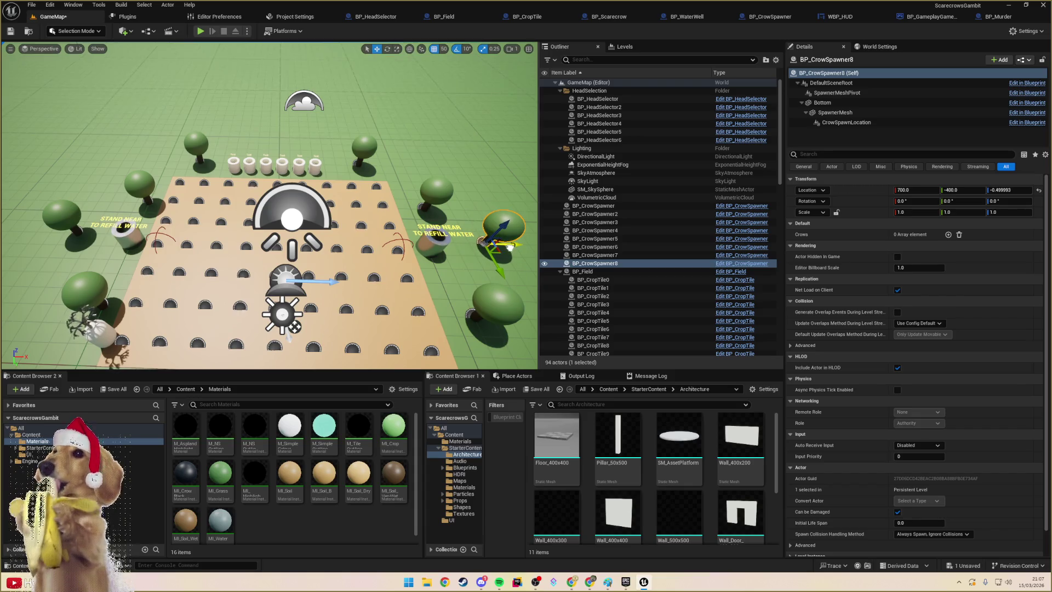
pyautogui.click(201, 31)
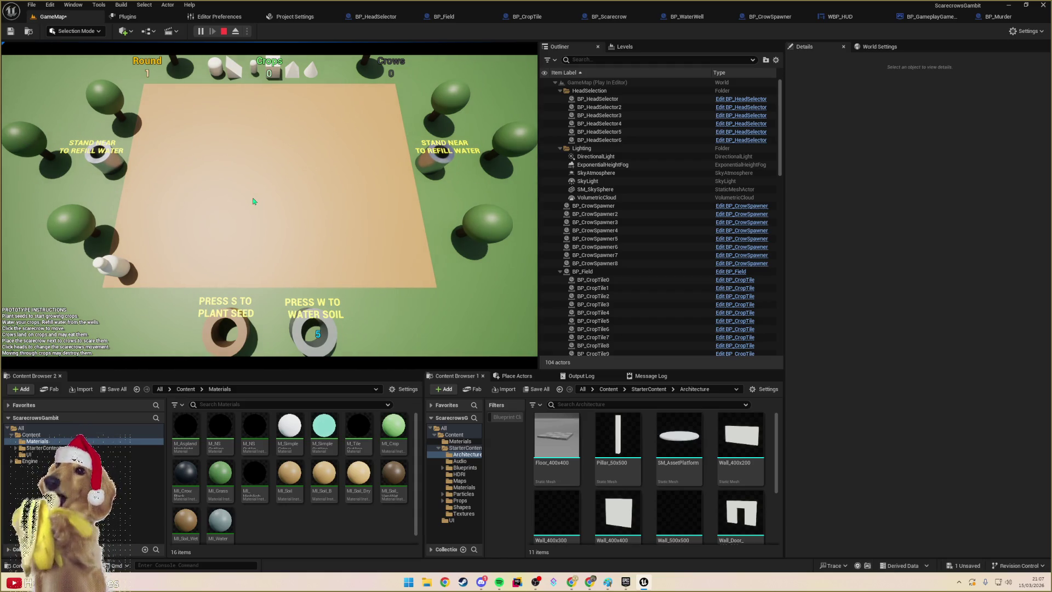
pyautogui.press('Escape')
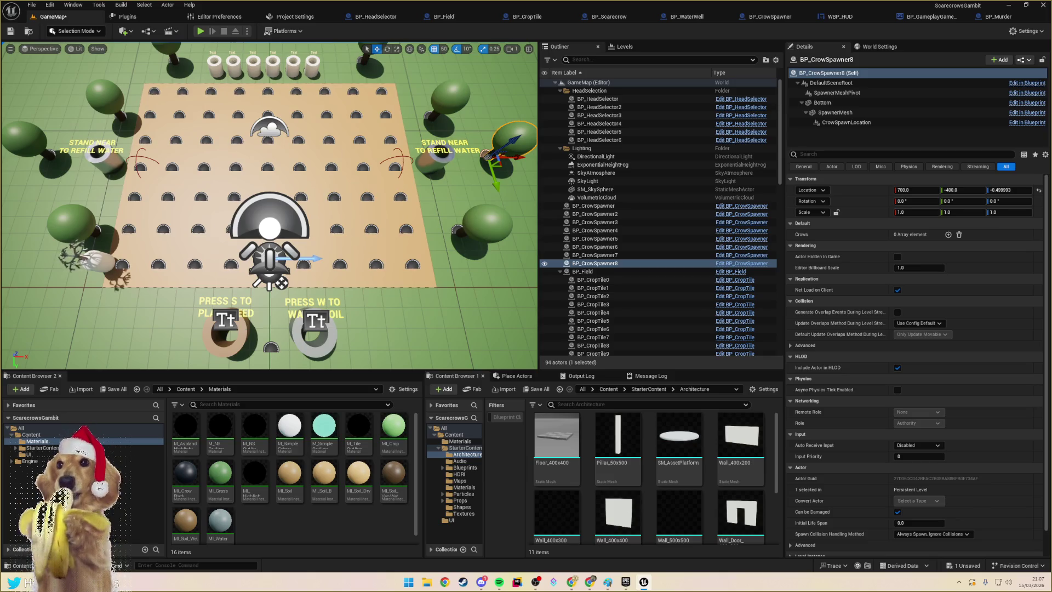
# - Move BP_CrowSpawner5 and BP_CrowSpawner6 down to the field's bottom edge
pyautogui.click(228, 329)
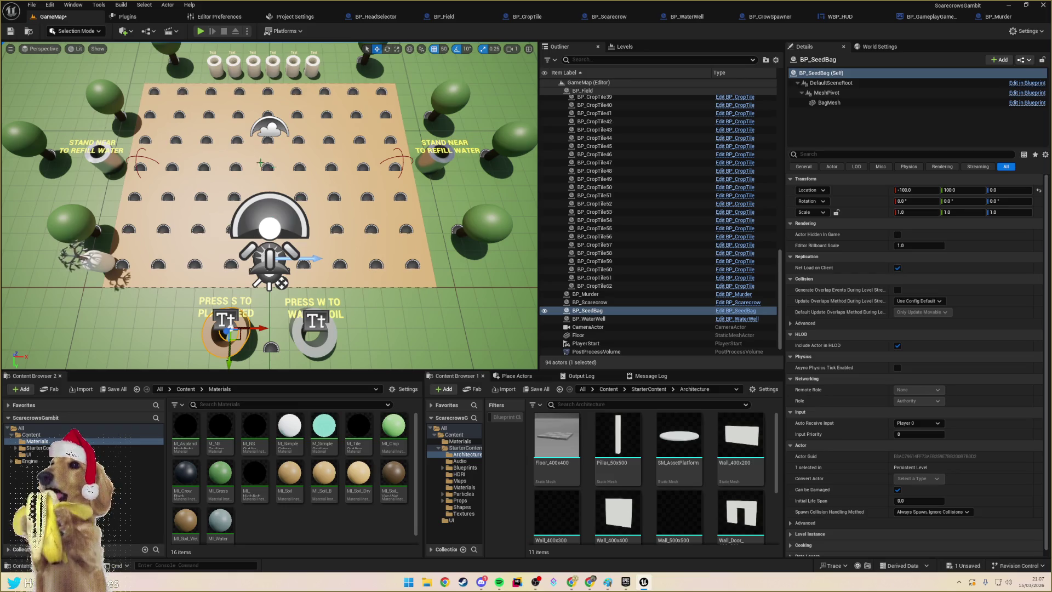
pyautogui.click(176, 56)
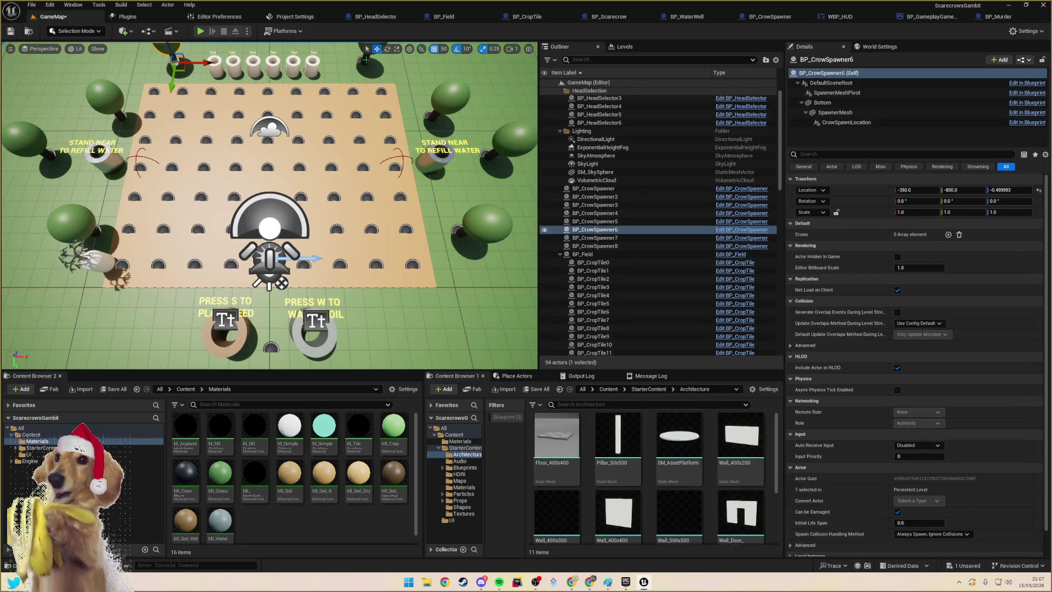
pyautogui.keyDown('ctrl'); pyautogui.click(366, 59); pyautogui.keyUp('ctrl')
pyautogui.moveTo(365, 59); pyautogui.dragTo(365, 354)
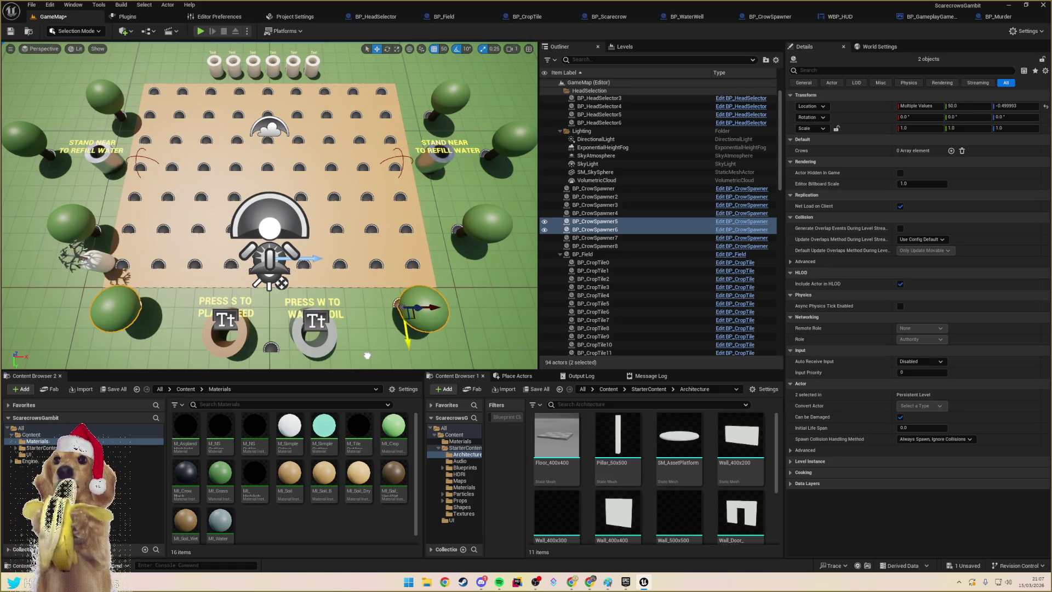
# - Spread the two trees to the lower corners and nudge BP_CrowSpawner slightly left
pyautogui.click(116, 311)
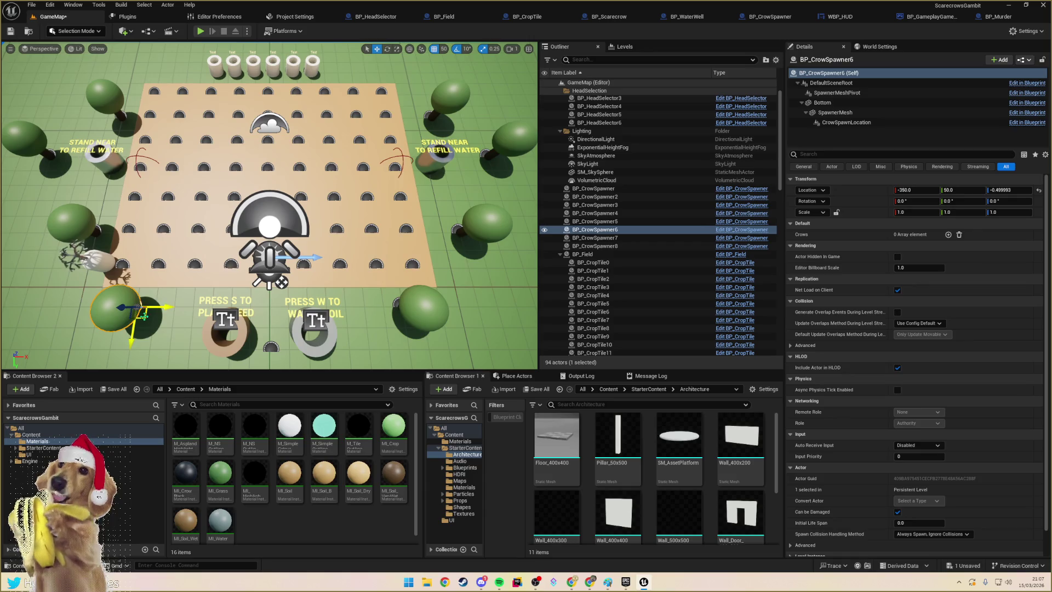
pyautogui.moveTo(147, 314)
pyautogui.mouseDown()
pyautogui.moveTo(72, 266)
pyautogui.moveTo(80, 307)
pyautogui.mouseUp()
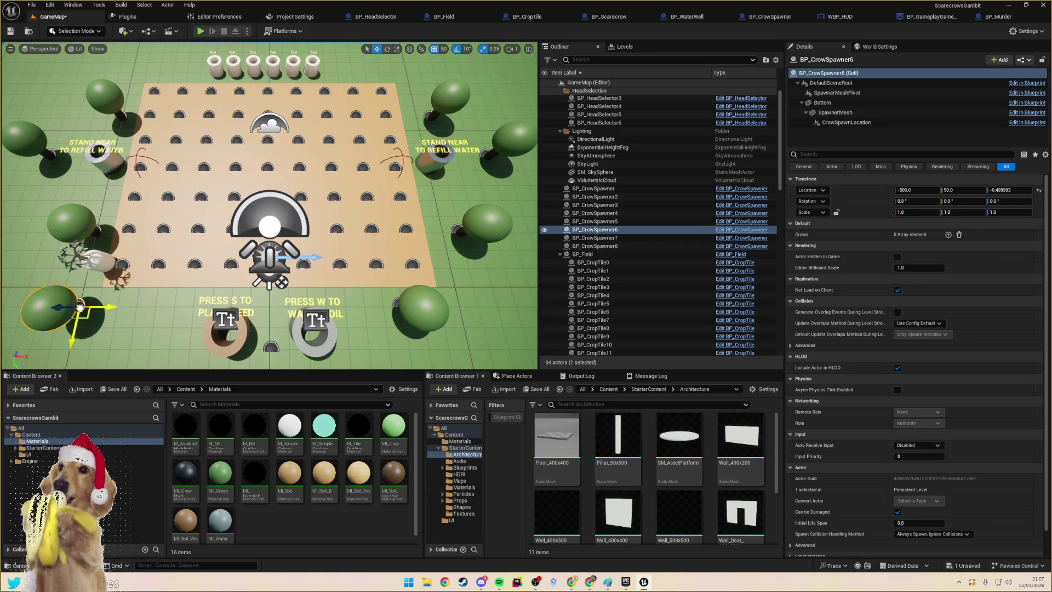
pyautogui.click(405, 304)
pyautogui.moveTo(409, 307); pyautogui.dragTo(472, 308)
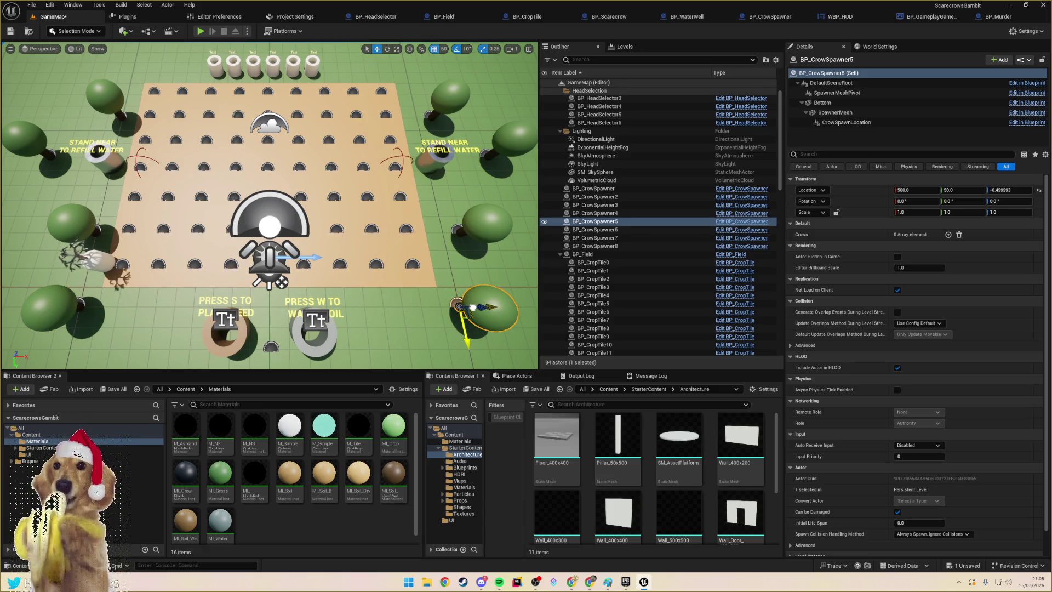
pyautogui.click(465, 236)
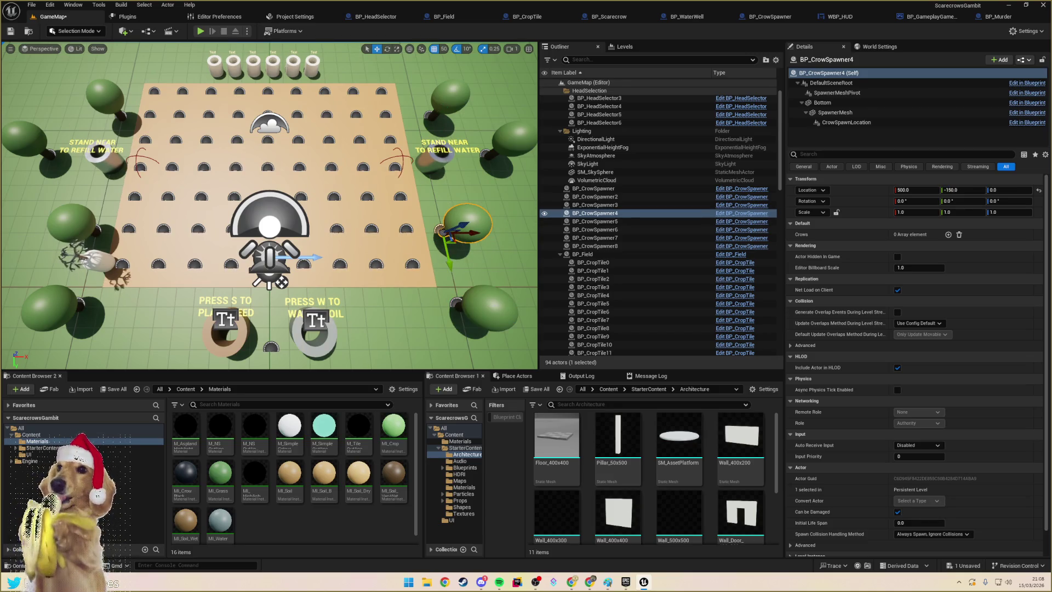
pyautogui.click(458, 116)
pyautogui.moveTo(452, 120); pyautogui.dragTo(450, 120)
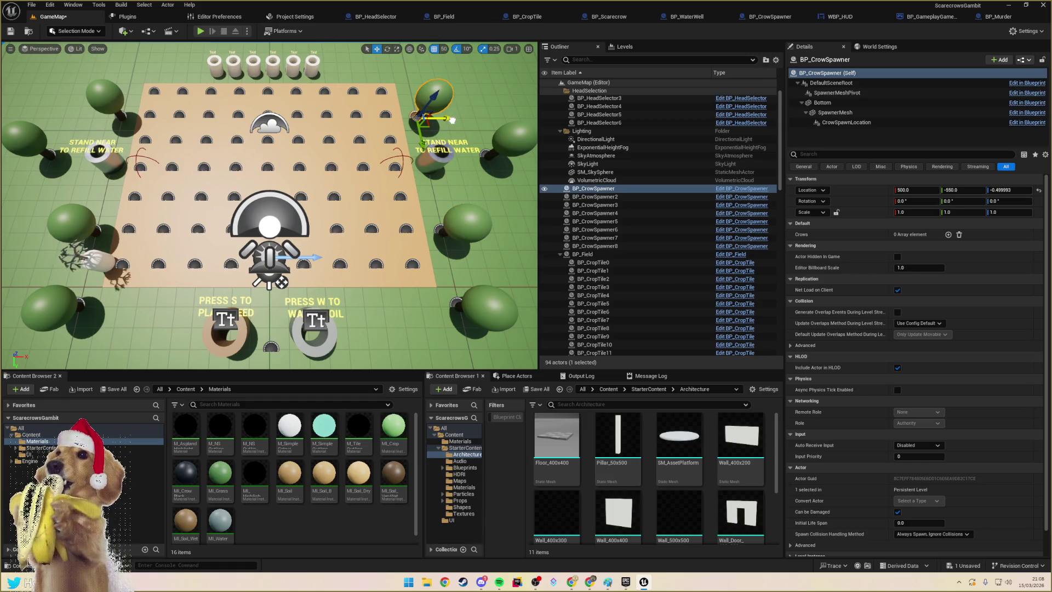
# - Delete BP_CrowSpawner8 and BP_CrowSpawner7, then save GameMap
pyautogui.click(501, 148)
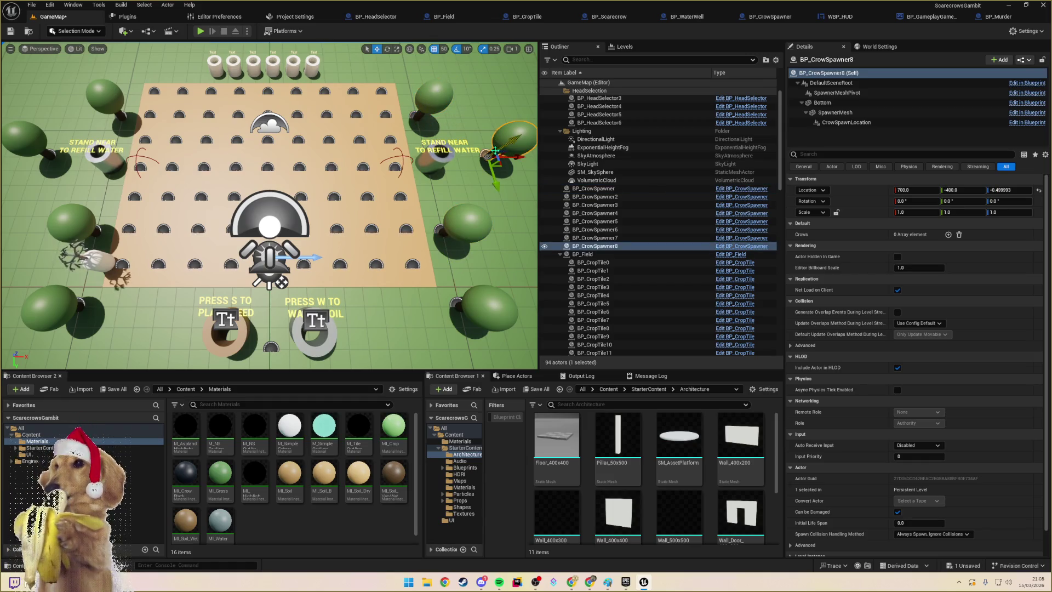
pyautogui.press('Delete')
pyautogui.click(34, 144)
pyautogui.press('Delete')
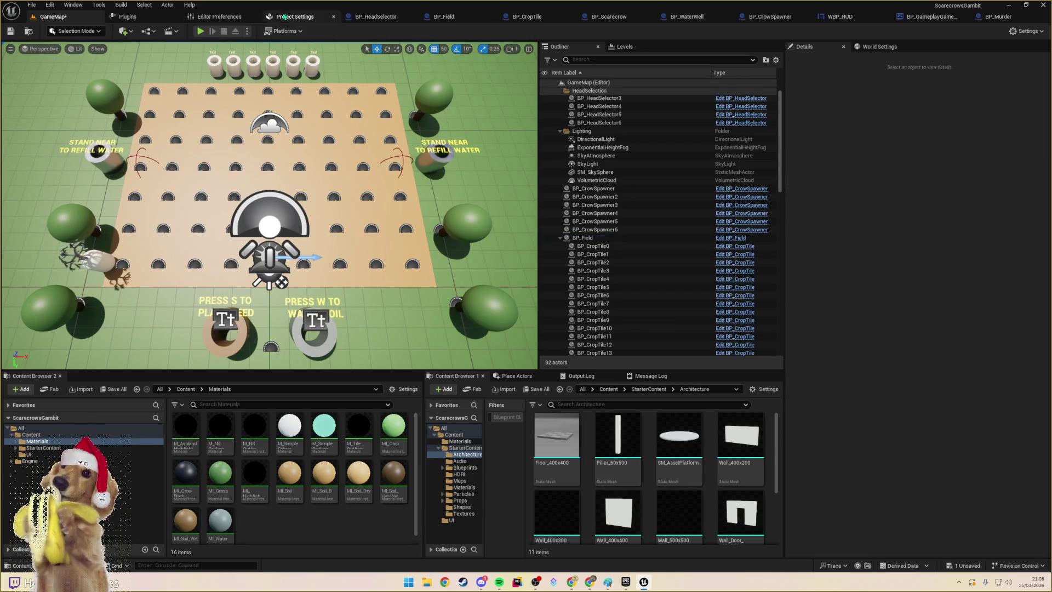
pyautogui.click(11, 30)
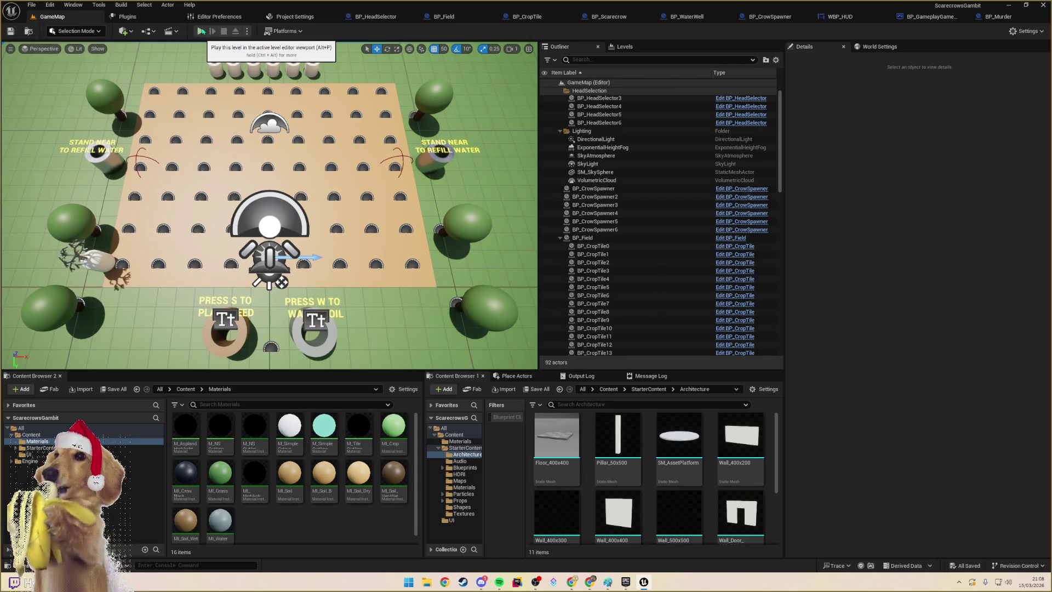
pyautogui.click(201, 32)
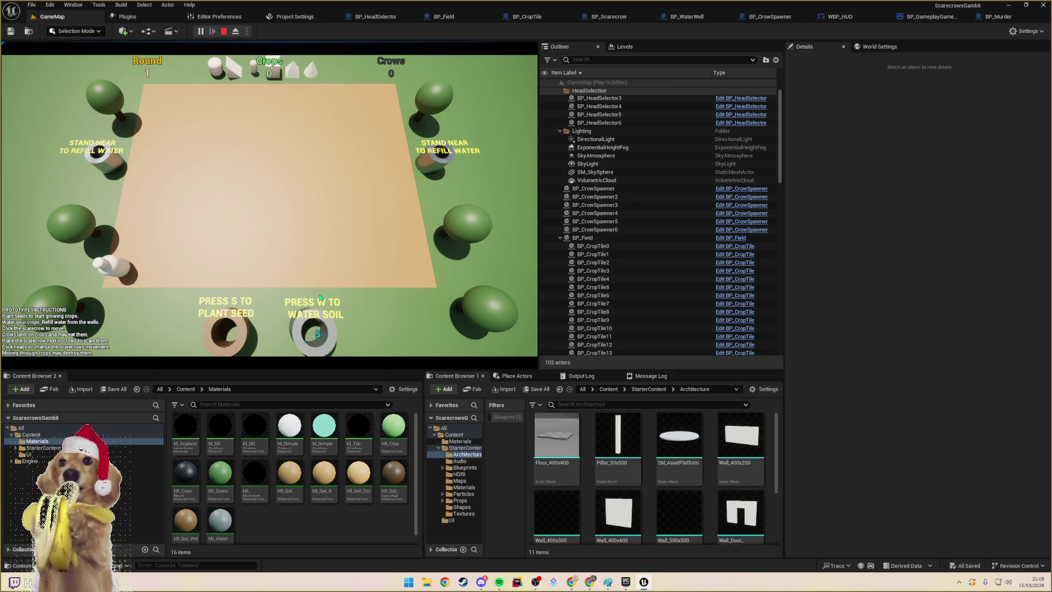
pyautogui.press('Escape')
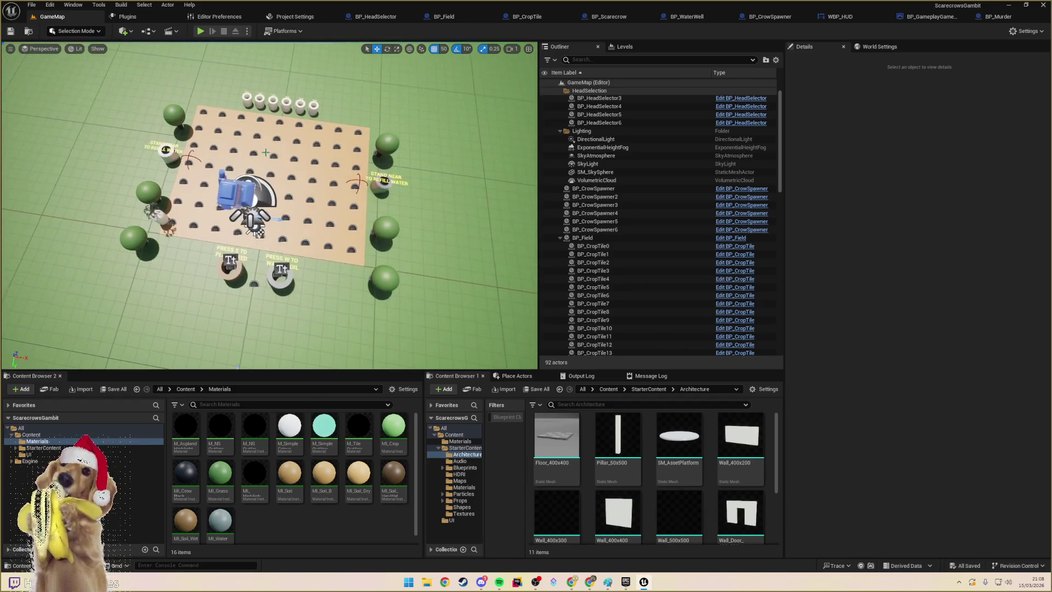
# - Set grid snap to 10 and shift the CameraActor along its Y axis
pyautogui.click(236, 194)
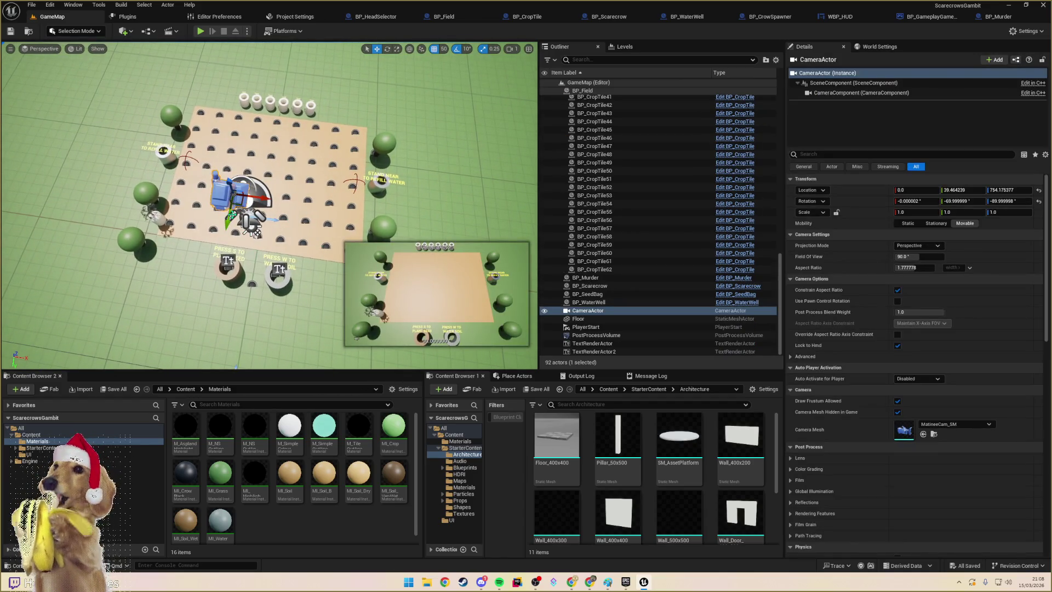
pyautogui.click(227, 220)
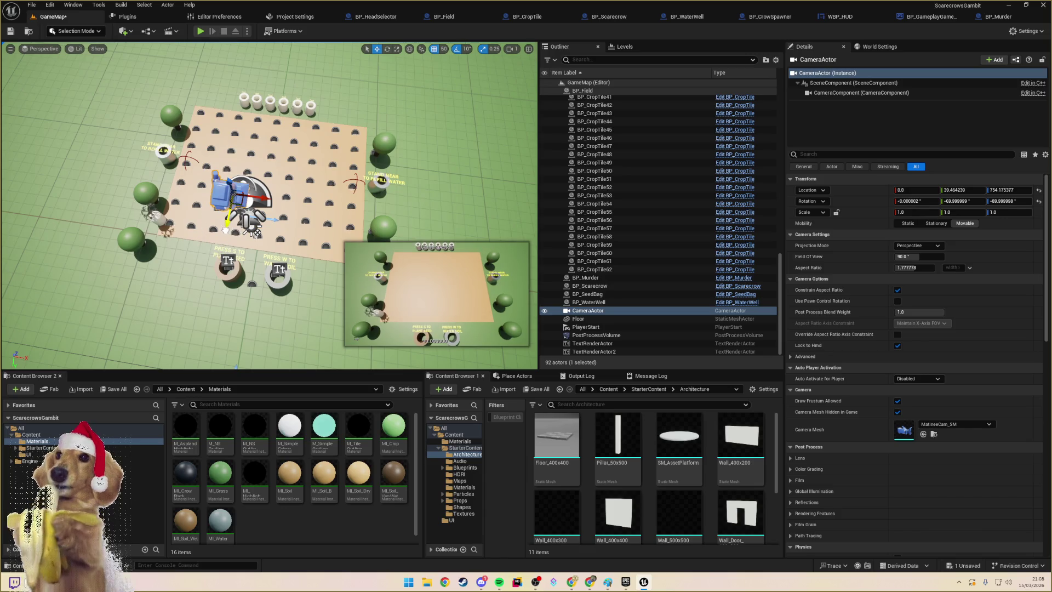
pyautogui.click(444, 49)
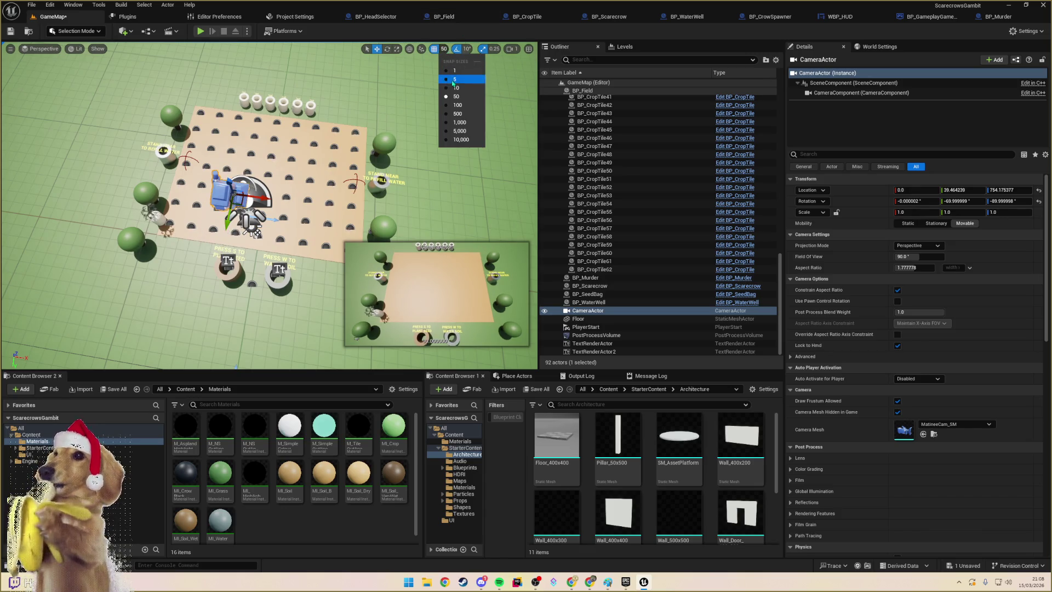
pyautogui.click(457, 83)
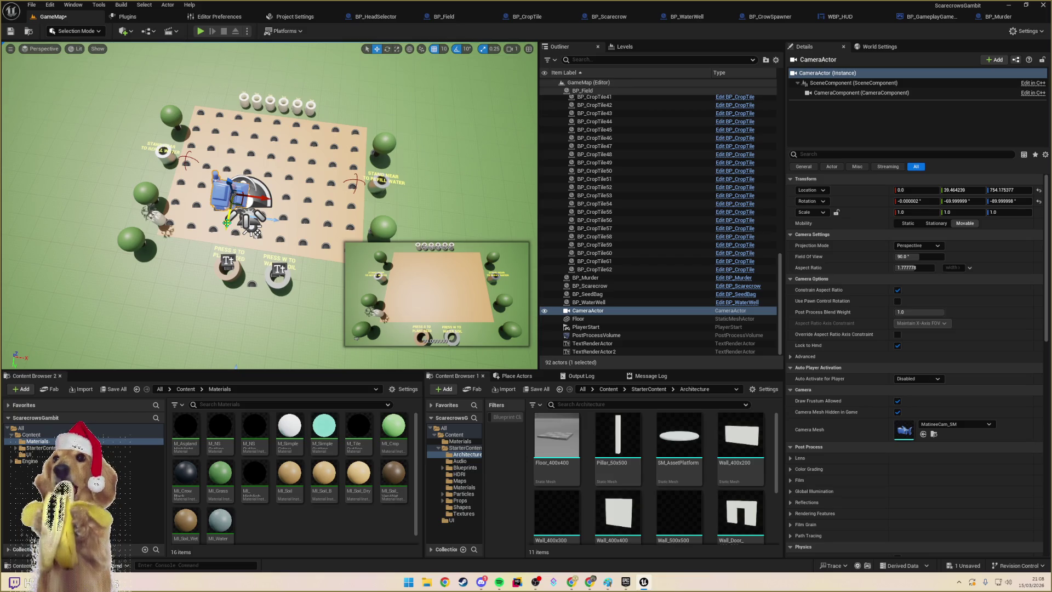
pyautogui.moveTo(226, 224); pyautogui.dragTo(219, 248)
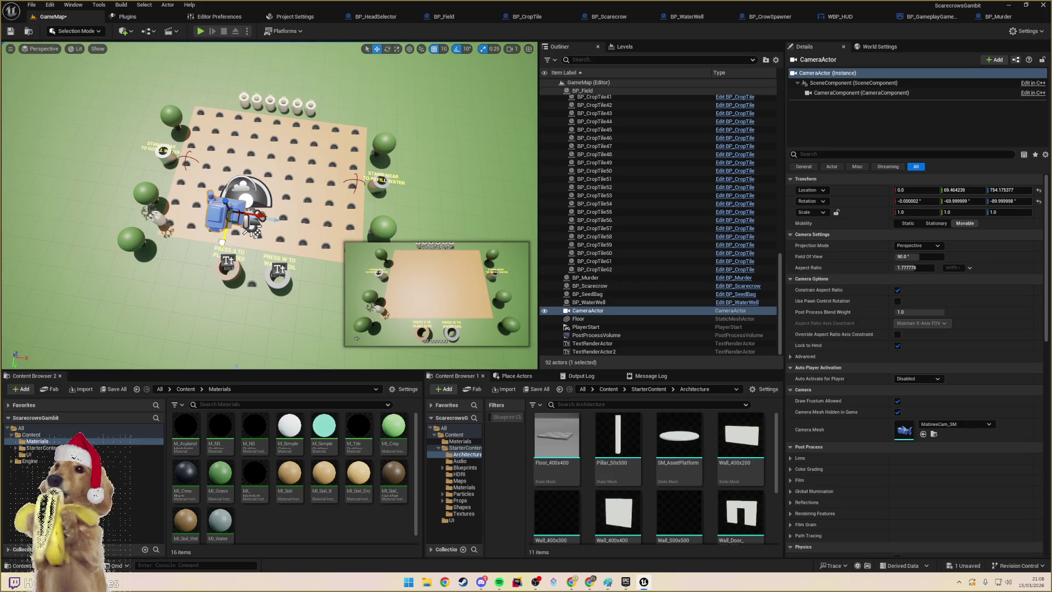
pyautogui.moveTo(220, 245); pyautogui.dragTo(221, 237)
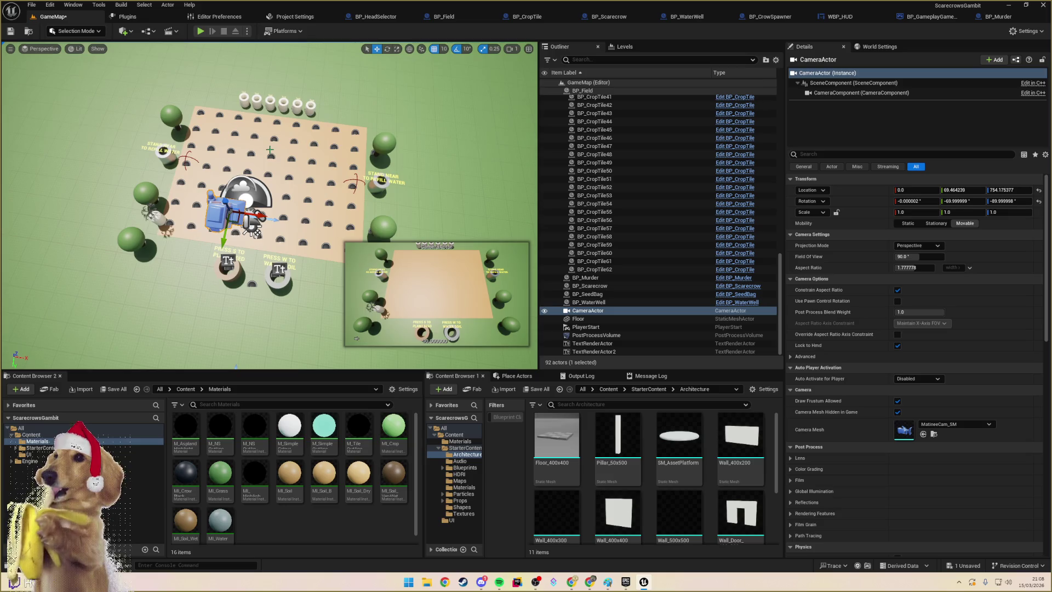
# - Move all six head selectors below the field, beside the watering ring
pyautogui.click(244, 100)
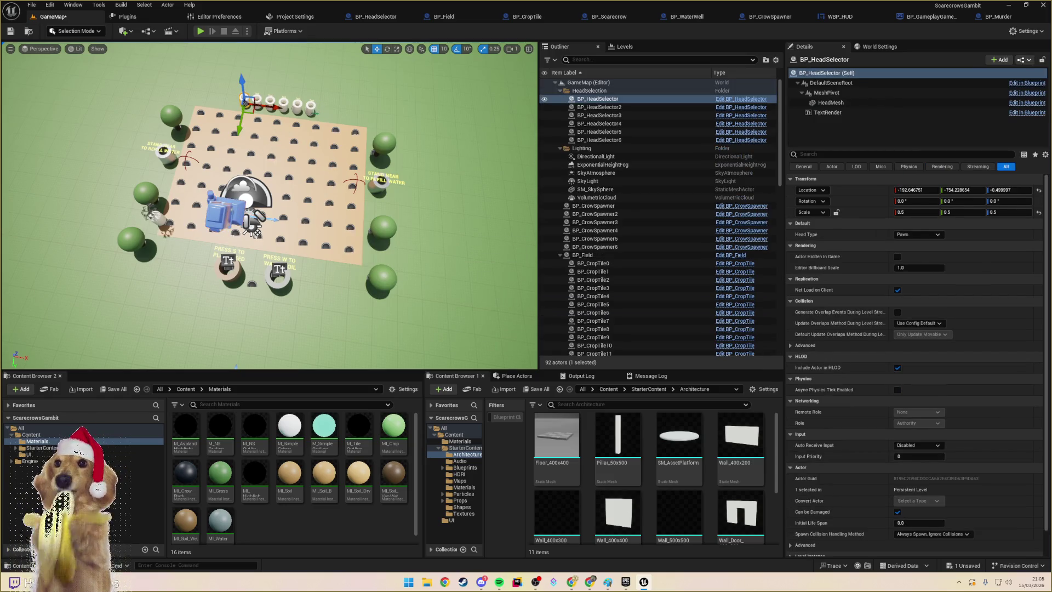
pyautogui.keyDown('shift'); pyautogui.click(614, 141); pyautogui.keyUp('shift')
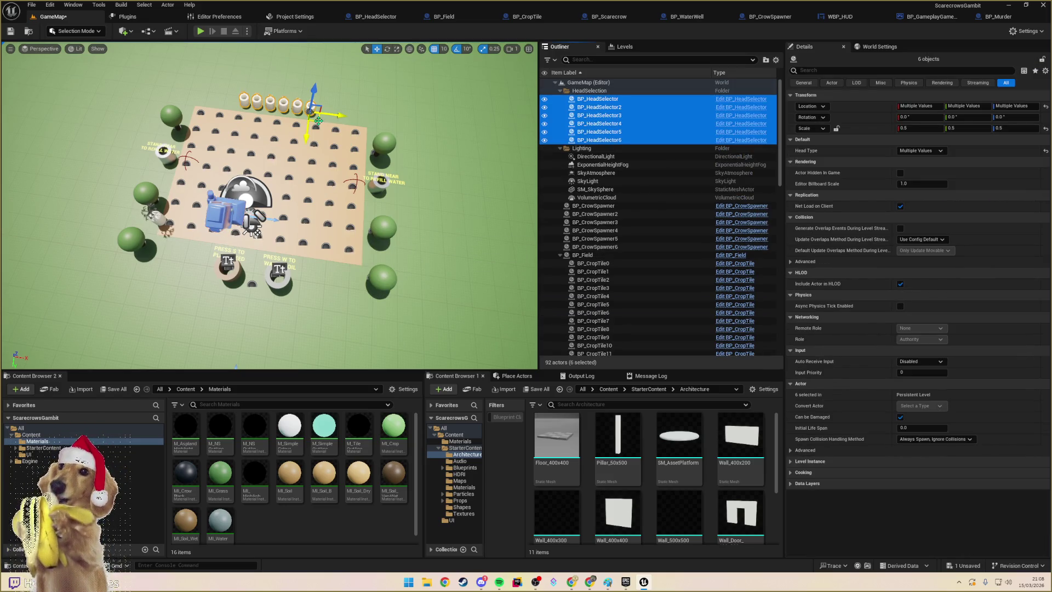
pyautogui.moveTo(318, 120); pyautogui.dragTo(365, 323)
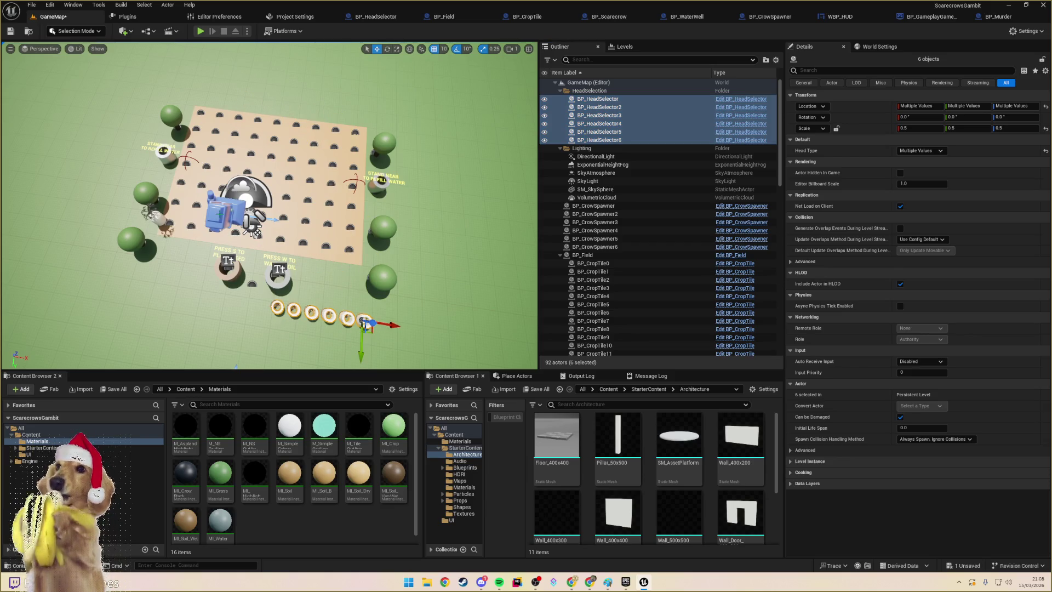
pyautogui.click(253, 228)
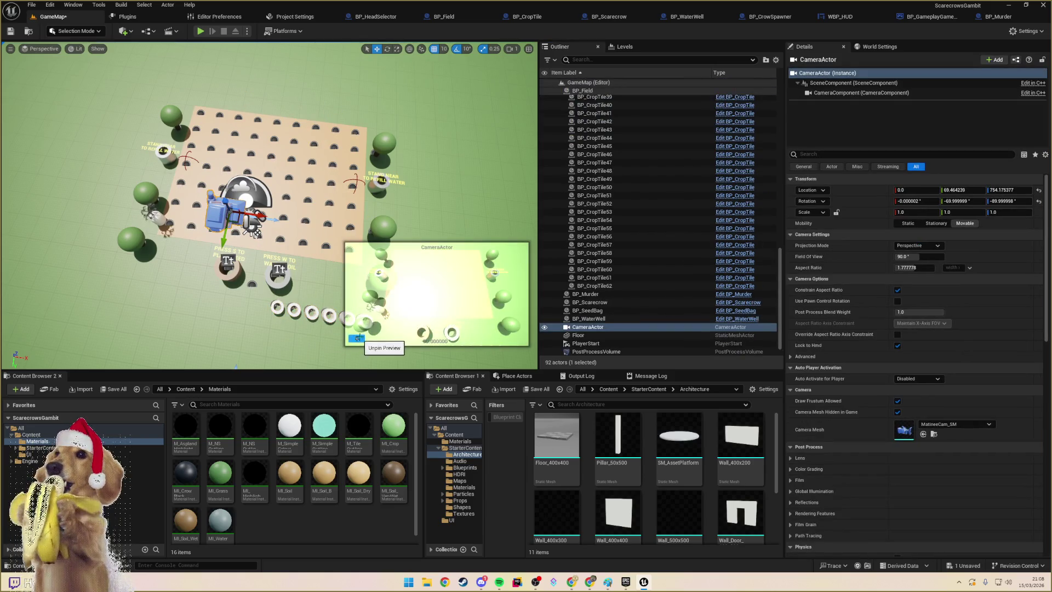
pyautogui.moveTo(253, 228)
pyautogui.mouseDown()
pyautogui.moveTo(233, 229)
pyautogui.moveTo(230, 274)
pyautogui.mouseUp()
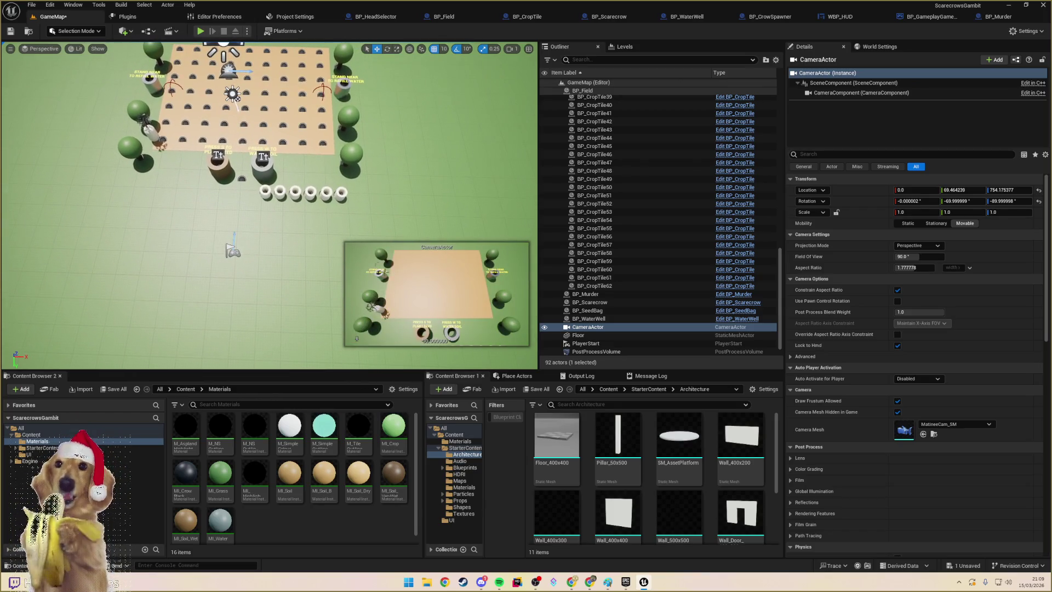
pyautogui.click(265, 193)
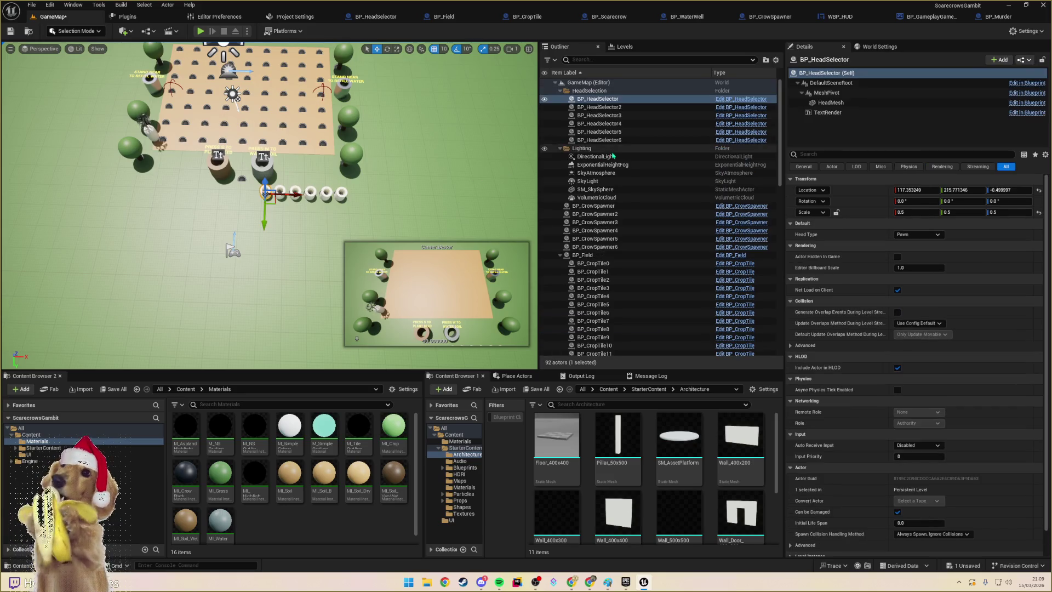
pyautogui.keyDown('shift'); pyautogui.click(599, 140); pyautogui.keyUp('shift')
pyautogui.moveTo(359, 198); pyautogui.dragTo(367, 192)
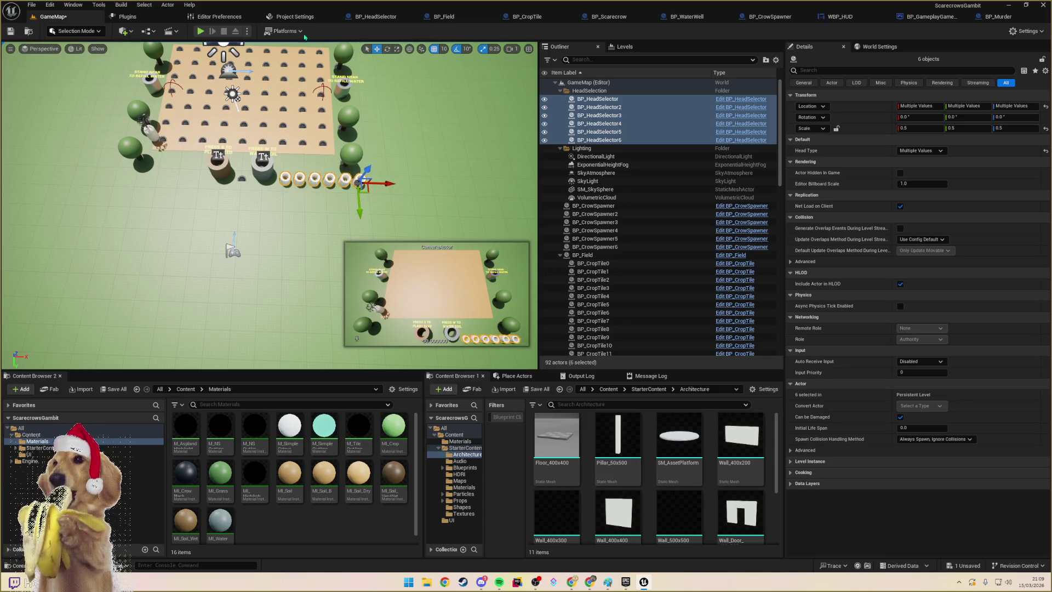
# - Play-test GameMap briefly, then open BP_HeadSelector5's Blueprint for editing
pyautogui.hotkey('alt', 'p')
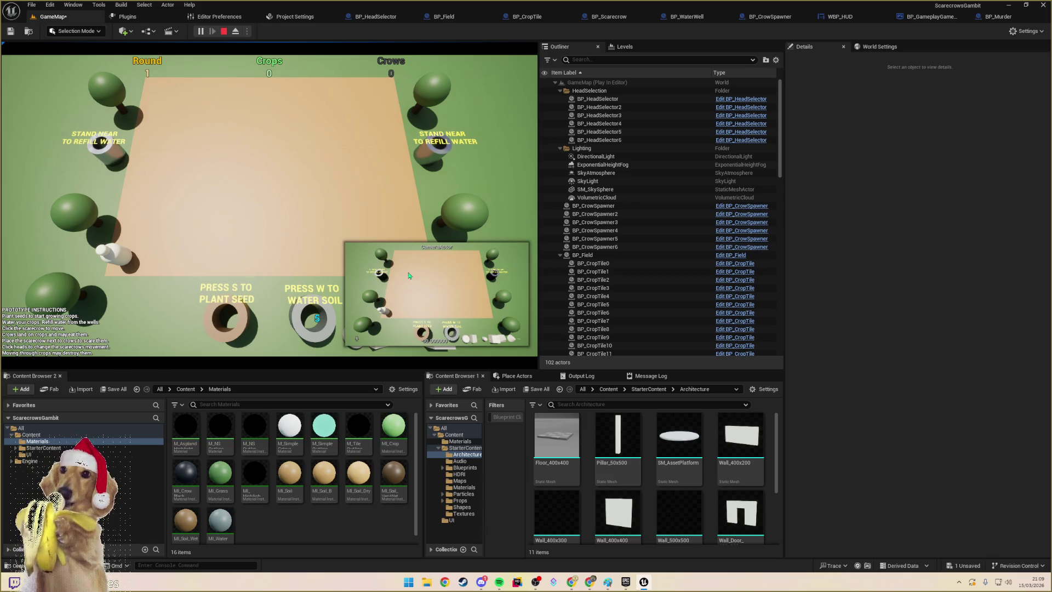
pyautogui.click(371, 205)
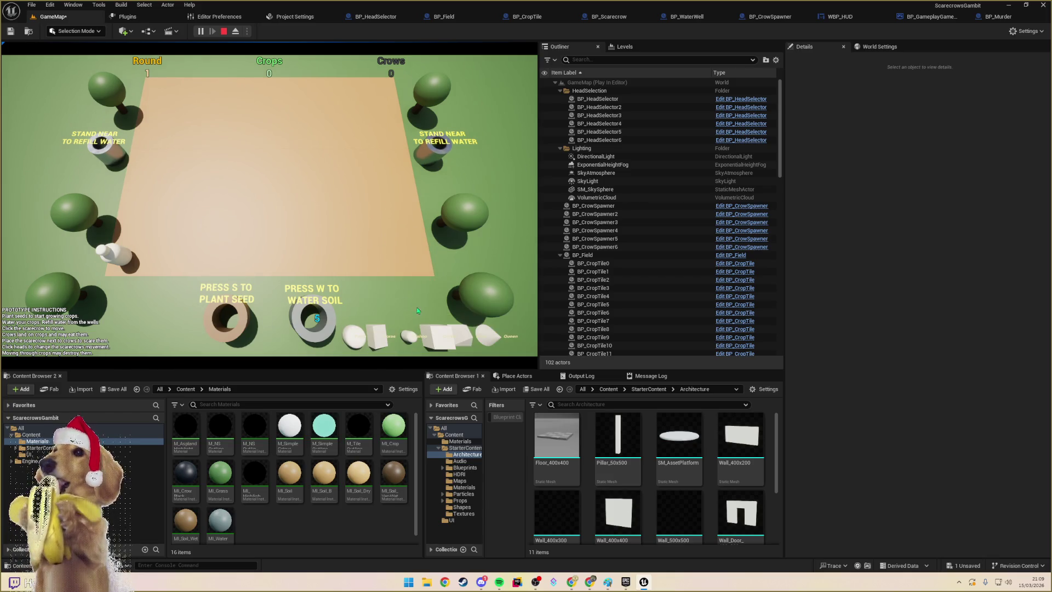
pyautogui.press('Escape')
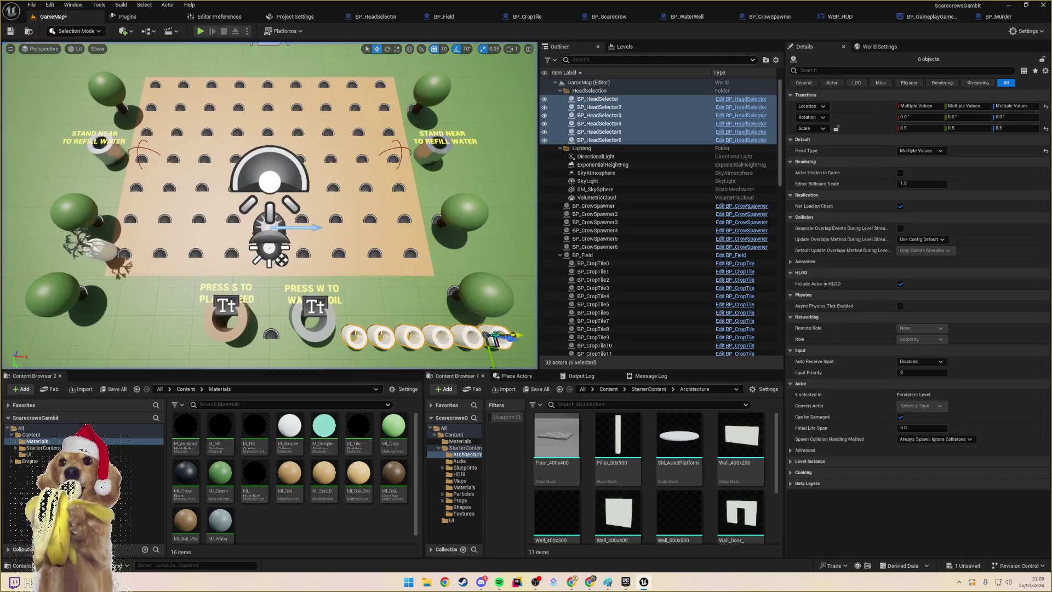
pyautogui.click(477, 329)
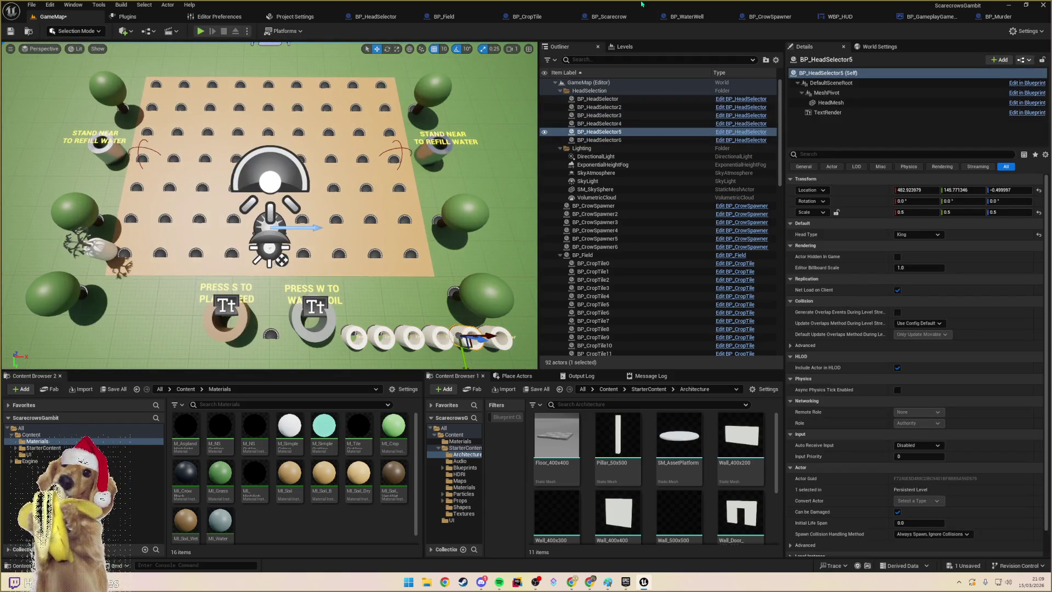
pyautogui.click(1028, 84)
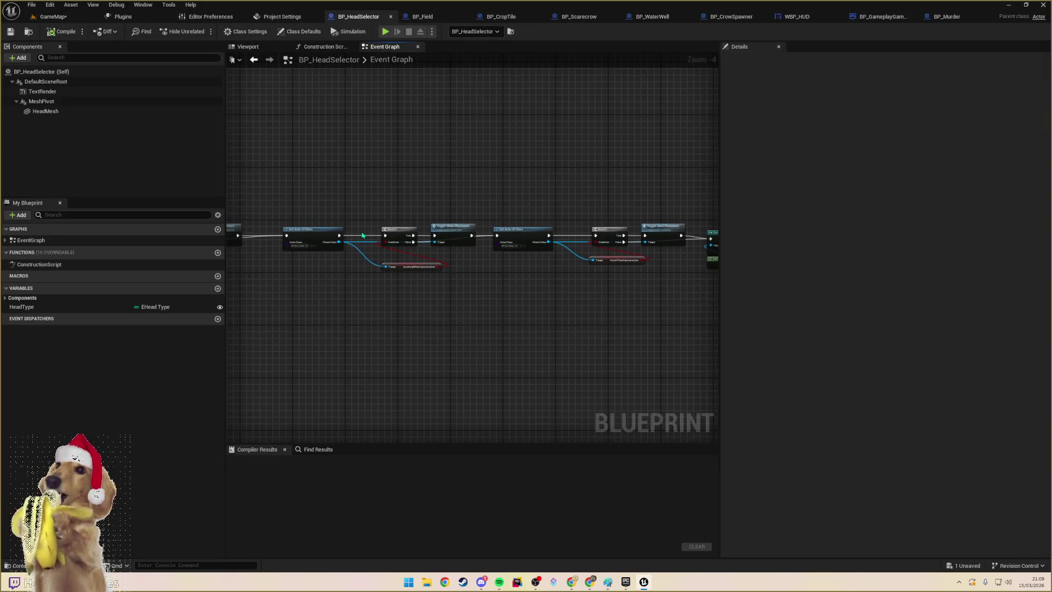
# - Inspect the head selector's TextRender component in 3D, then save GameMap
pyautogui.click(247, 47)
pyautogui.click(466, 206)
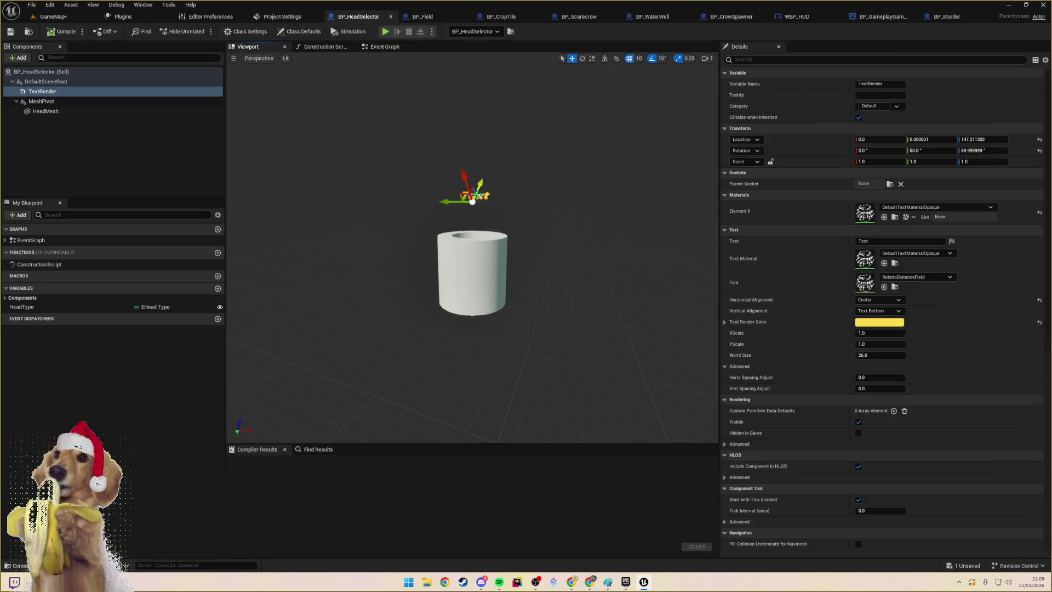
pyautogui.moveTo(466, 206)
pyautogui.mouseDown()
pyautogui.moveTo(406, 241)
pyautogui.moveTo(647, 230)
pyautogui.mouseUp()
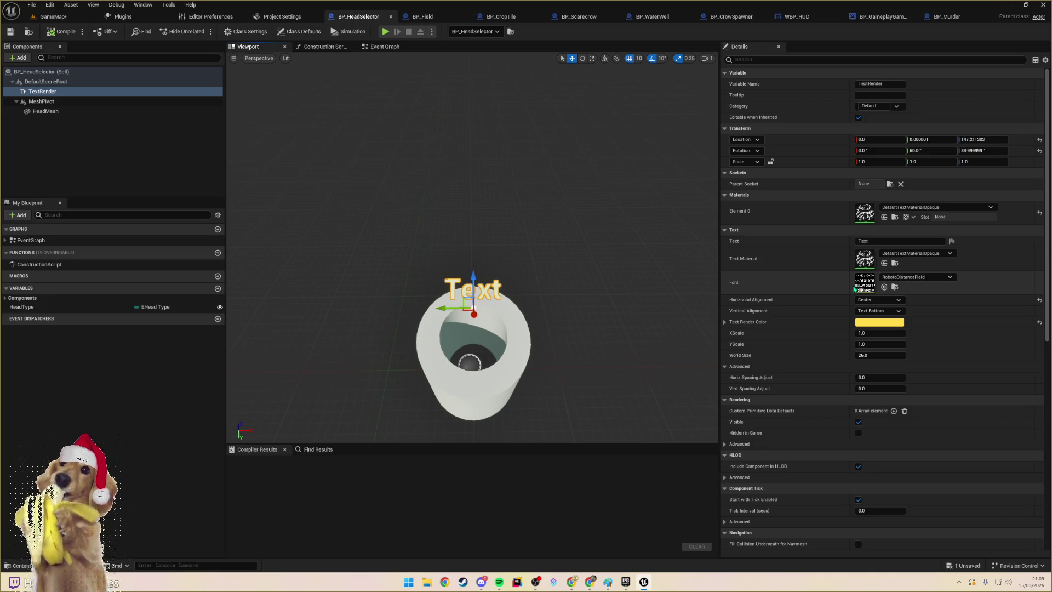
pyautogui.click(56, 18)
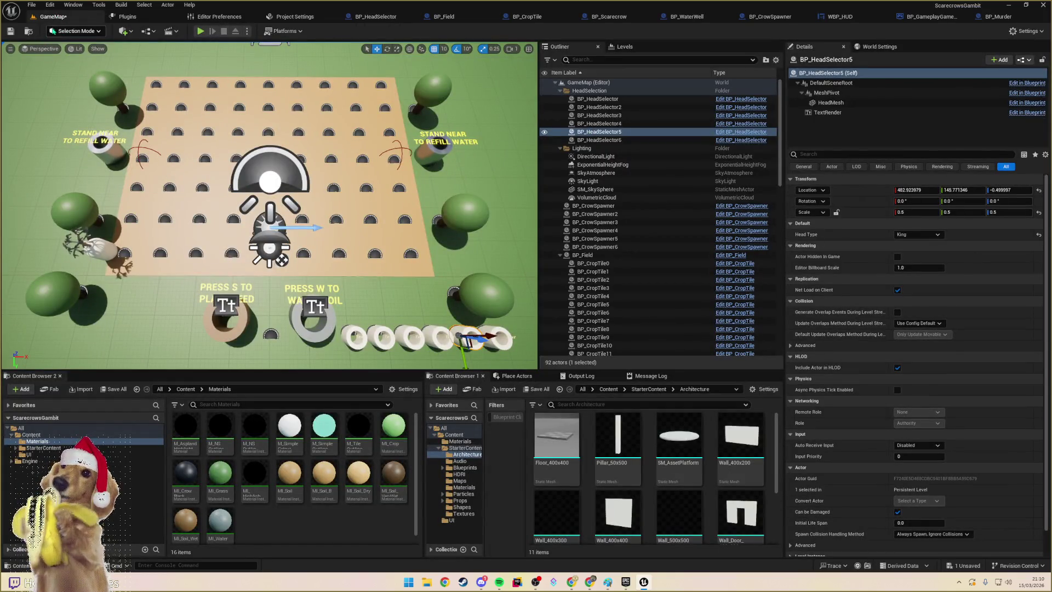
pyautogui.click(11, 31)
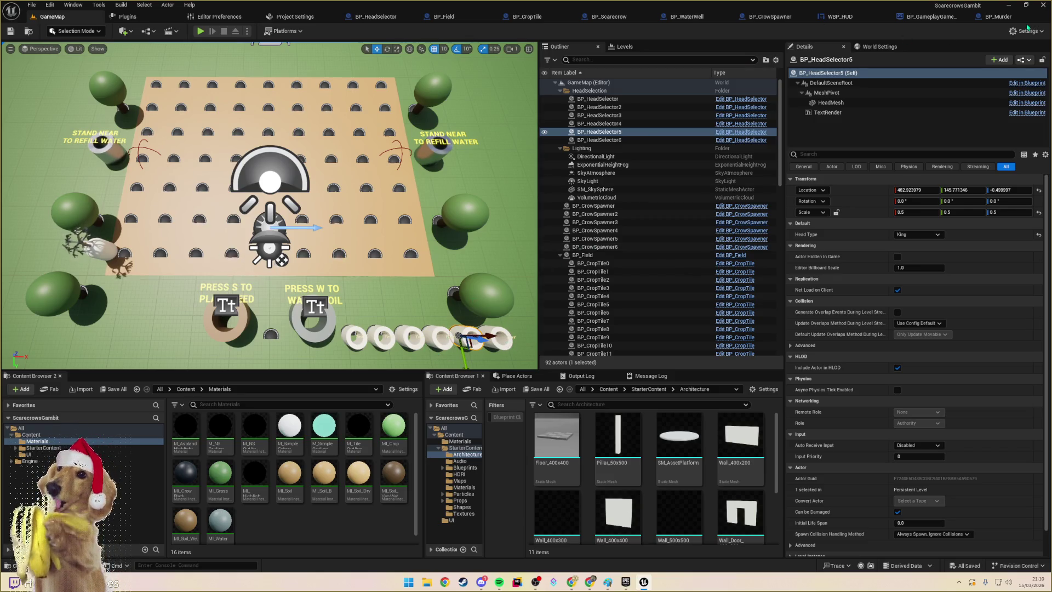
# - Back in BP_HeadSelector, rotate the text label to lie flatter on the cylinder
pyautogui.click(1005, 21)
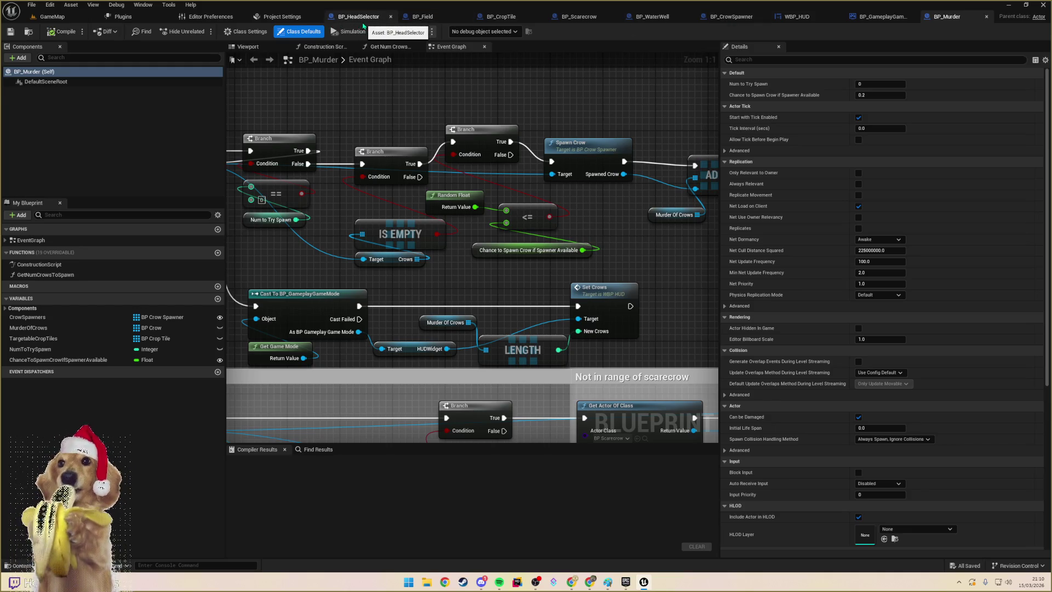
pyautogui.click(357, 17)
pyautogui.click(873, 322)
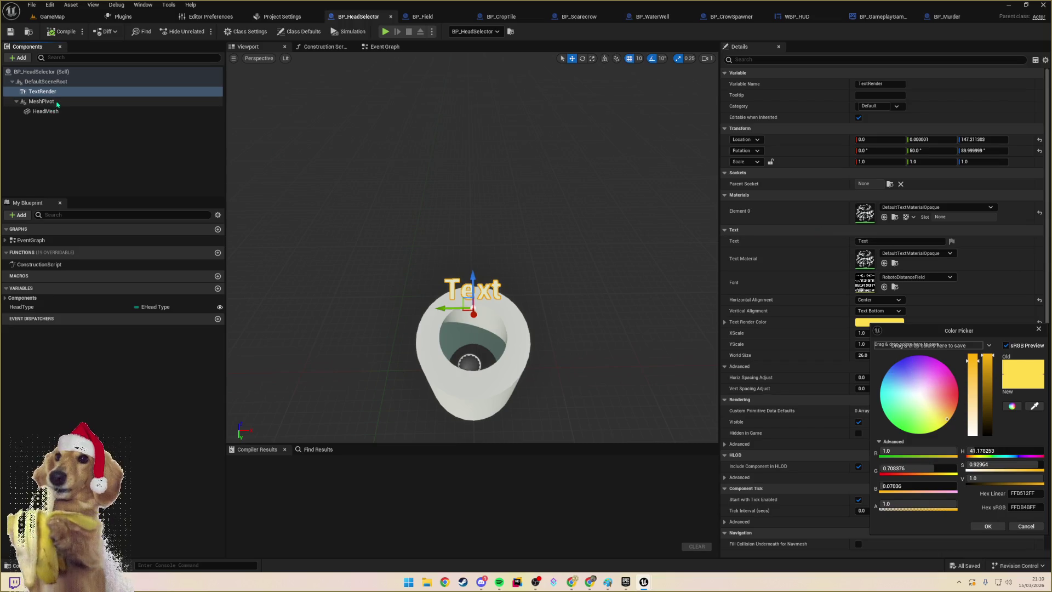
pyautogui.press('e')
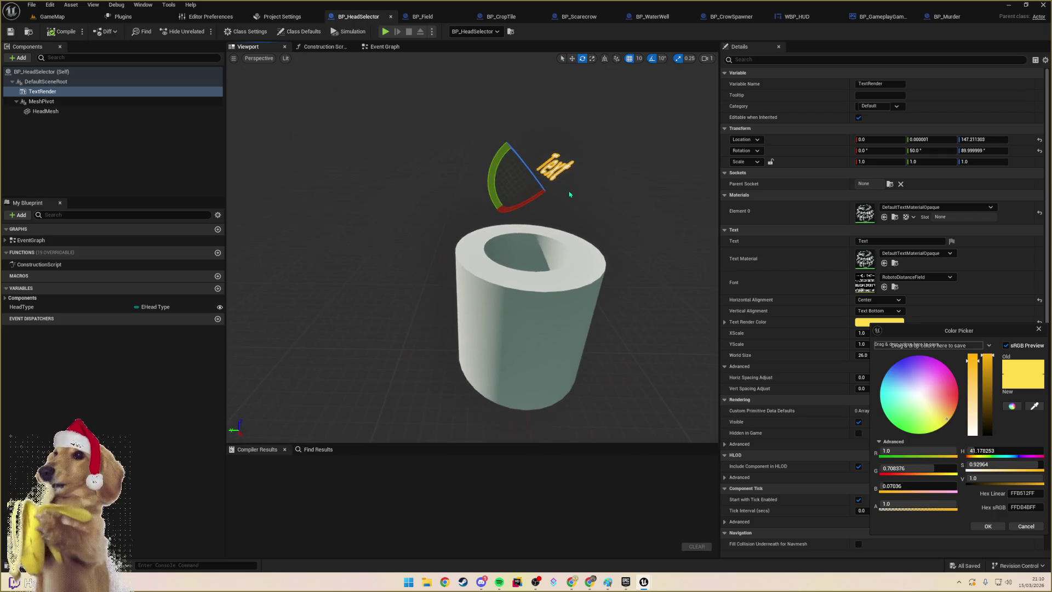
pyautogui.moveTo(502, 151)
pyautogui.mouseDown()
pyautogui.moveTo(521, 127)
pyautogui.moveTo(541, 127)
pyautogui.moveTo(532, 225)
pyautogui.mouseUp()
pyautogui.press('w')
pyautogui.press('f')
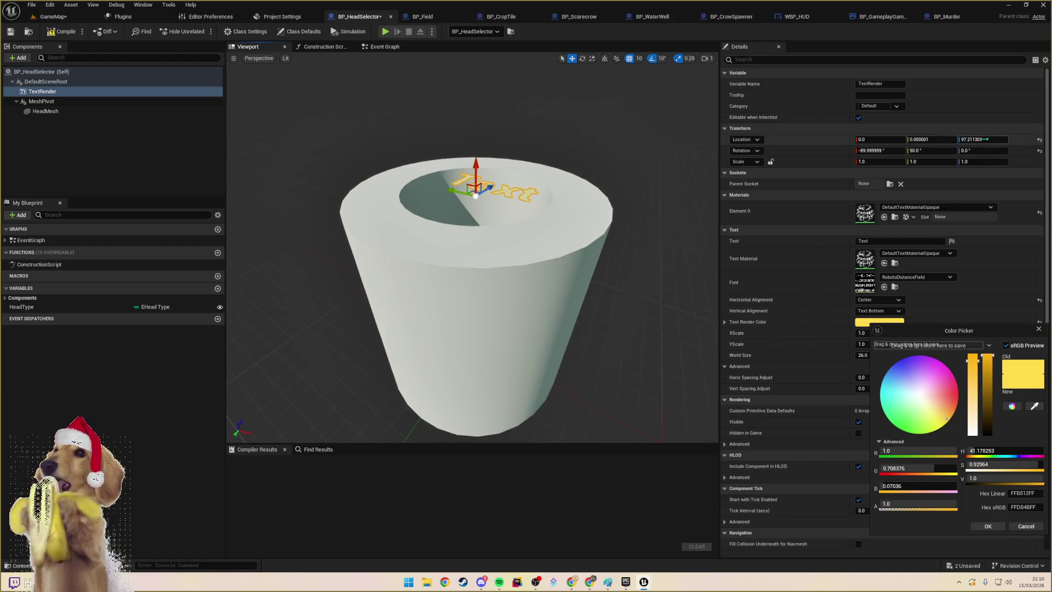
# - Set the label's text height to 101, shift it off-centre on the cylinder top, and compile
pyautogui.click(983, 139)
pyautogui.write('101.0')
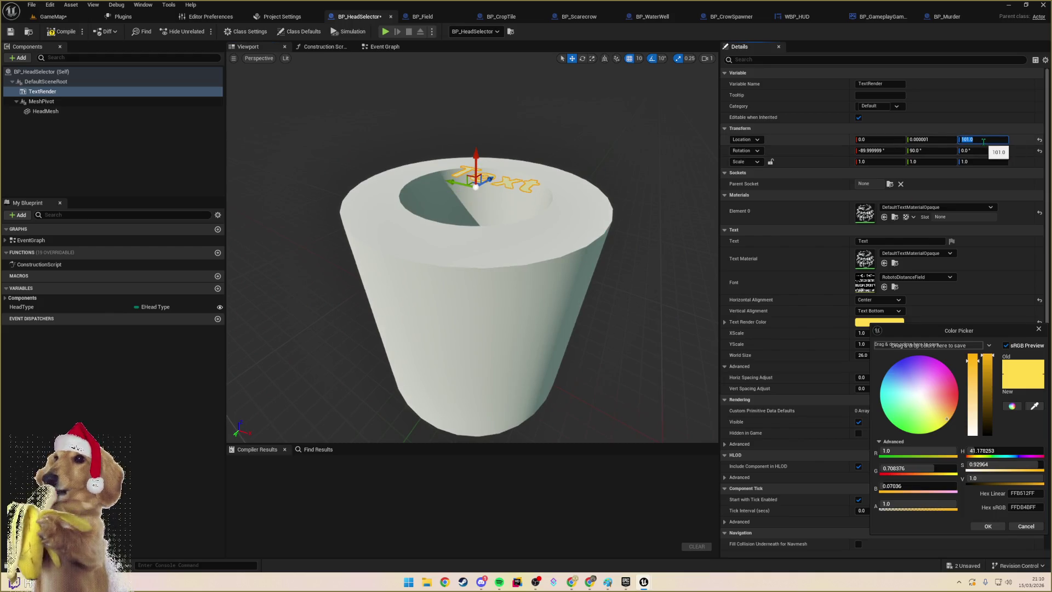
pyautogui.press('Return')
pyautogui.moveTo(471, 246); pyautogui.dragTo(471, 285)
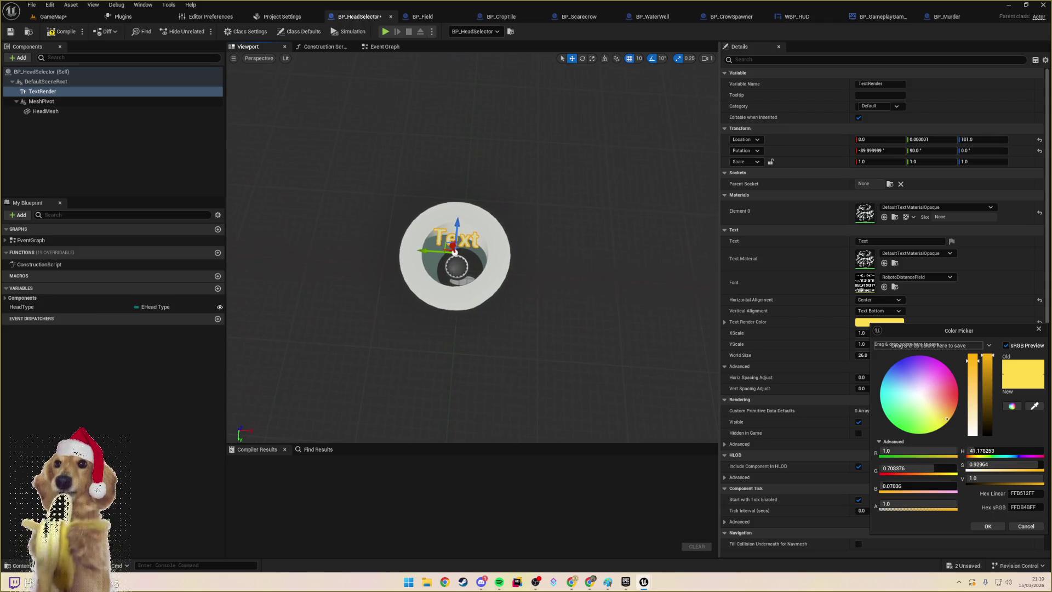
pyautogui.moveTo(958, 335); pyautogui.dragTo(710, 250)
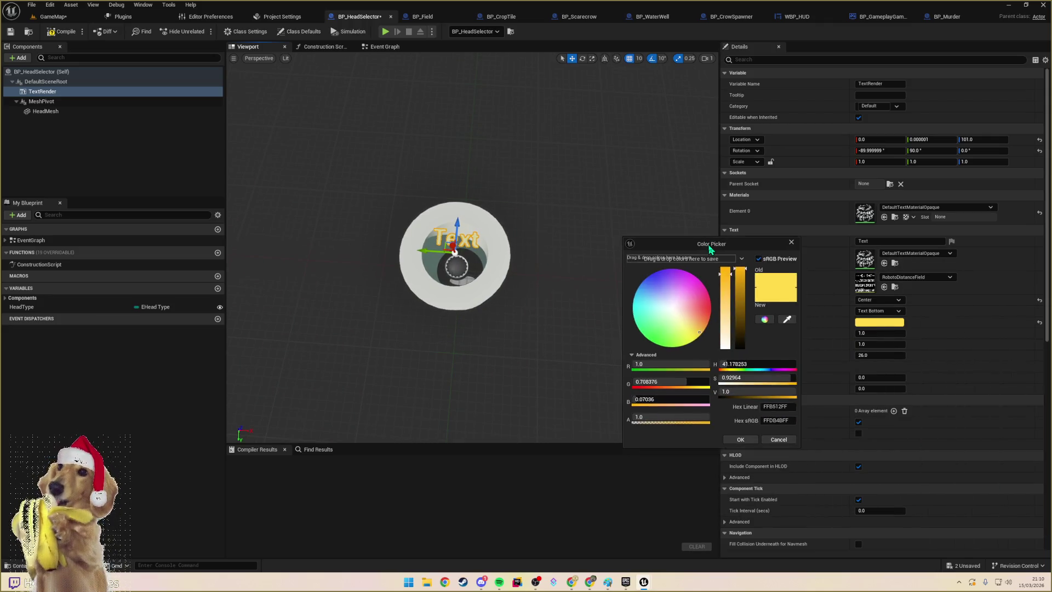
pyautogui.moveTo(454, 251); pyautogui.dragTo(457, 193)
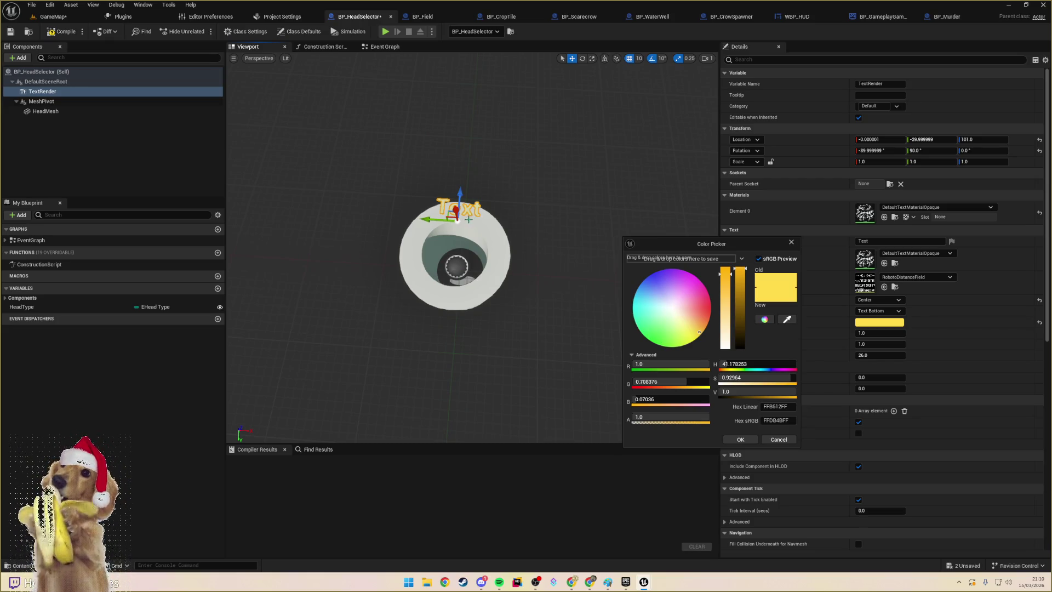
pyautogui.click(62, 31)
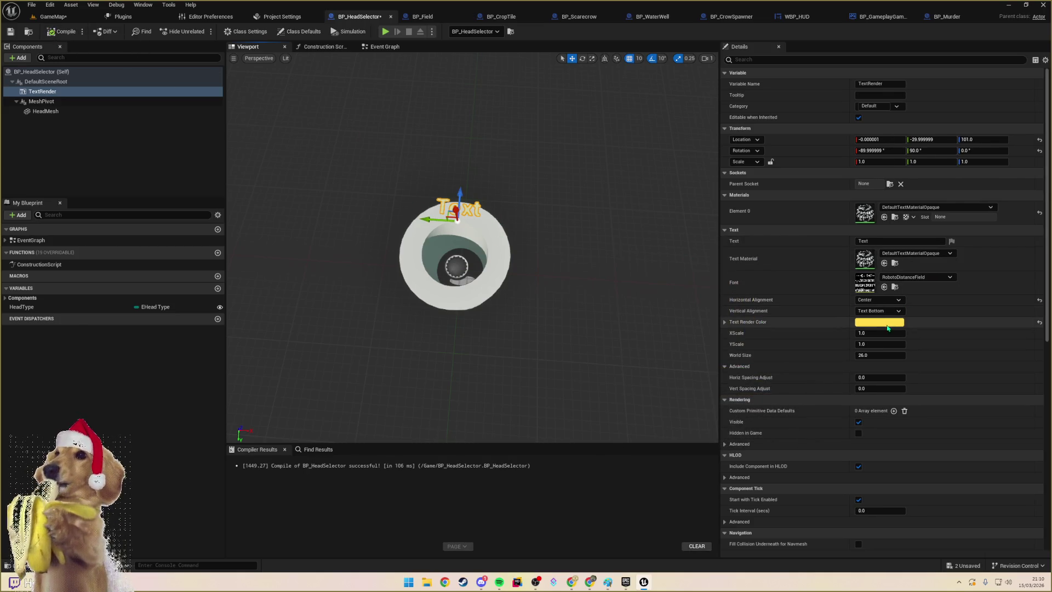
# - Darken the label's text colour and shift its hue to blue
pyautogui.click(879, 324)
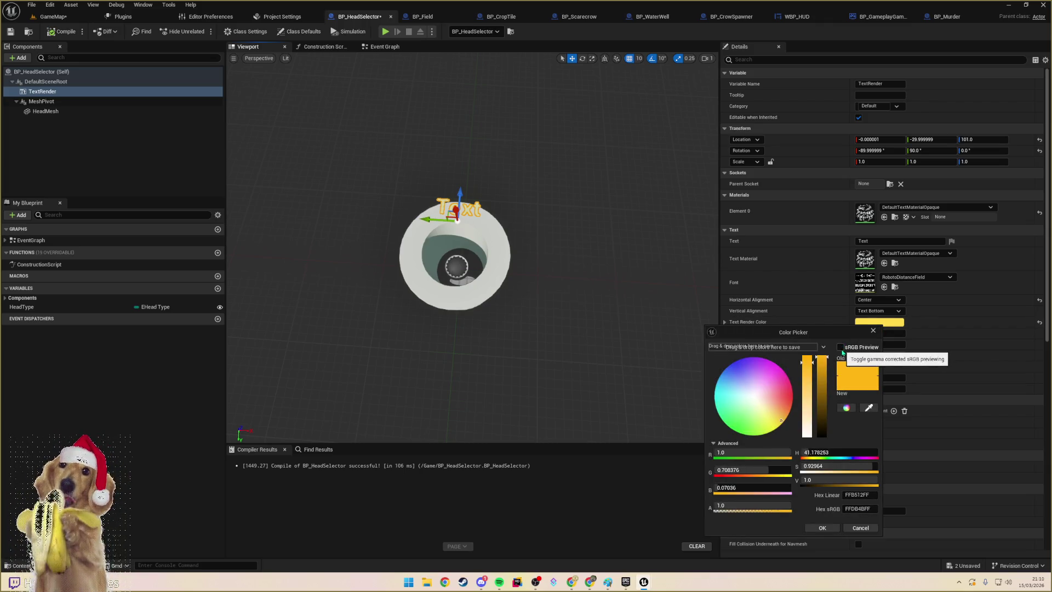
pyautogui.moveTo(825, 374)
pyautogui.mouseDown()
pyautogui.moveTo(820, 409)
pyautogui.moveTo(788, 376)
pyautogui.moveTo(793, 394)
pyautogui.moveTo(785, 338)
pyautogui.mouseUp()
pyautogui.moveTo(729, 392)
pyautogui.mouseDown()
pyautogui.moveTo(648, 379)
pyautogui.moveTo(735, 367)
pyautogui.moveTo(768, 433)
pyautogui.mouseUp()
pyautogui.click(662, 18)
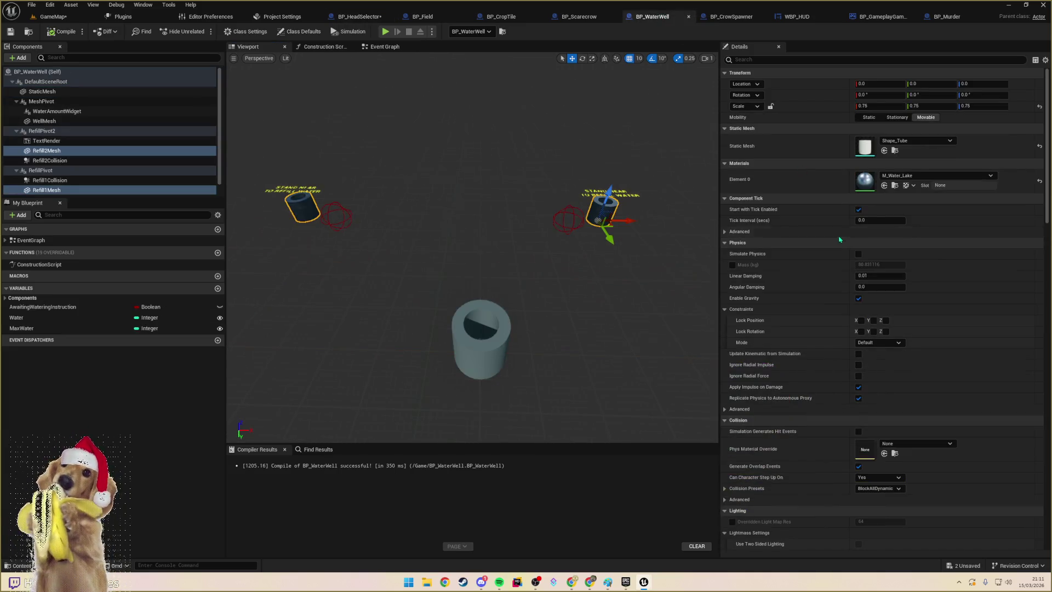
# - Copy BP_WaterWell's yellow Text Render Color onto the head selector label and compile
pyautogui.click(608, 193)
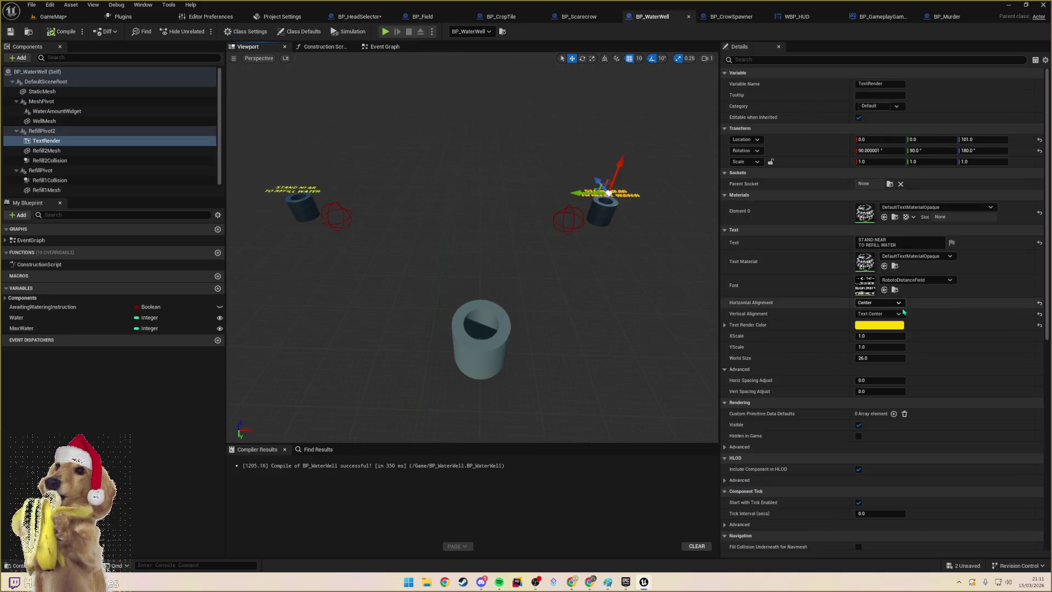
pyautogui.rightClick(877, 334)
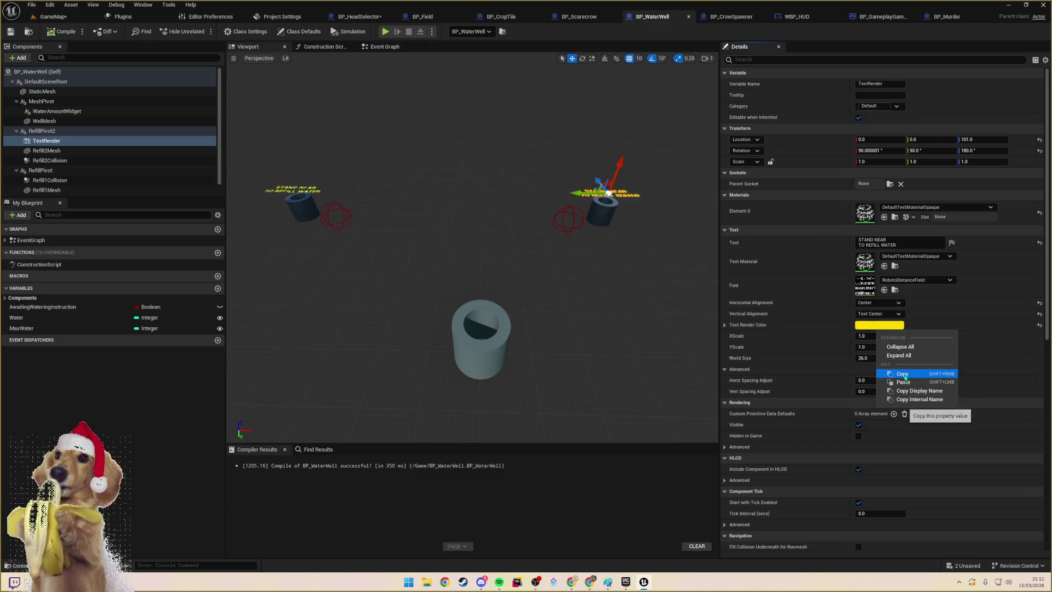
pyautogui.click(946, 17)
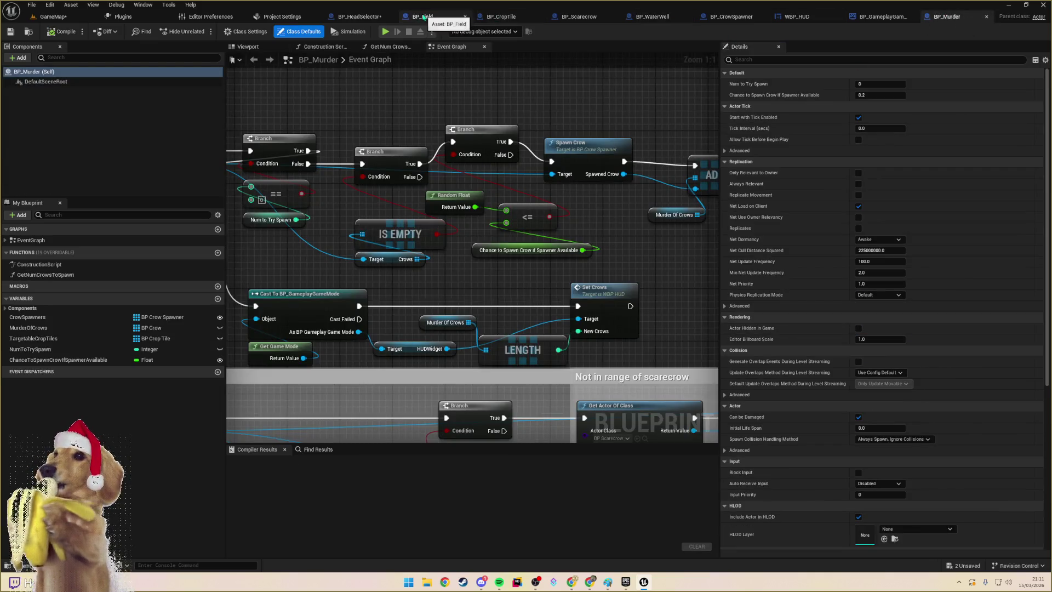
pyautogui.click(359, 17)
pyautogui.rightClick(878, 322)
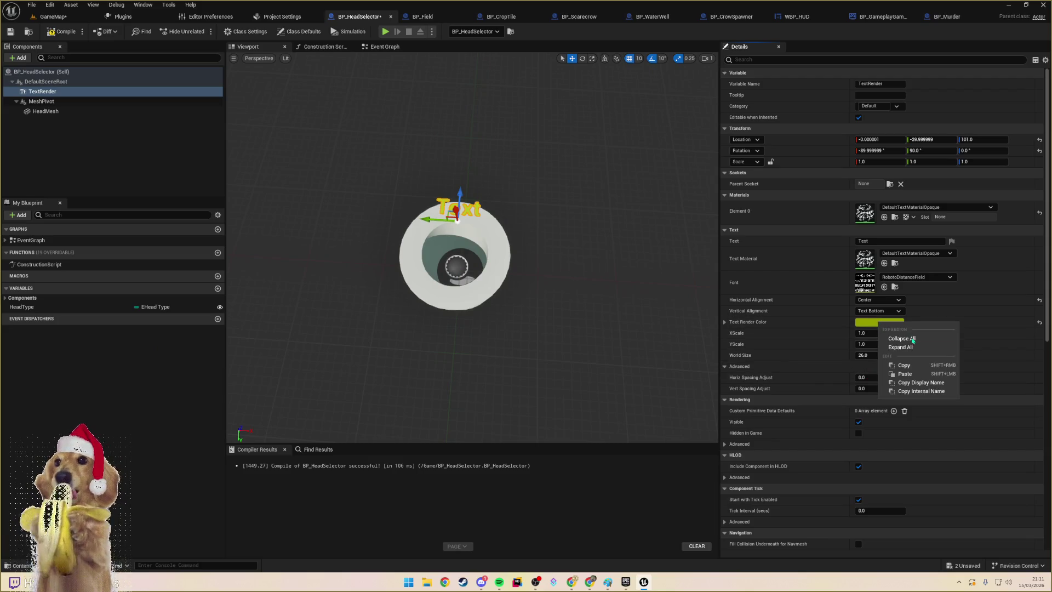
pyautogui.click(910, 376)
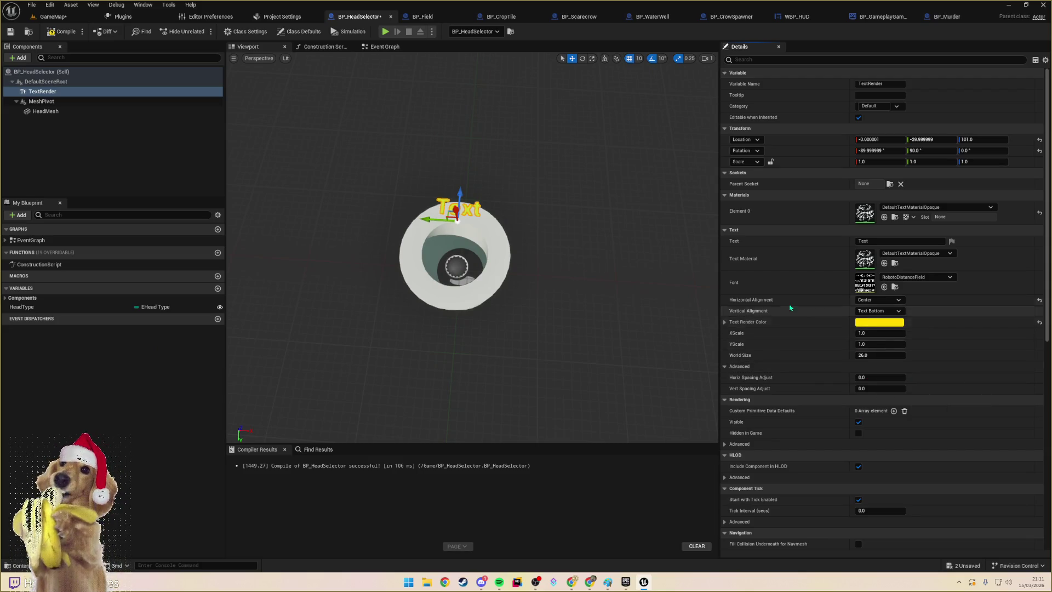
pyautogui.click(64, 31)
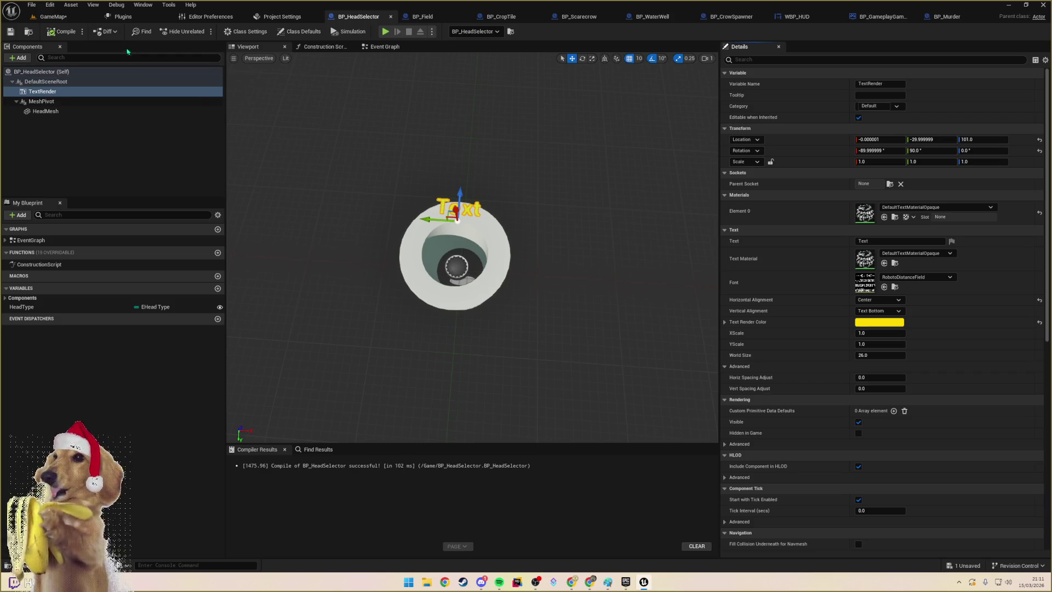
pyautogui.click(53, 16)
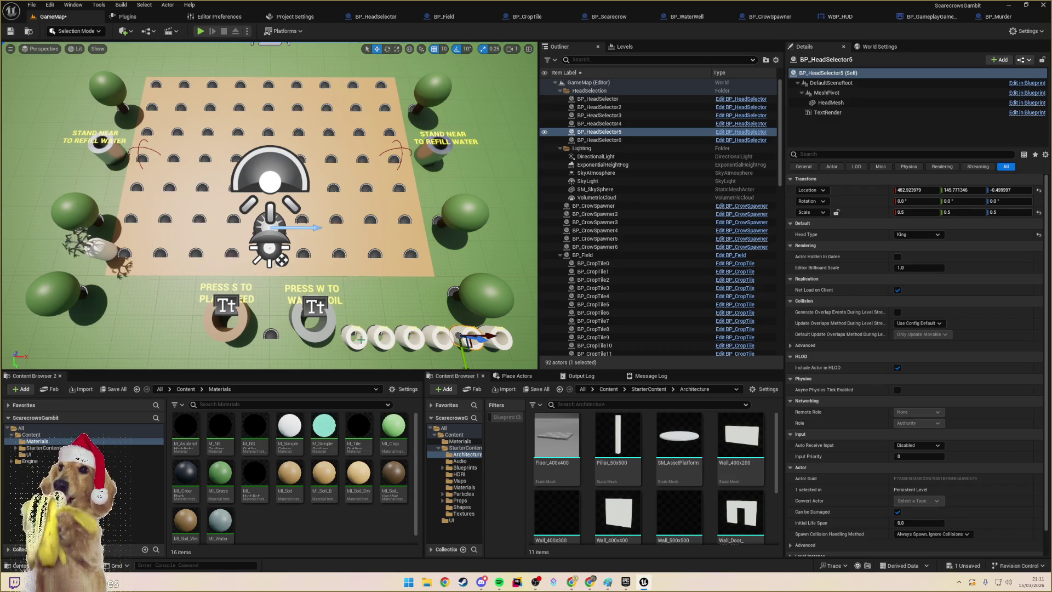
# - Select the first head selector's text render component and filter its properties
pyautogui.scroll(5, 270, 205)
pyautogui.scroll(-5, 269, 206)
pyautogui.scroll(2, 269, 206)
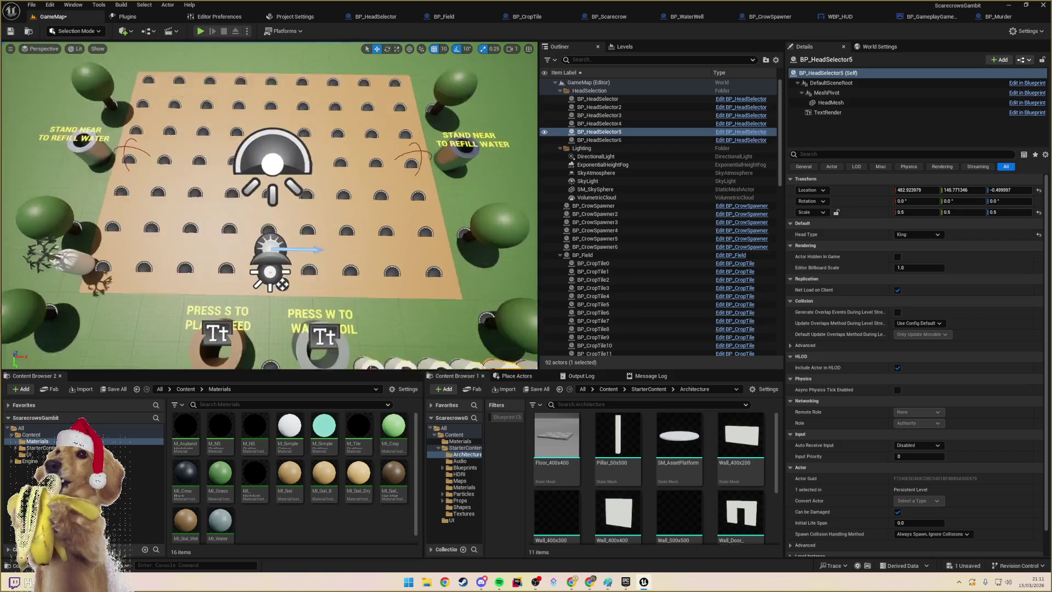
pyautogui.scroll(5, 270, 205)
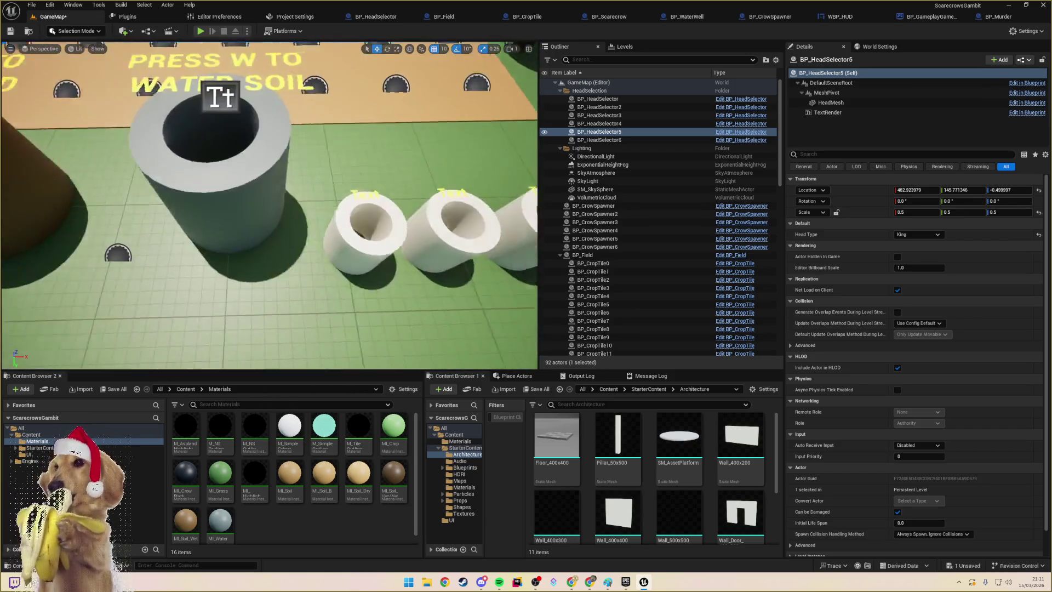
pyautogui.scroll(-5, 270, 206)
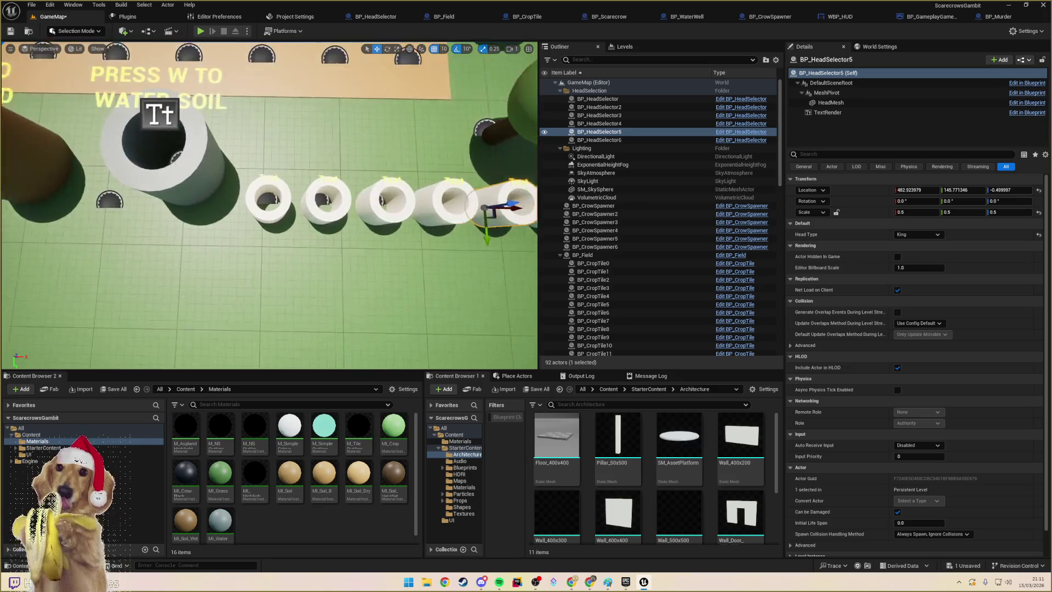
pyautogui.scroll(3, 284, 170)
pyautogui.click(307, 142)
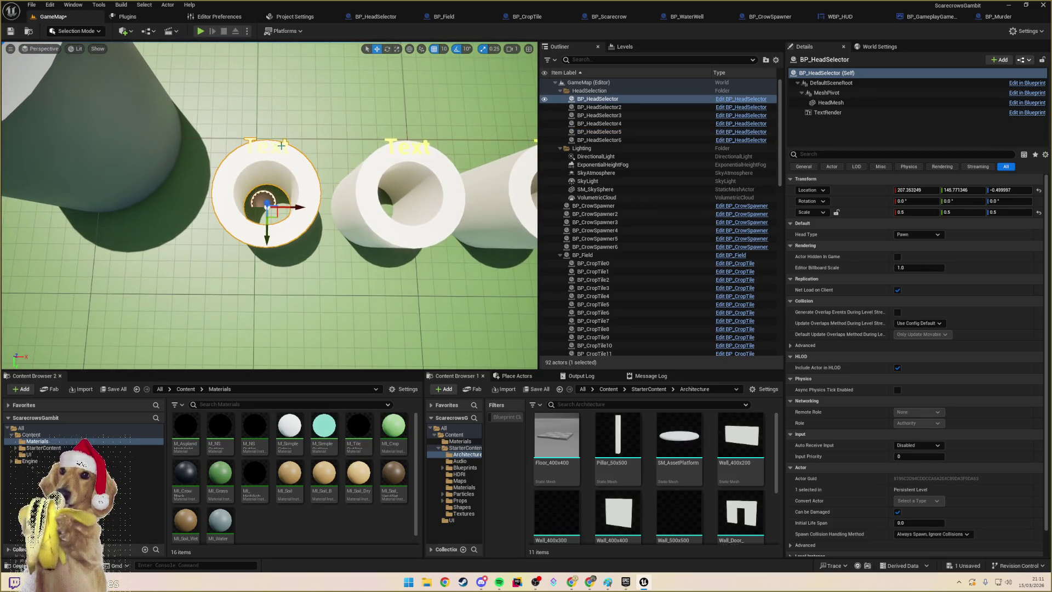
pyautogui.click(827, 113)
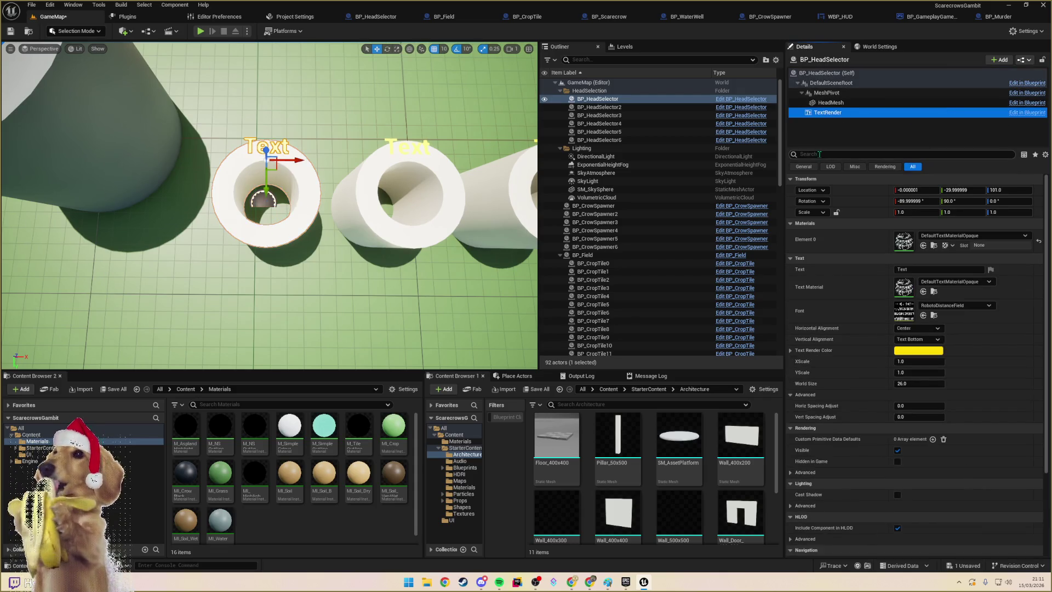
pyautogui.click(817, 154)
pyautogui.write('ar')
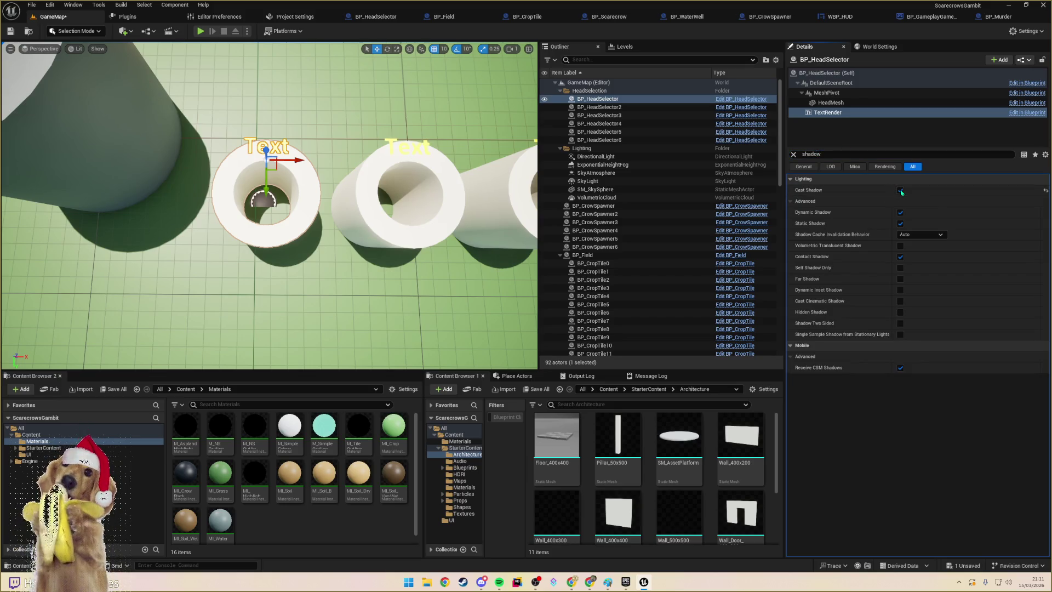
pyautogui.moveTo(234, 271); pyautogui.dragTo(256, 270)
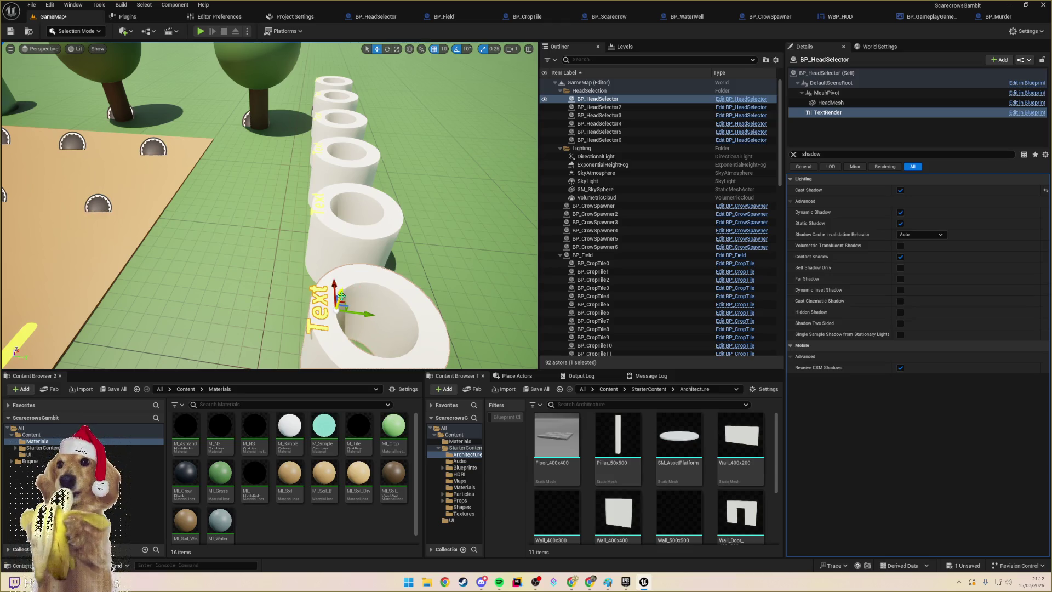
pyautogui.moveTo(341, 296)
pyautogui.mouseDown()
pyautogui.moveTo(354, 362)
pyautogui.moveTo(356, 329)
pyautogui.mouseUp()
# - Undo the accidental label shift and the Cast Shadow change, then start Play-in-Editor
pyautogui.click(356, 178)
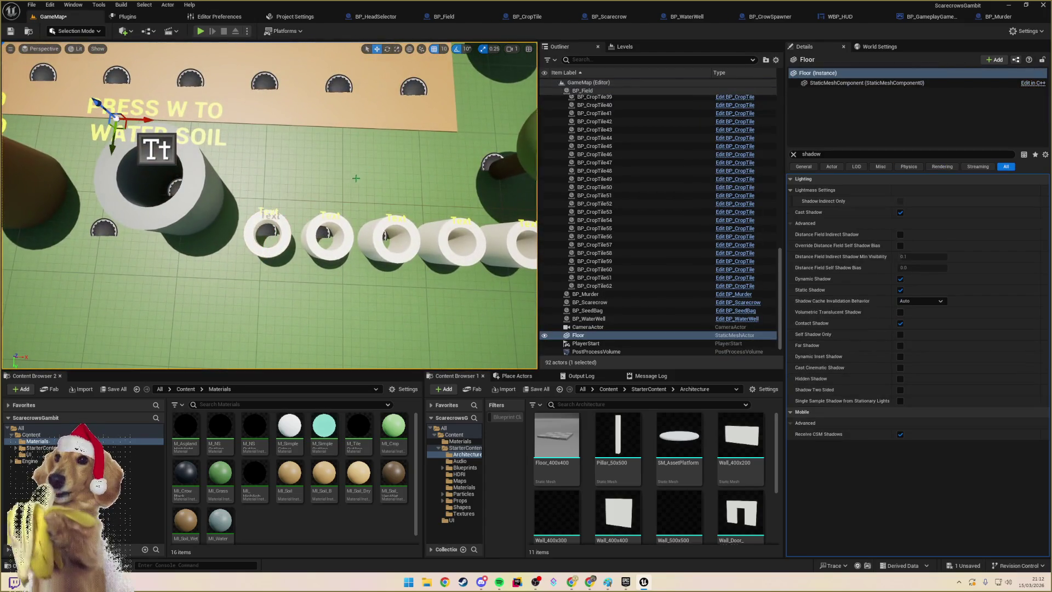
pyautogui.click(267, 232)
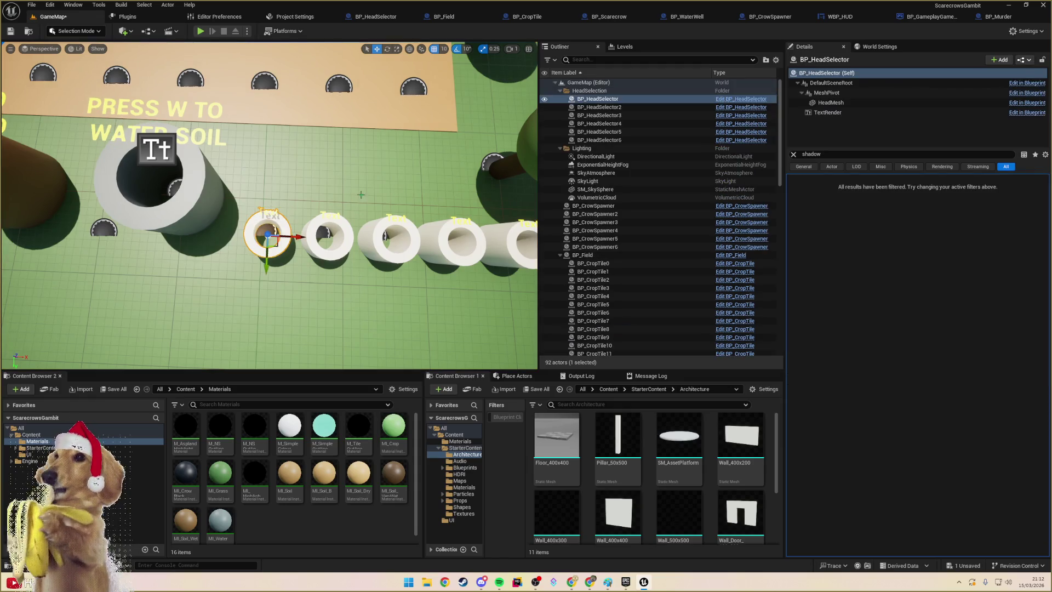
pyautogui.moveTo(269, 214)
pyautogui.mouseDown()
pyautogui.moveTo(270, 180)
pyautogui.moveTo(272, 203)
pyautogui.mouseUp()
pyautogui.click(267, 215)
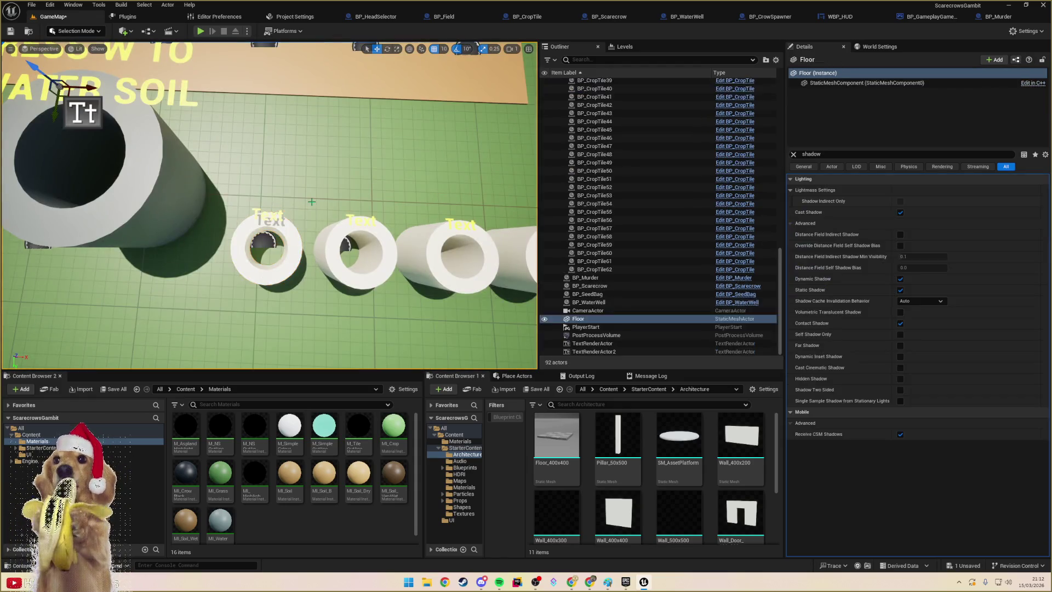
pyautogui.hotkey('ctrl', 'z')
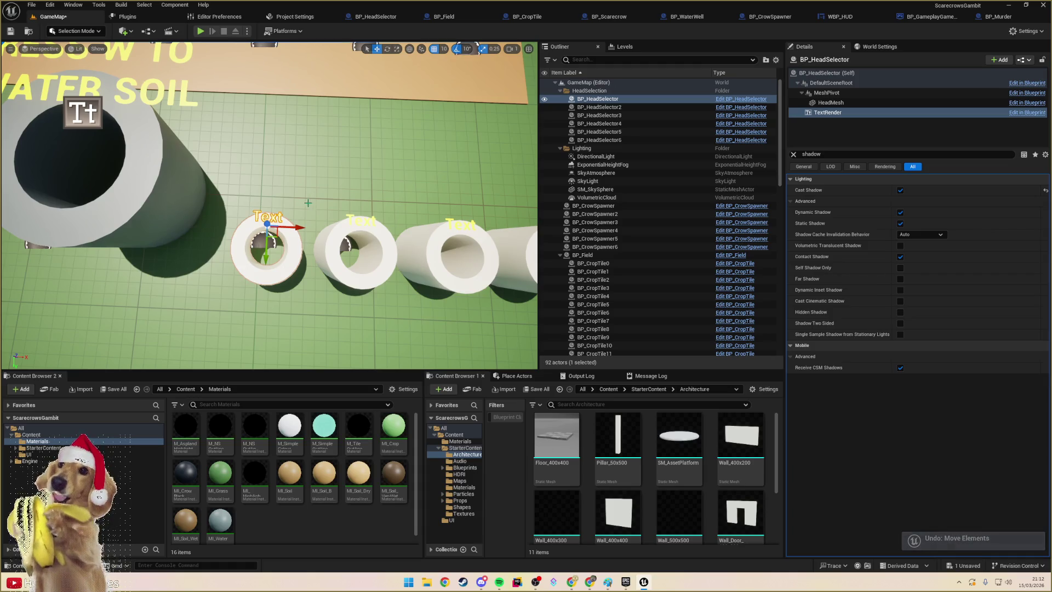
pyautogui.hotkey('ctrl', 'z')
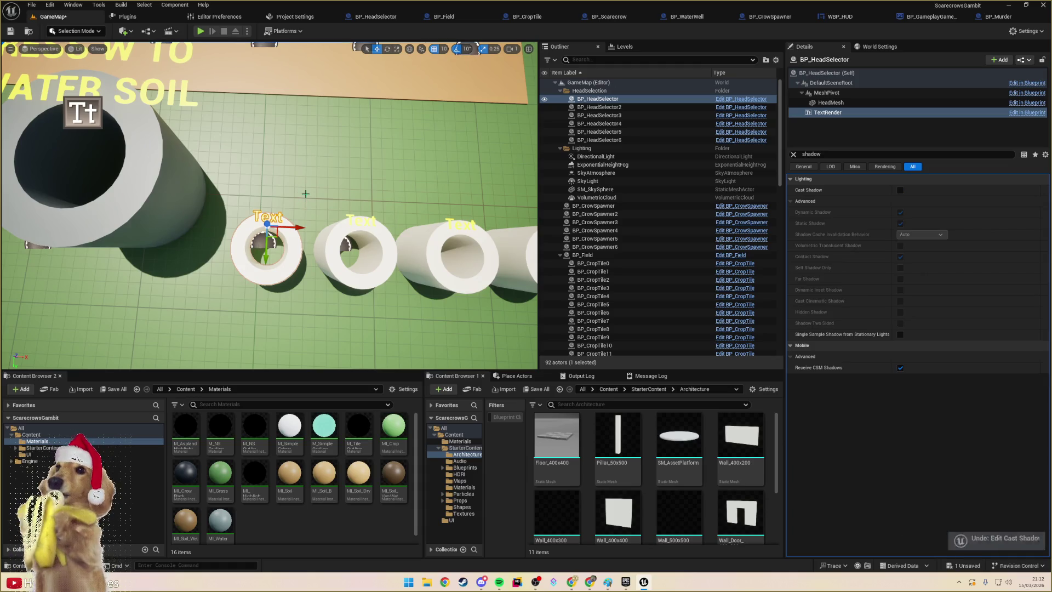
pyautogui.click(304, 199)
pyautogui.scroll(-5, 303, 199)
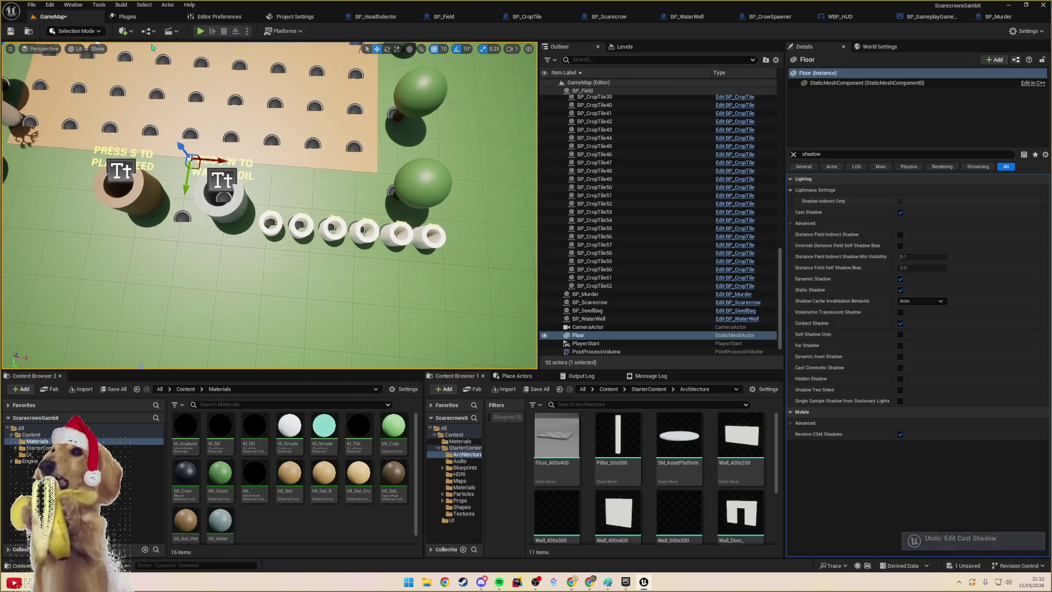
pyautogui.click(199, 31)
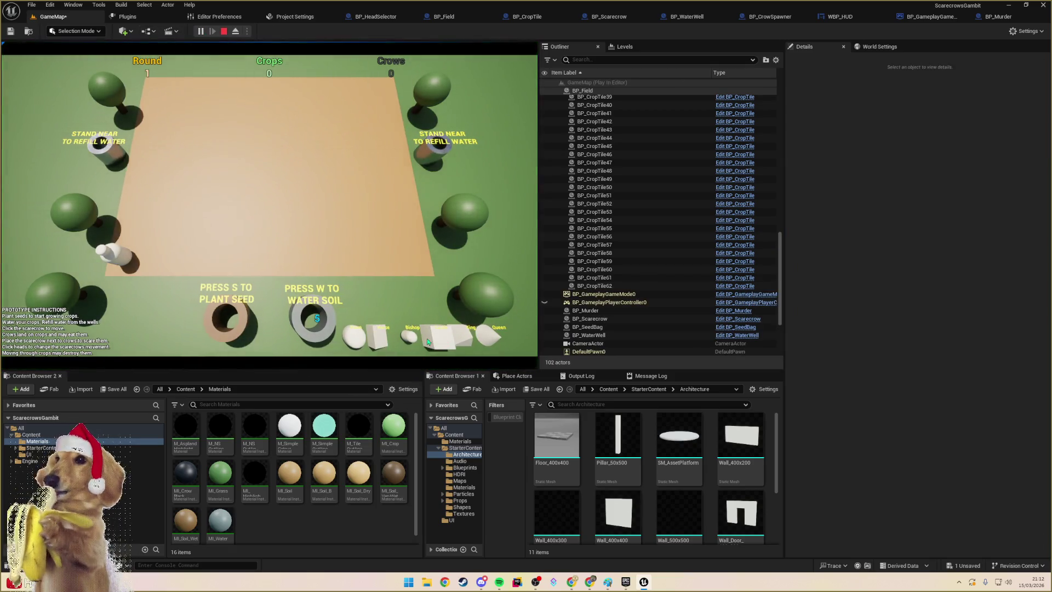
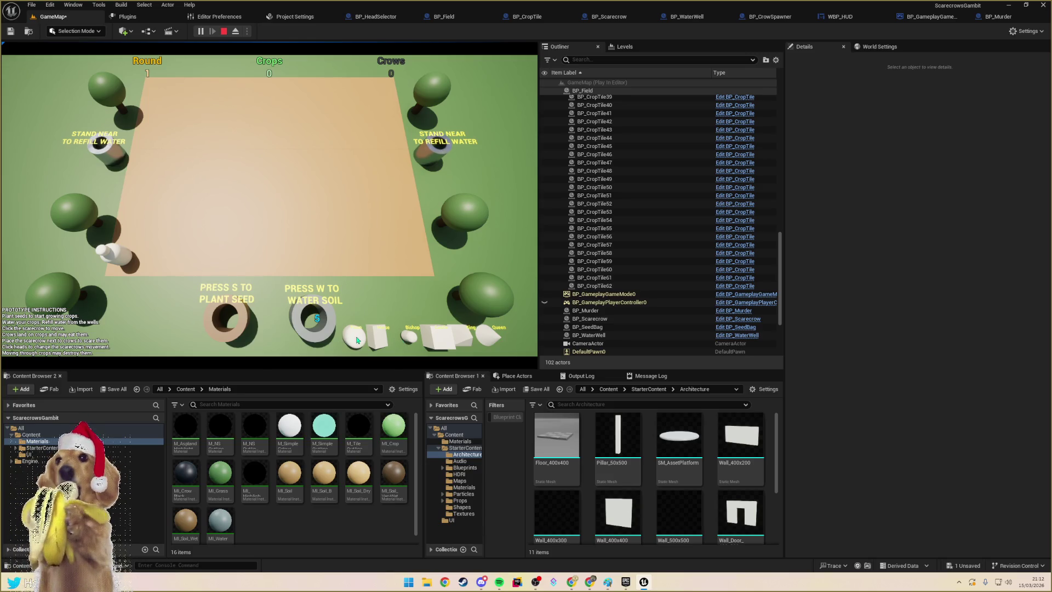
# - Stop the game preview and return to the BP_HeadSelector blueprint's TextRender component
pyautogui.press('Escape')
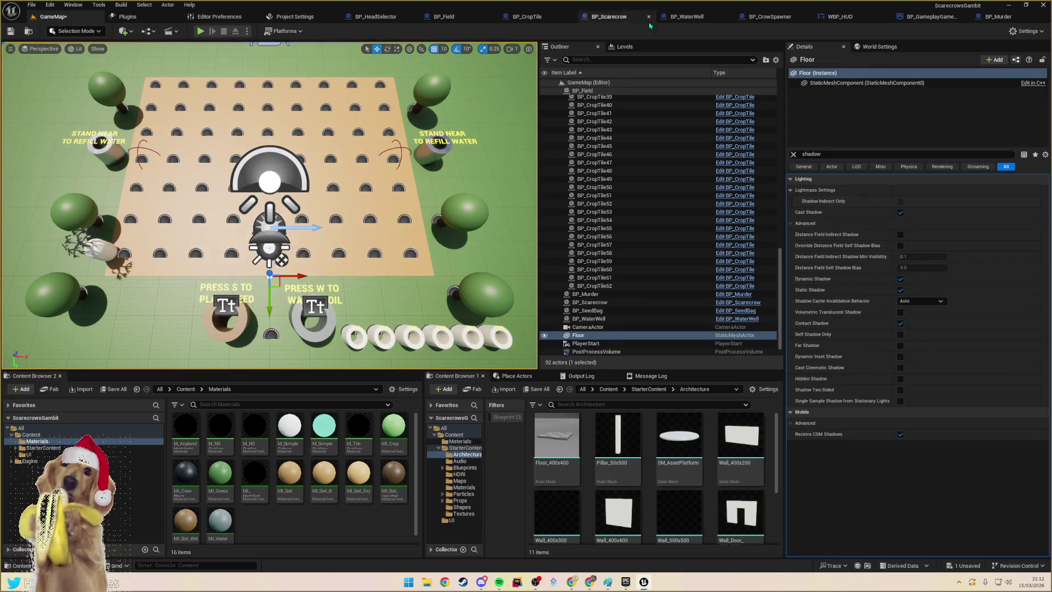
pyautogui.click(377, 17)
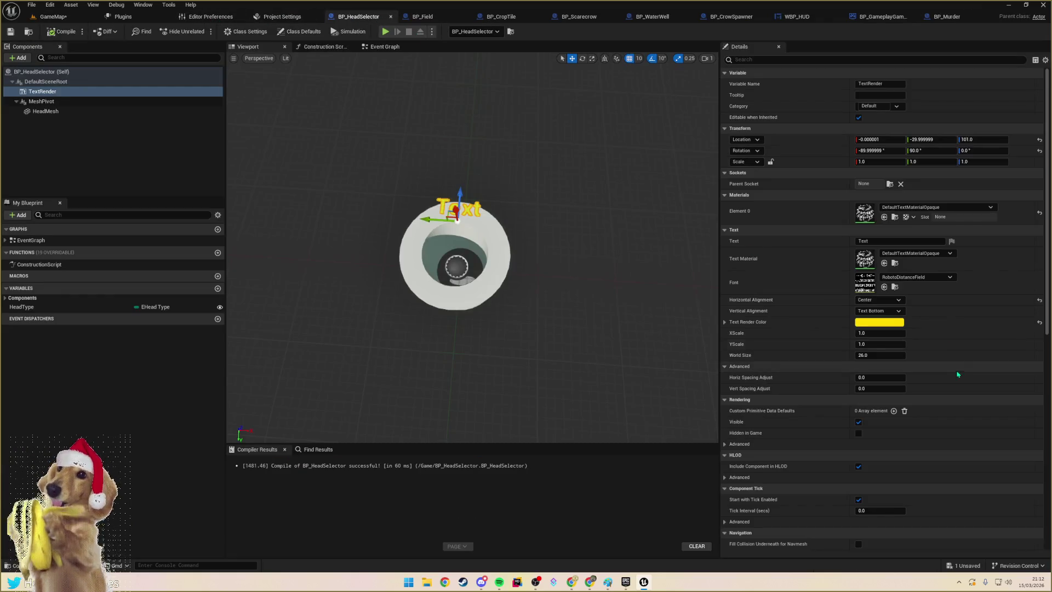
# - Make the head selector's label text pink, centre it on the head, save, and return to GameMap
pyautogui.click(879, 322)
pyautogui.moveTo(760, 383)
pyautogui.mouseDown()
pyautogui.moveTo(797, 386)
pyautogui.moveTo(823, 370)
pyautogui.mouseUp()
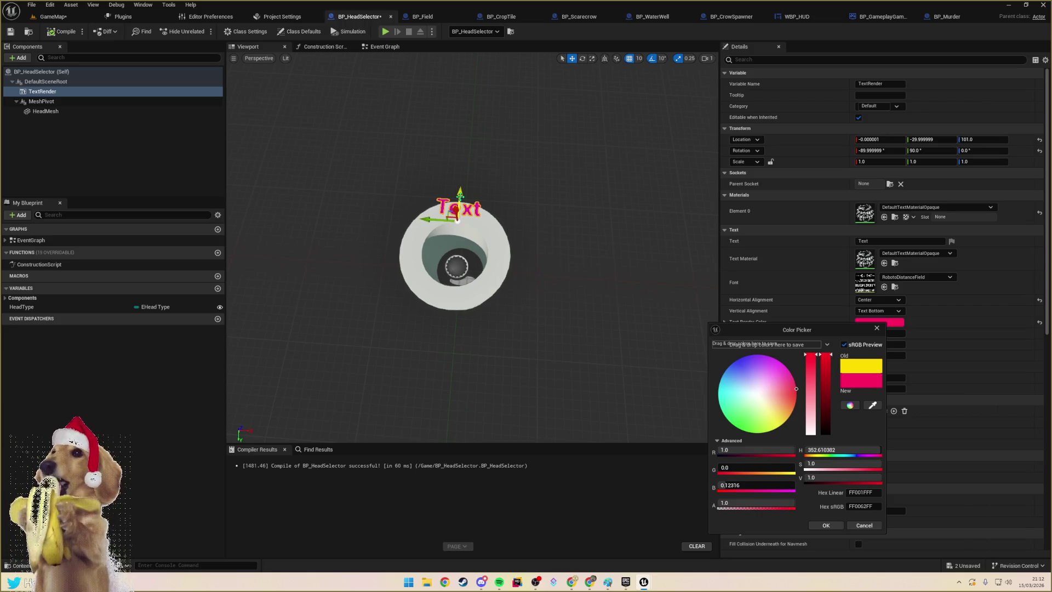
pyautogui.moveTo(461, 193)
pyautogui.mouseDown()
pyautogui.moveTo(462, 285)
pyautogui.moveTo(465, 263)
pyautogui.mouseUp()
pyautogui.moveTo(464, 368); pyautogui.dragTo(469, 340)
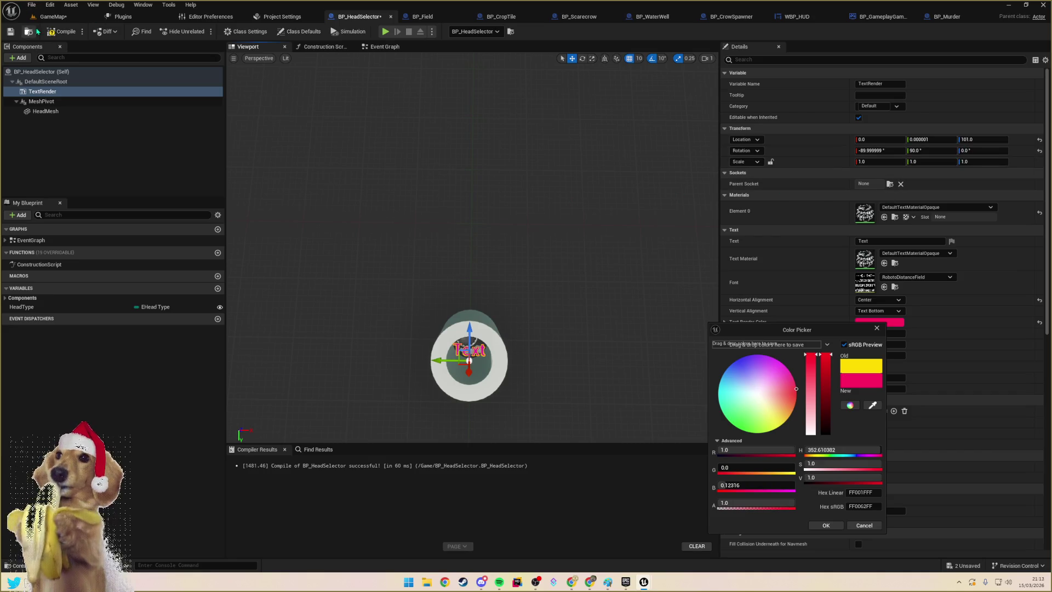
pyautogui.click(61, 31)
pyautogui.click(56, 22)
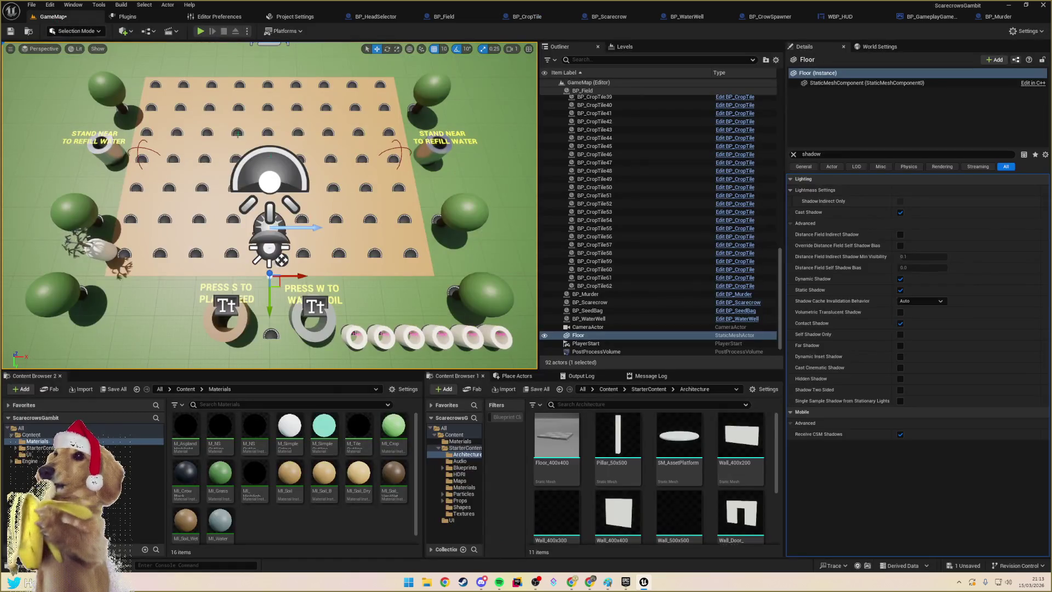
# - Move the first head-selector piece up the map
pyautogui.scroll(5, 213, 203)
pyautogui.scroll(3, 269, 206)
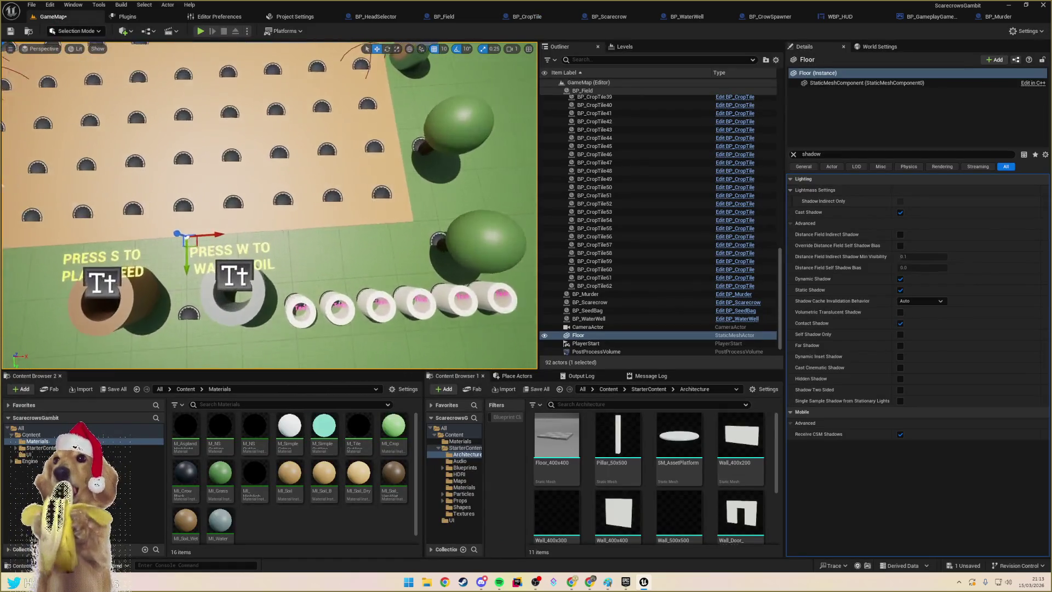
pyautogui.scroll(-4, 269, 205)
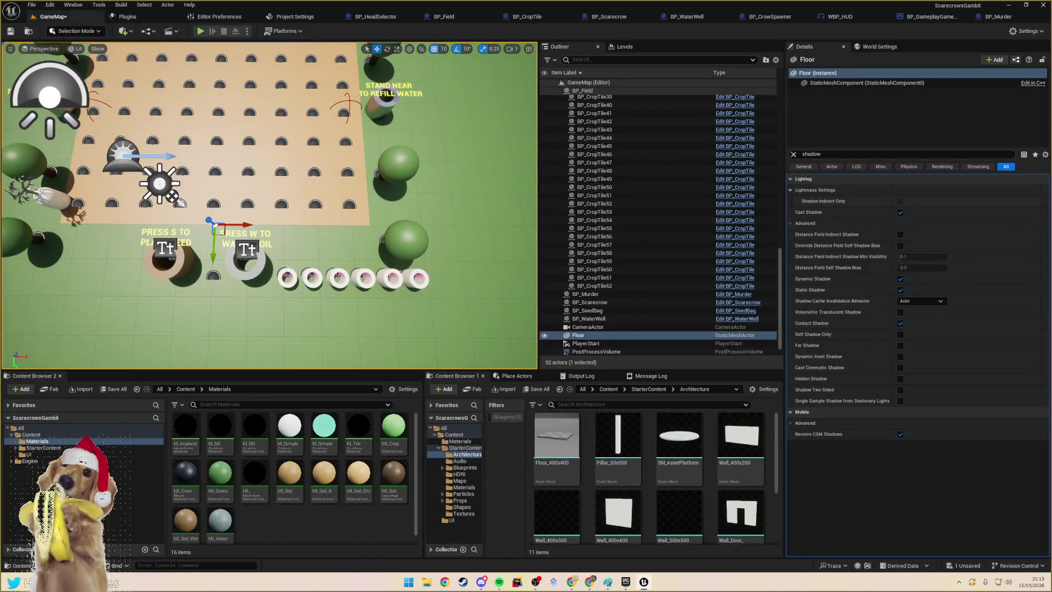
pyautogui.click(287, 277)
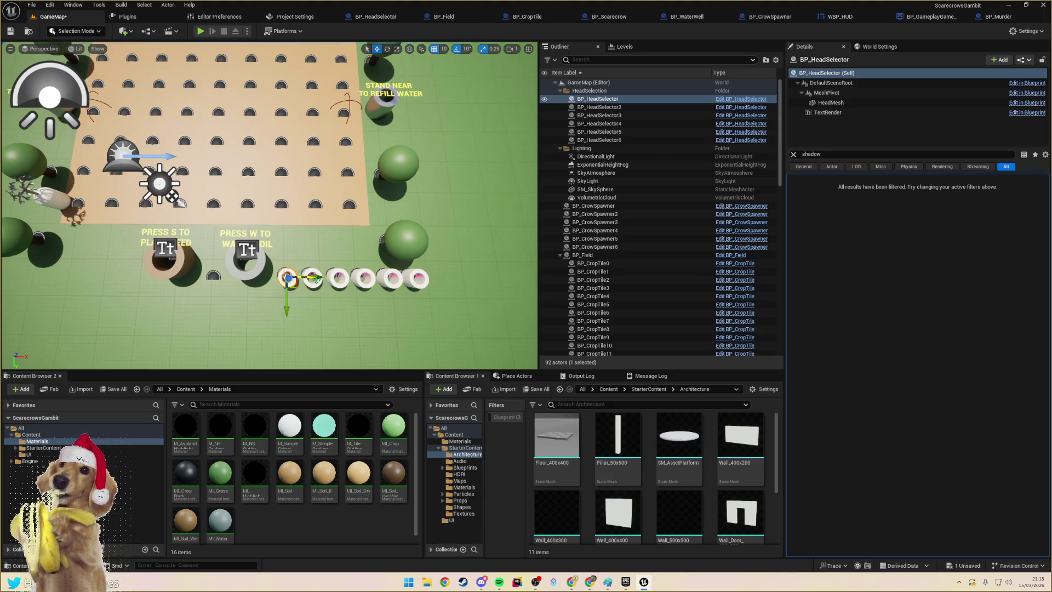
pyautogui.moveTo(295, 282); pyautogui.dragTo(302, 262)
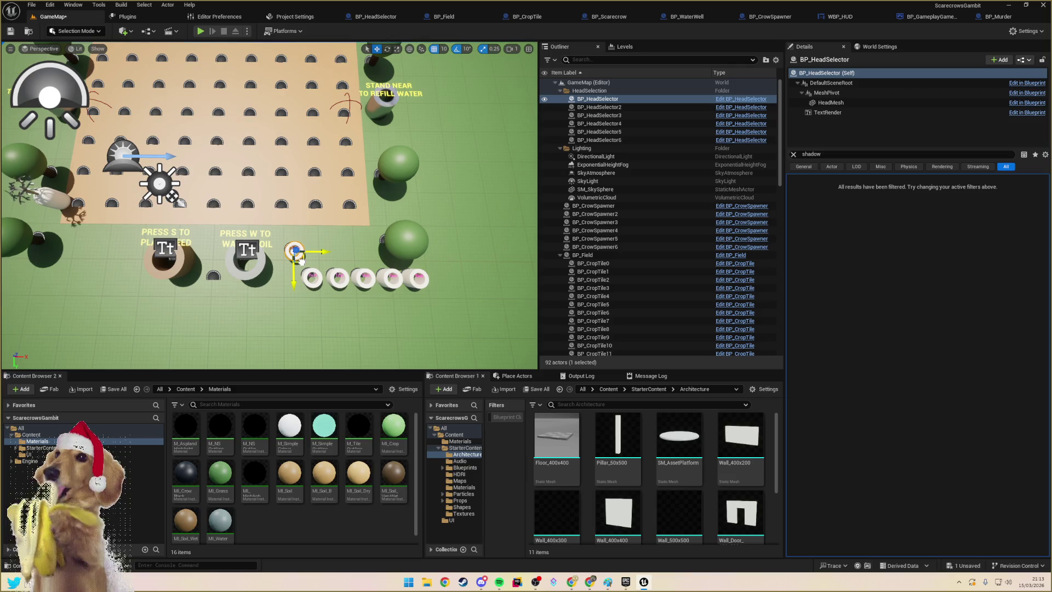
# - Switch the viewport to Top view in Lit mode, centred on the head pieces
pyautogui.click(57, 52)
pyautogui.click(47, 88)
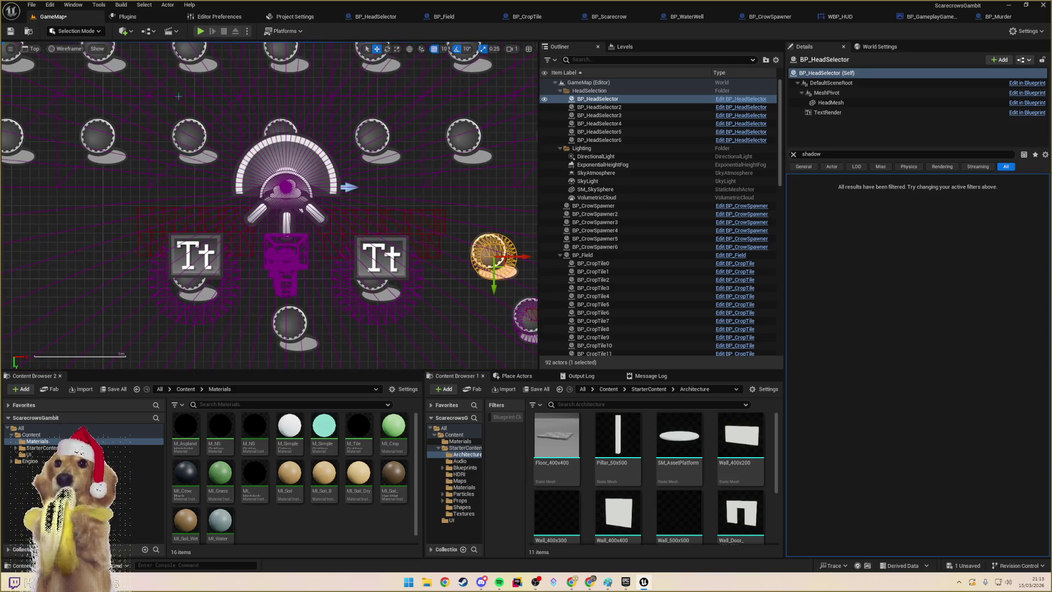
pyautogui.click(86, 50)
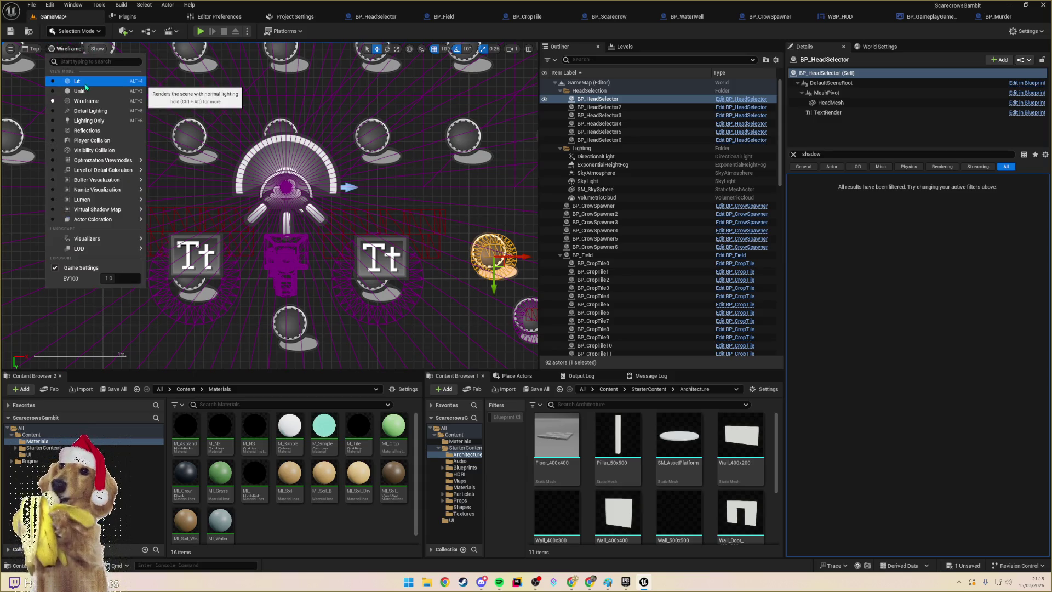
pyautogui.click(85, 88)
pyautogui.scroll(-3, 222, 161)
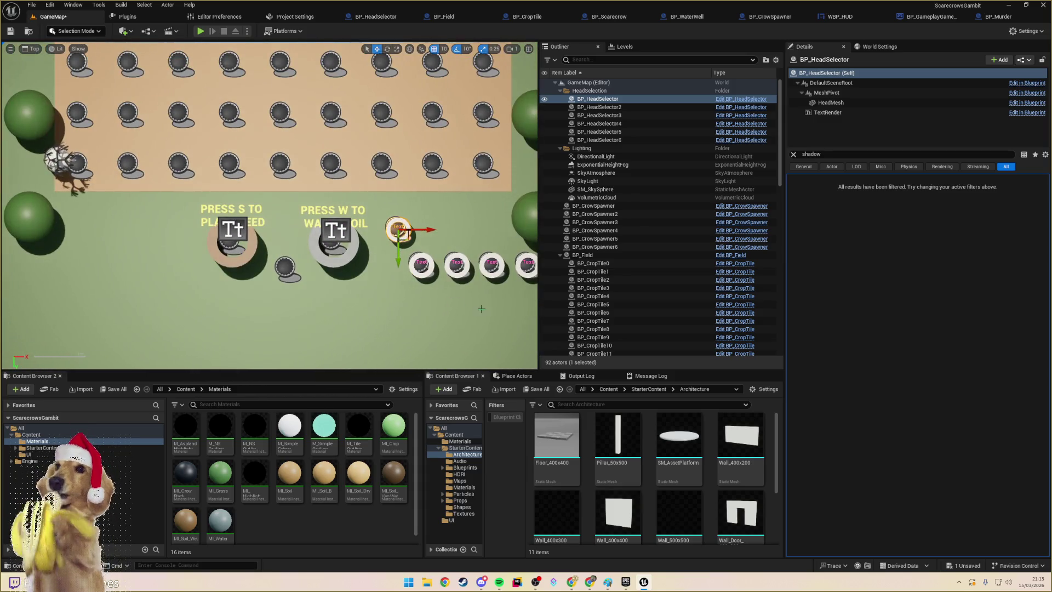
pyautogui.moveTo(493, 305); pyautogui.dragTo(291, 309)
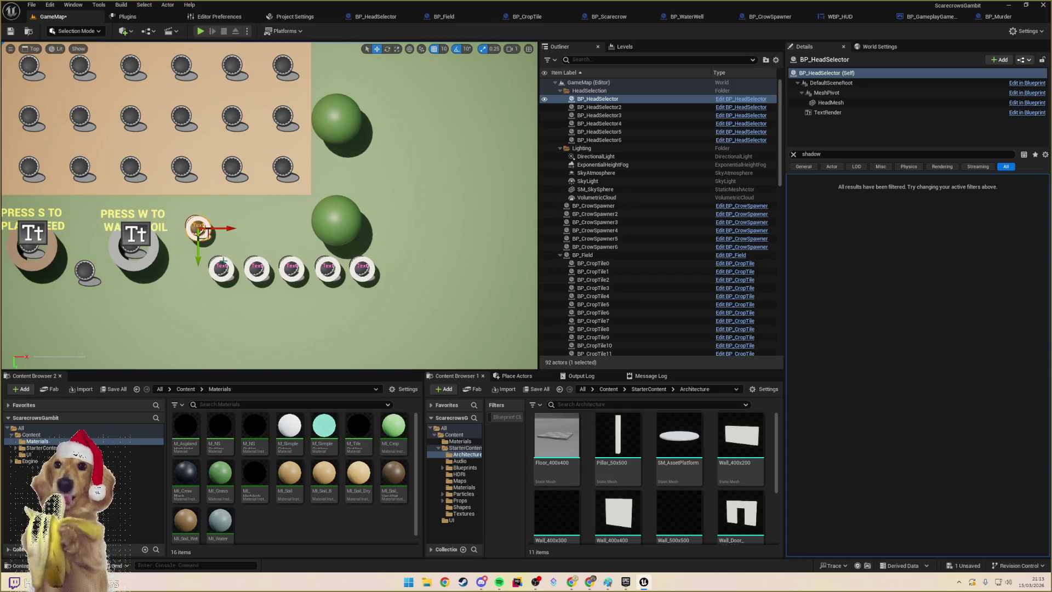
# - Place the second and third head-selector pieces in the upper row beside the first
pyautogui.click(220, 269)
pyautogui.moveTo(222, 271); pyautogui.dragTo(246, 235)
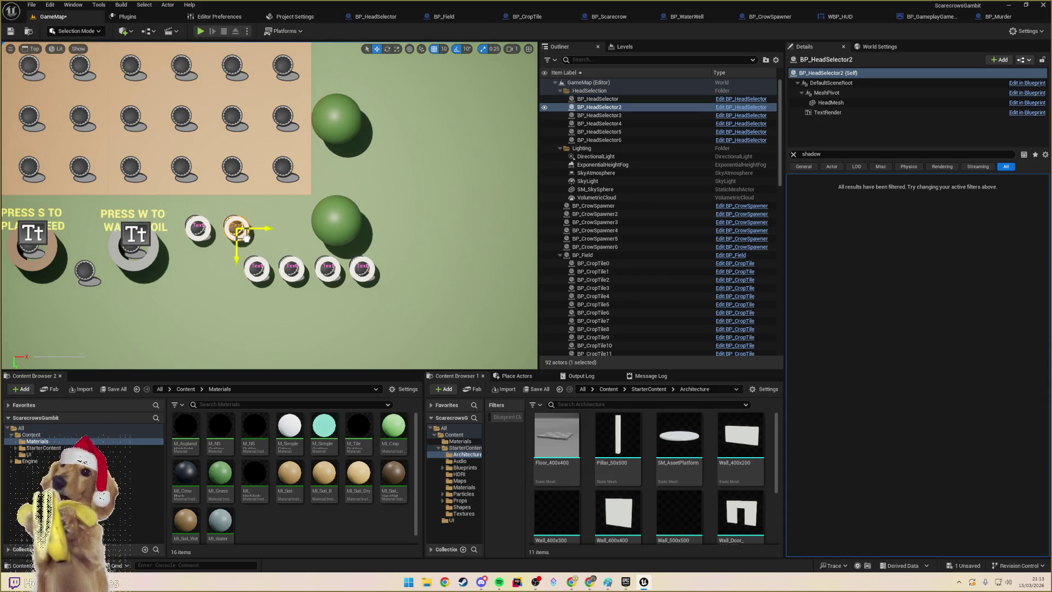
pyautogui.click(256, 268)
pyautogui.moveTo(267, 277); pyautogui.dragTo(293, 236)
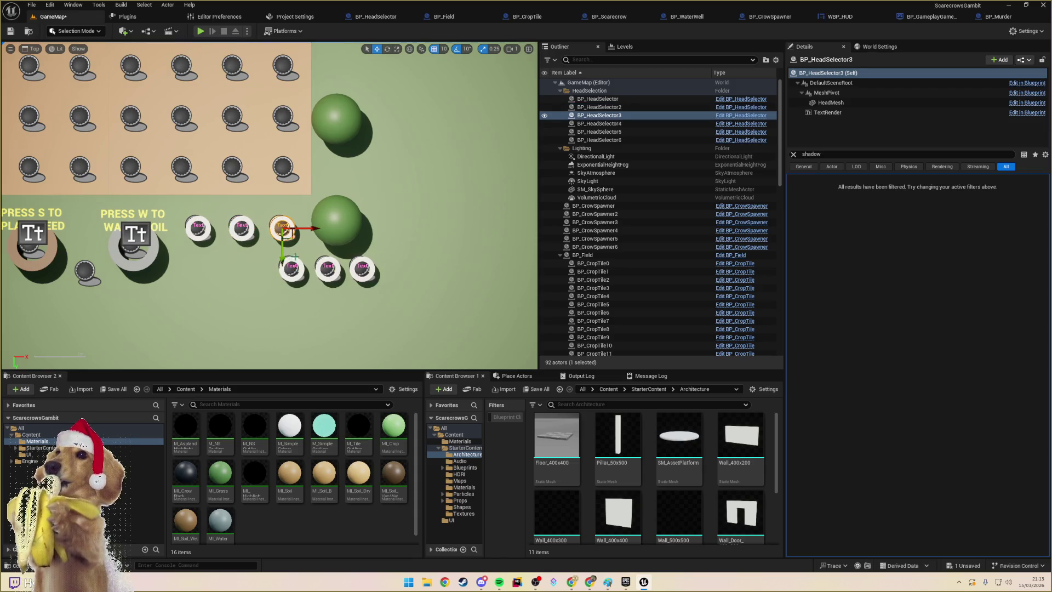
# - Arrange the fourth, fifth and sixth pieces in the lower row, then start Play
pyautogui.click(291, 268)
pyautogui.moveTo(205, 270); pyautogui.dragTo(210, 268)
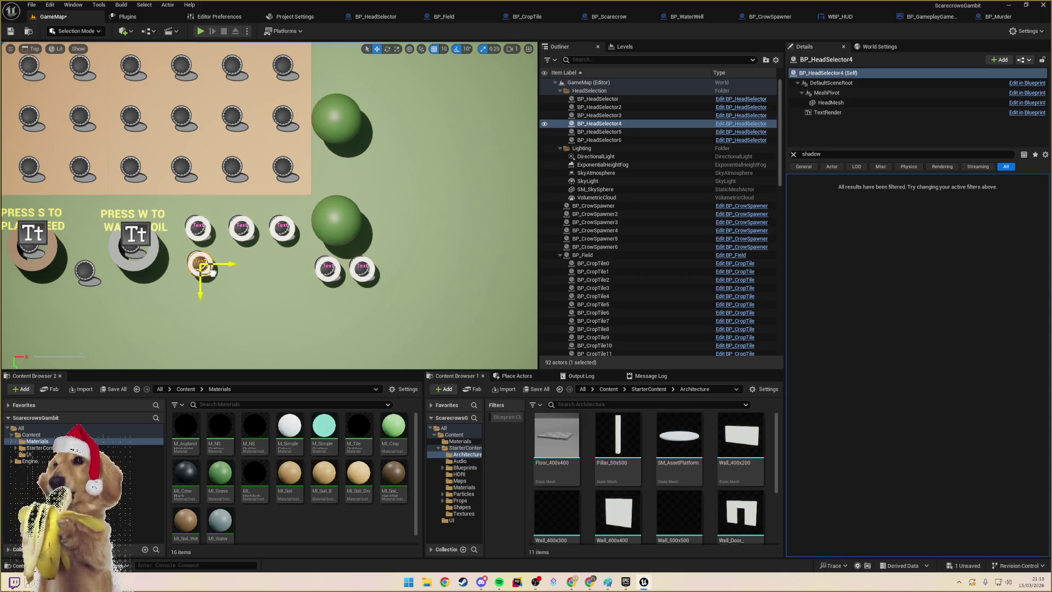
pyautogui.click(328, 268)
pyautogui.moveTo(341, 276); pyautogui.dragTo(259, 274)
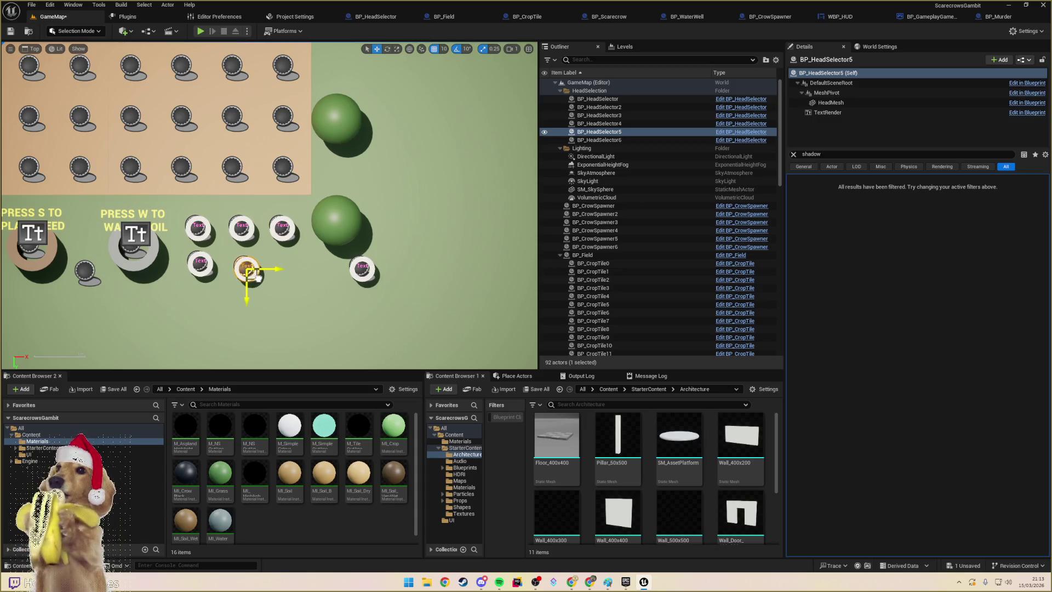
pyautogui.click(363, 268)
pyautogui.moveTo(362, 268); pyautogui.dragTo(255, 271)
pyautogui.click(250, 274)
pyautogui.click(224, 293)
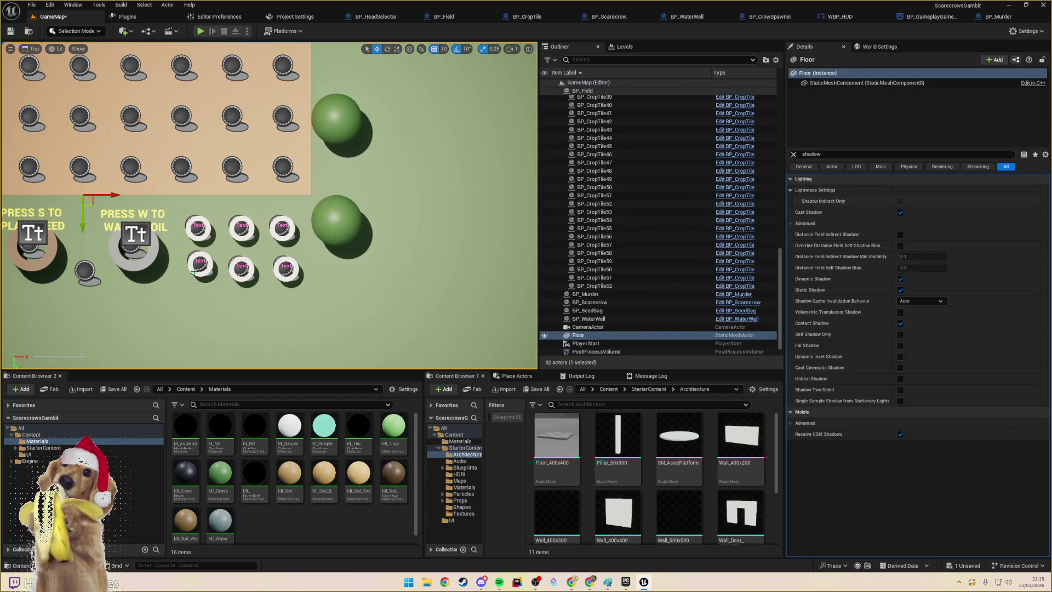
pyautogui.click(200, 31)
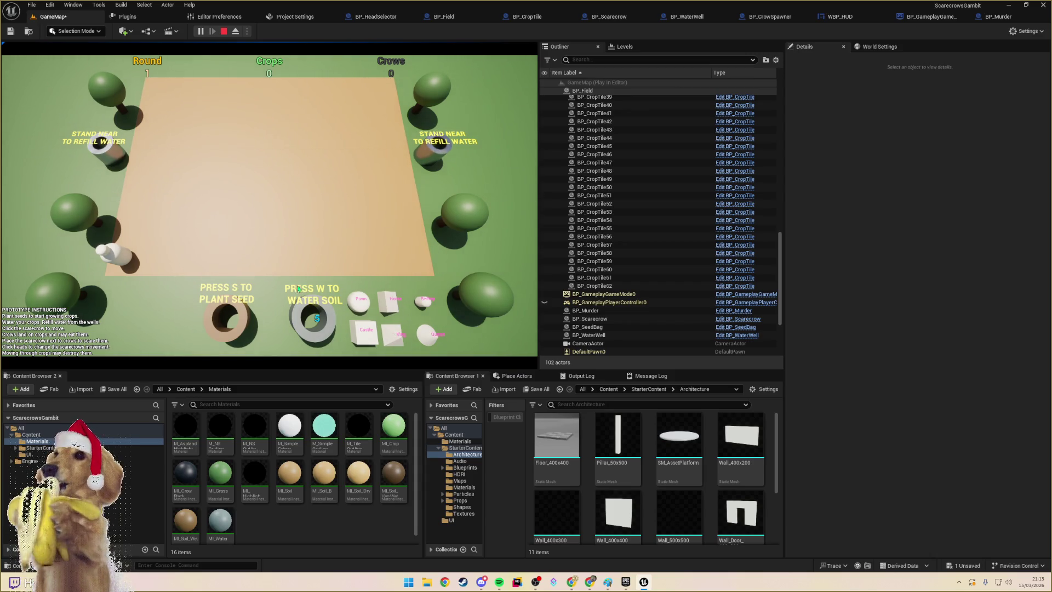
# - Toggle the Play-In-Editor viewport to full screen with F11
pyautogui.press('F11')
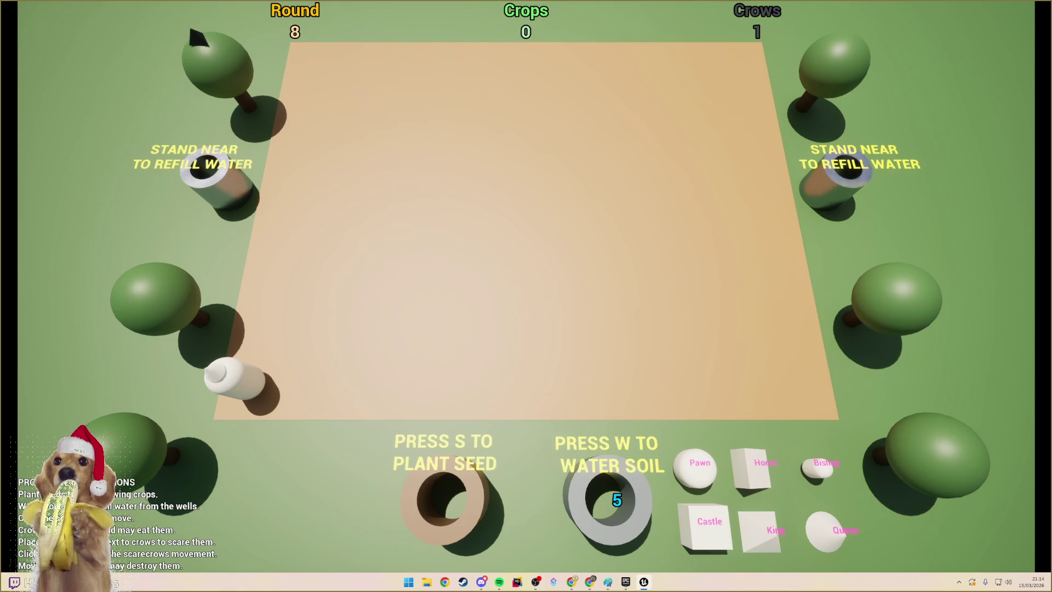
# - Move the scarecrow to the top centre, water the soil, then head toward the right well
pyautogui.click(526, 176)
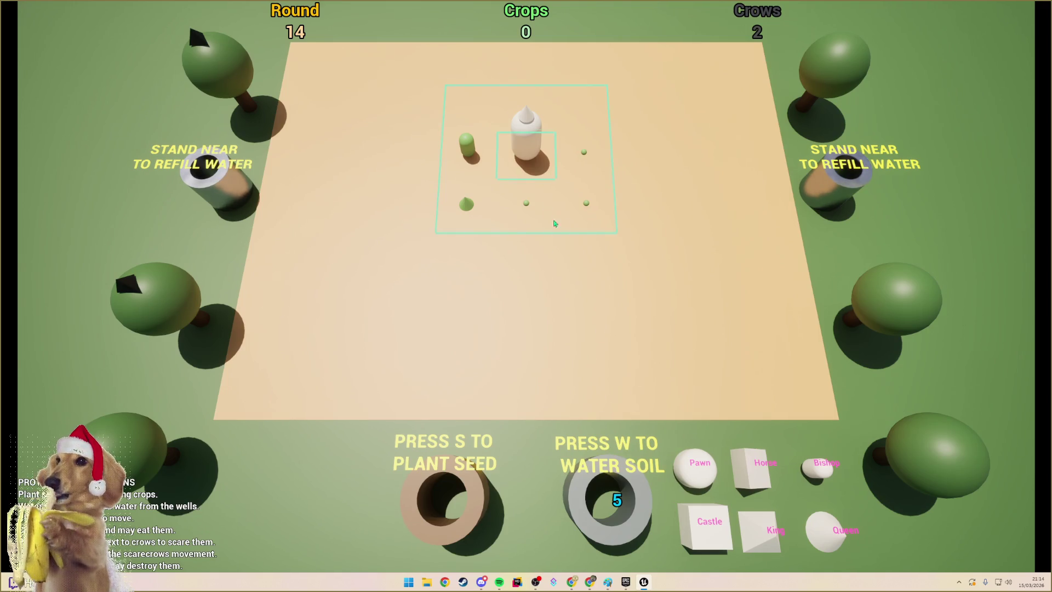
pyautogui.press('w')
pyautogui.press('w')
pyautogui.press('w')
pyautogui.press('w')
pyautogui.press('w')
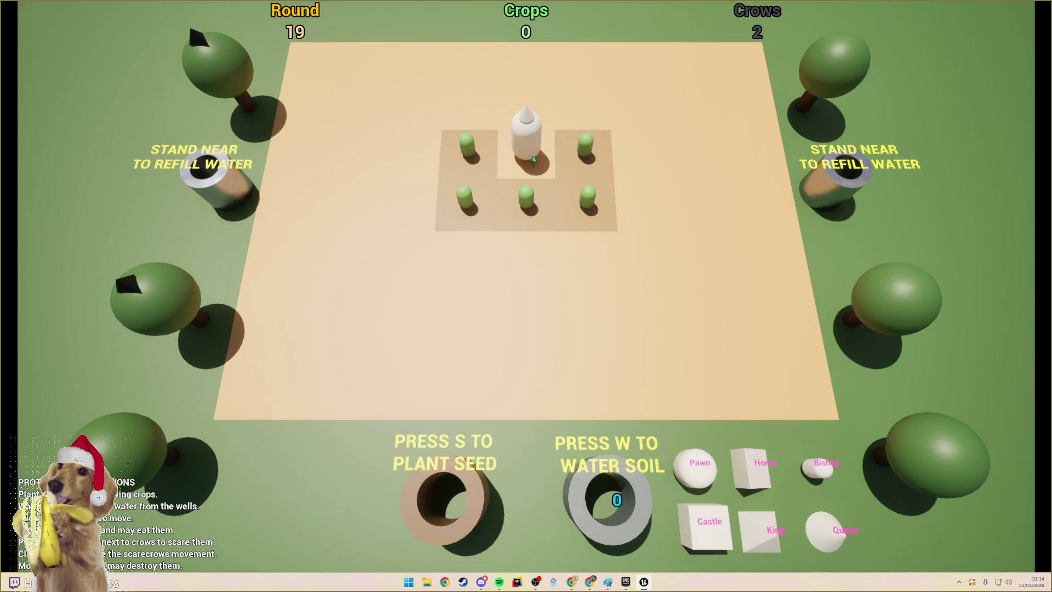
pyautogui.click(529, 148)
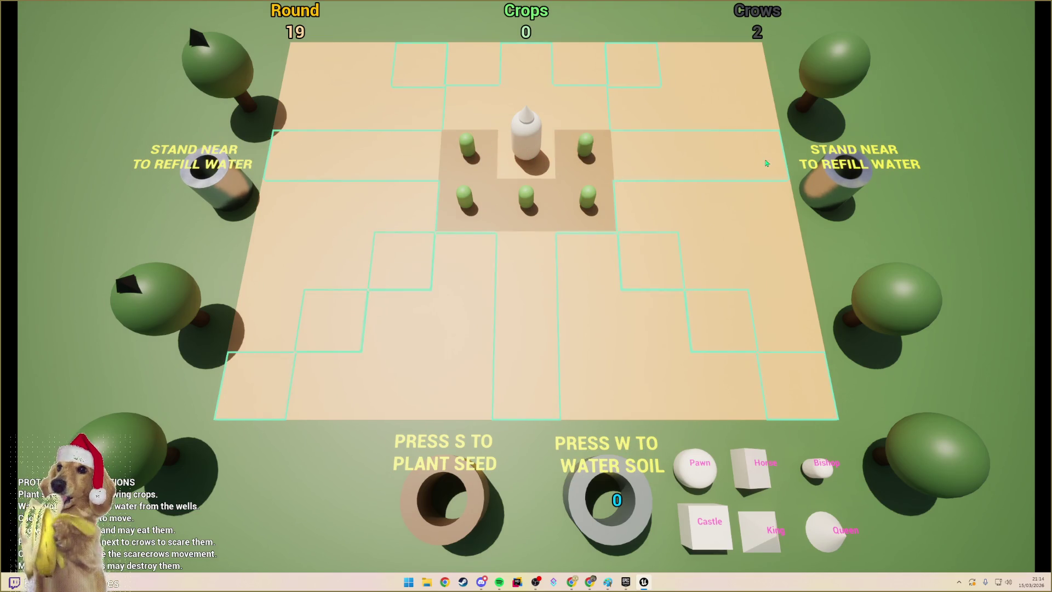
pyautogui.click(763, 166)
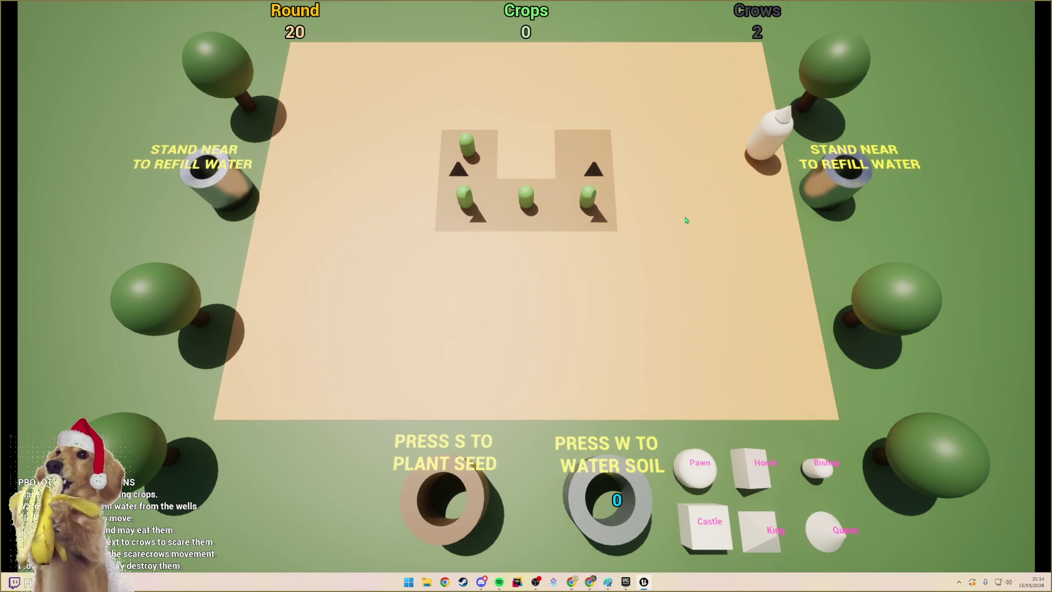
pyautogui.click(765, 157)
pyautogui.click(772, 196)
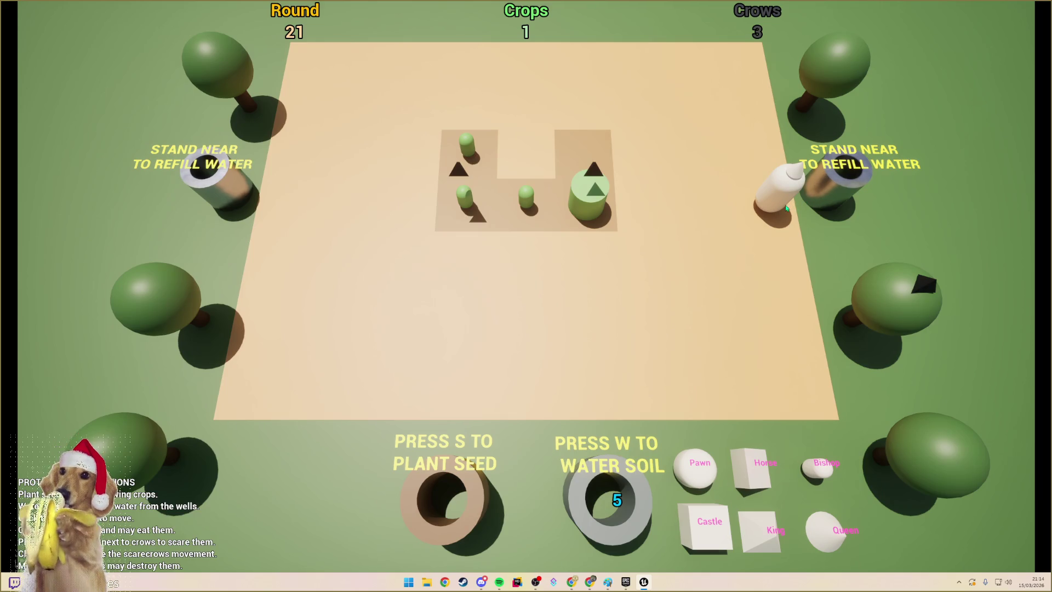
# - Advance a round, move the scarecrow back among the crops, and plant a seed on the empty right tile
pyautogui.click(785, 208)
pyautogui.click(639, 211)
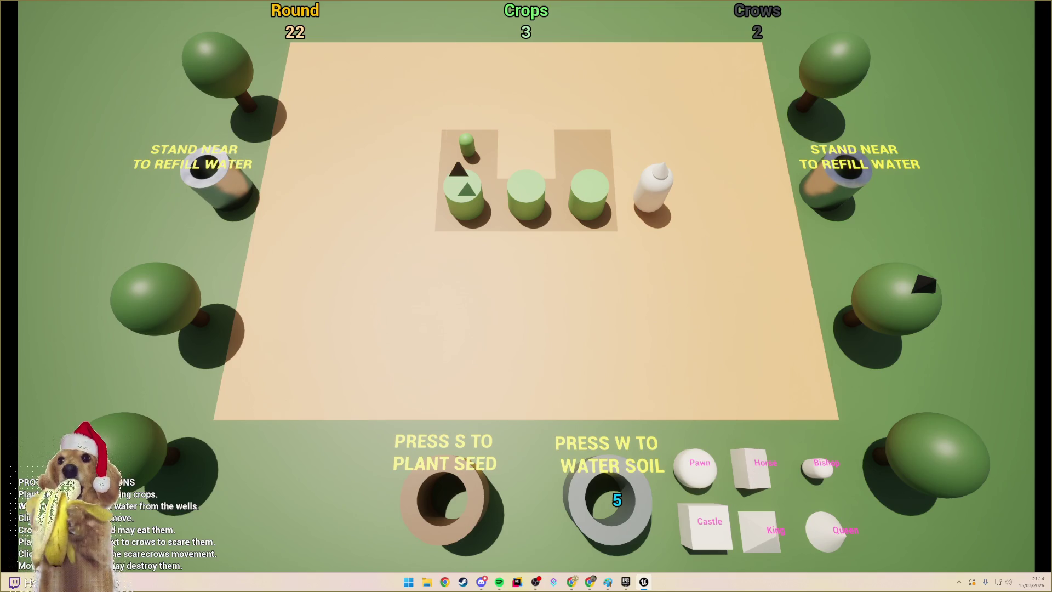
pyautogui.click(536, 206)
pyautogui.click(650, 185)
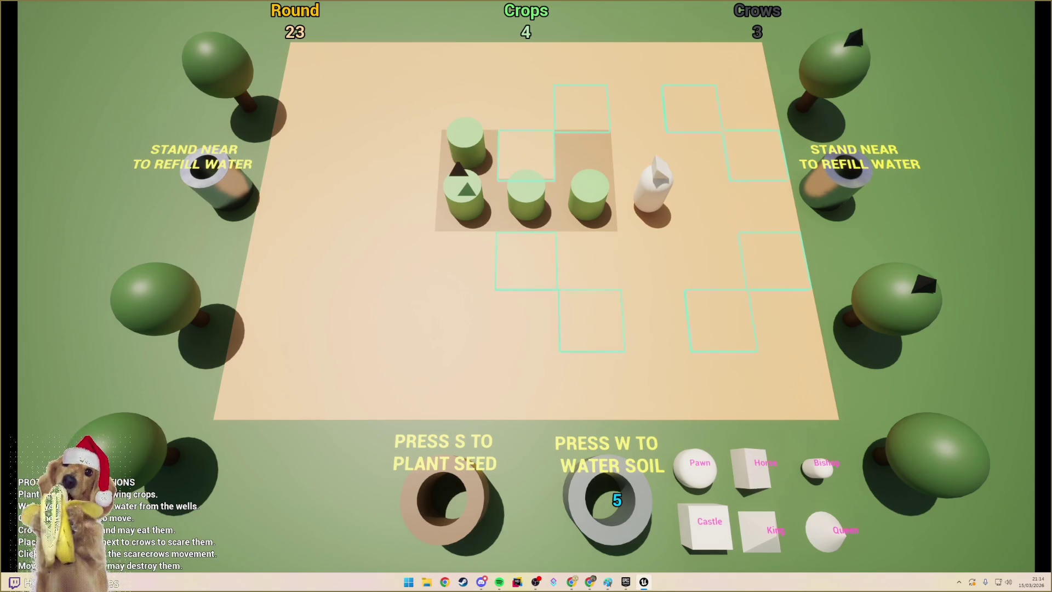
pyautogui.click(530, 165)
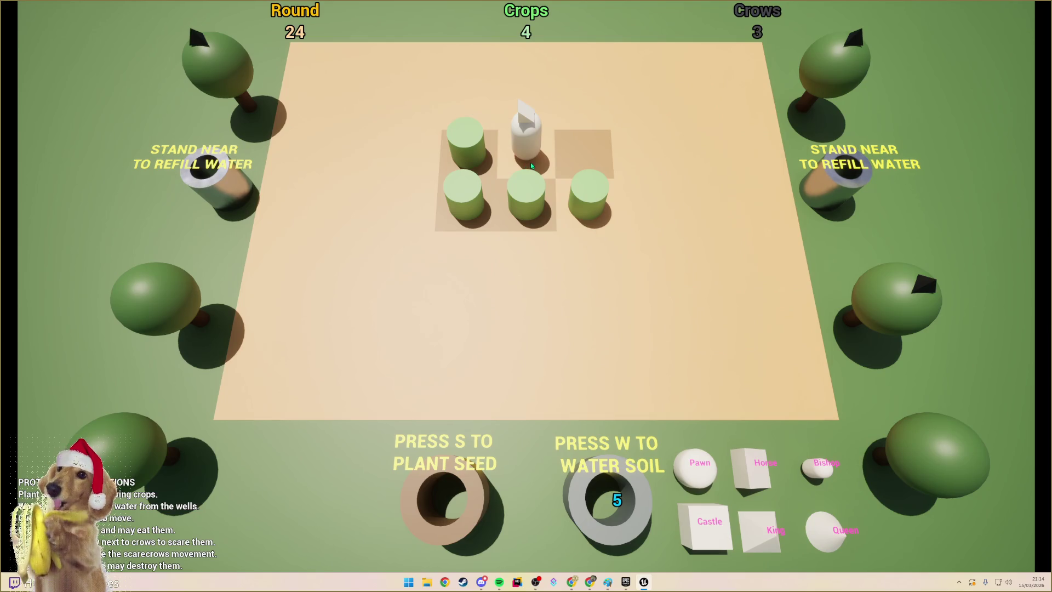
pyautogui.press('s')
pyautogui.click(574, 149)
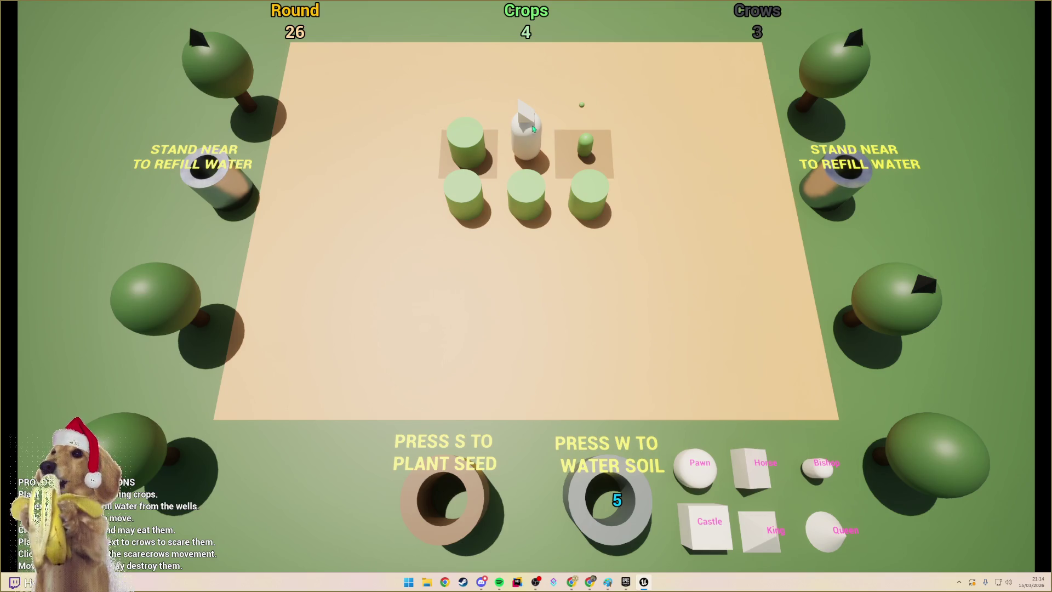
# - Move the scarecrow to the upper-left tile and water the surrounding soil
pyautogui.click(530, 142)
pyautogui.click(437, 116)
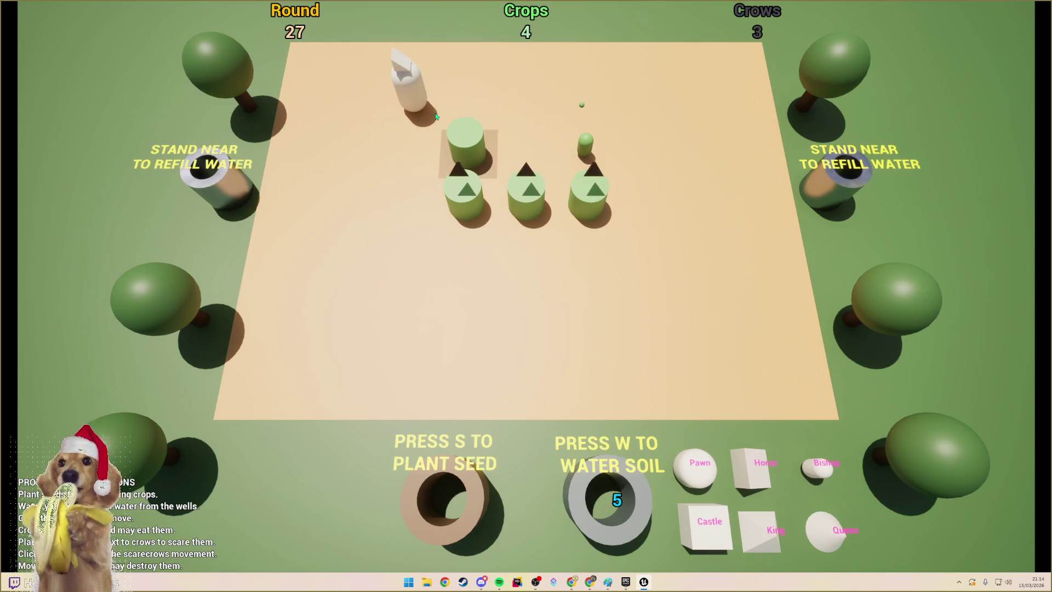
pyautogui.click(412, 82)
pyautogui.click(433, 70)
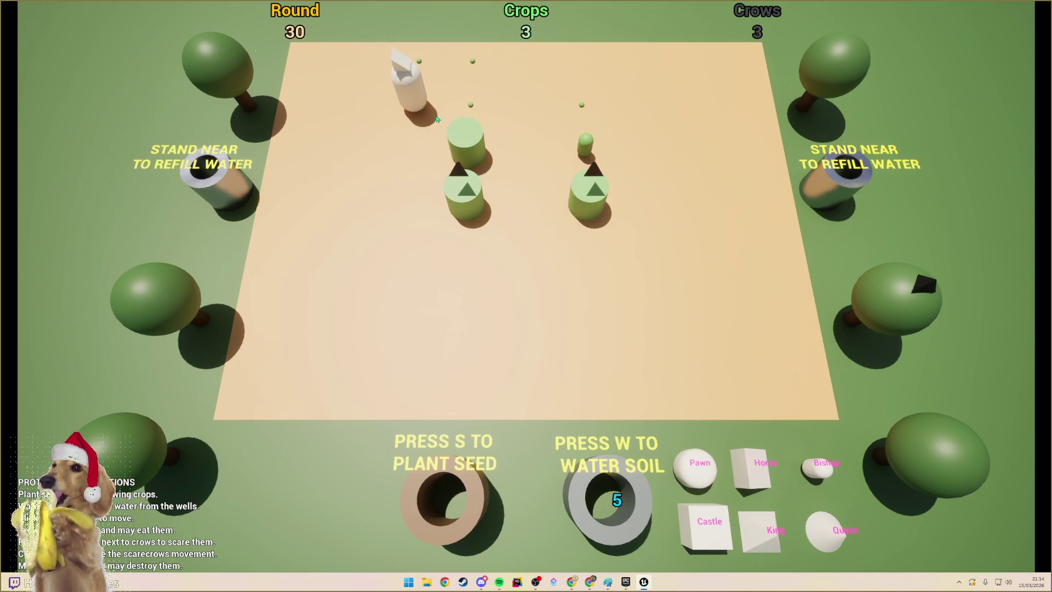
pyautogui.press('w')
pyautogui.press('w')
pyautogui.press('w')
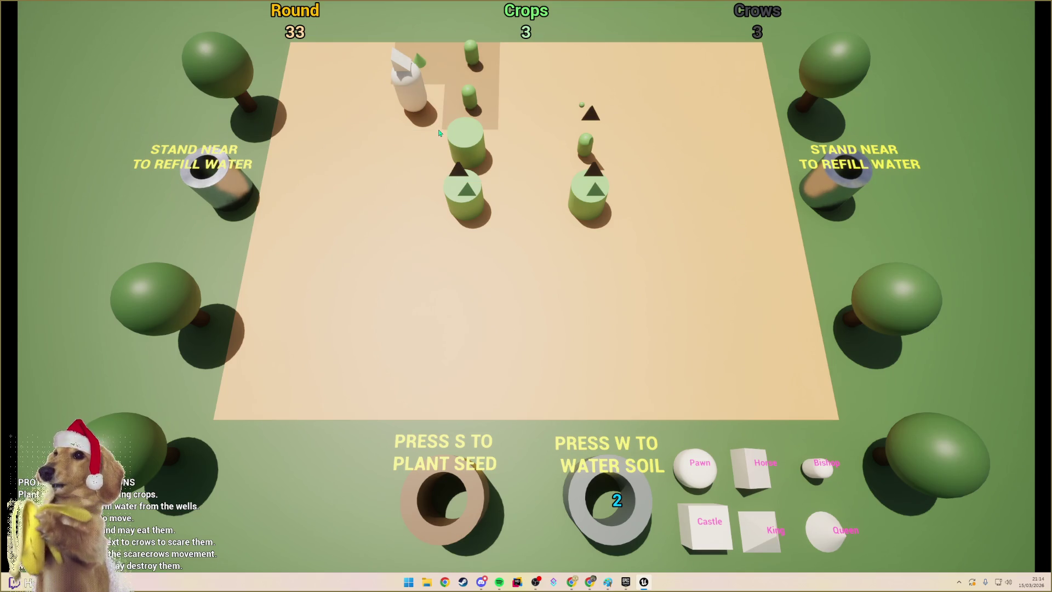
# - Move the scarecrow to the field centre, water two nearby tiles, then move beside the crops
pyautogui.click(445, 103)
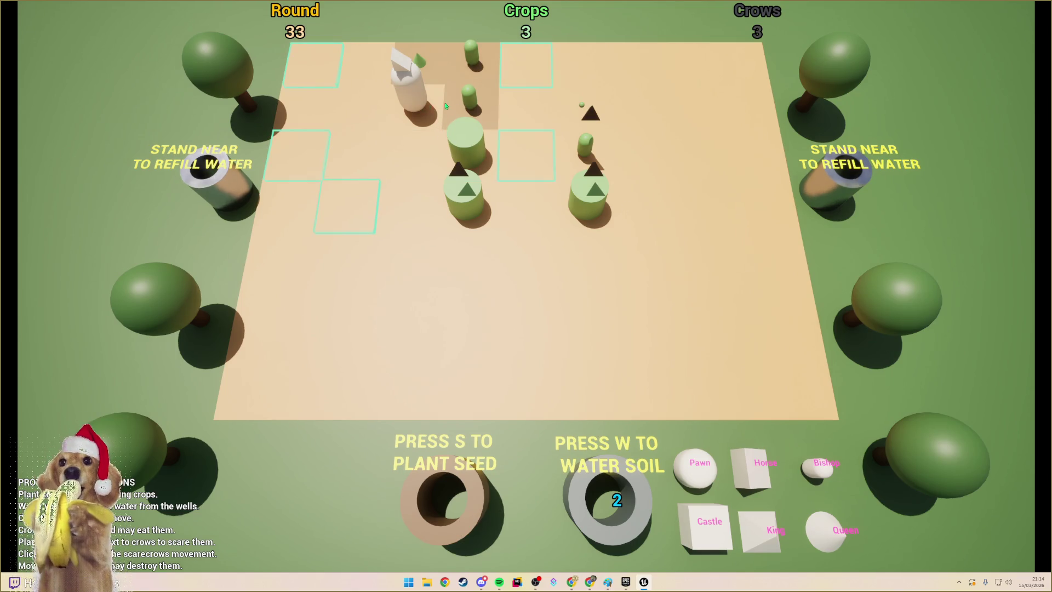
pyautogui.click(549, 146)
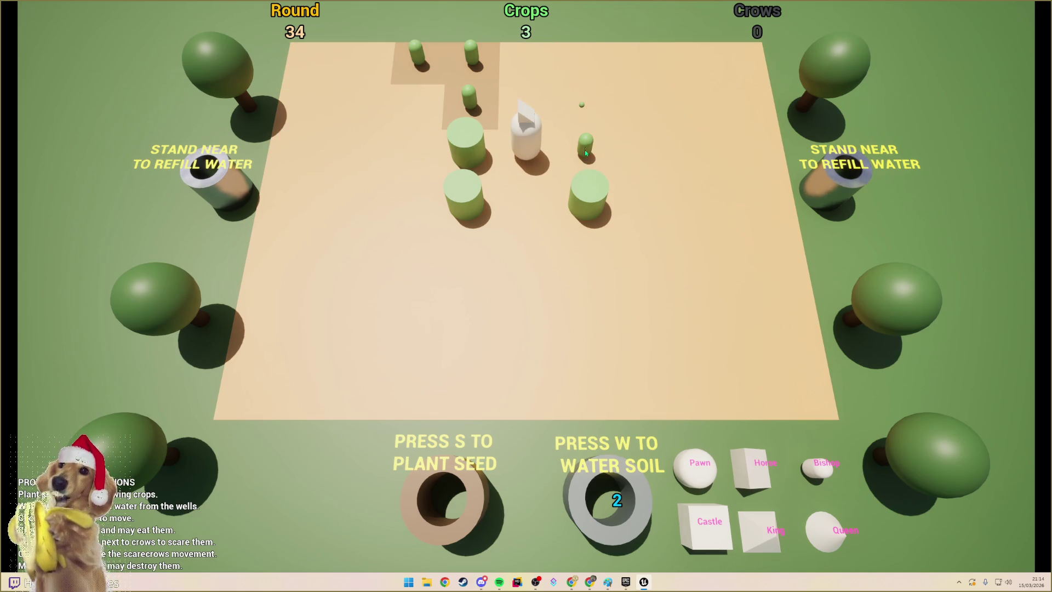
pyautogui.press('w')
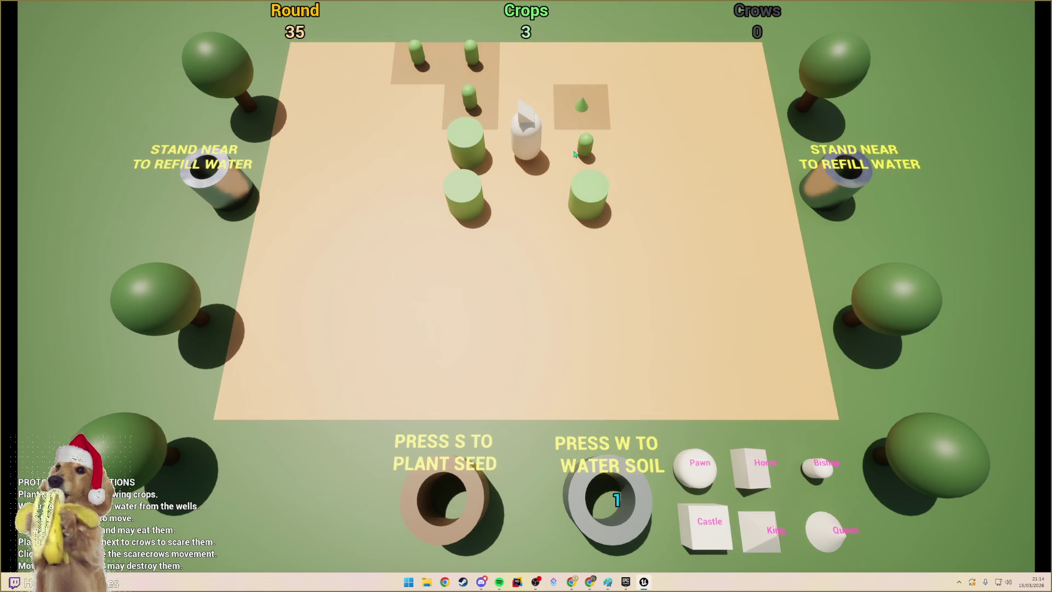
pyautogui.press('w')
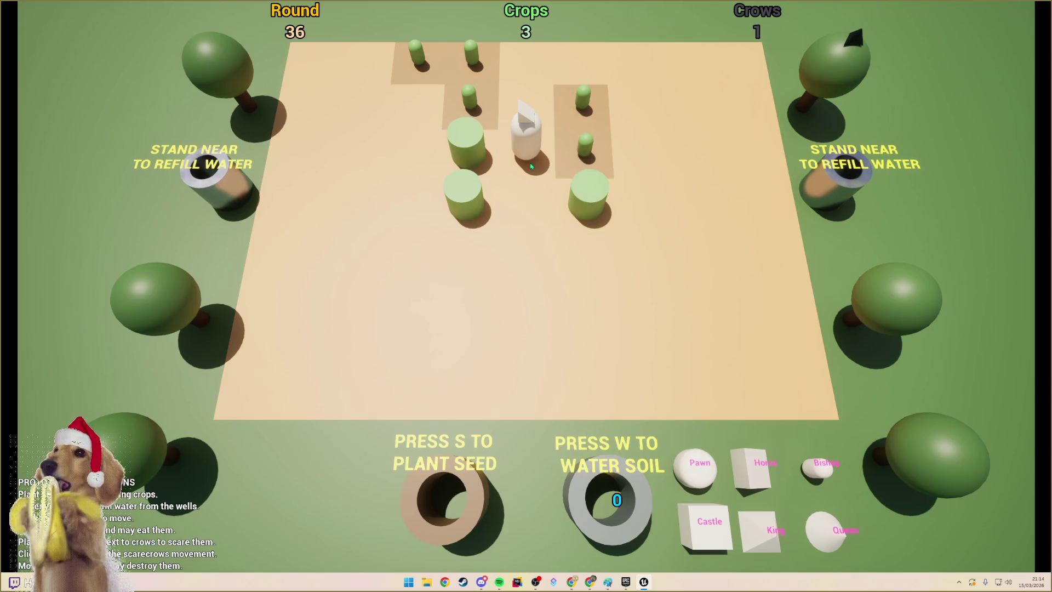
pyautogui.click(531, 163)
pyautogui.click(658, 218)
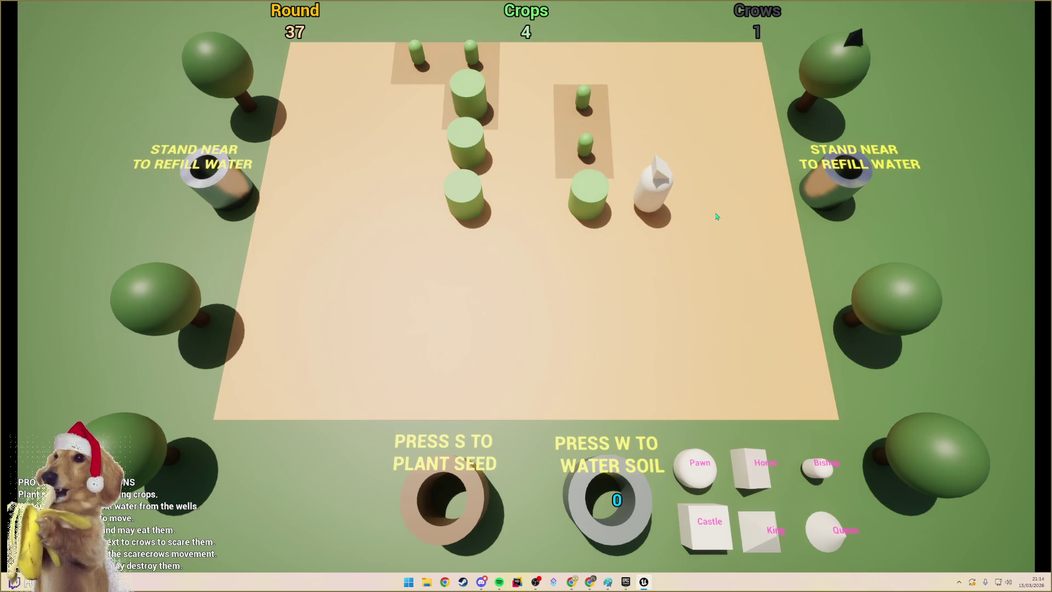
# - Use the Castle head to reach the right well, then the Queen head to move down and toward centre
pyautogui.click(716, 544)
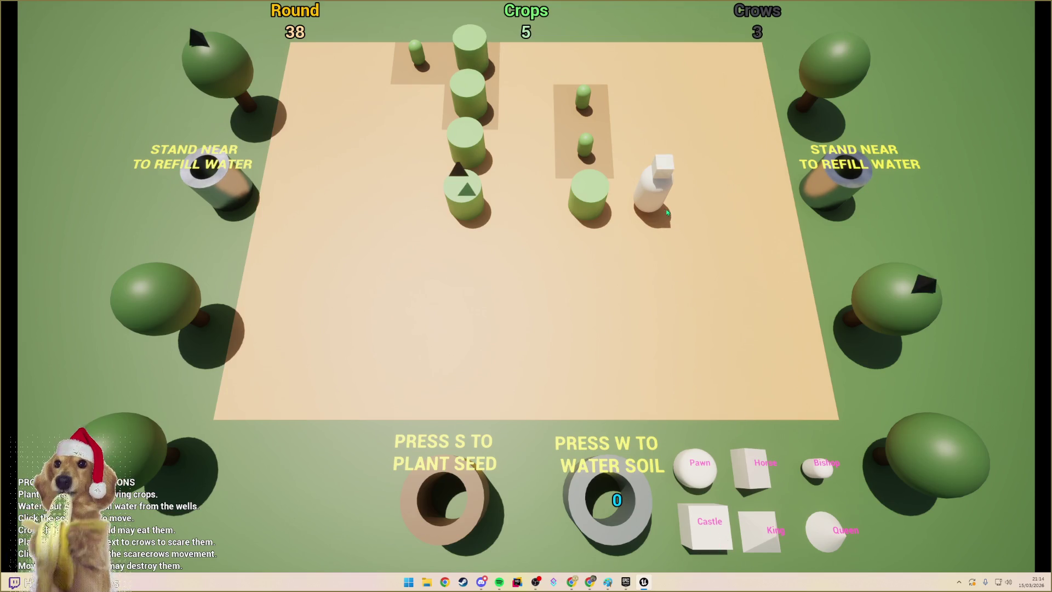
pyautogui.click(667, 213)
pyautogui.click(758, 210)
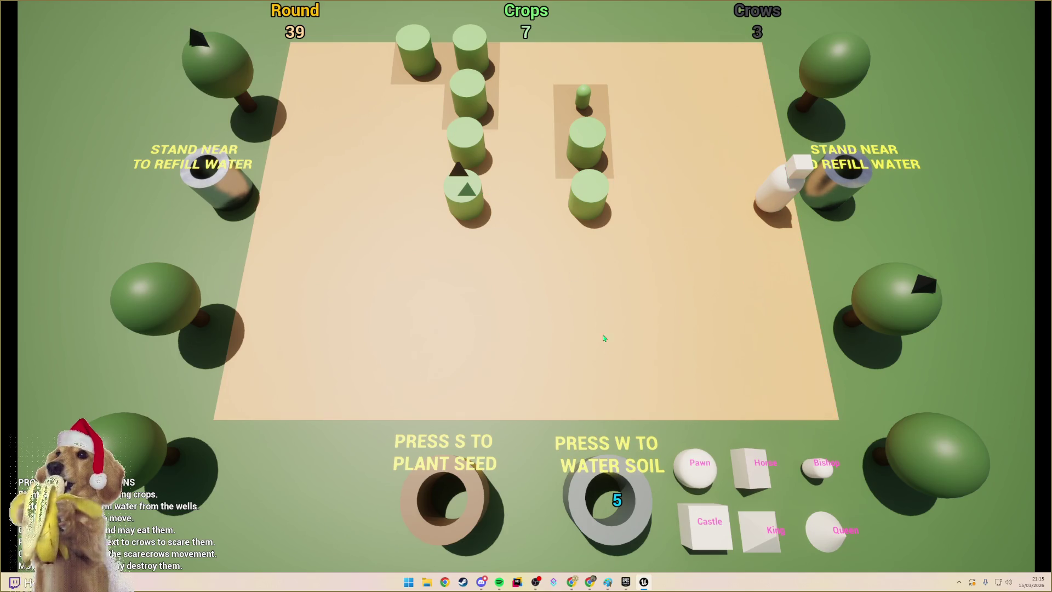
pyautogui.click(835, 529)
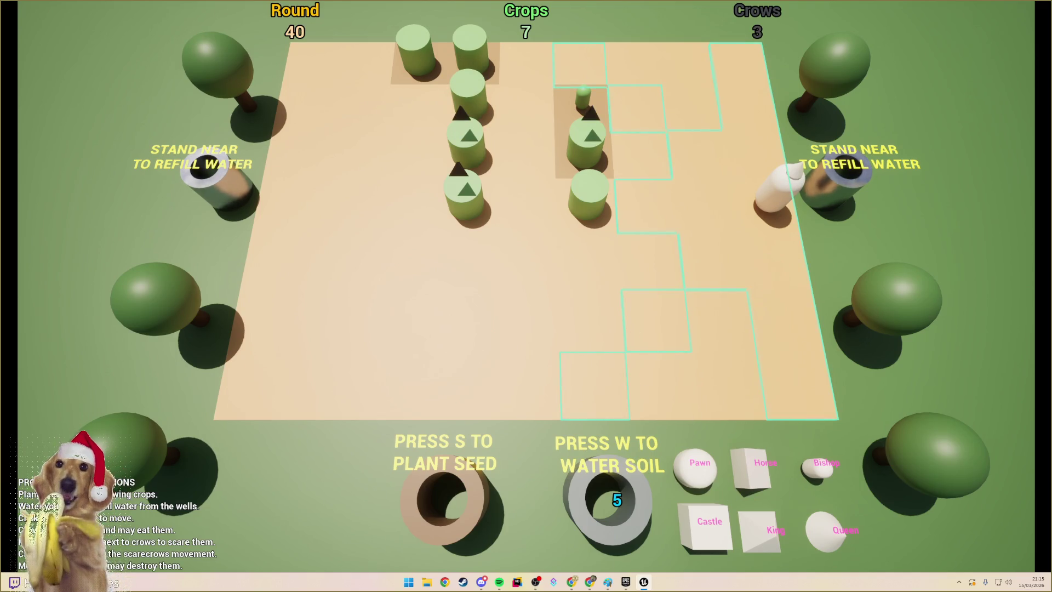
pyautogui.click(635, 332)
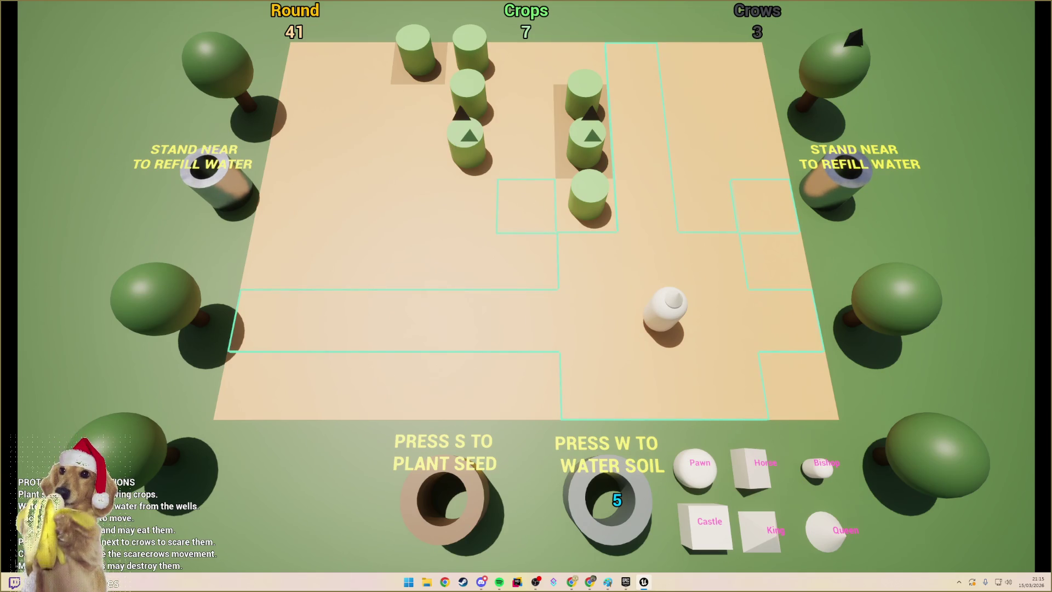
pyautogui.click(535, 230)
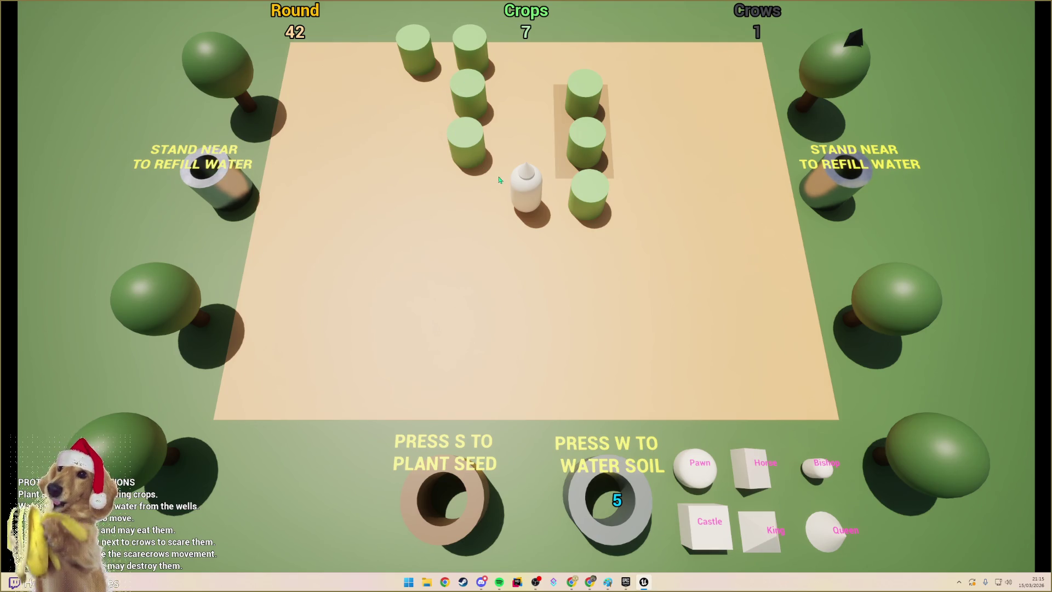
pyautogui.click(527, 193)
pyautogui.click(525, 195)
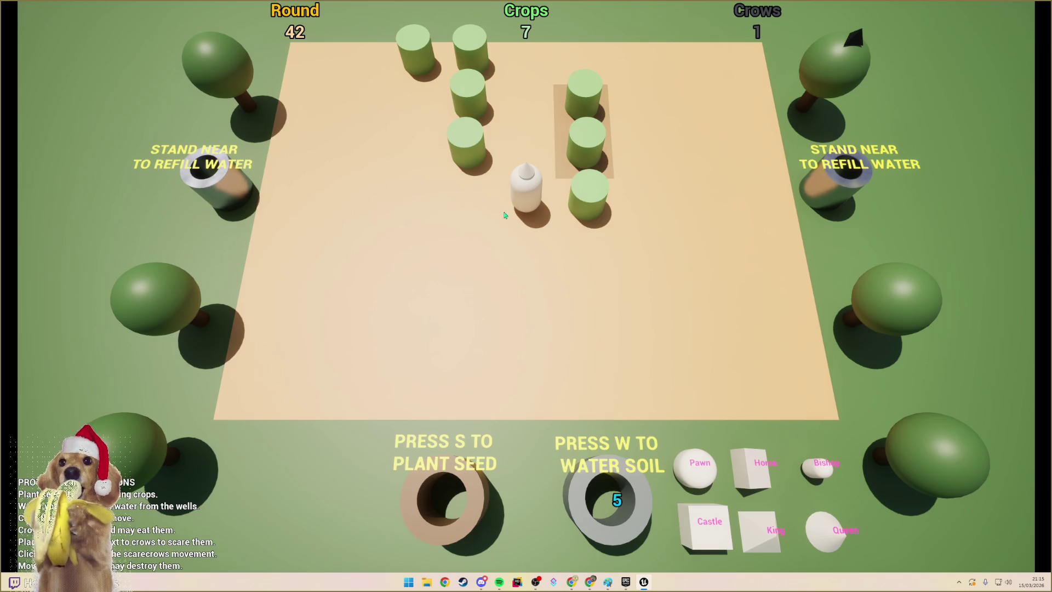
# - Switch away from the game window with Alt+Tab
pyautogui.hotkey('alt', 'Tab')
pyautogui.press('Tab')
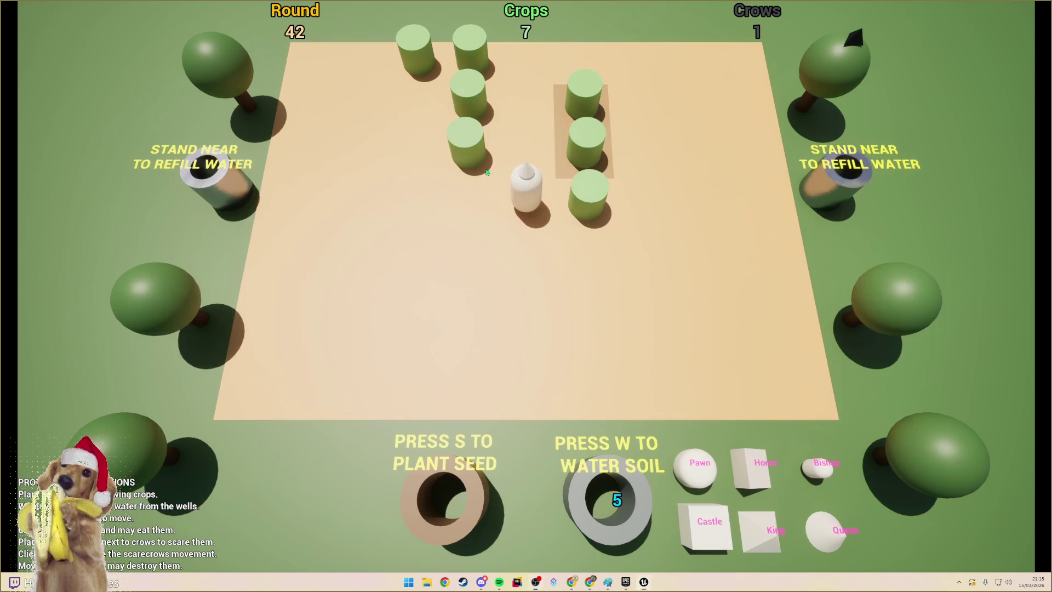
pyautogui.hotkey('alt', 'Tab')
pyautogui.press('Tab')
pyautogui.press('Tab')
pyautogui.press('Tab')
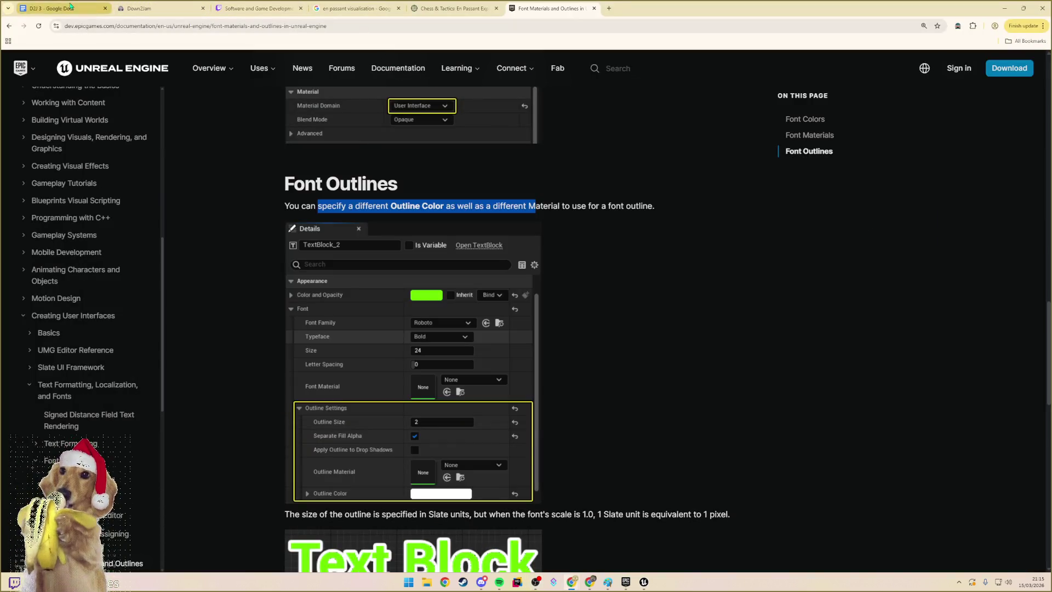
# - Add the top-level checklist item 'Mature crops die if left unwatered' to the D2J 3 document, then return to the game
pyautogui.click(71, 7)
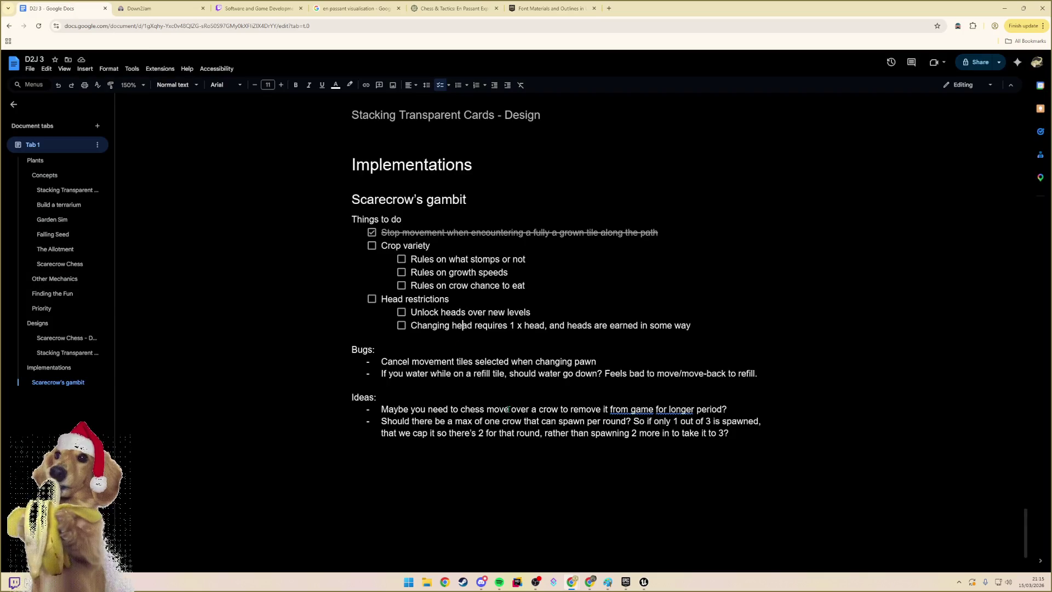
pyautogui.click(705, 325)
pyautogui.press('Return')
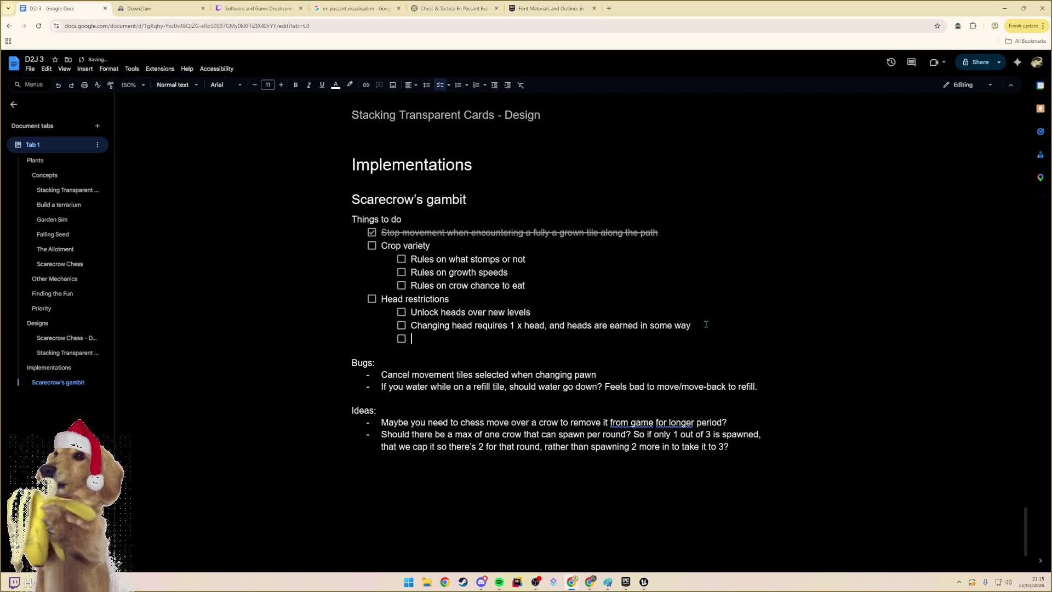
pyautogui.hotkey('shift', 'Tab')
pyautogui.write('Crops d')
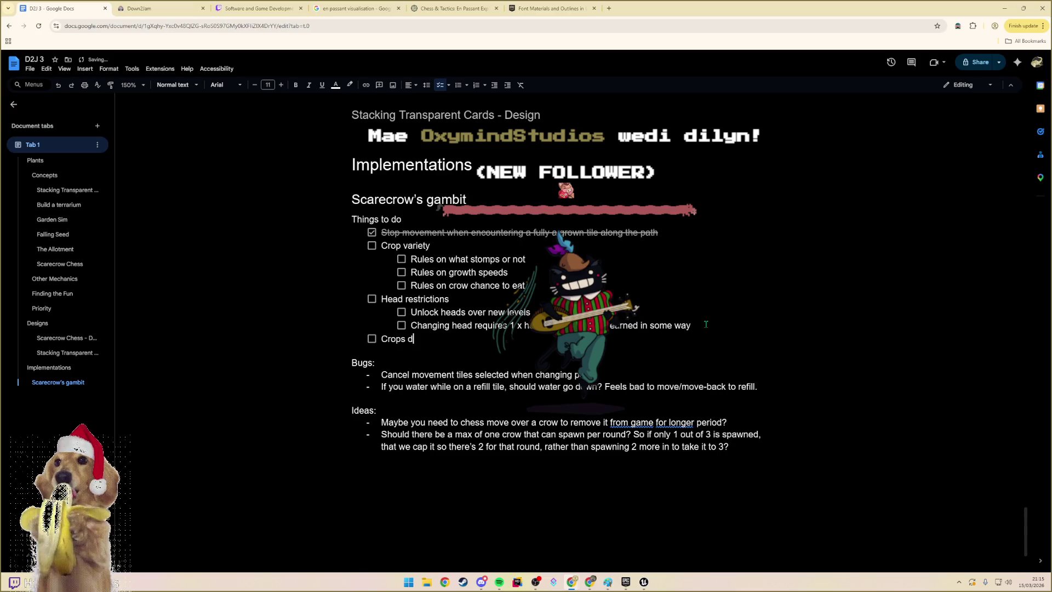
pyautogui.write('ie if left u')
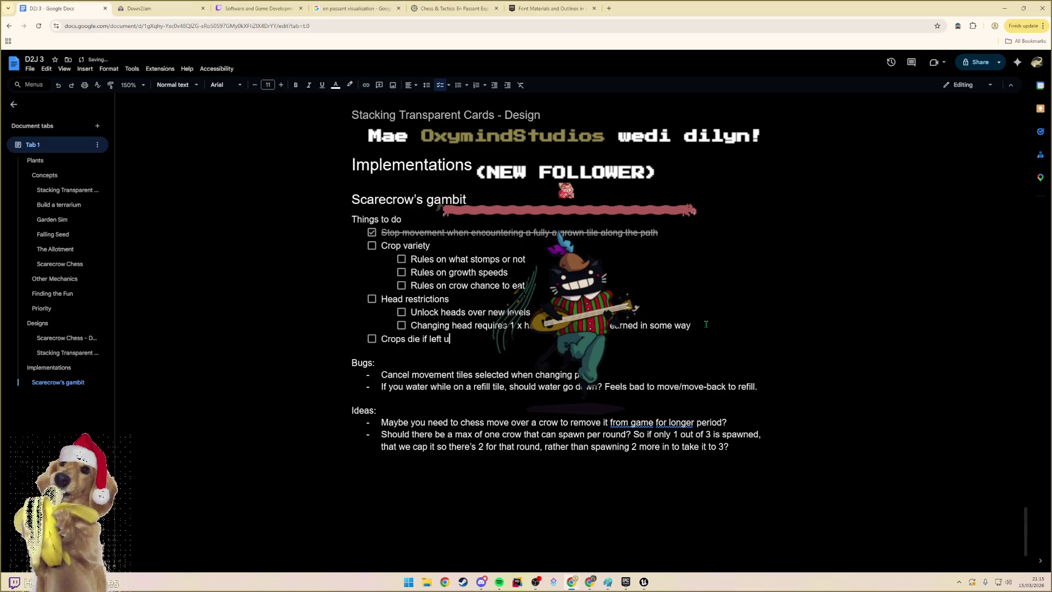
pyautogui.write('nwatered')
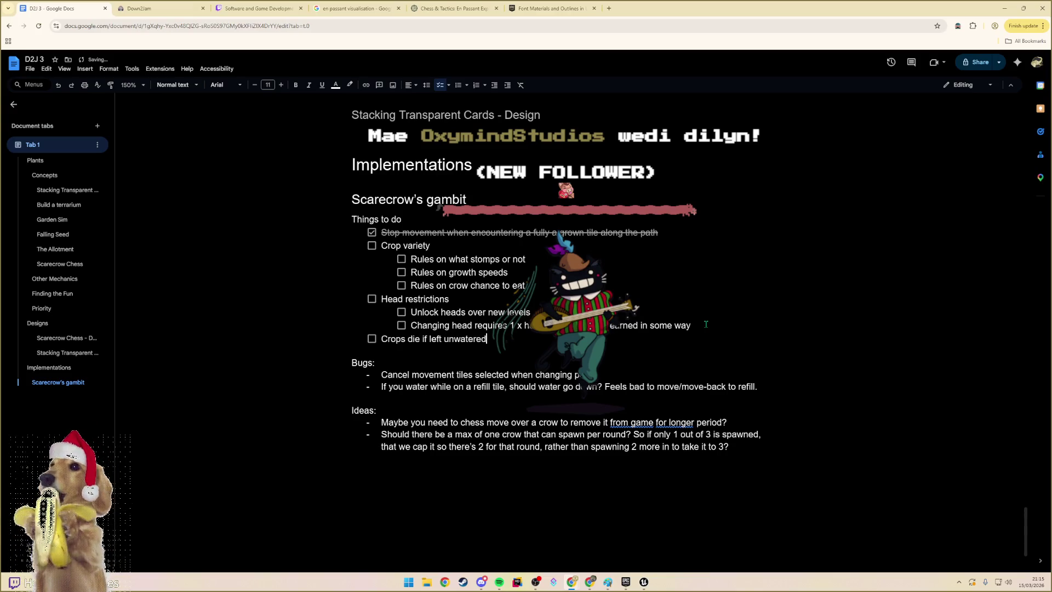
pyautogui.hotkey('ctrl', 'Left')
pyautogui.hotkey('ctrl', 'Left')
pyautogui.hotkey('ctrl', 'Left')
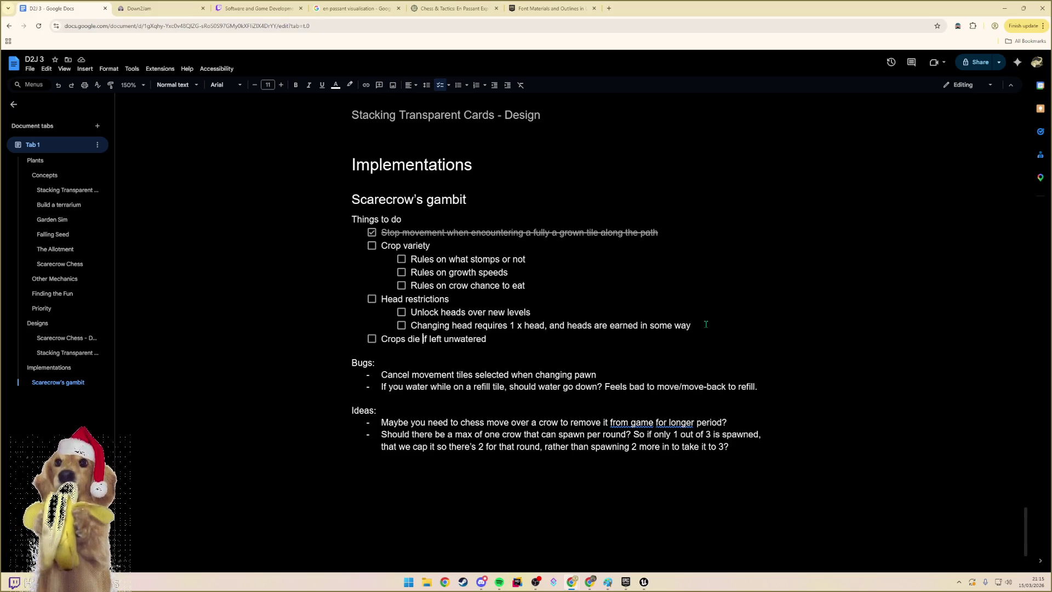
pyautogui.write('Mature')
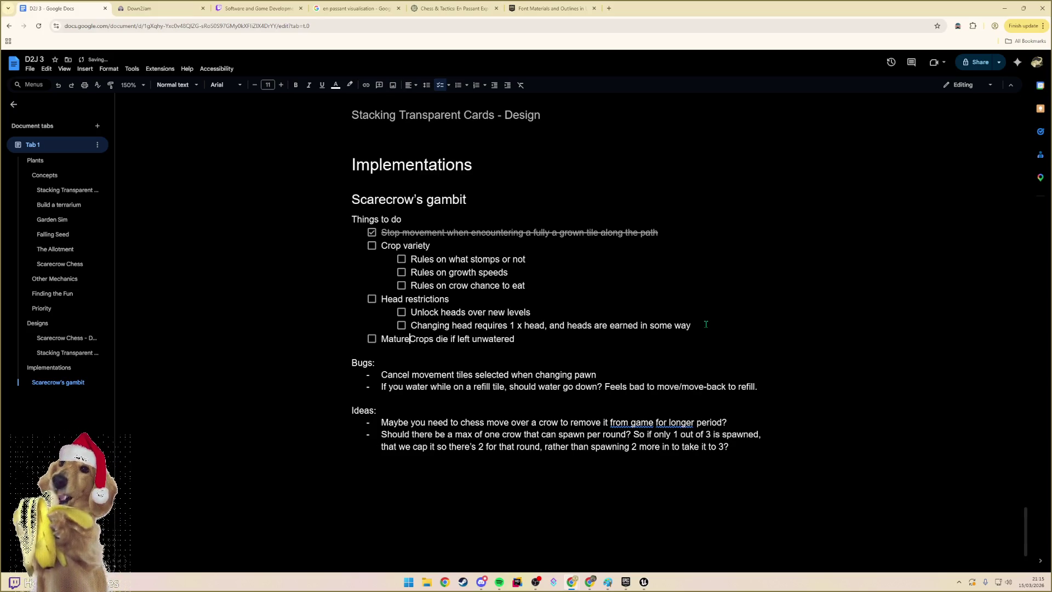
pyautogui.press('Delete')
pyautogui.write('c')
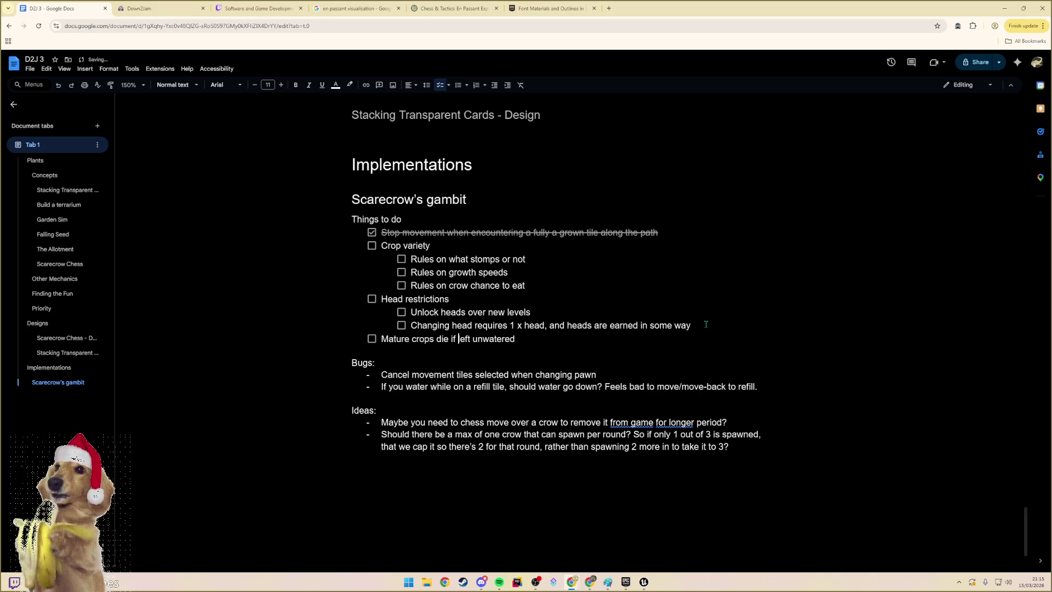
pyautogui.press('Down')
pyautogui.hotkey('alt', 'Tab')
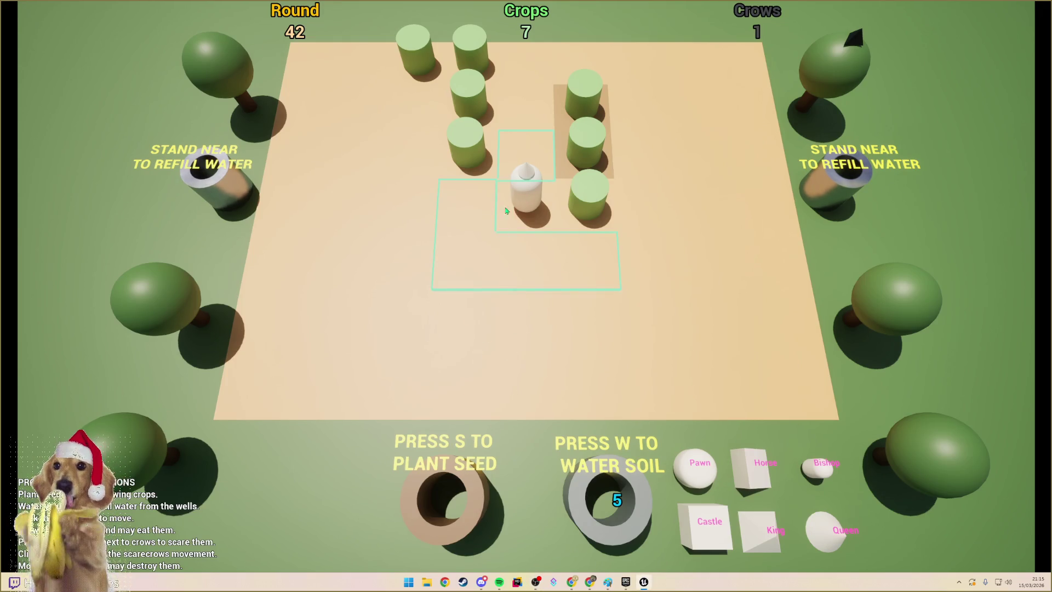
# - Plant two seeds around the scarecrow and water the new and nearby soil tiles
pyautogui.press('s')
pyautogui.press('s')
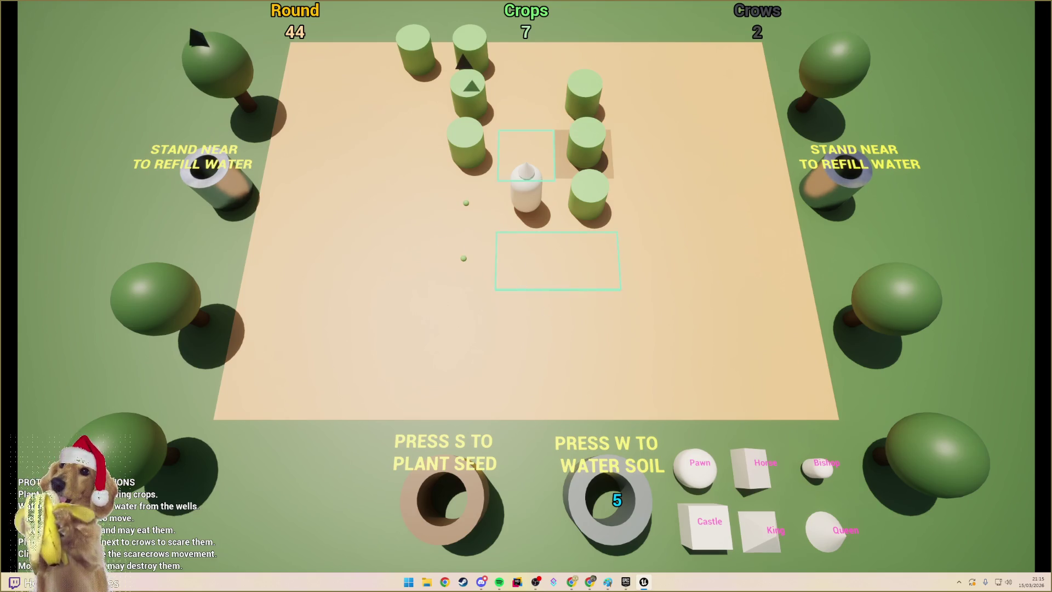
pyautogui.press('s')
pyautogui.press('w')
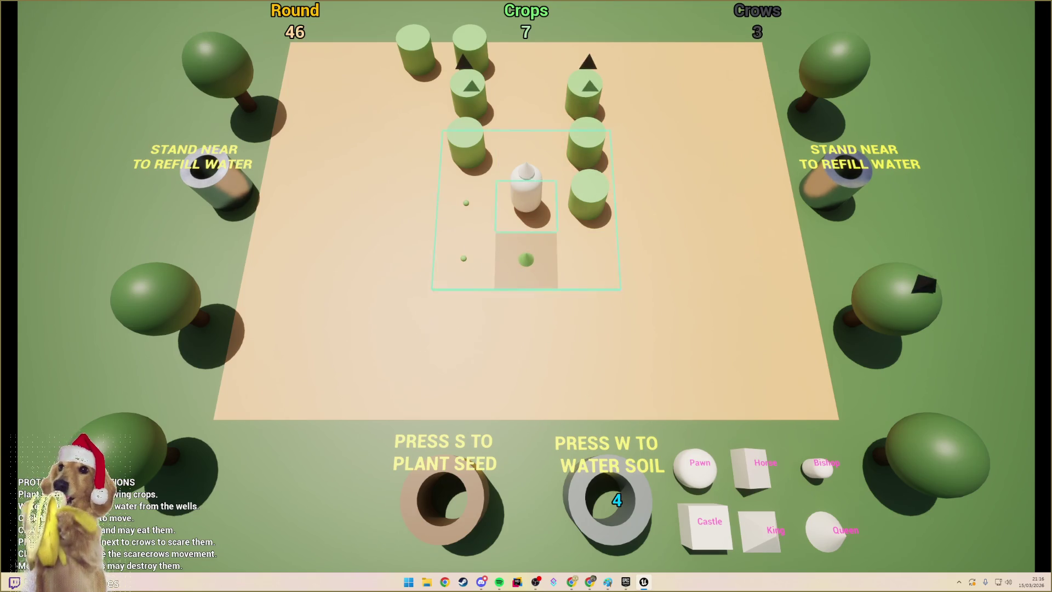
pyautogui.press('w')
pyautogui.press('w')
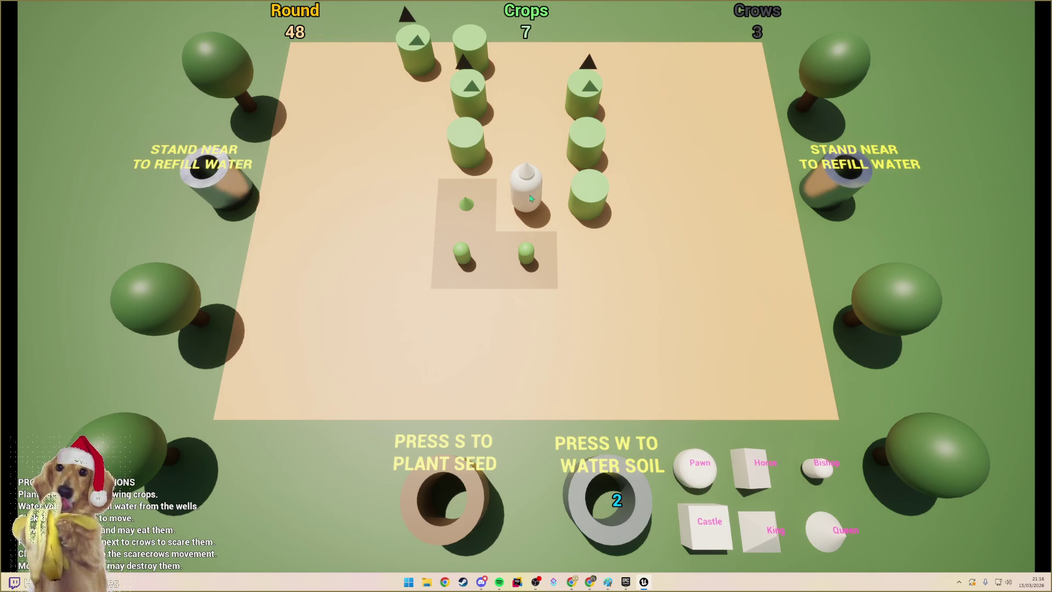
# - Switch to the Knight head, move it across several squares, and stop the playtest
pyautogui.click(752, 466)
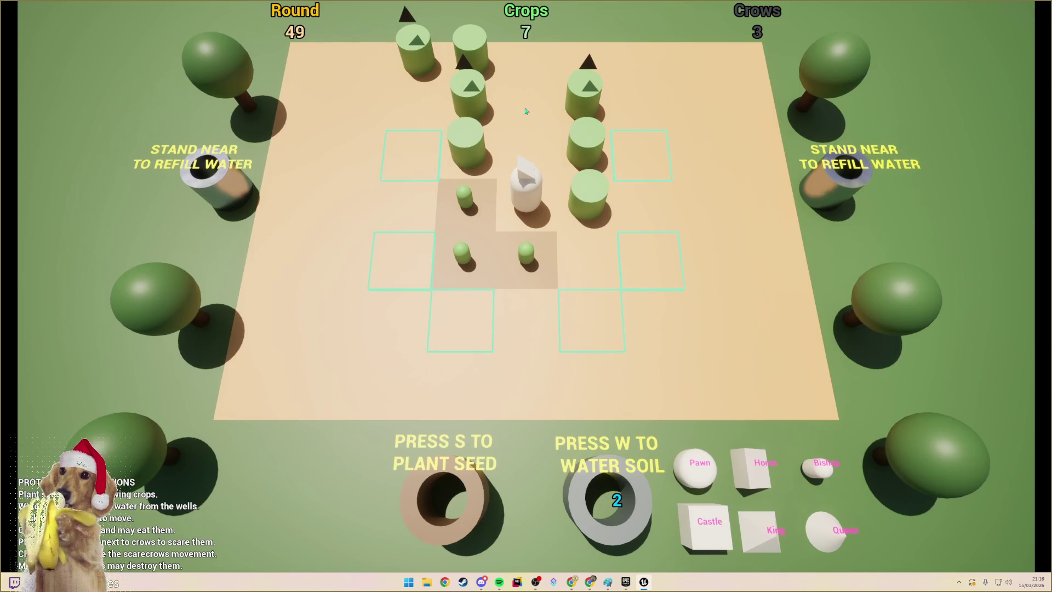
pyautogui.click(628, 160)
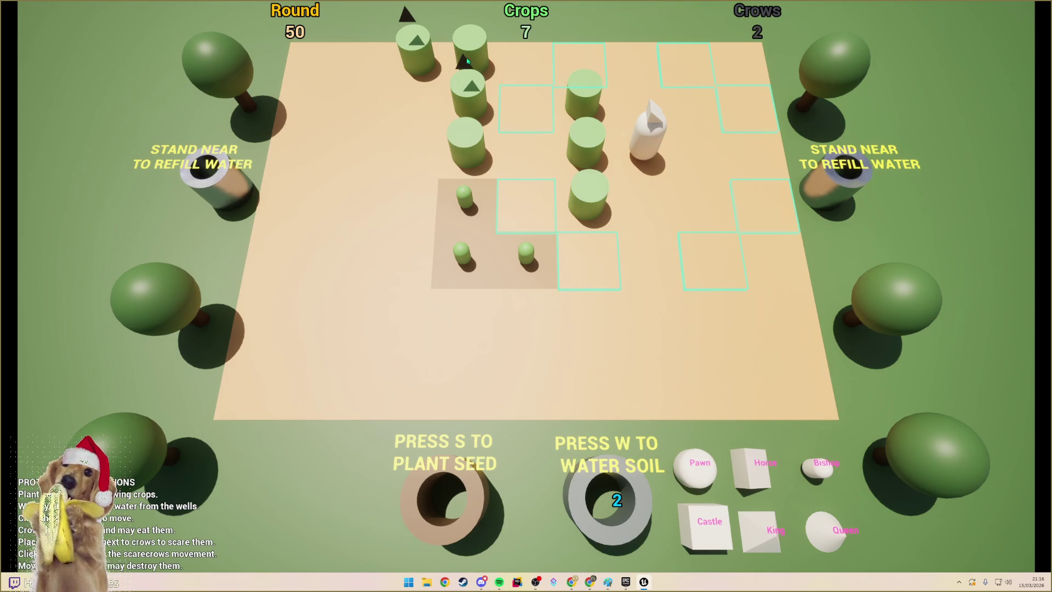
pyautogui.click(526, 105)
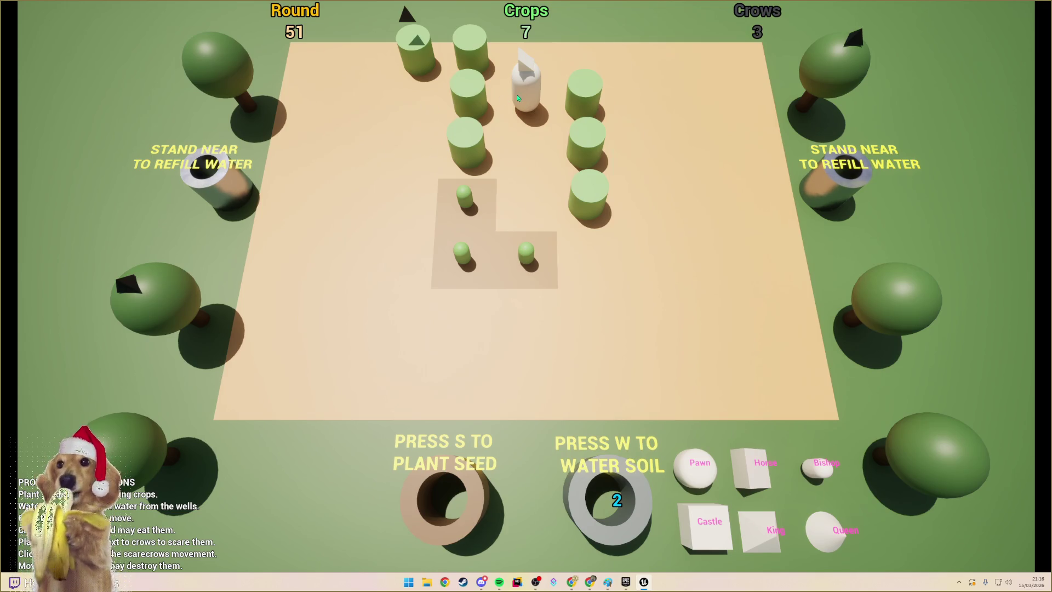
pyautogui.click(520, 100)
pyautogui.click(418, 158)
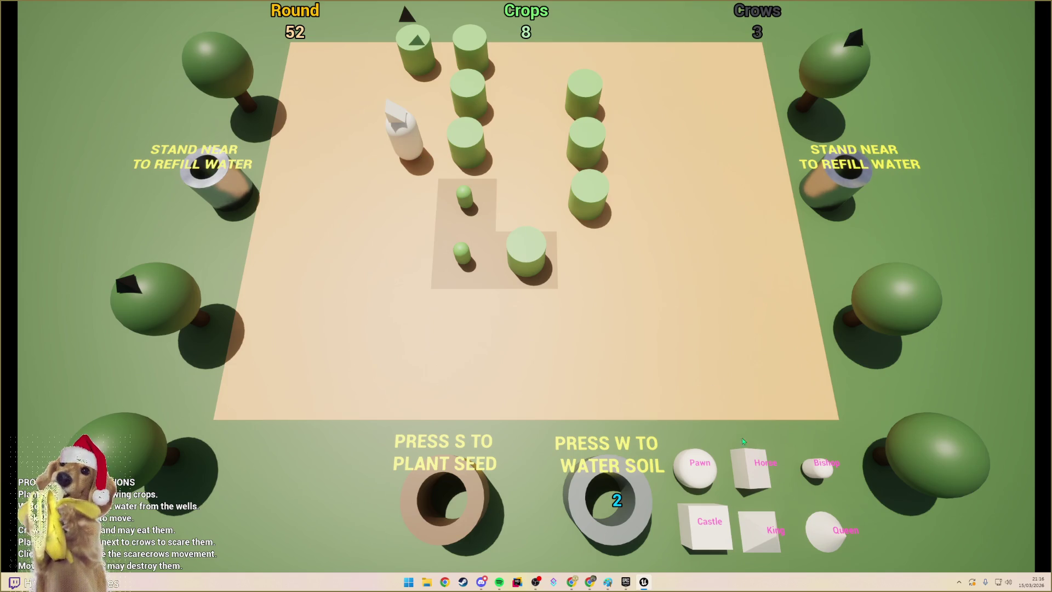
pyautogui.click(411, 146)
pyautogui.click(429, 93)
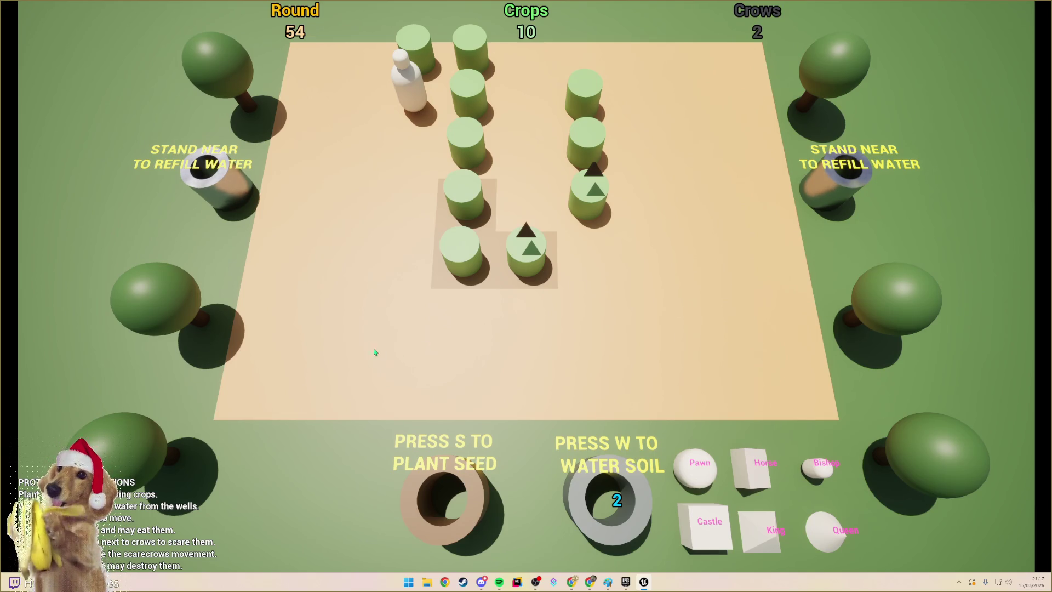
pyautogui.press('Escape')
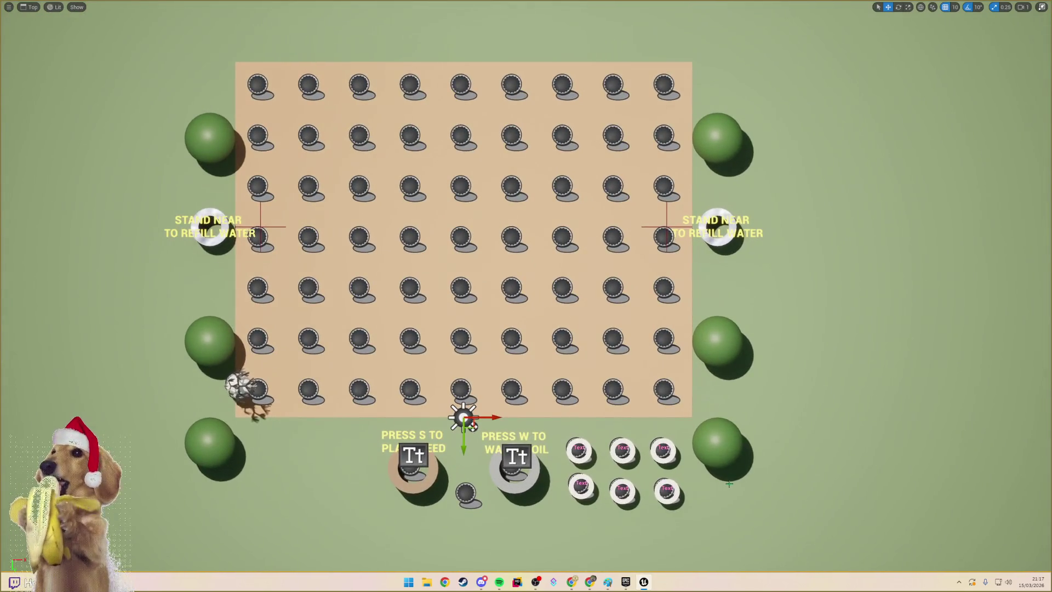
# - Delete the bottom-right and bottom-left trees
pyautogui.click(713, 453)
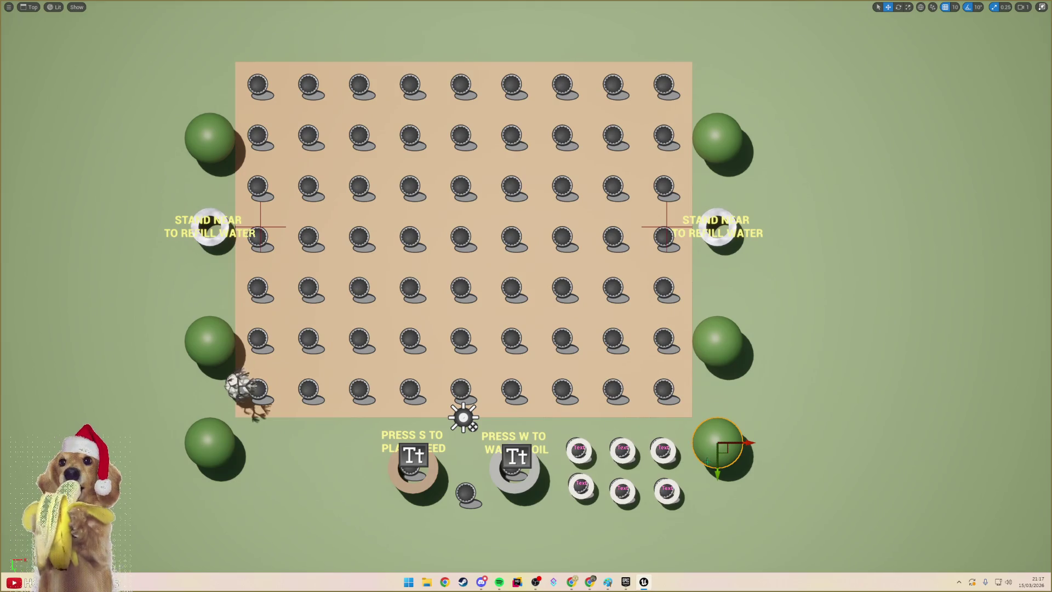
pyautogui.press('Escape')
pyautogui.click(232, 446)
pyautogui.press('Delete')
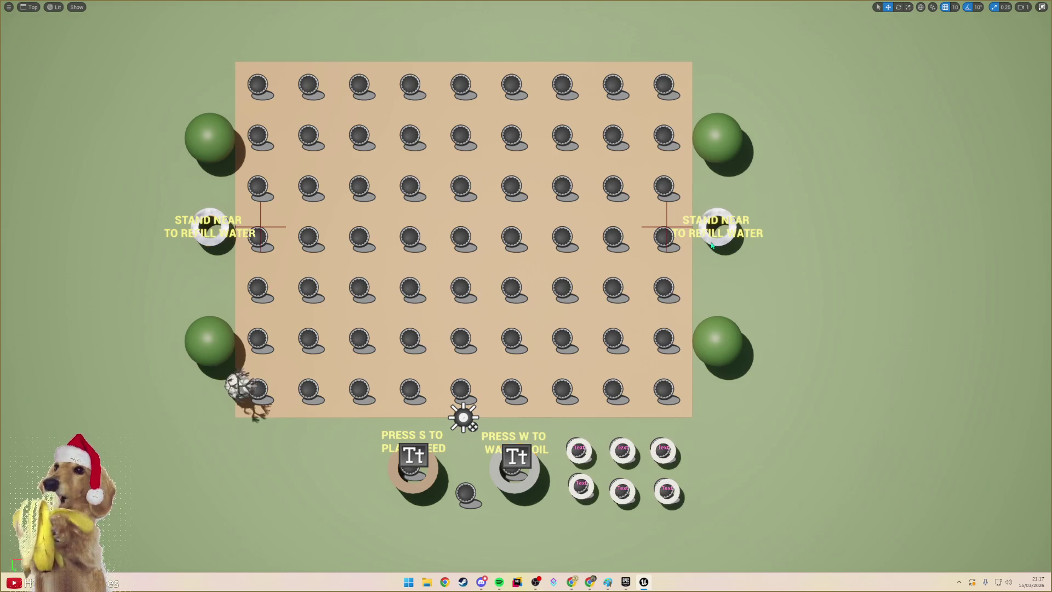
# - Select the BP_WaterWell actor and bring the area below the field into view
pyautogui.click(487, 267)
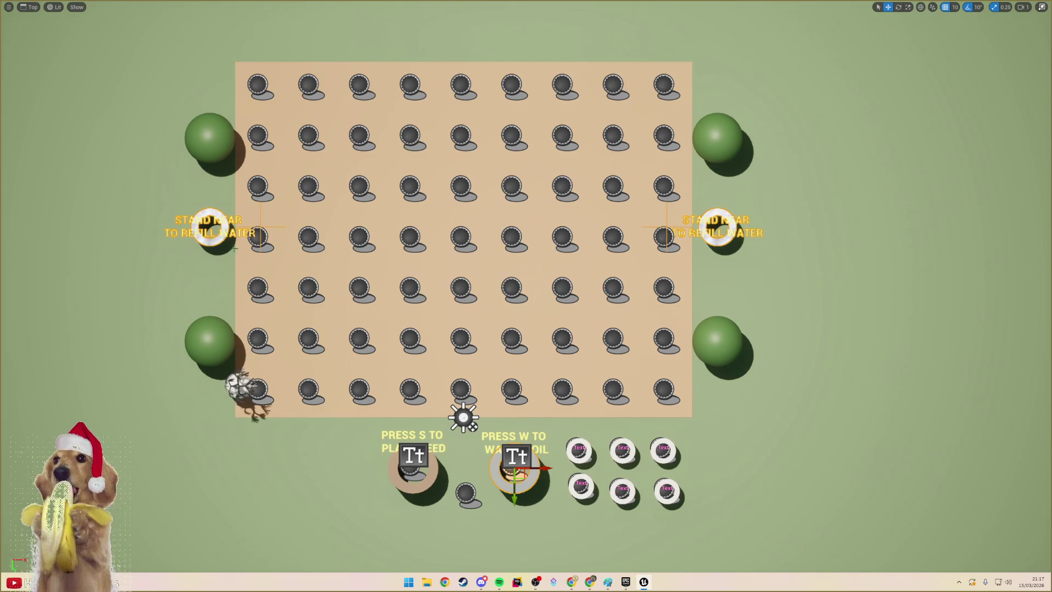
pyautogui.press('F11')
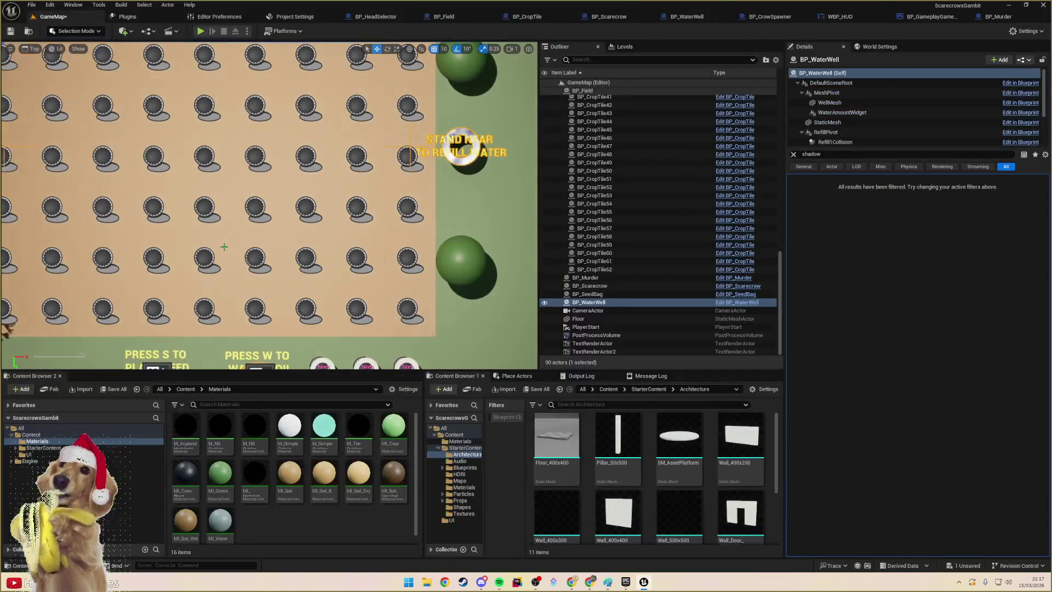
pyautogui.moveTo(264, 222); pyautogui.dragTo(382, 268)
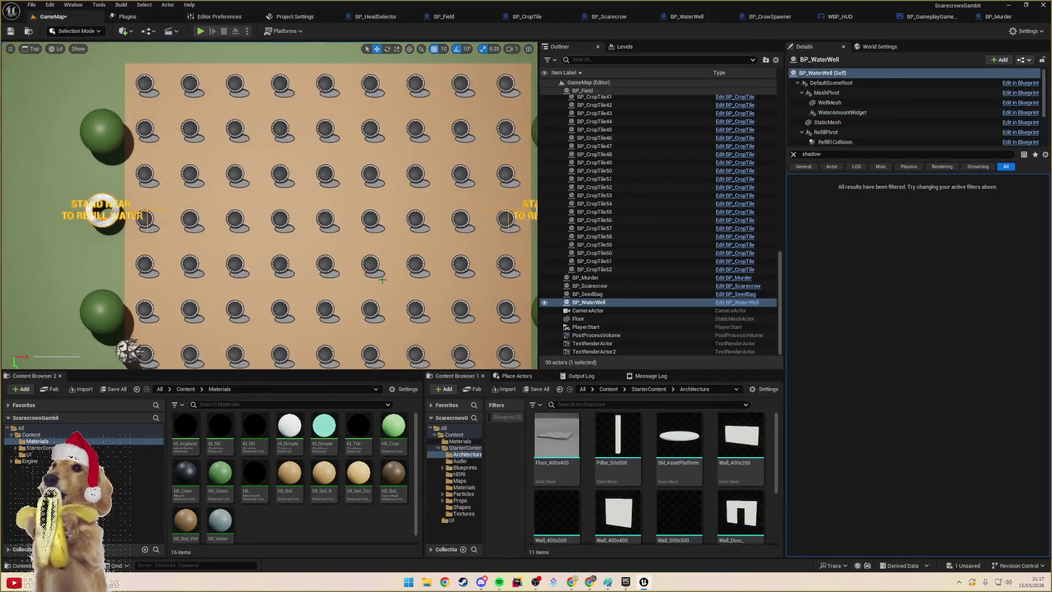
pyautogui.scroll(-3, 382, 268)
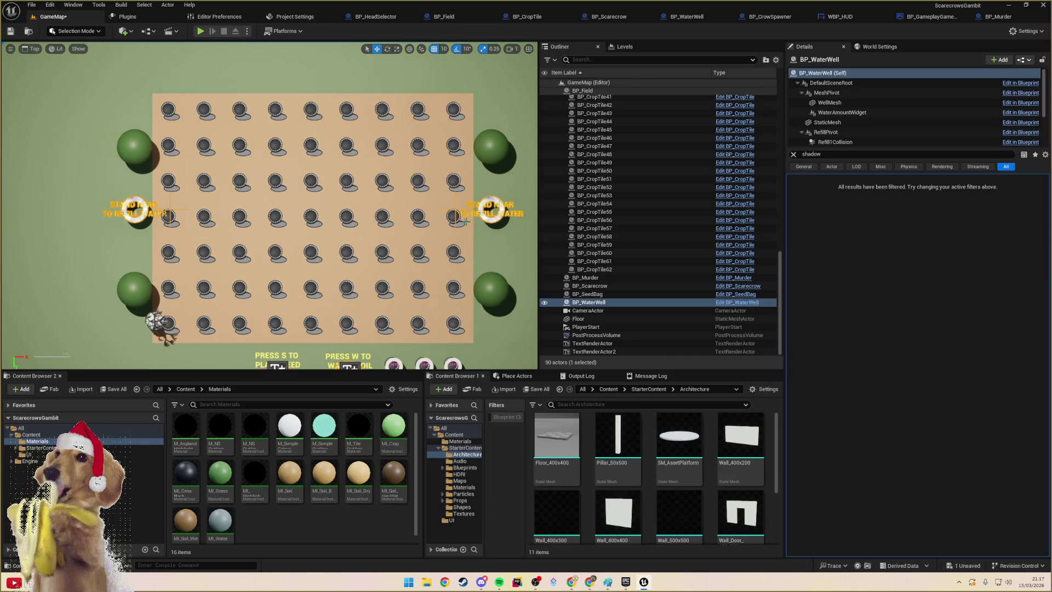
pyautogui.click(456, 217)
pyautogui.click(493, 221)
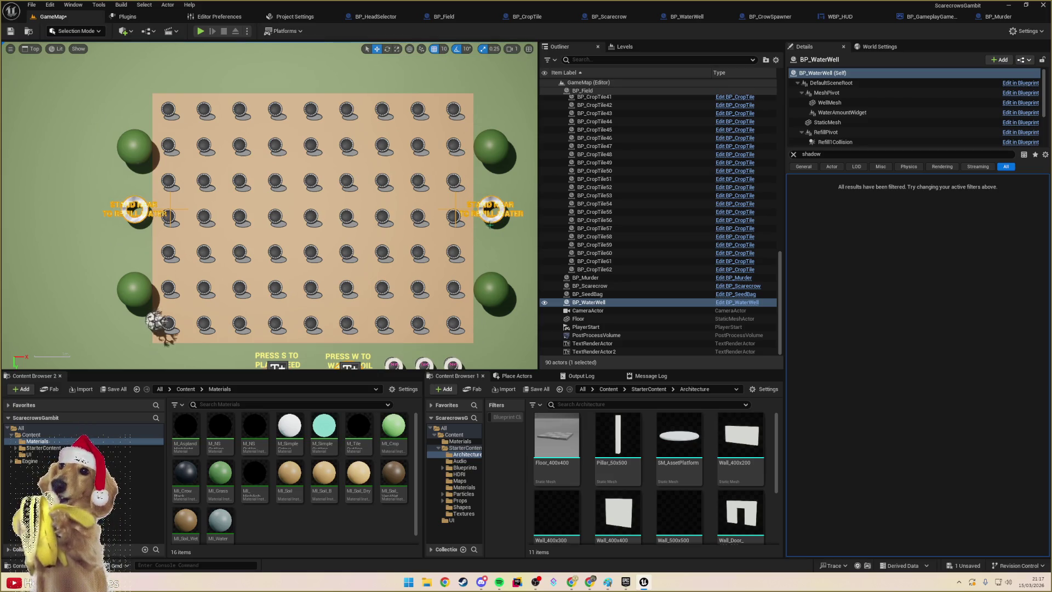
pyautogui.moveTo(490, 222)
pyautogui.mouseDown()
pyautogui.moveTo(430, 186)
pyautogui.moveTo(426, 196)
pyautogui.mouseUp()
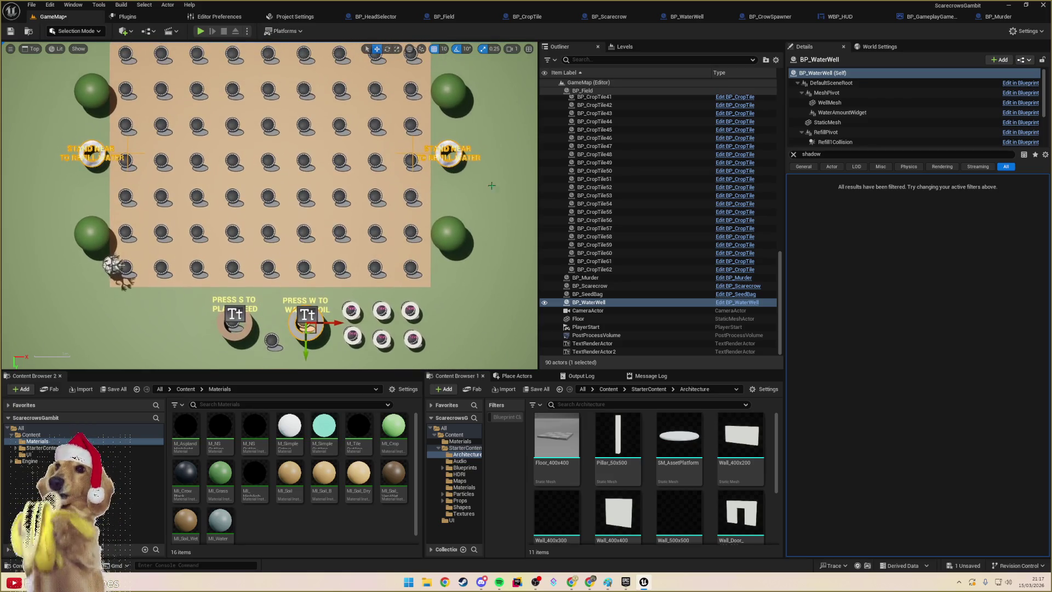
# - Move RefillPivot and RefillPivot2 with their refill labels slightly down
pyautogui.click(832, 93)
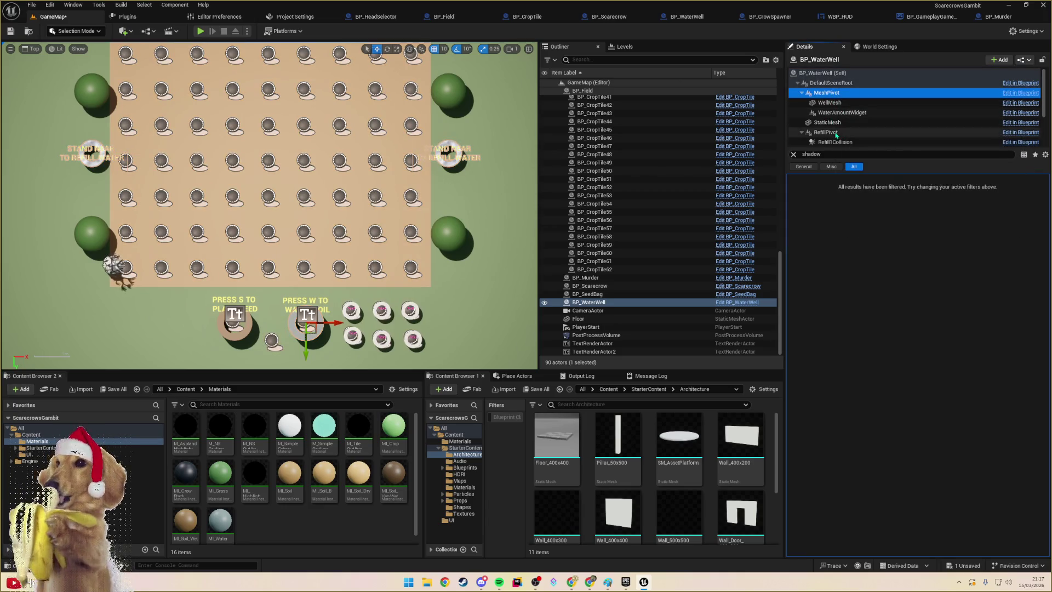
pyautogui.click(835, 133)
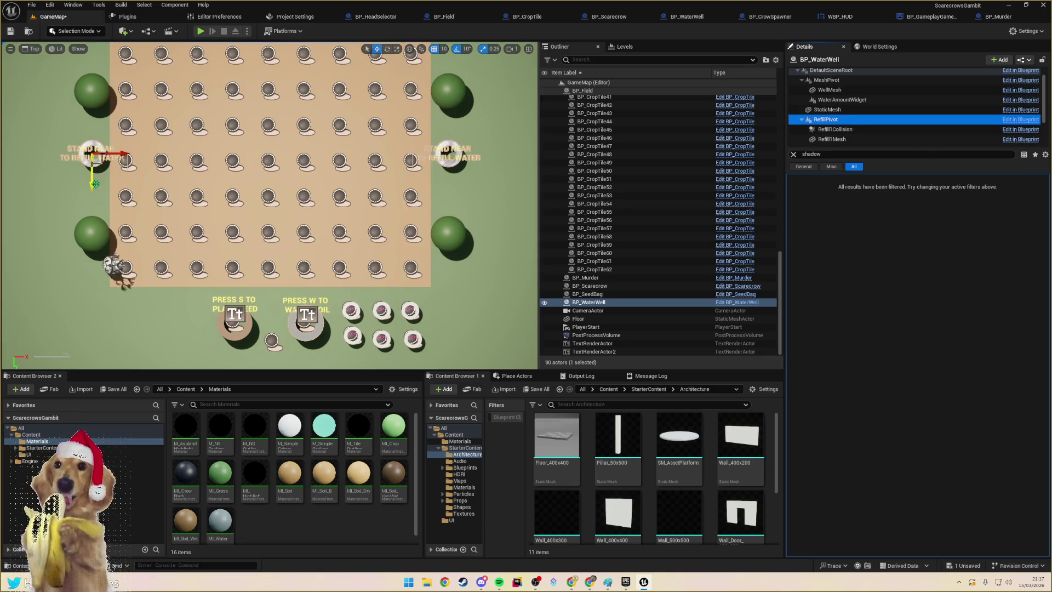
pyautogui.moveTo(95, 184); pyautogui.dragTo(94, 191)
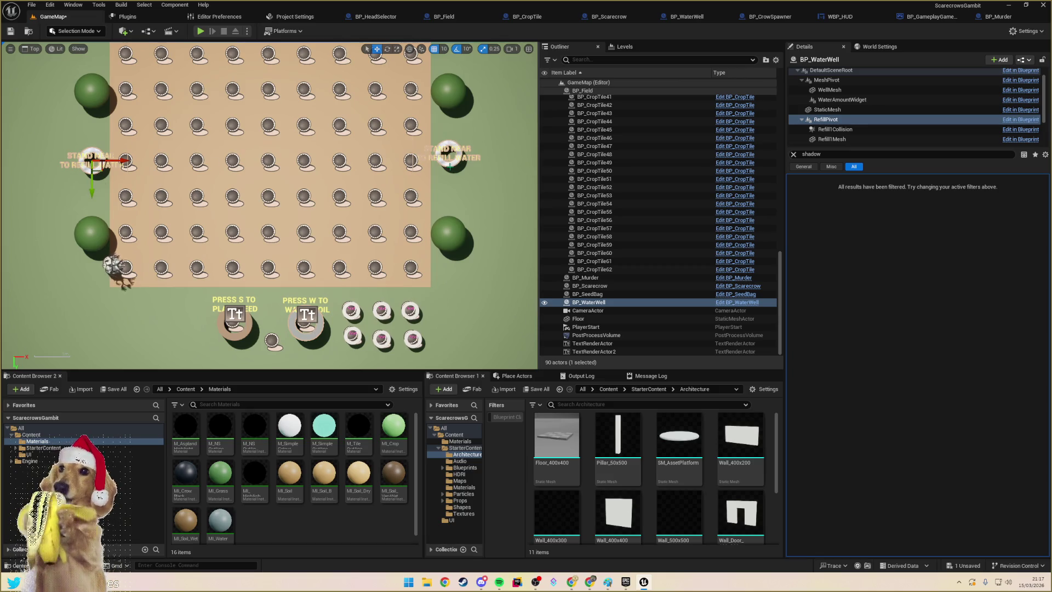
pyautogui.scroll(-2, 877, 110)
pyautogui.click(833, 120)
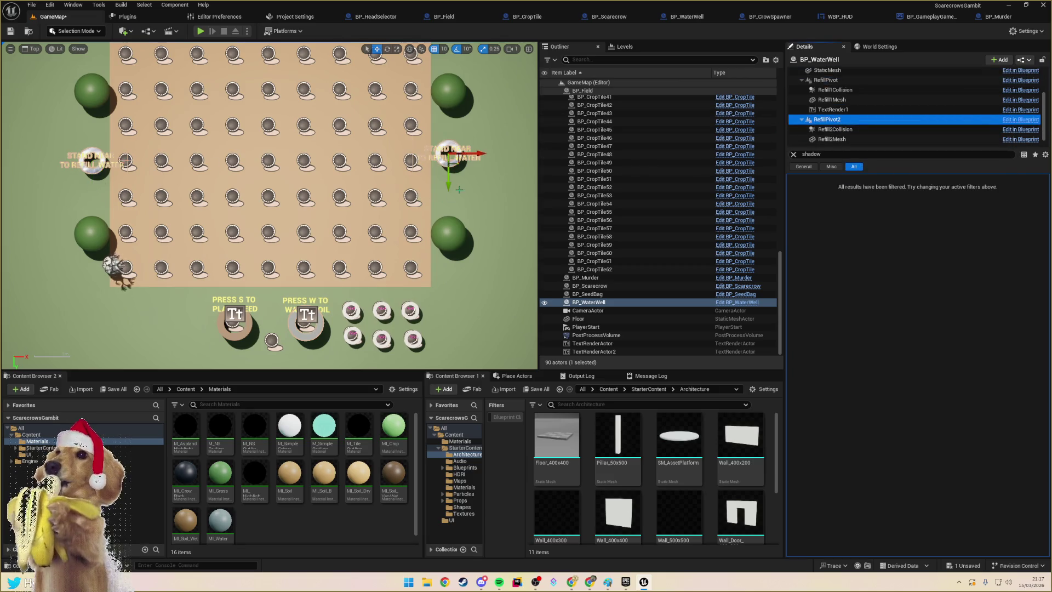
pyautogui.moveTo(448, 185)
pyautogui.mouseDown()
pyautogui.moveTo(487, 197)
pyautogui.moveTo(493, 241)
pyautogui.mouseUp()
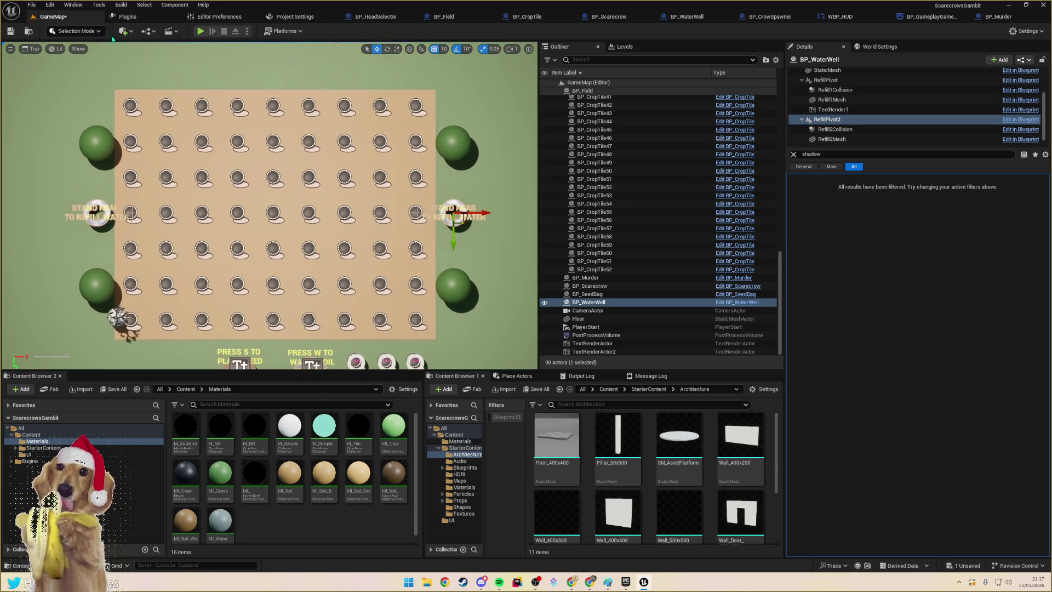
# - Save the level, start a playtest and walk the scarecrow toward the central tile in fullscreen
pyautogui.click(11, 32)
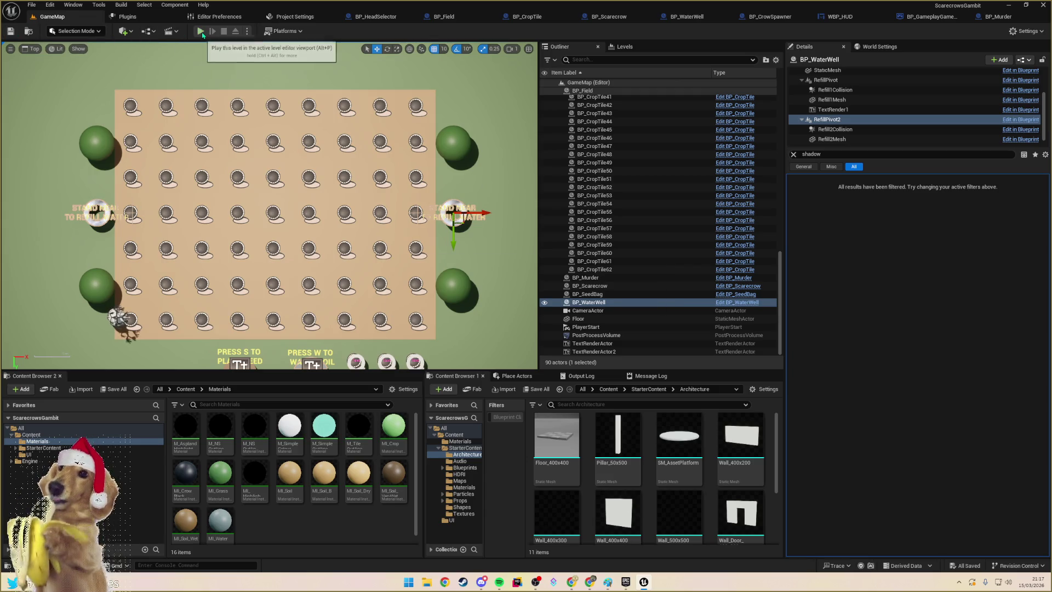
pyautogui.click(201, 31)
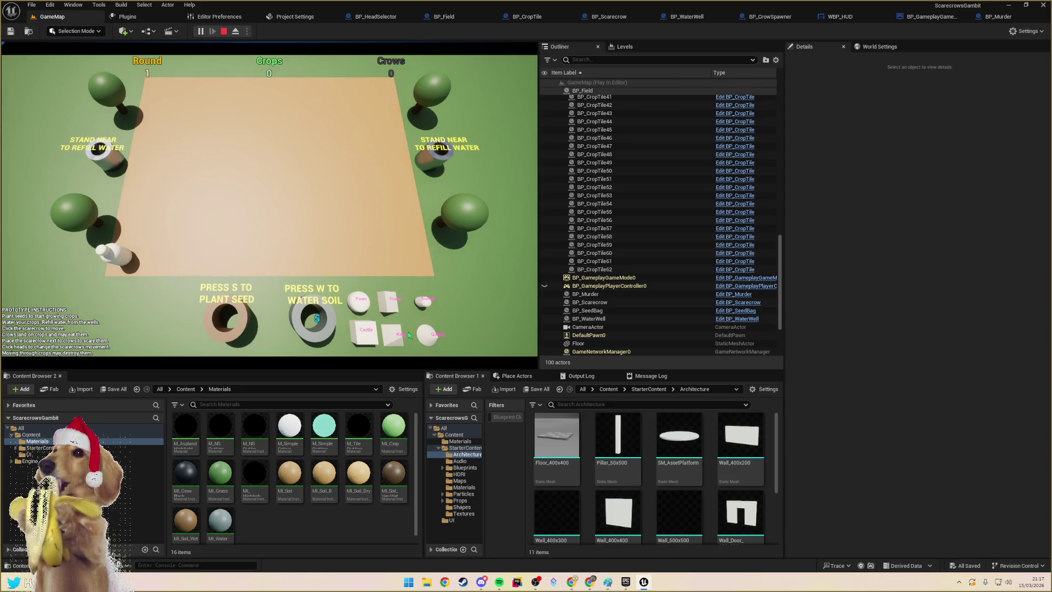
pyautogui.click(120, 249)
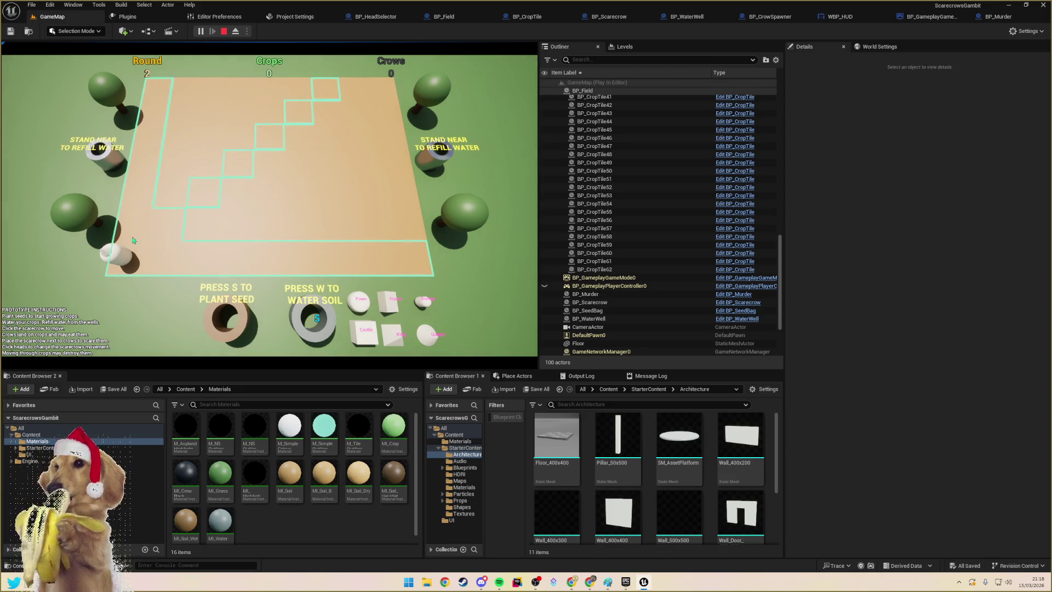
pyautogui.click(242, 168)
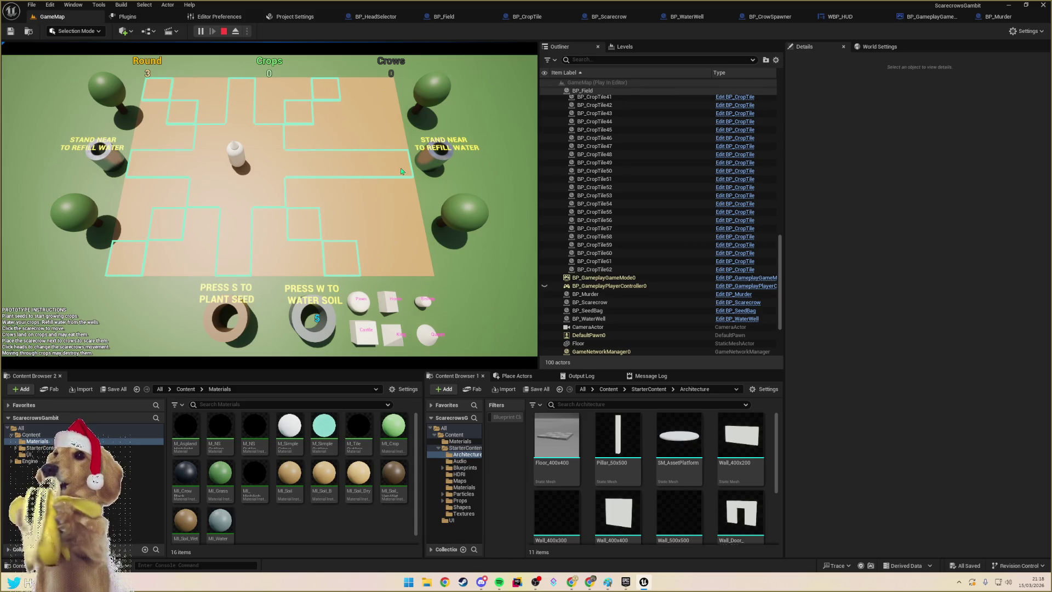
pyautogui.click(398, 169)
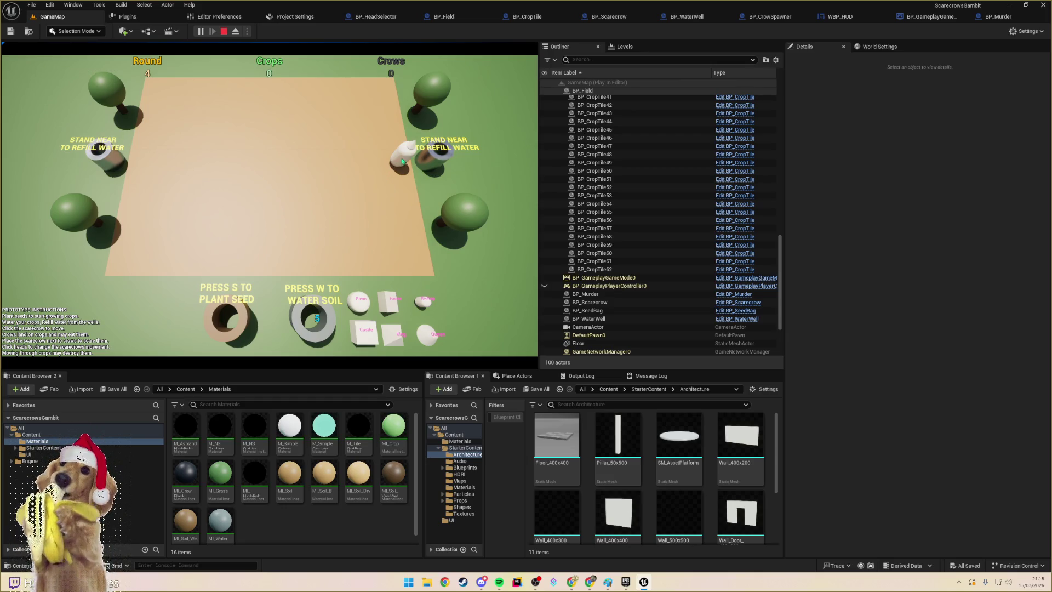
pyautogui.click(402, 161)
pyautogui.click(334, 164)
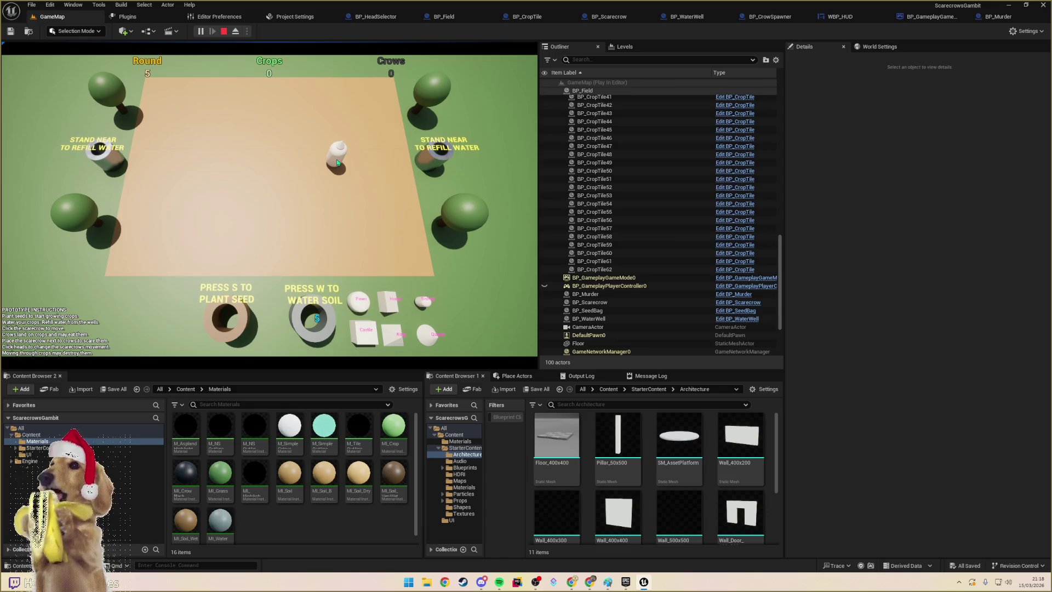
pyautogui.press('F11')
# - Move the scarecrow near the upper-right well and water two nearby soil tiles
pyautogui.click(660, 218)
pyautogui.click(712, 151)
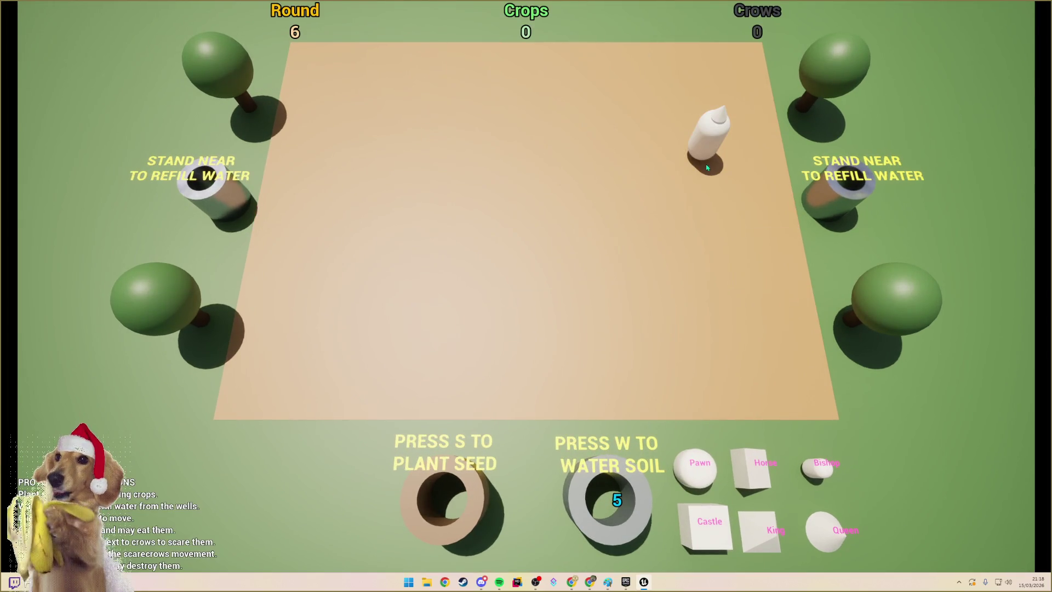
pyautogui.click(707, 137)
pyautogui.click(778, 159)
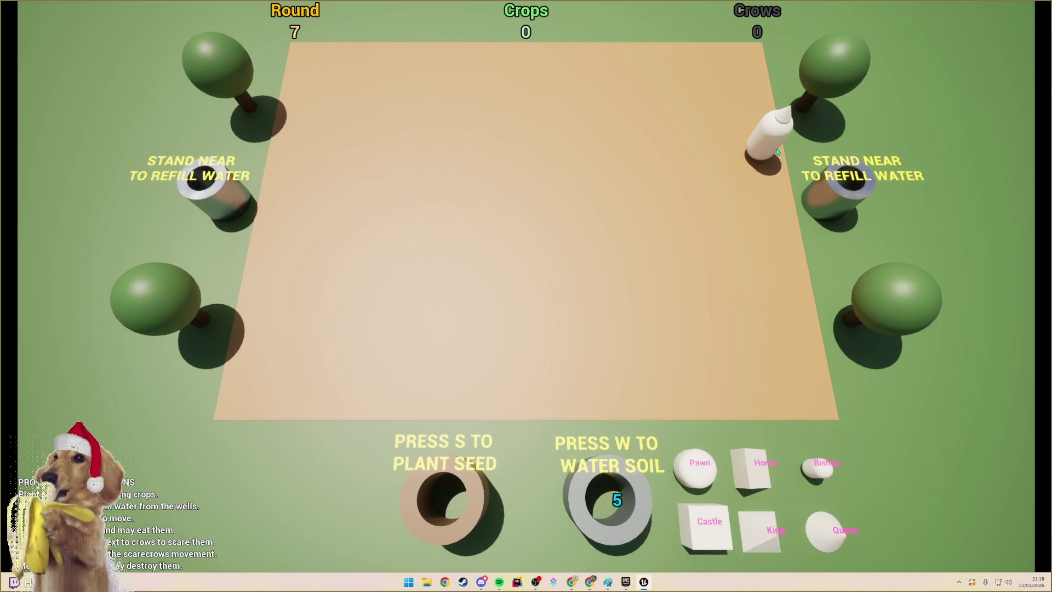
pyautogui.click(777, 152)
pyautogui.click(718, 149)
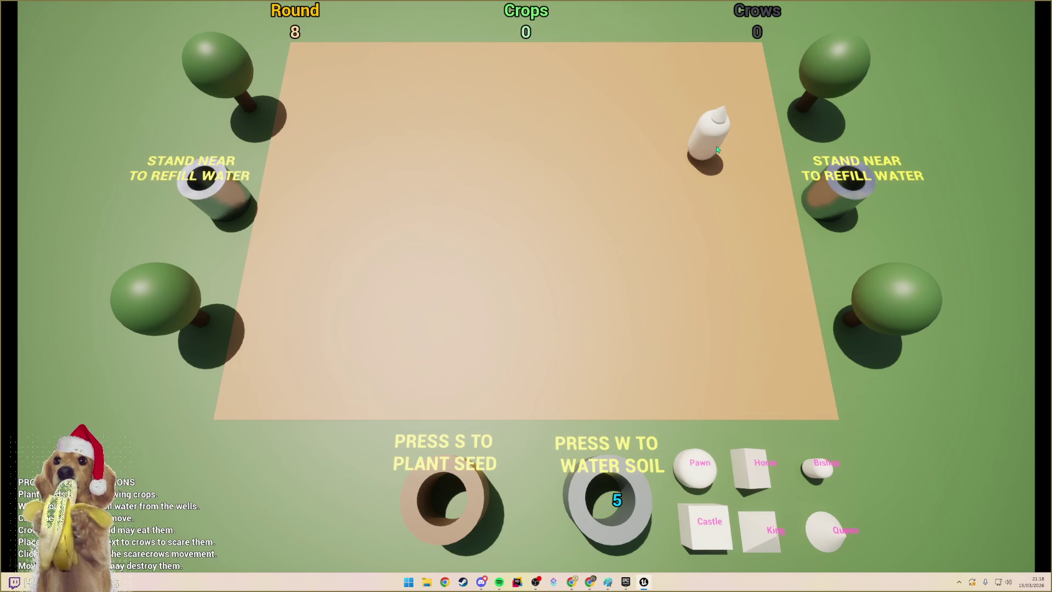
pyautogui.click(699, 134)
pyautogui.click(696, 116)
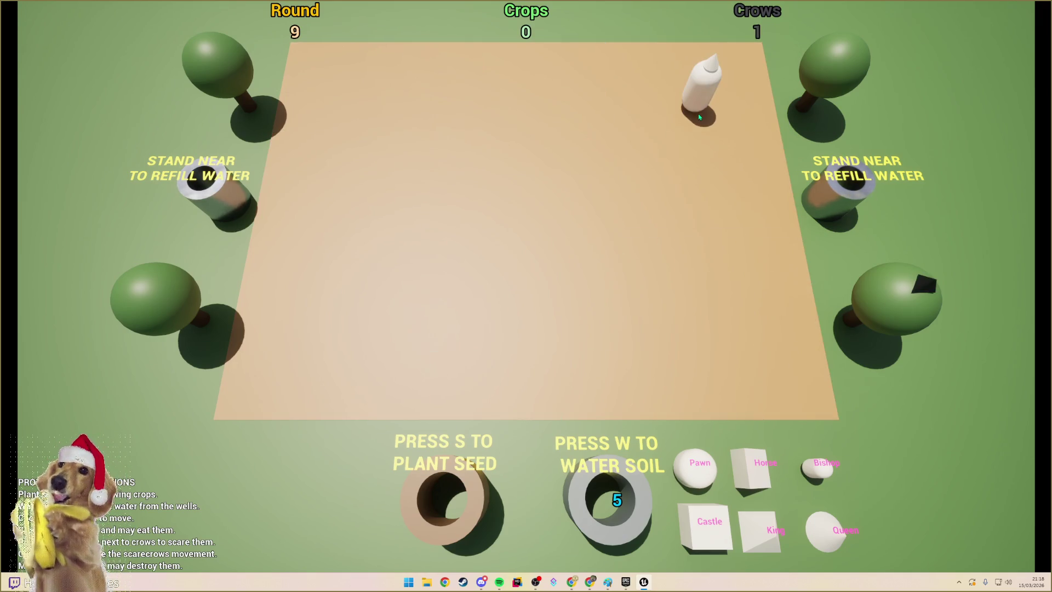
pyautogui.click(697, 116)
pyautogui.press('w')
pyautogui.press('w')
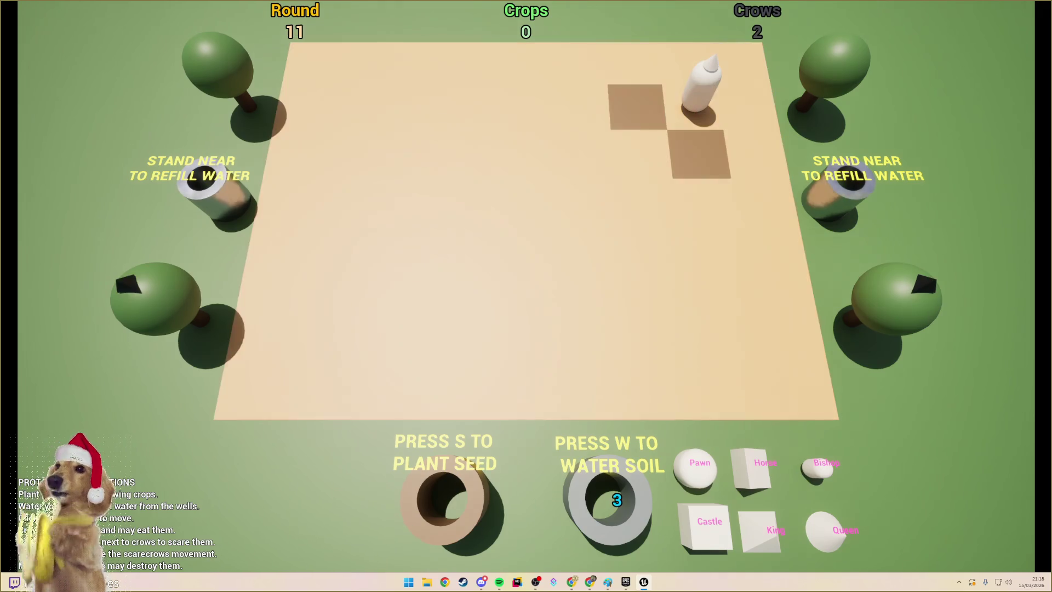
pyautogui.press('w')
# - Refill water beside the right well, then bring the scarecrow back to the centre tile
pyautogui.click(701, 119)
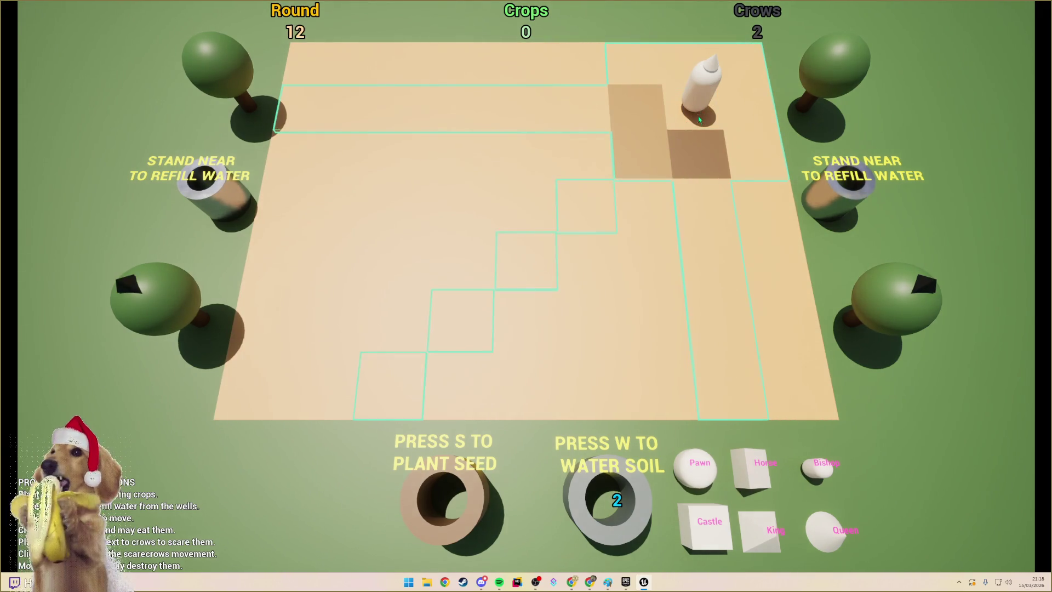
pyautogui.click(717, 212)
pyautogui.click(717, 212)
pyautogui.click(756, 216)
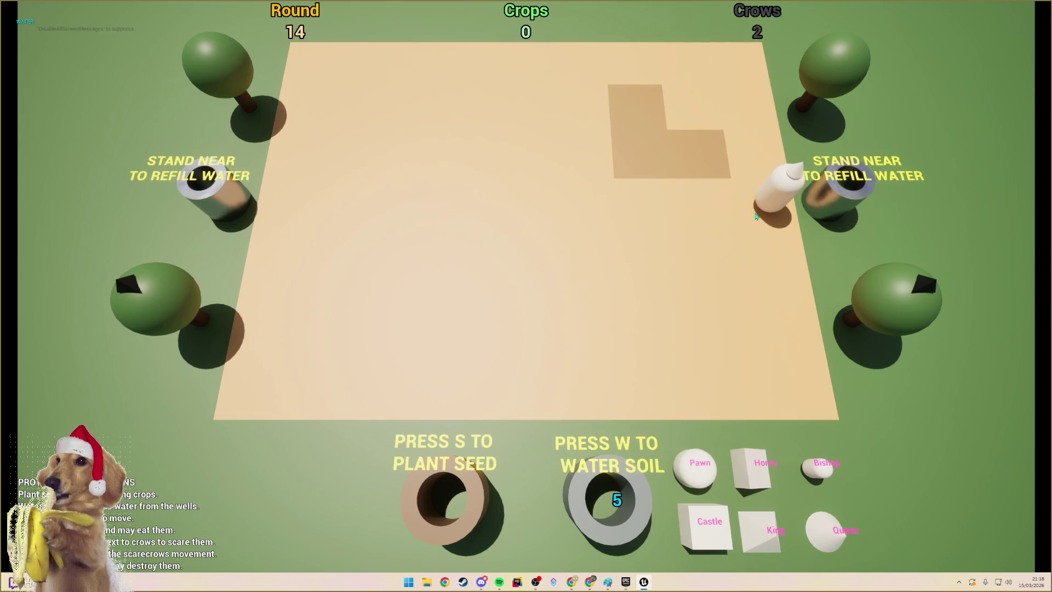
pyautogui.click(768, 204)
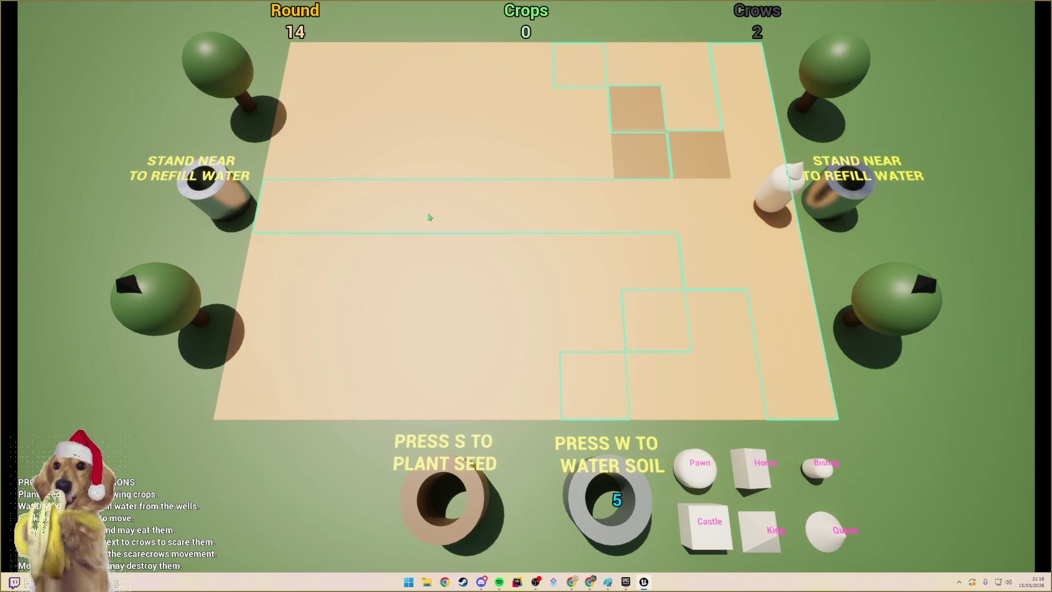
pyautogui.click(502, 209)
# - Water four soil tiles around the scarecrow's central position
pyautogui.press('w')
pyautogui.click(562, 174)
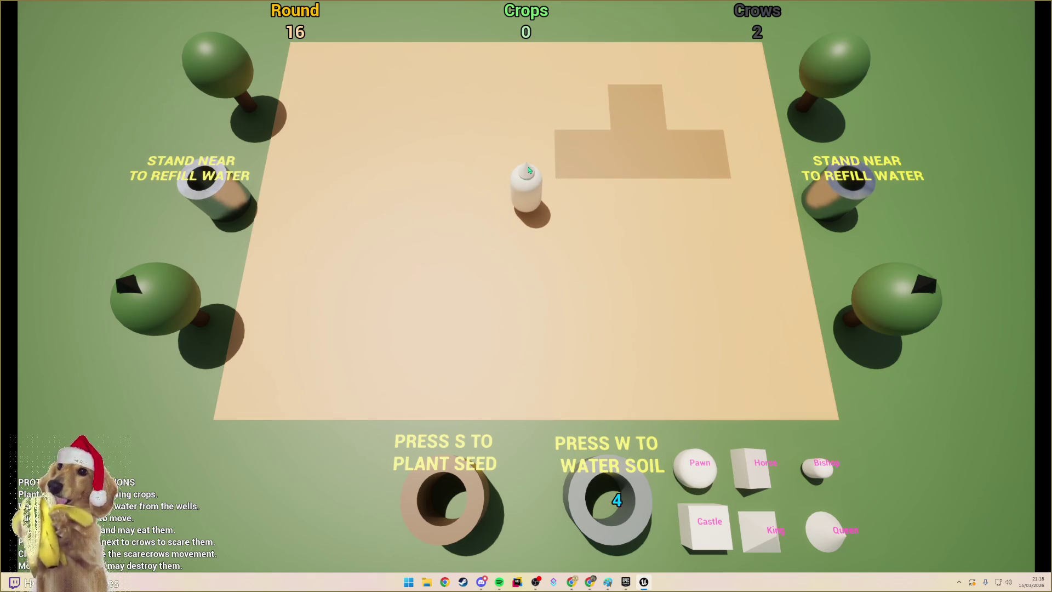
pyautogui.press('w')
pyautogui.press('w')
pyautogui.click(485, 164)
pyautogui.press('w')
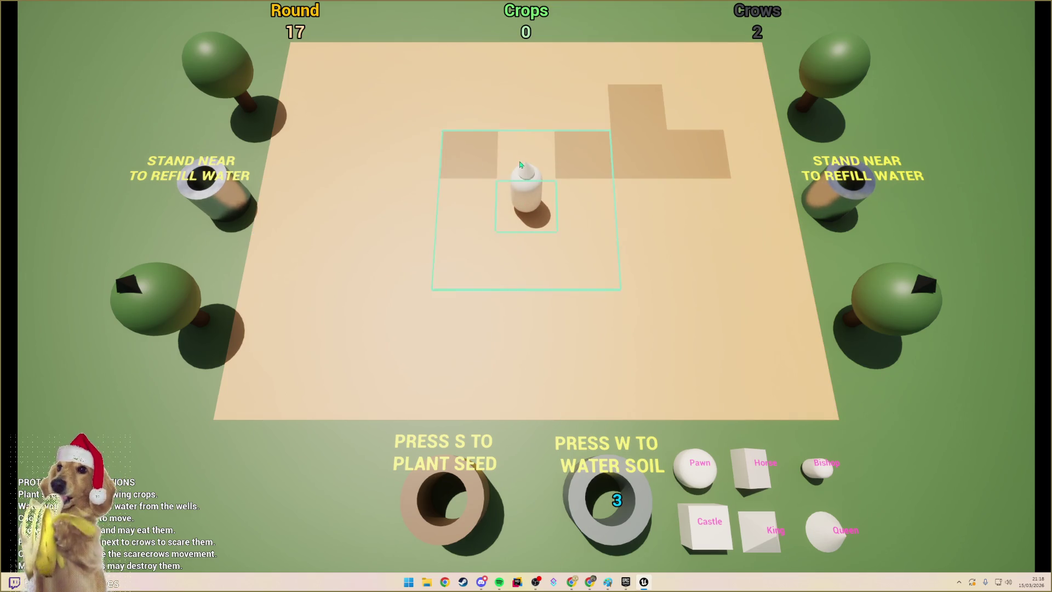
pyautogui.click(523, 165)
# - Walk the scarecrow via the top-left corner to the left well, then stop playing
pyautogui.click(524, 196)
pyautogui.click(430, 121)
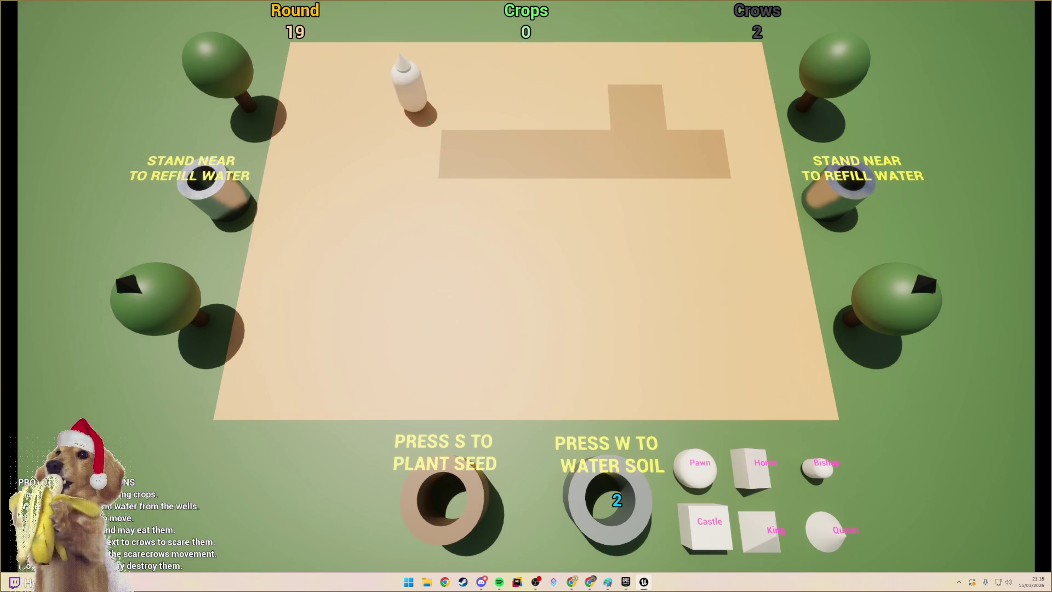
pyautogui.click(396, 116)
pyautogui.click(315, 117)
pyautogui.click(312, 120)
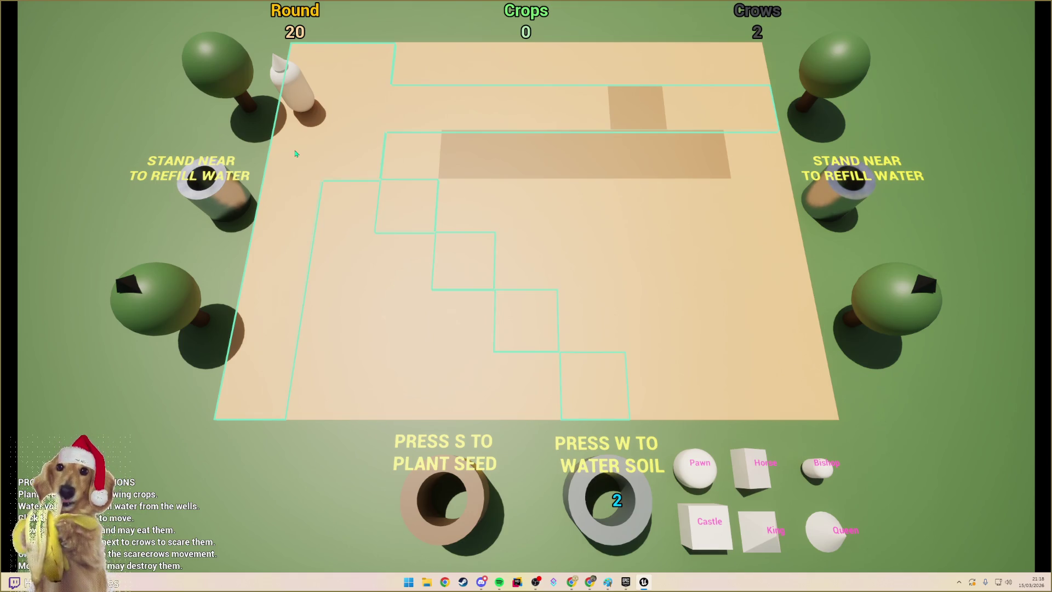
pyautogui.click(297, 153)
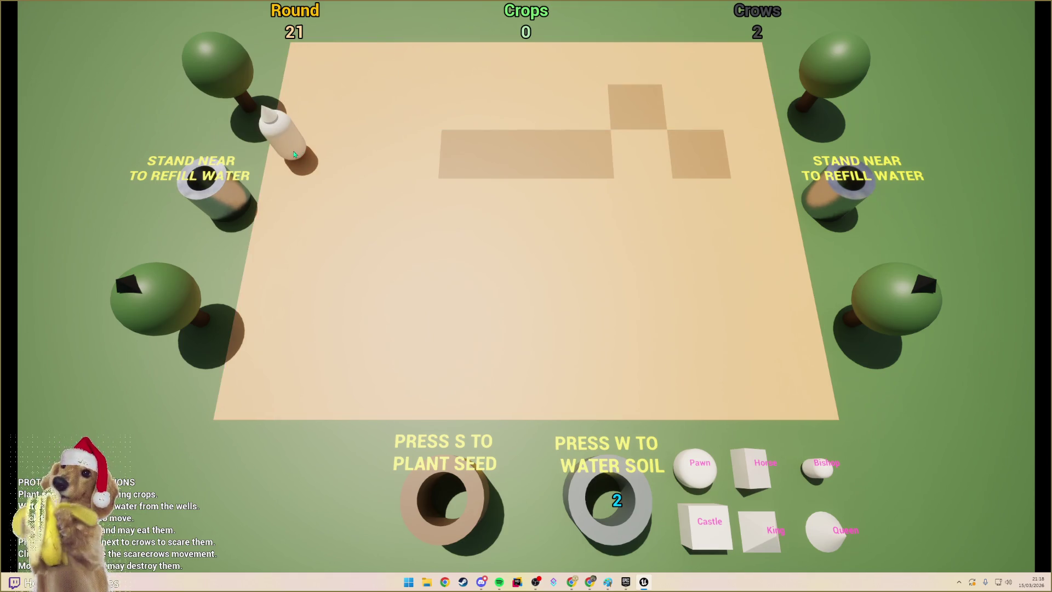
pyautogui.click(294, 155)
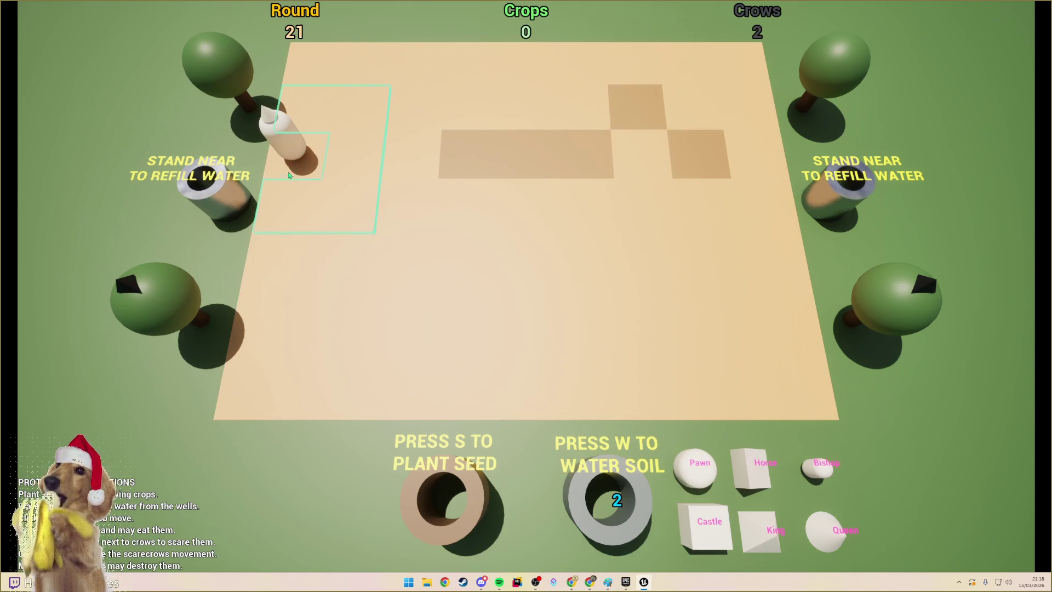
pyautogui.click(288, 208)
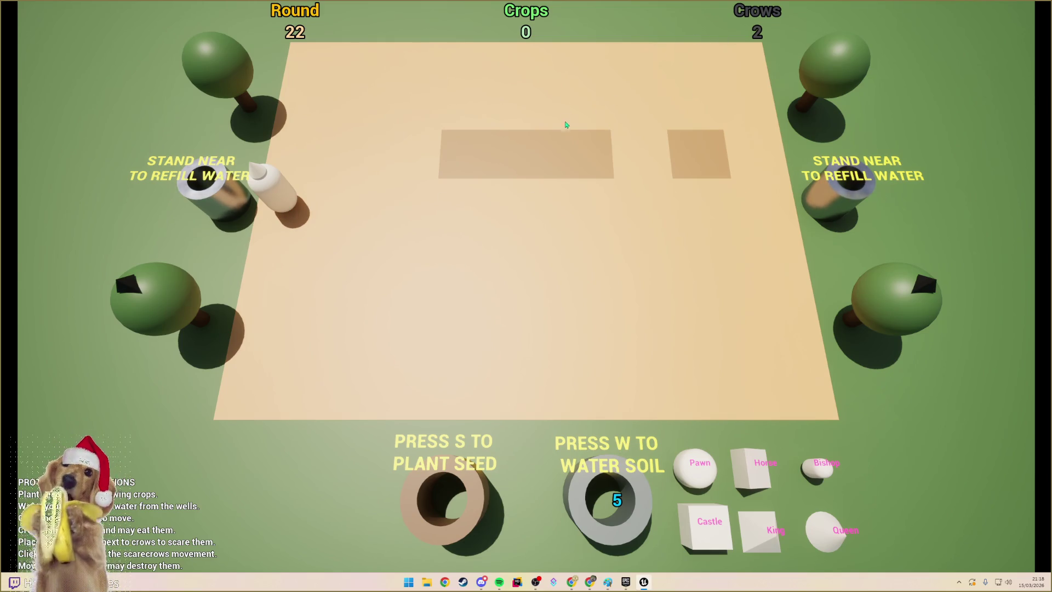
pyautogui.press('Escape')
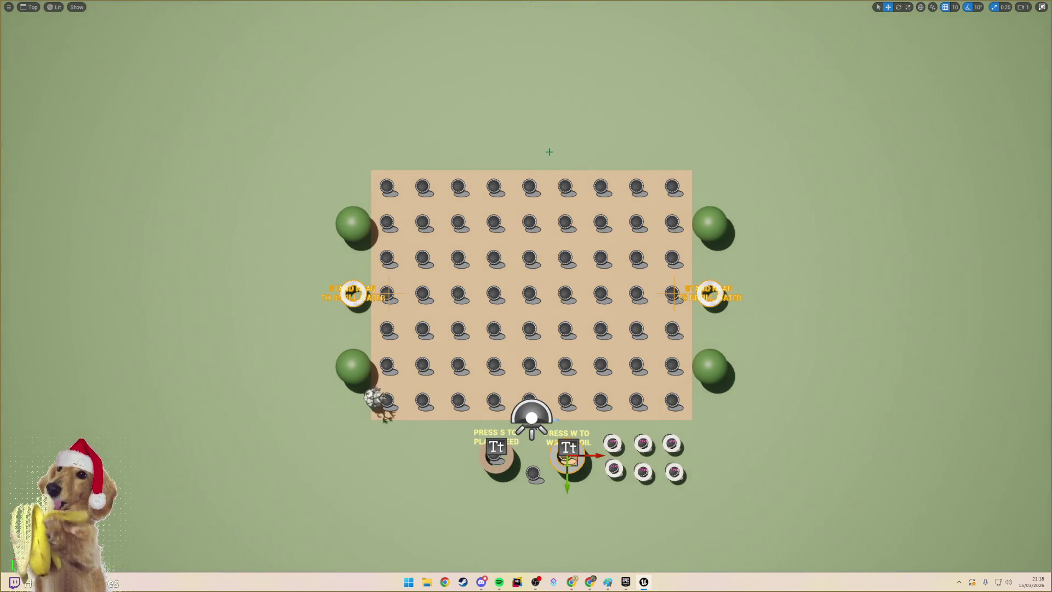
# - Restore the editor layout and switch the viewport to a Perspective view
pyautogui.press('F11')
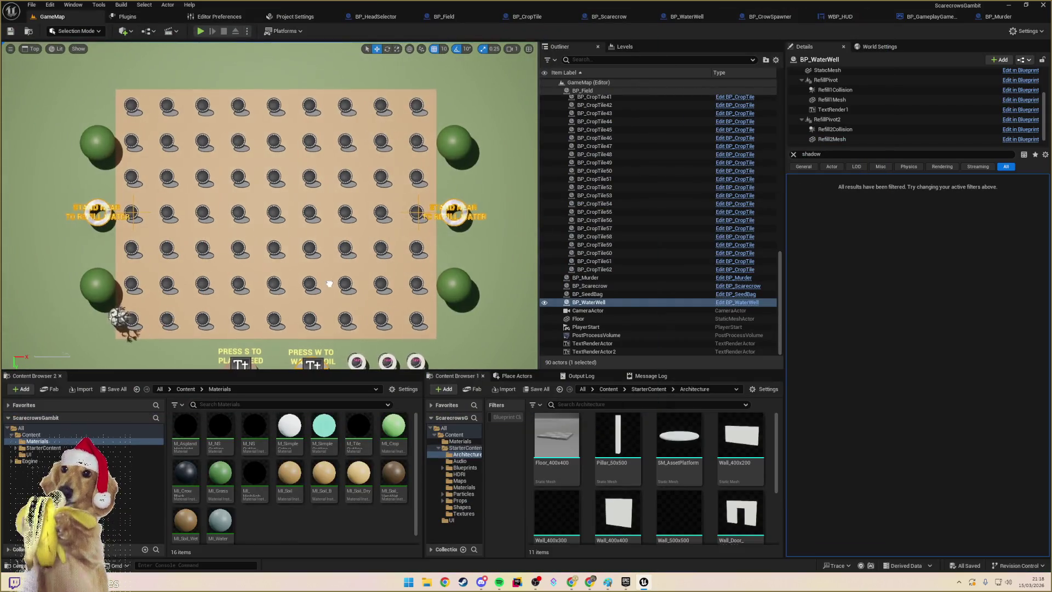
pyautogui.moveTo(330, 283); pyautogui.dragTo(319, 201)
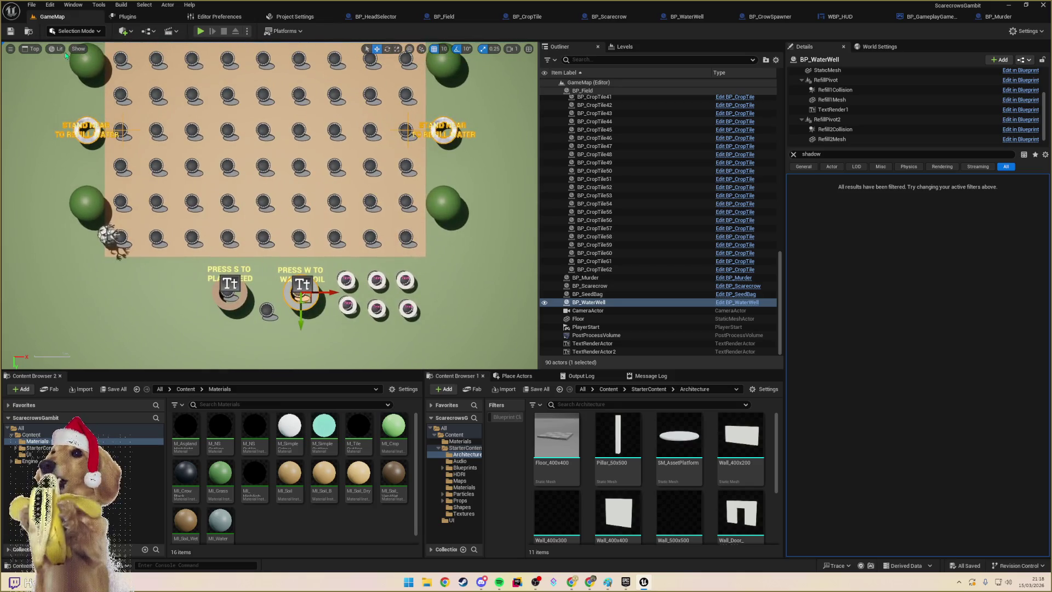
pyautogui.click(31, 48)
pyautogui.click(106, 86)
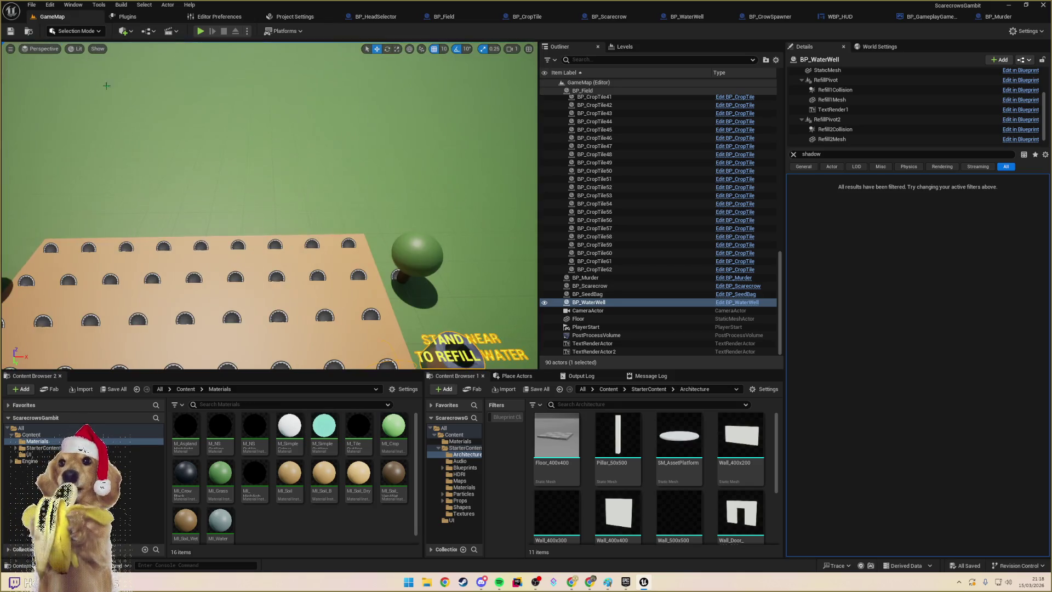
pyautogui.scroll(-10, 106, 85)
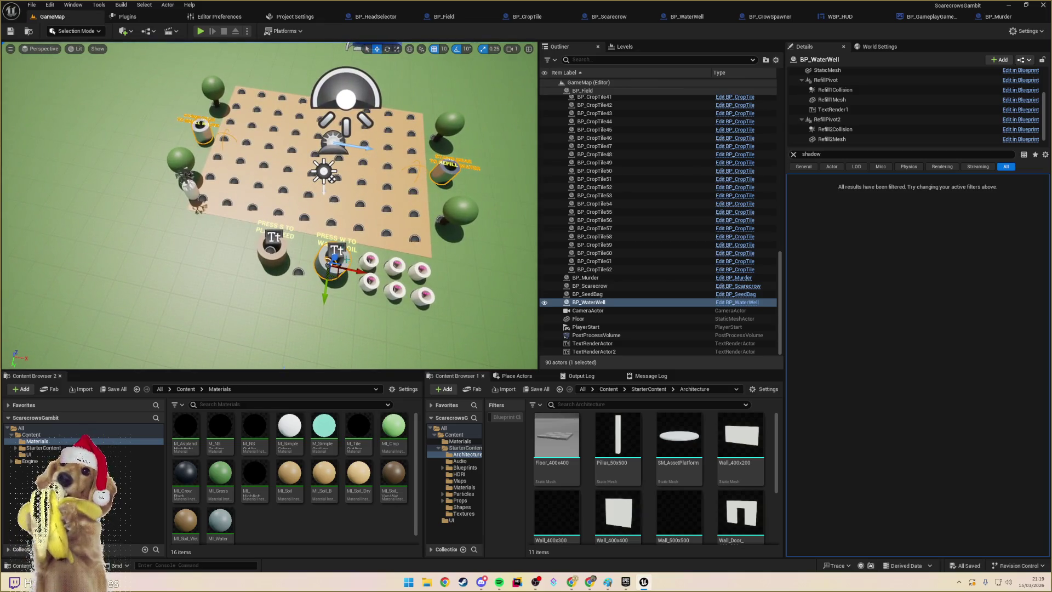
# - Select the CameraActor and nudge it slightly, then select the Floor
pyautogui.click(251, 149)
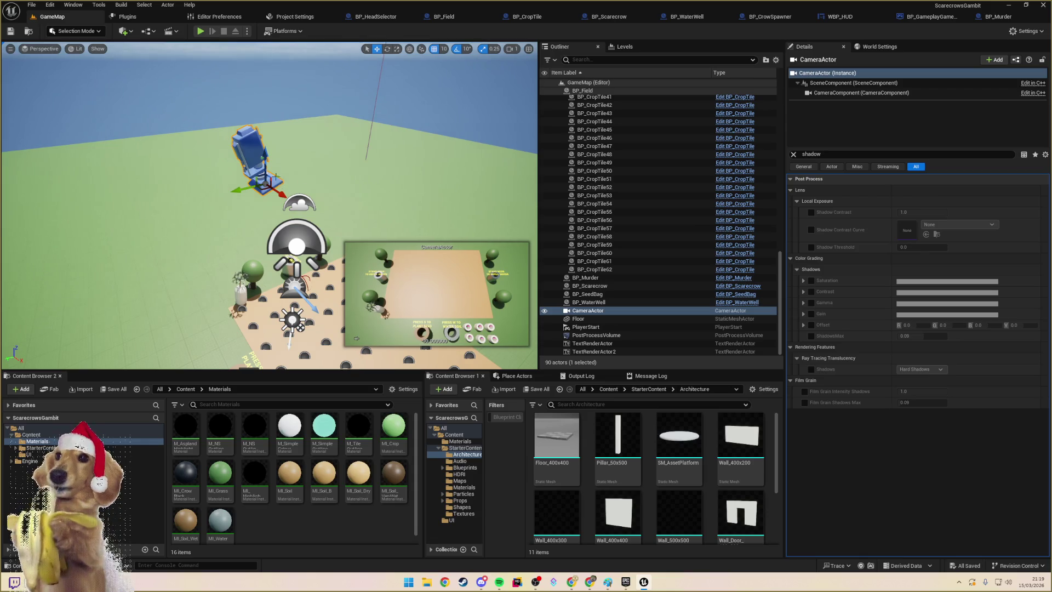
pyautogui.moveTo(243, 189); pyautogui.dragTo(256, 182)
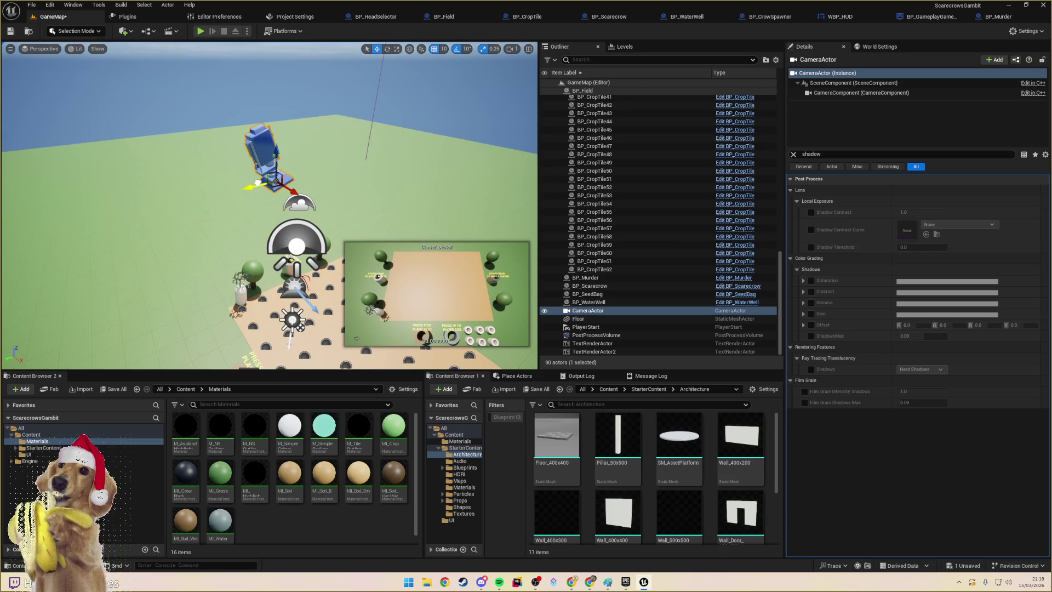
pyautogui.moveTo(257, 183); pyautogui.dragTo(255, 184)
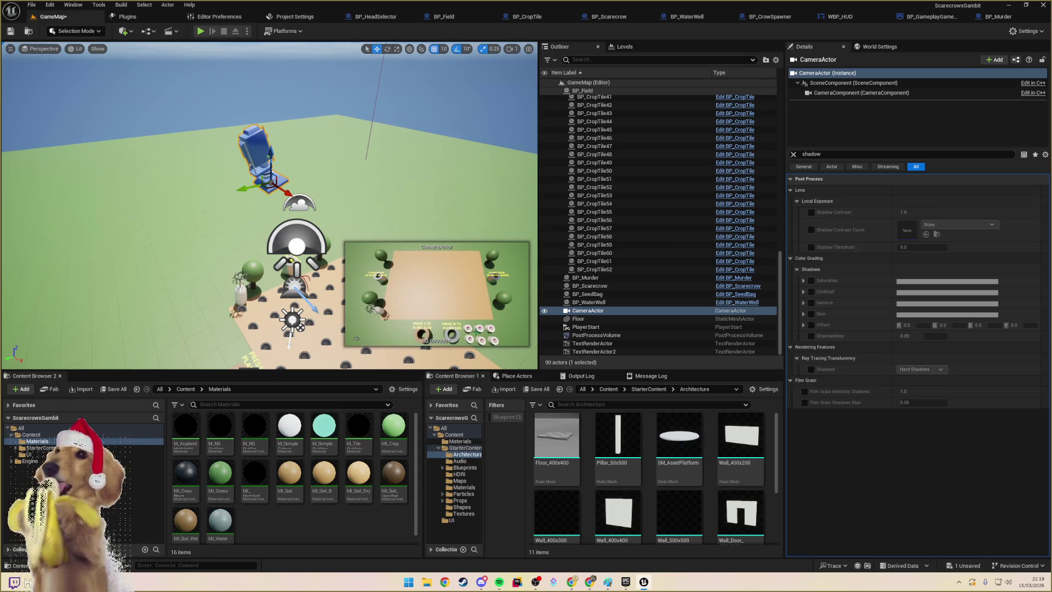
pyautogui.click(356, 339)
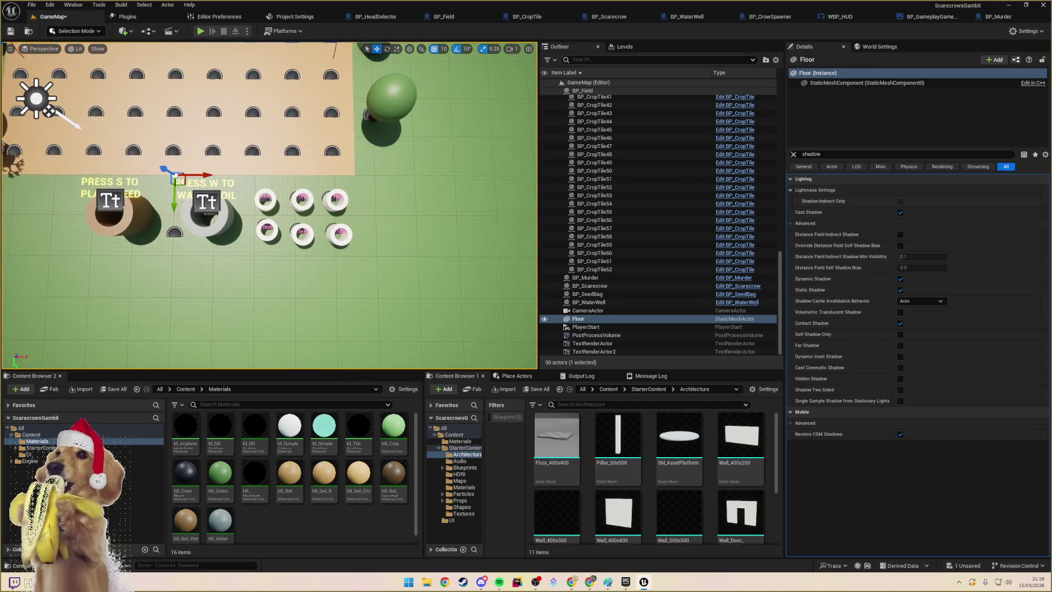
# - Click through head selectors BP_HeadSelector5 and BP_HeadSelector6 in the viewport
pyautogui.click(302, 228)
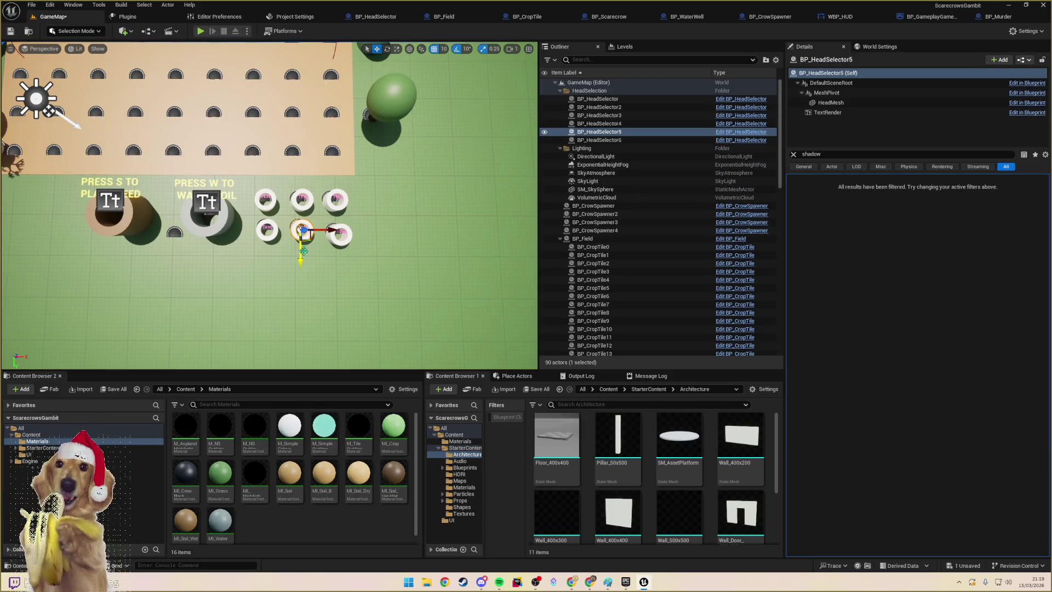
pyautogui.click(338, 233)
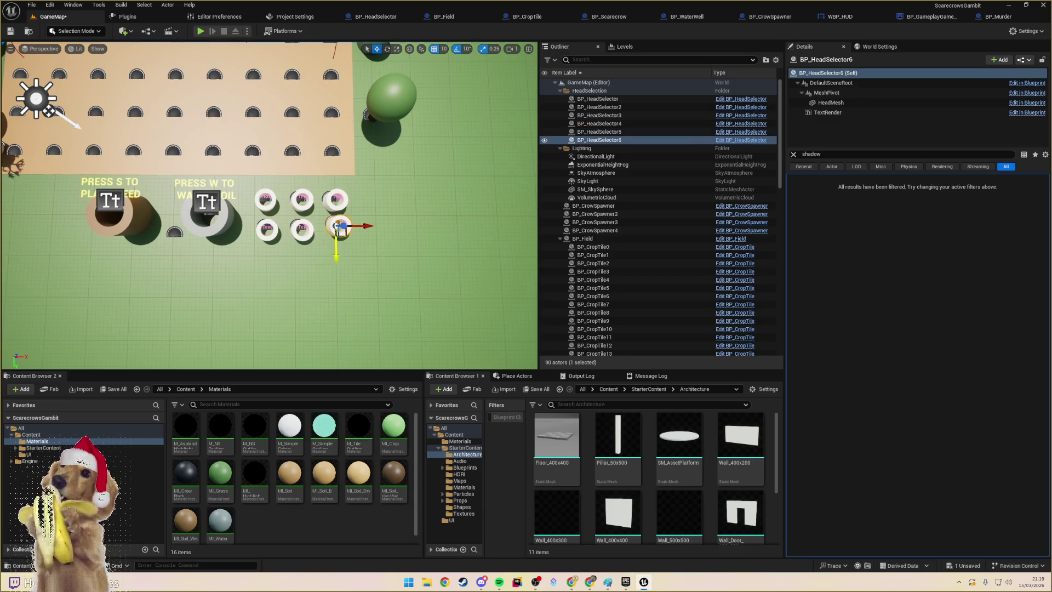
pyautogui.click(336, 254)
pyautogui.click(335, 231)
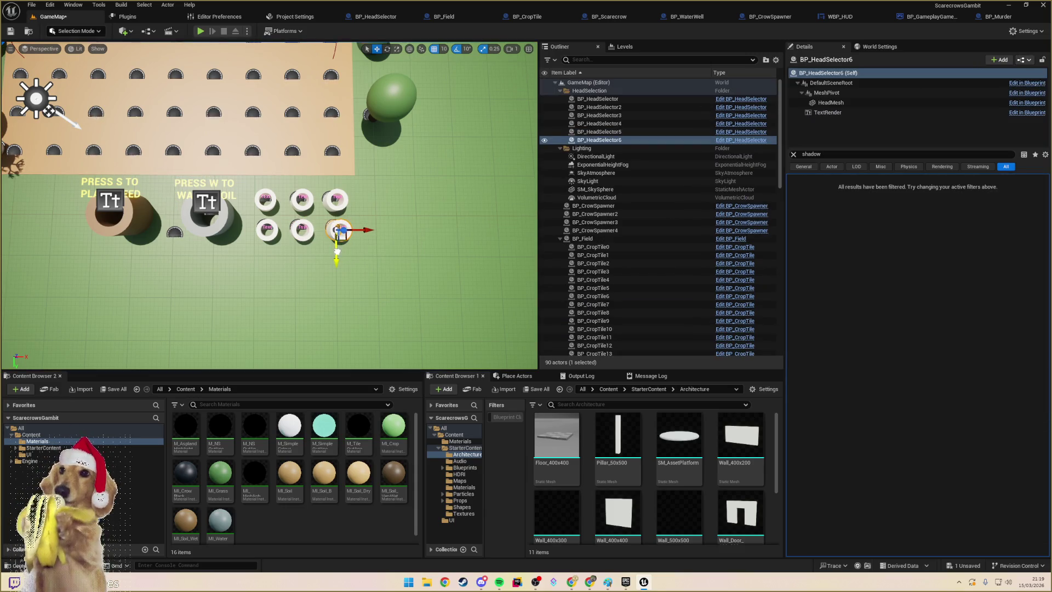
pyautogui.press('Right')
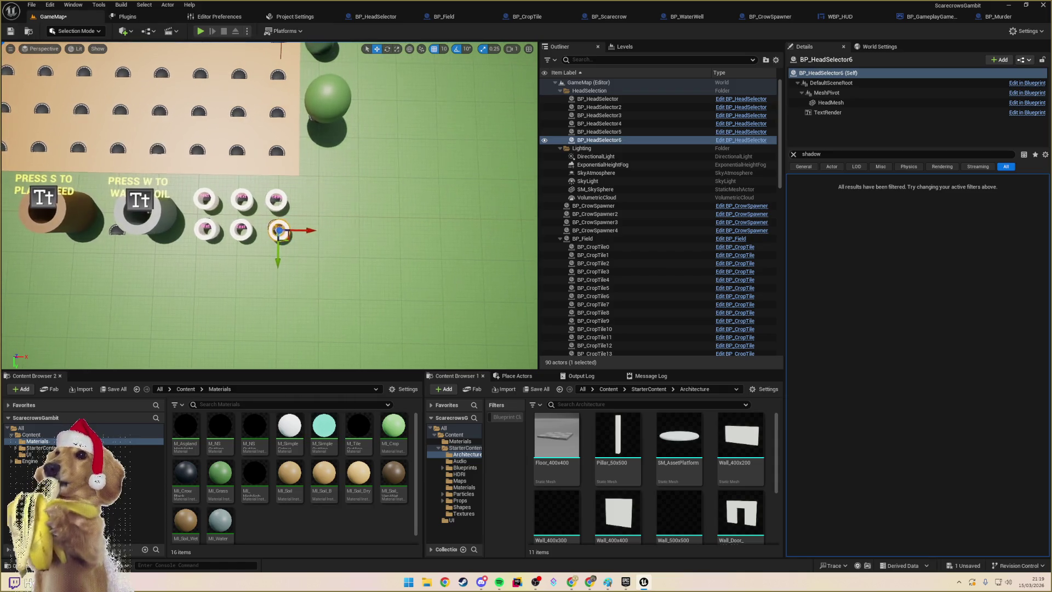
pyautogui.click(294, 203)
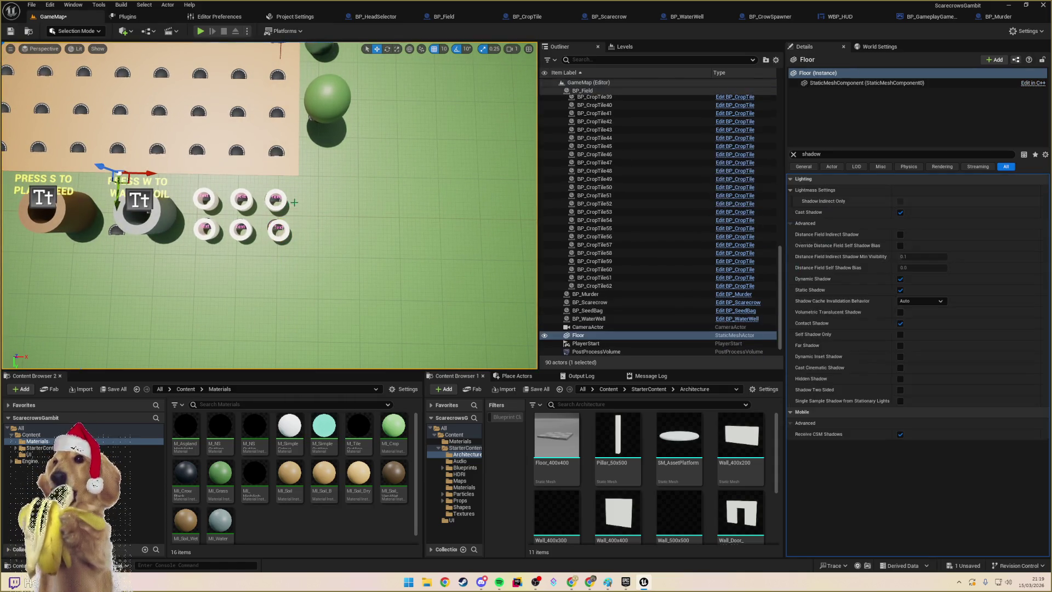
# - Select BP_HeadSelector3 (Bishop), focus on it, and clear the Details filter
pyautogui.click(282, 201)
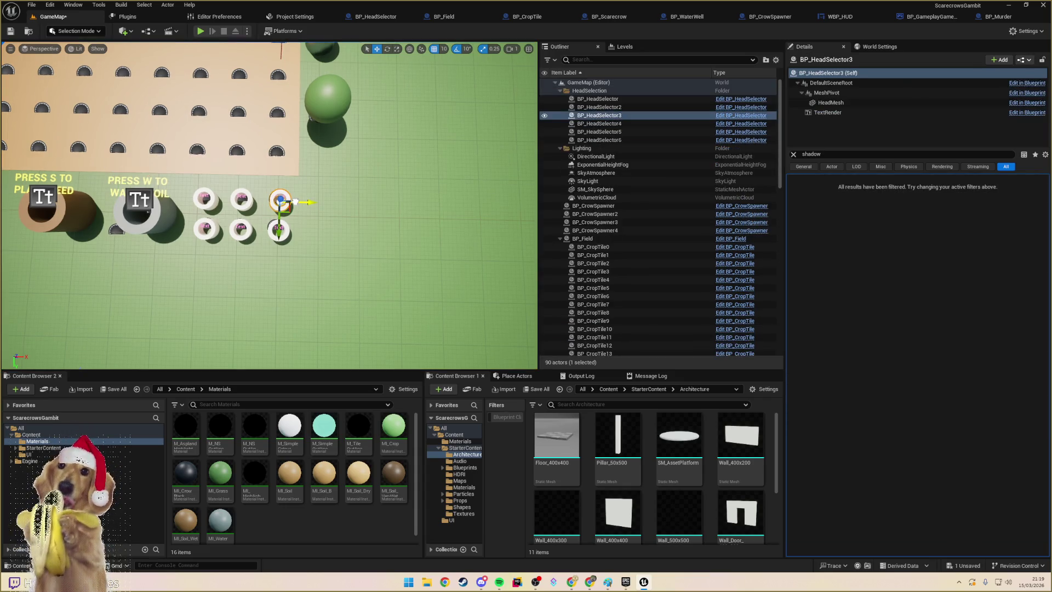
pyautogui.press('f')
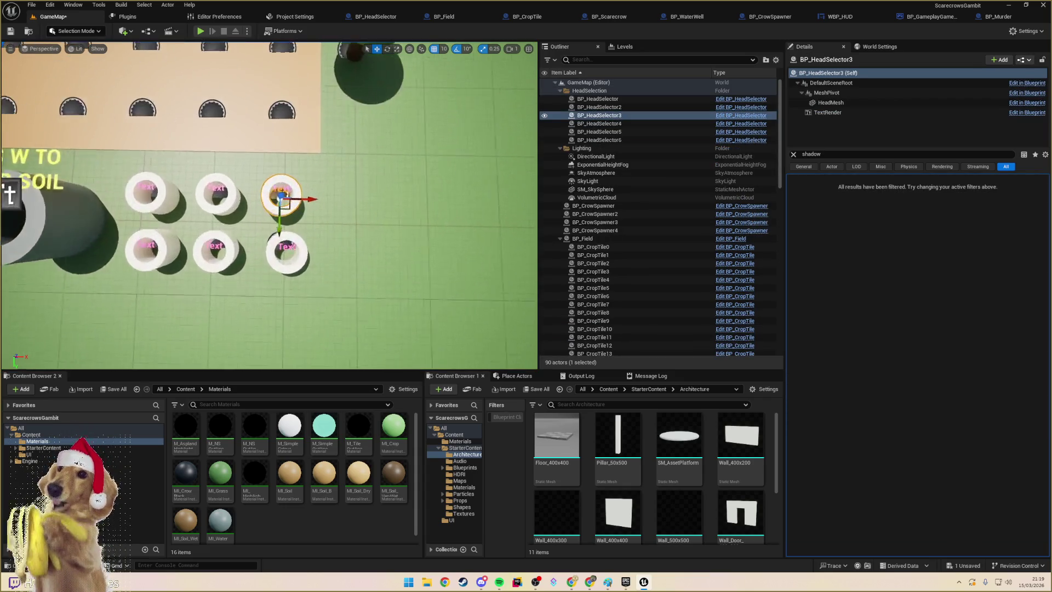
pyautogui.scroll(-5, 288, 165)
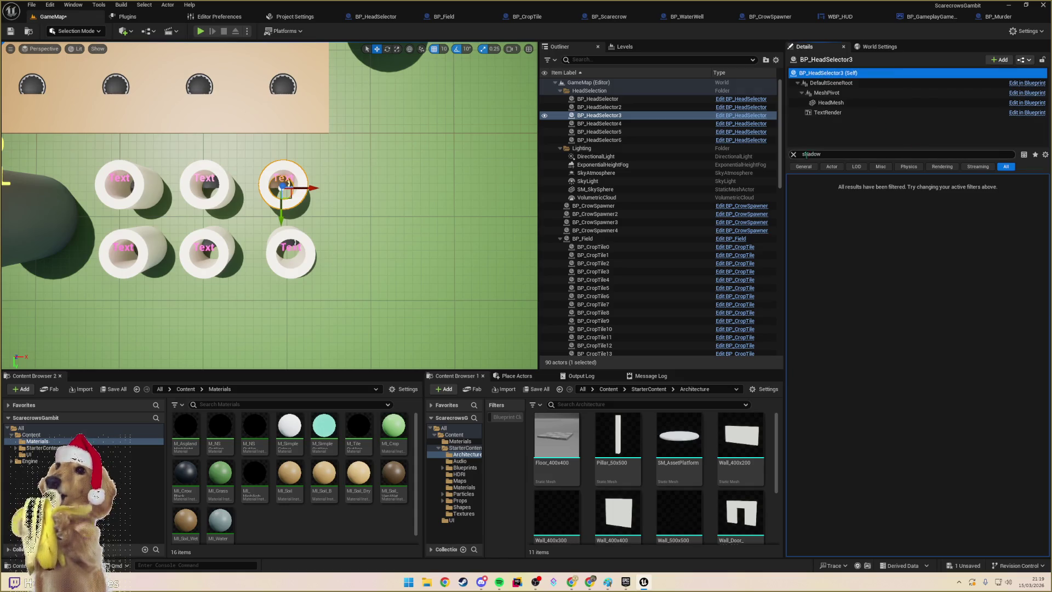
pyautogui.click(793, 155)
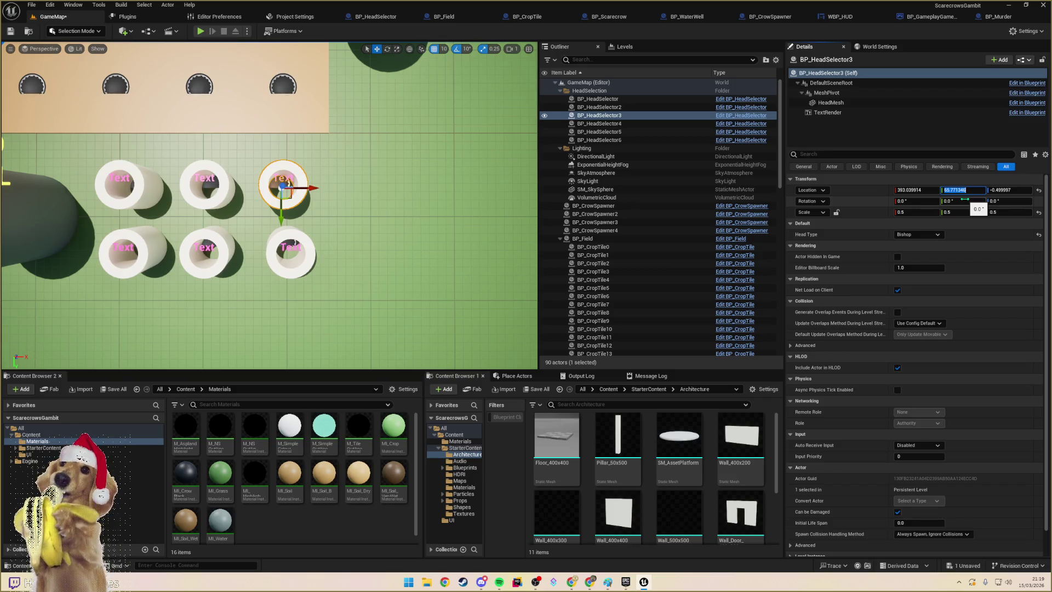
# - Move the selected head selector to Location X 400, Y 50
pyautogui.write('75')
pyautogui.press('Return')
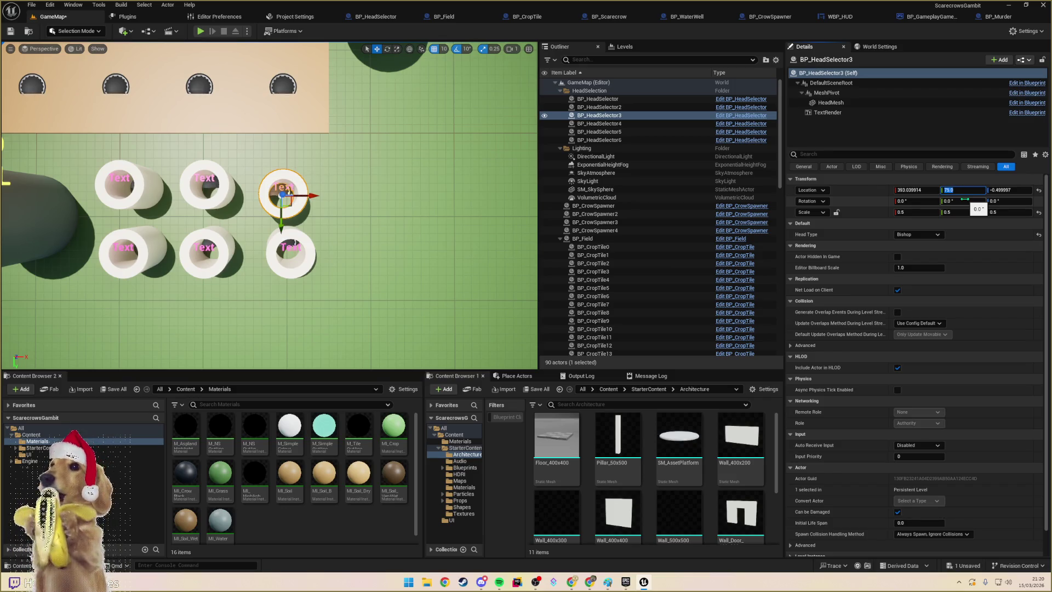
pyautogui.hotkey('shift', 'Tab')
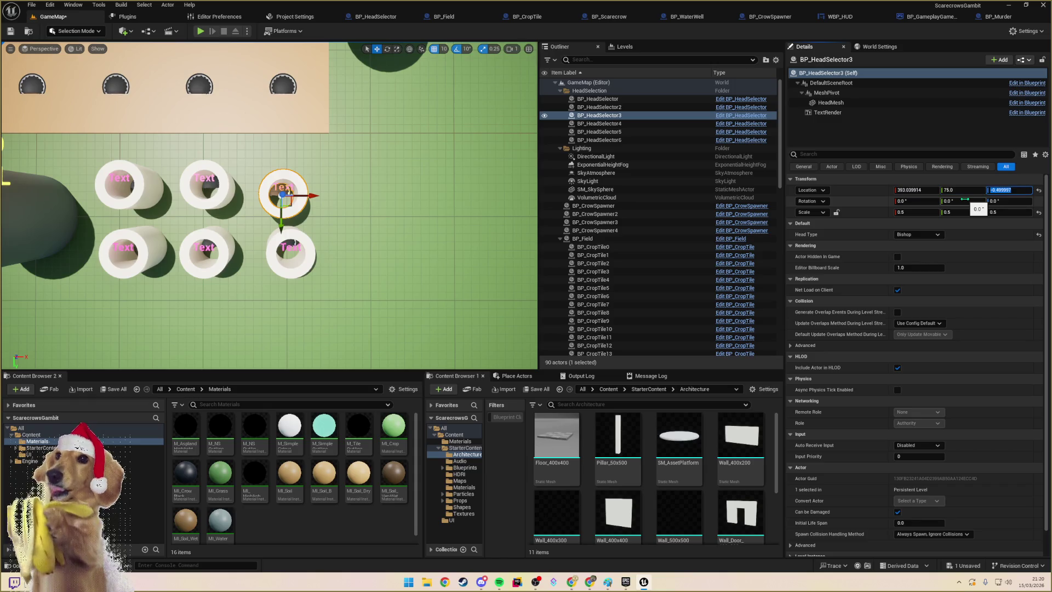
pyautogui.write('400')
pyautogui.press('Return')
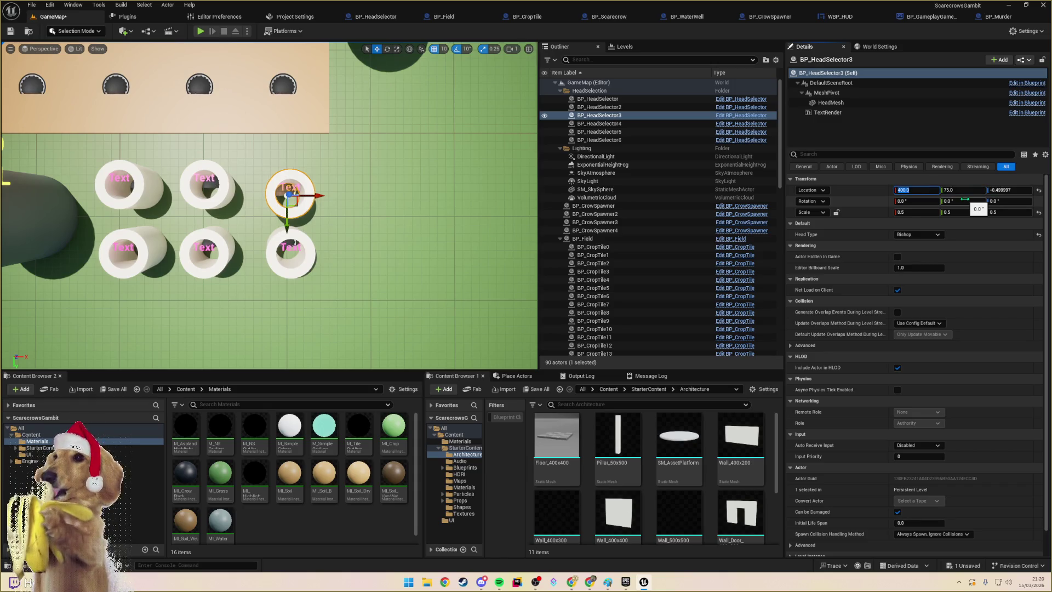
pyautogui.press('Tab')
pyautogui.write('80')
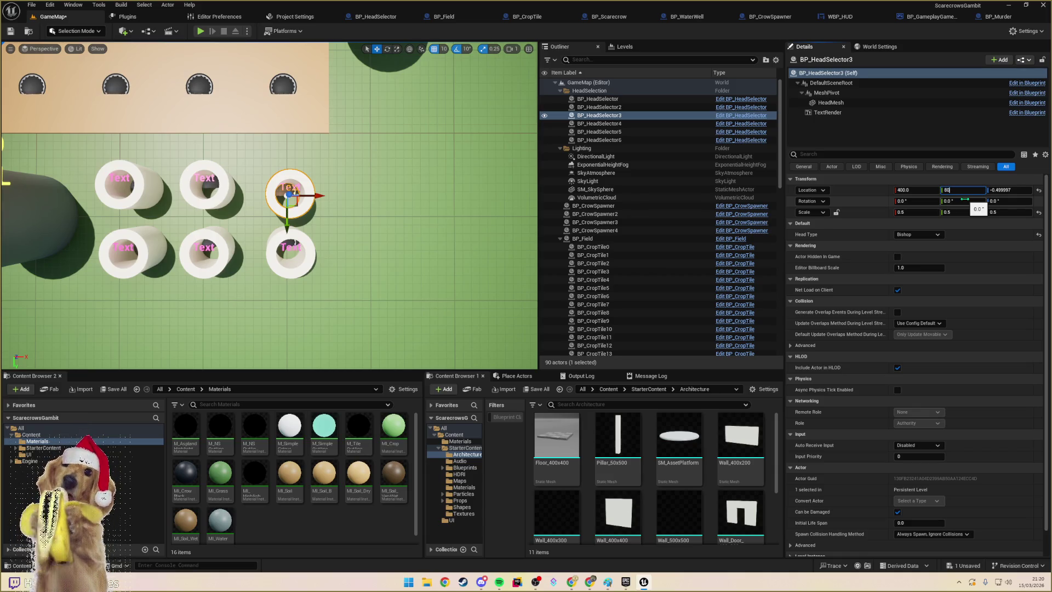
pyautogui.press('Return')
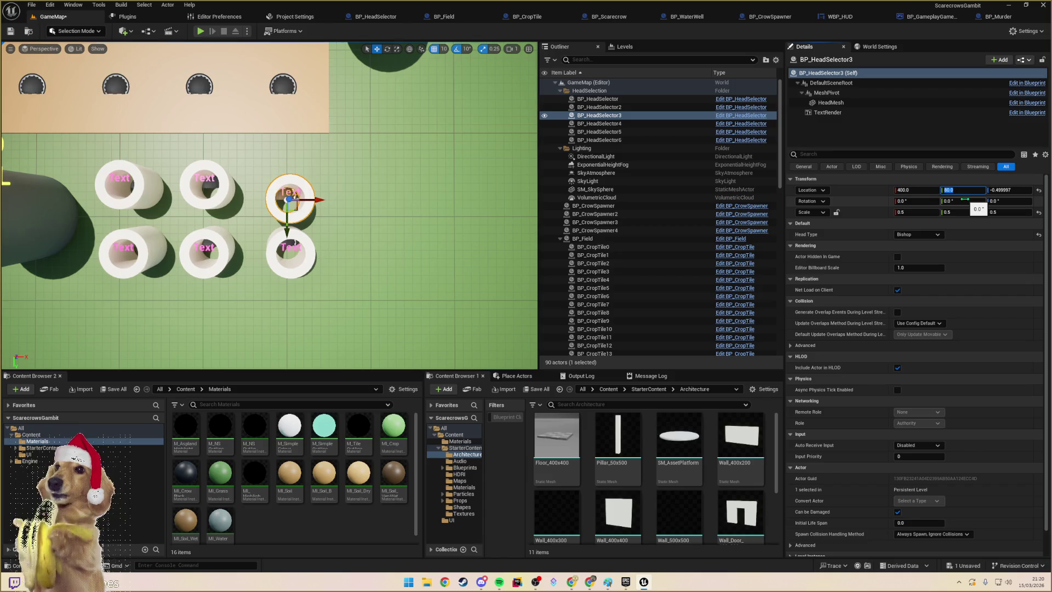
pyautogui.press('Return')
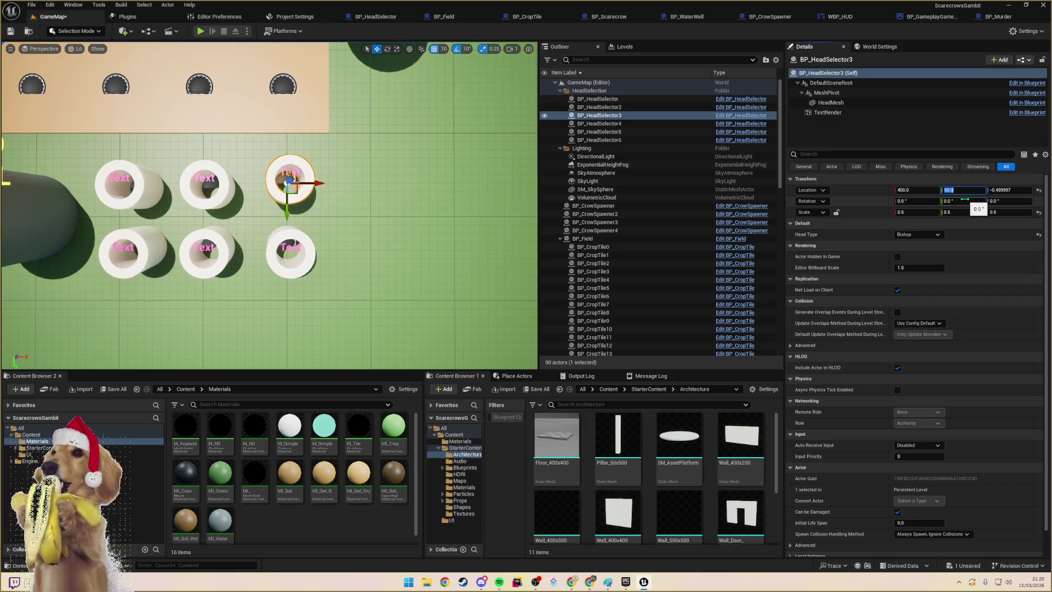
pyautogui.press('Return')
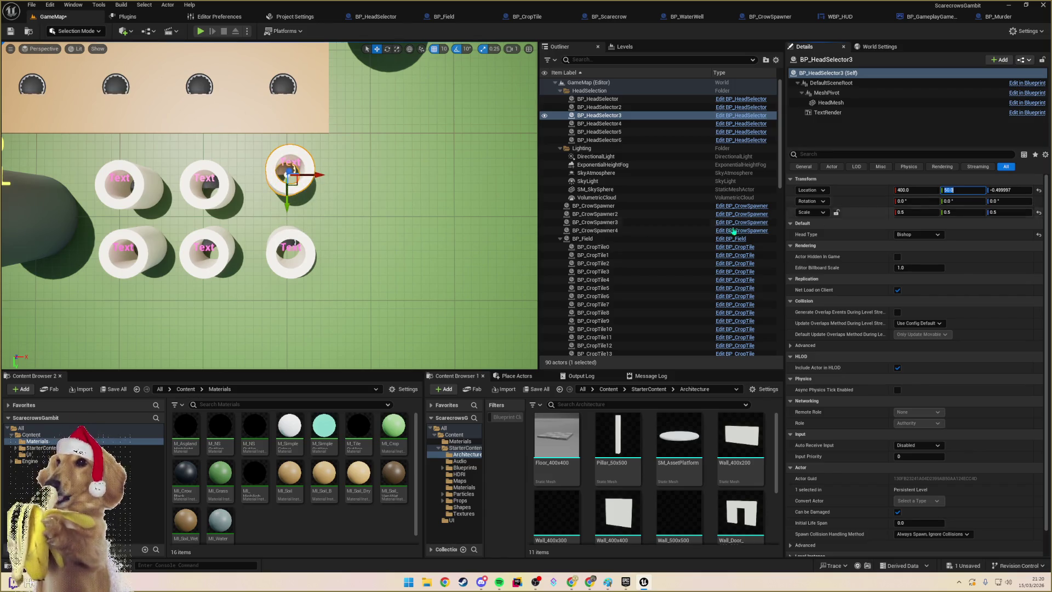
# - Place the bottom-right head selector at X 400, Y 120, Z 0
pyautogui.click(296, 244)
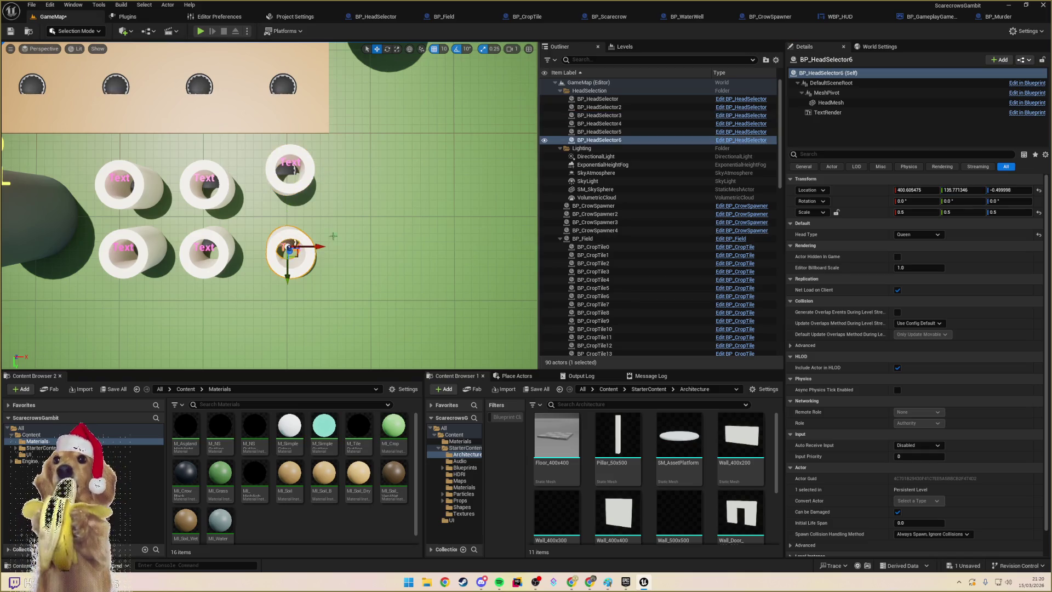
pyautogui.click(958, 191)
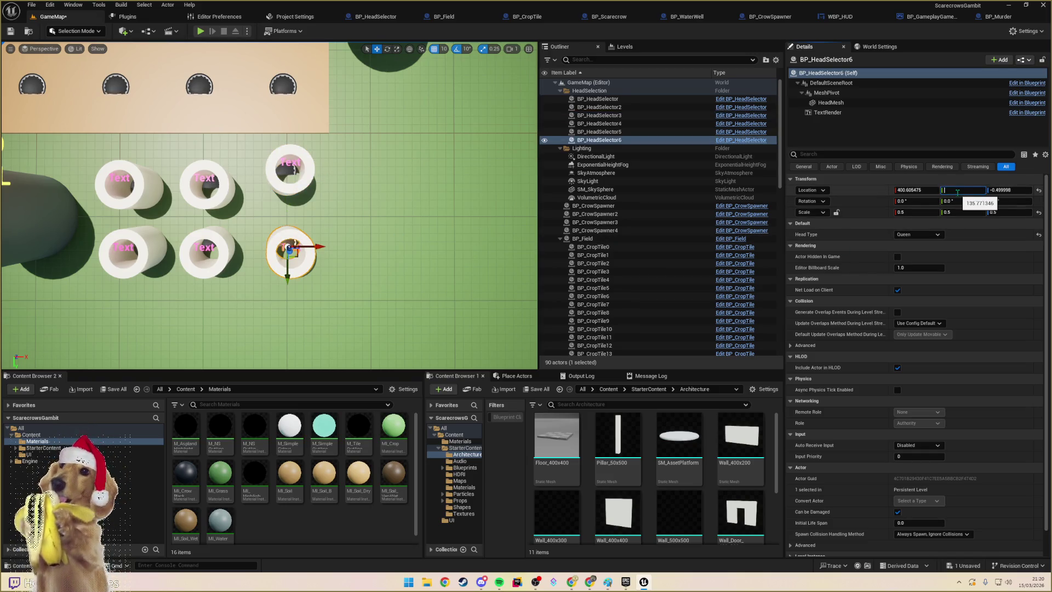
pyautogui.write('150')
pyautogui.press('Return')
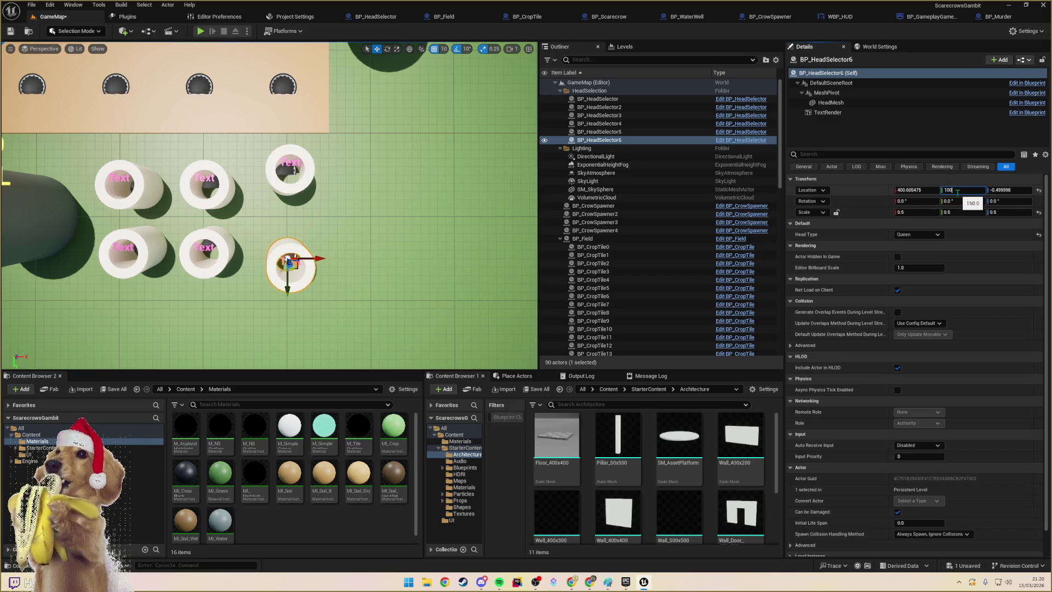
pyautogui.press('Return')
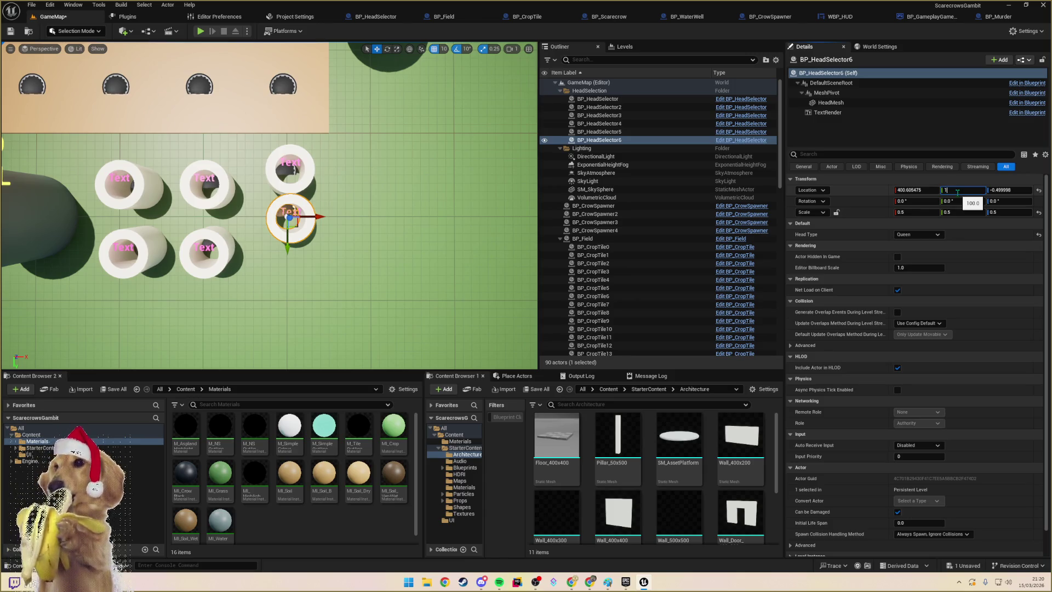
pyautogui.write('20')
pyautogui.press('Return')
pyautogui.click(921, 191)
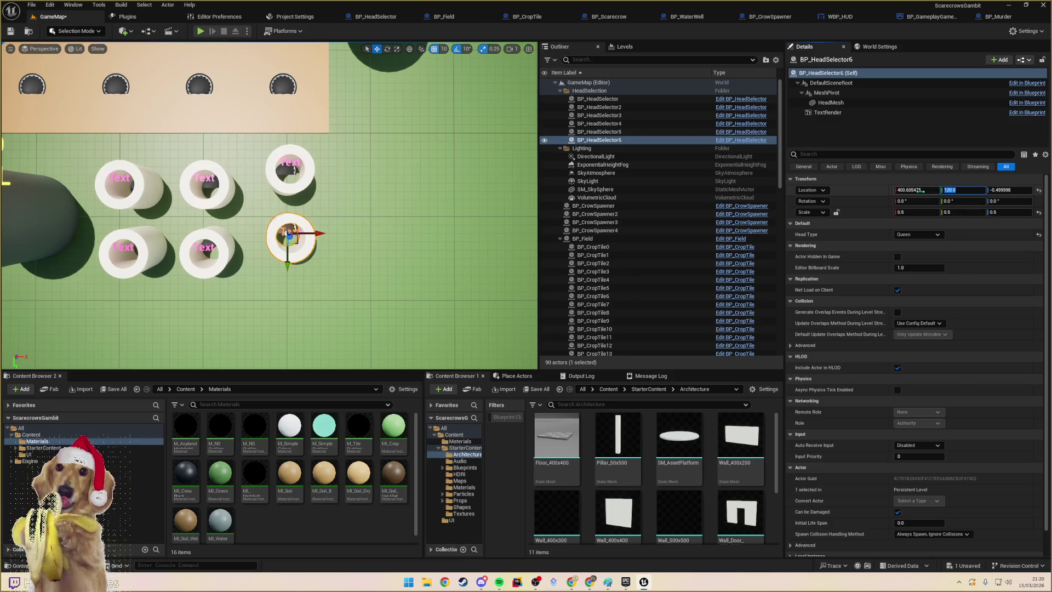
pyautogui.write('49')
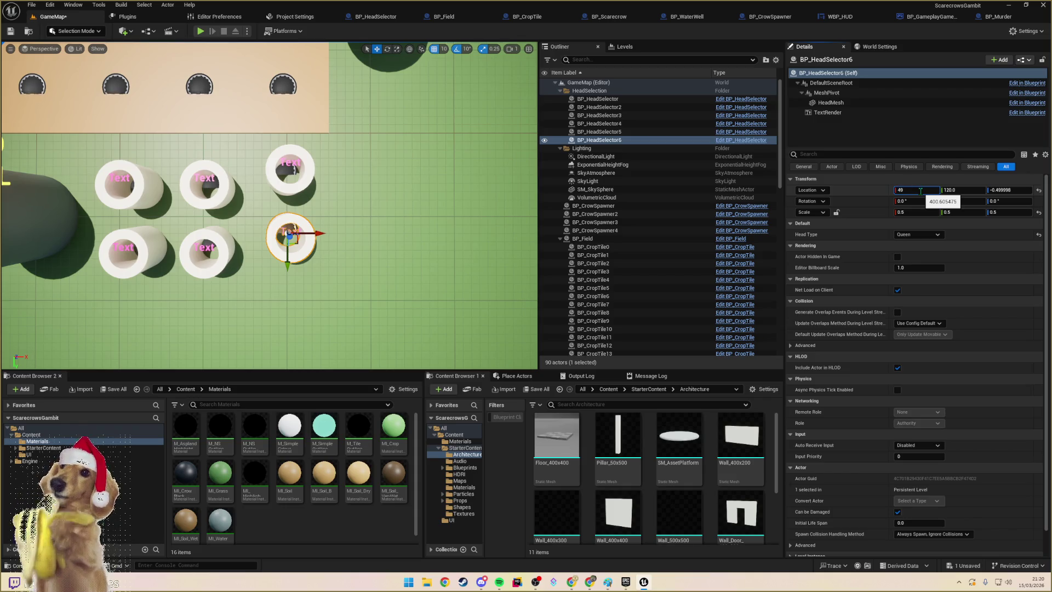
pyautogui.write('0')
pyautogui.press('Tab')
pyautogui.press('Tab')
pyautogui.write('0')
pyautogui.press('Tab')
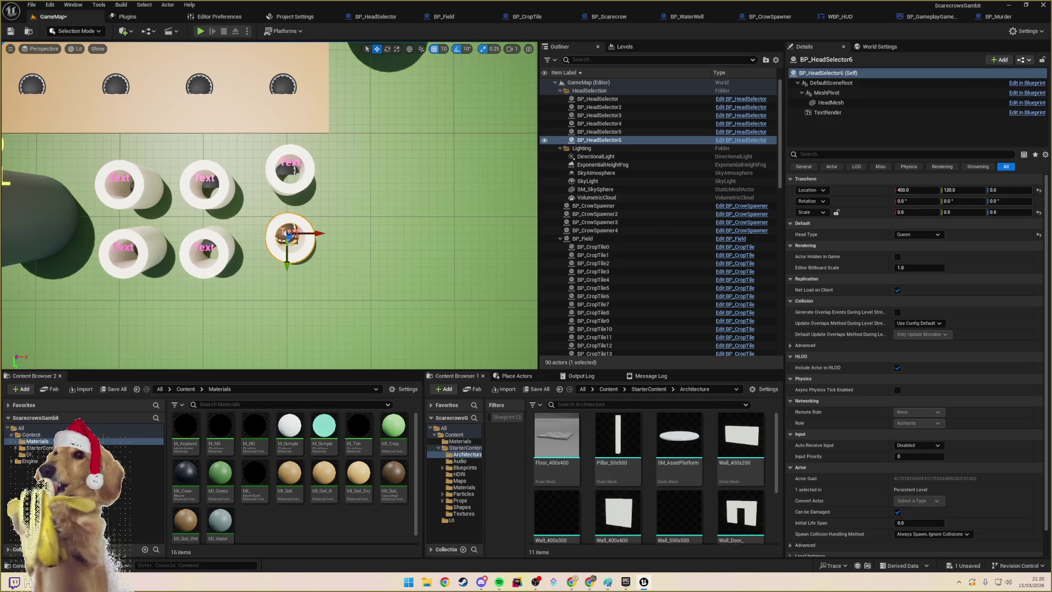
# - Place BP_HeadSelector2 at X 325, Y 50
pyautogui.click(218, 196)
pyautogui.click(955, 190)
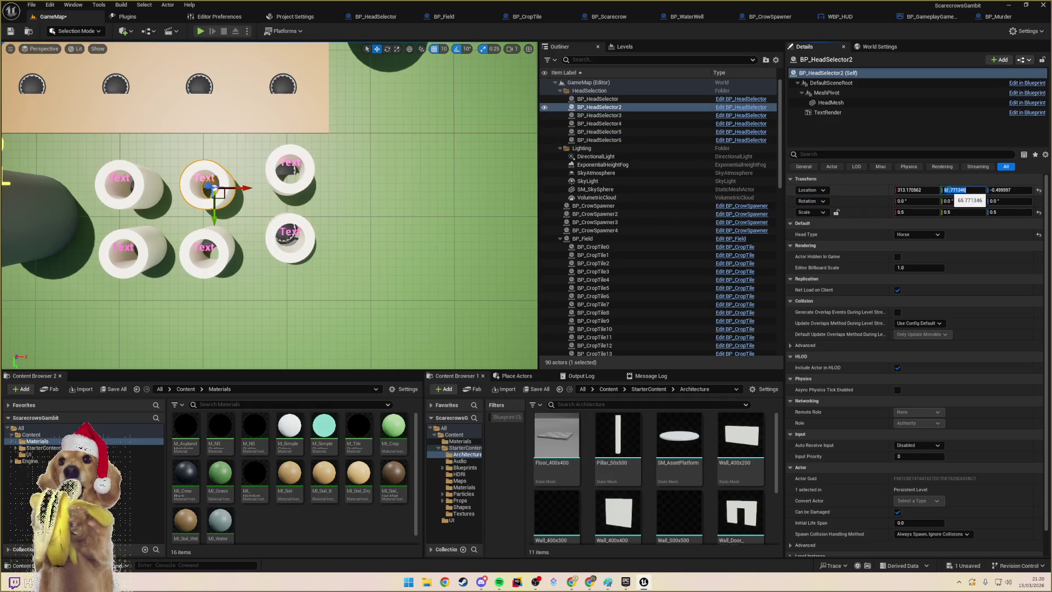
pyautogui.write('75')
pyautogui.press('Return')
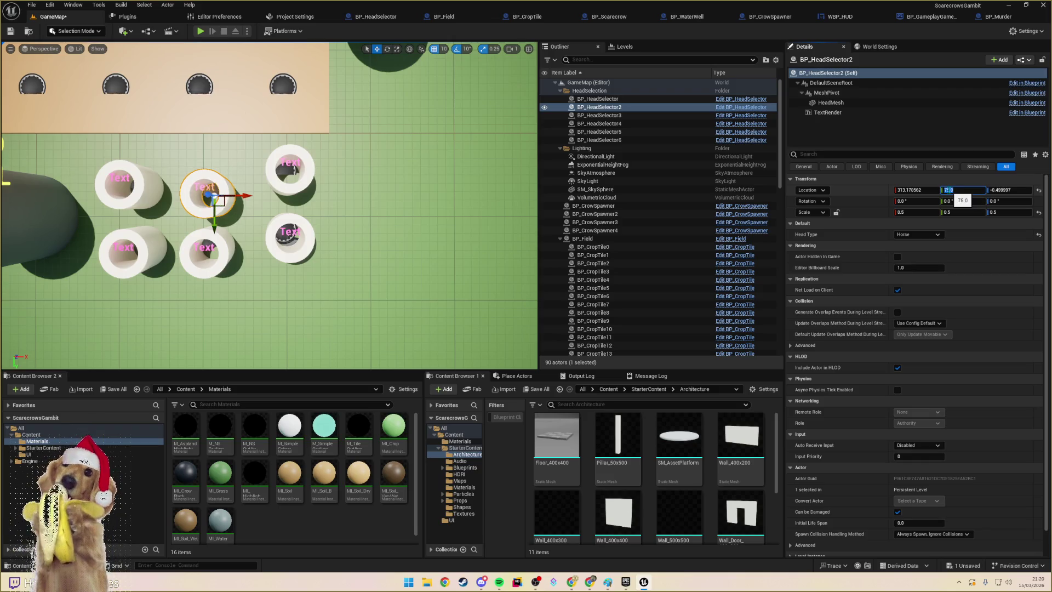
pyautogui.write('50')
pyautogui.press('Return')
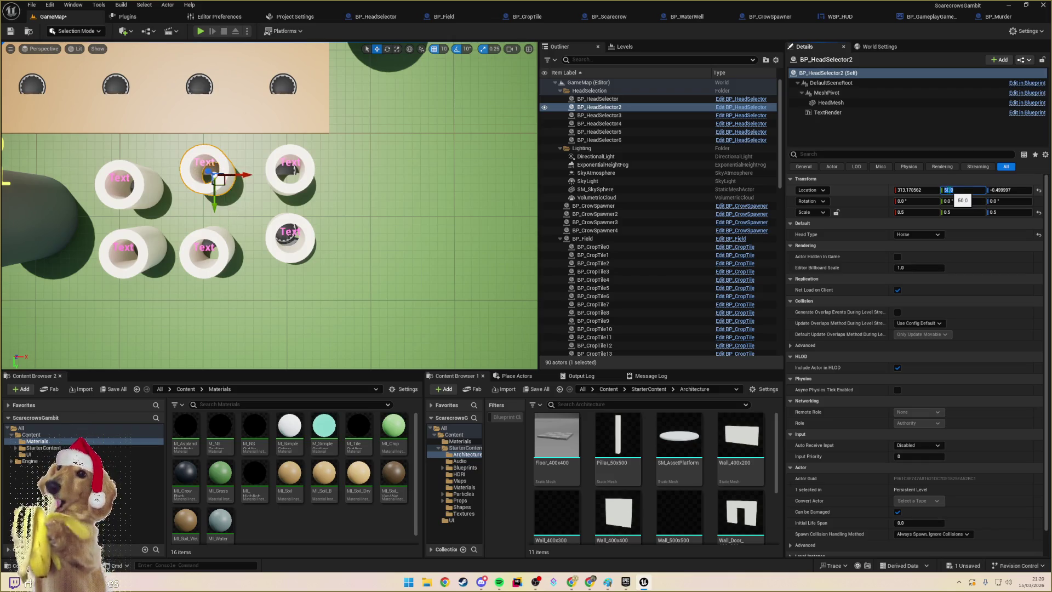
pyautogui.hotkey('shift', 'Tab')
pyautogui.write('400')
pyautogui.press('Return')
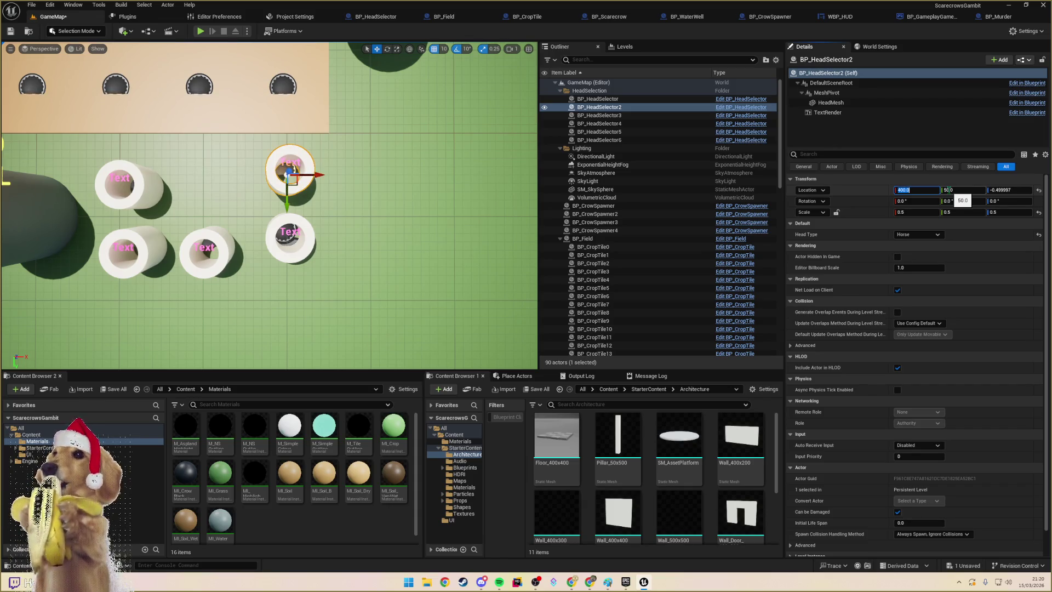
pyautogui.write('320')
pyautogui.press('Return')
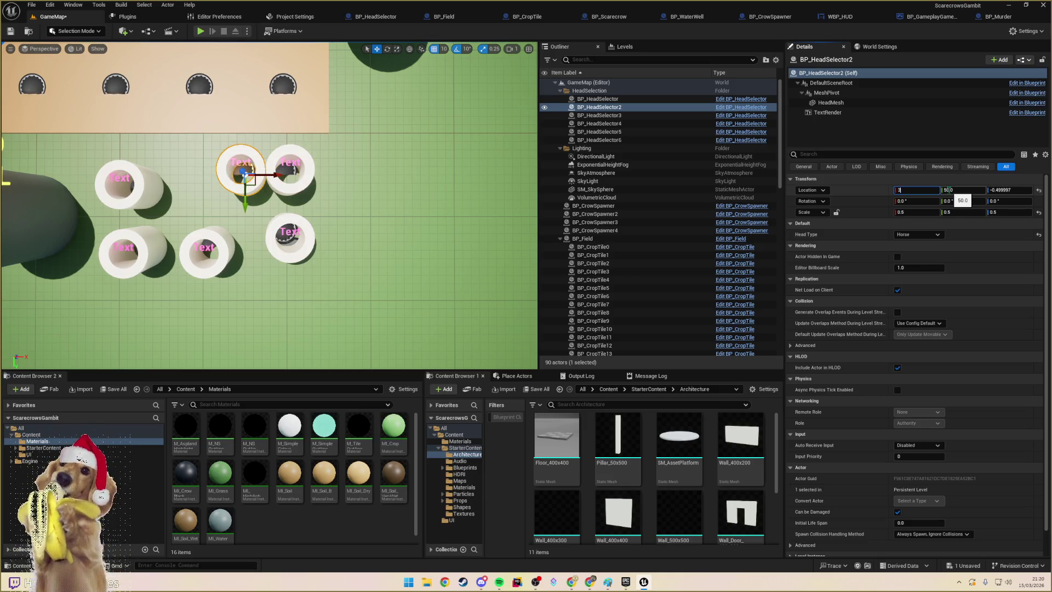
pyautogui.press('Return')
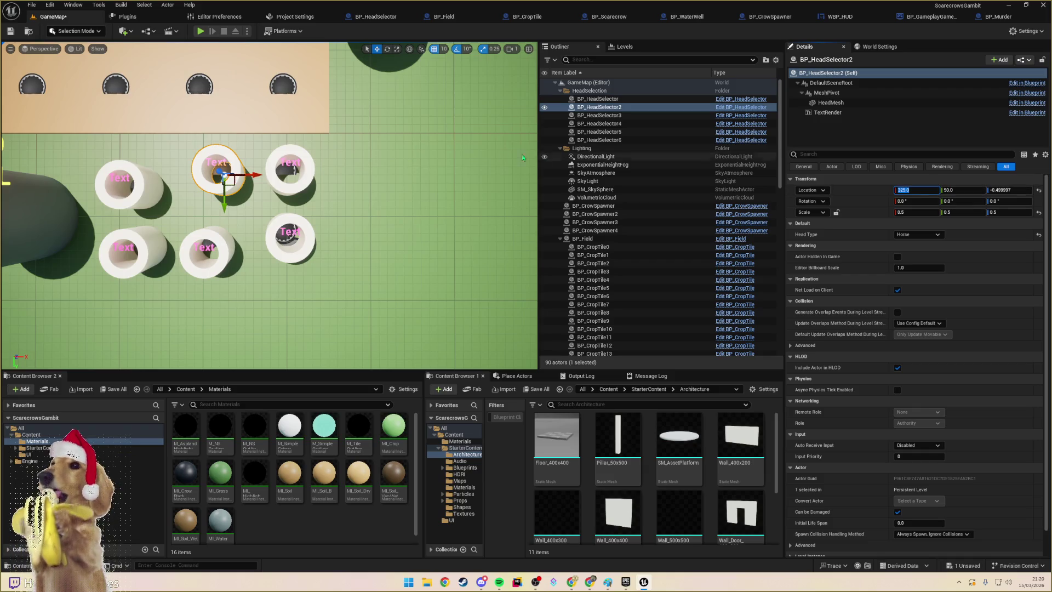
# - Place BP_HeadSelector at X 250, Y 50
pyautogui.click(144, 189)
pyautogui.click(911, 190)
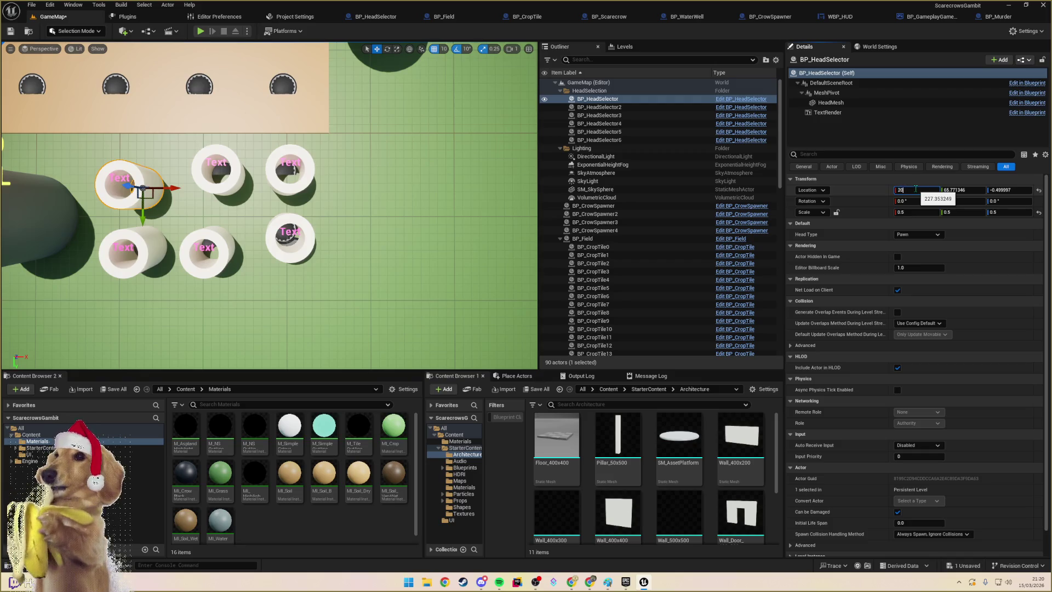
pyautogui.write('0')
pyautogui.press('Return')
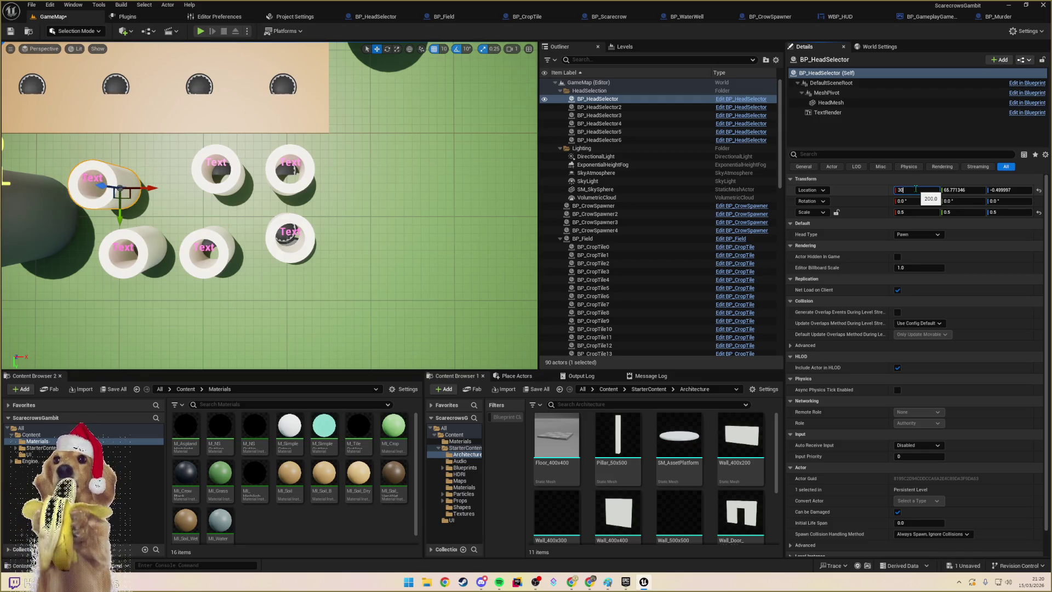
pyautogui.press('BackSpace')
pyautogui.write('27')
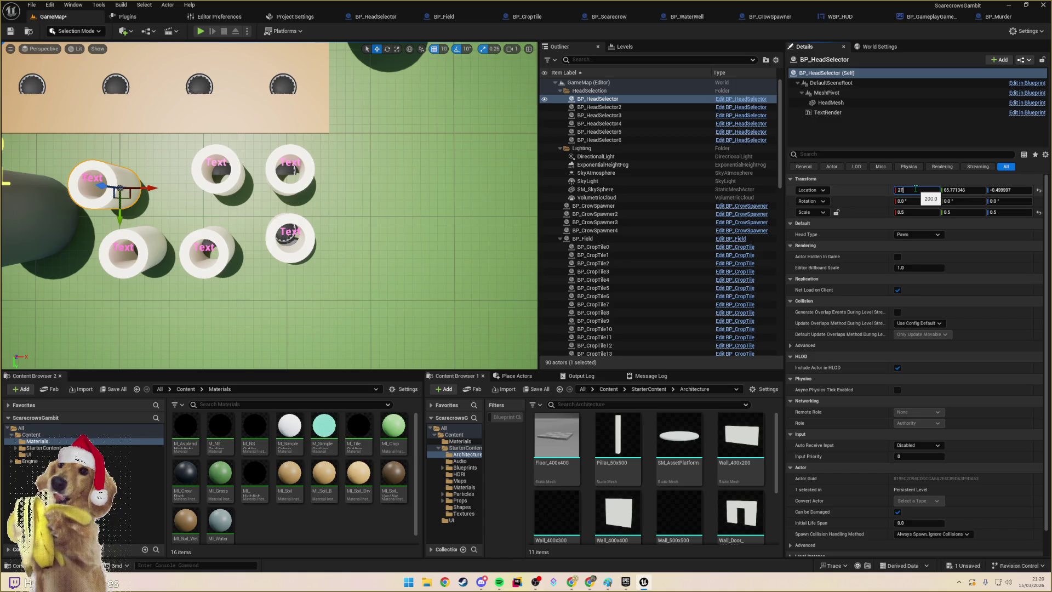
pyautogui.write('5')
pyautogui.press('Return')
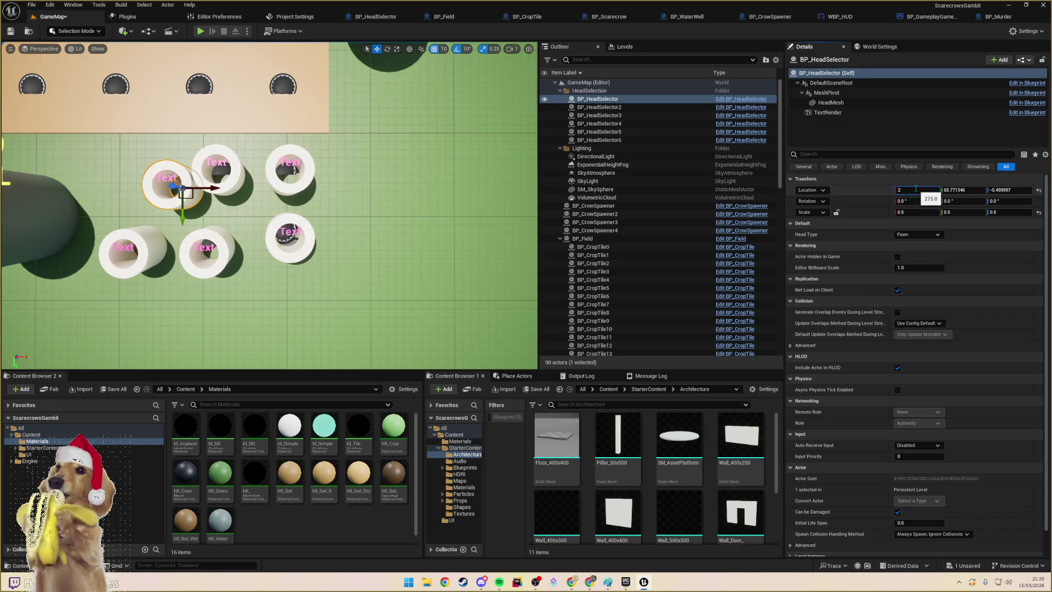
pyautogui.press('Return')
pyautogui.press('Tab')
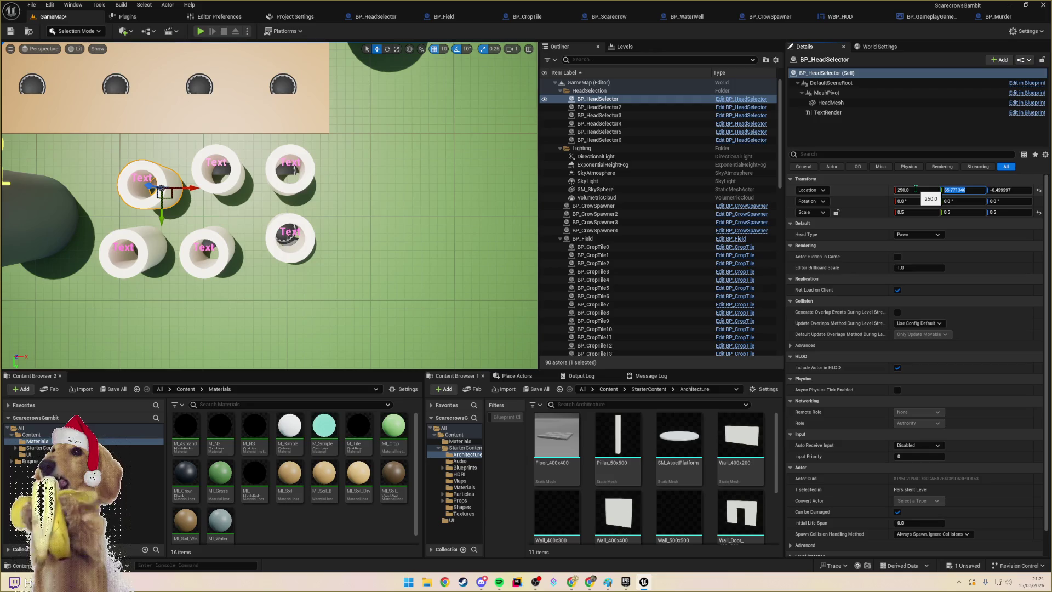
pyautogui.write('50')
pyautogui.press('Return')
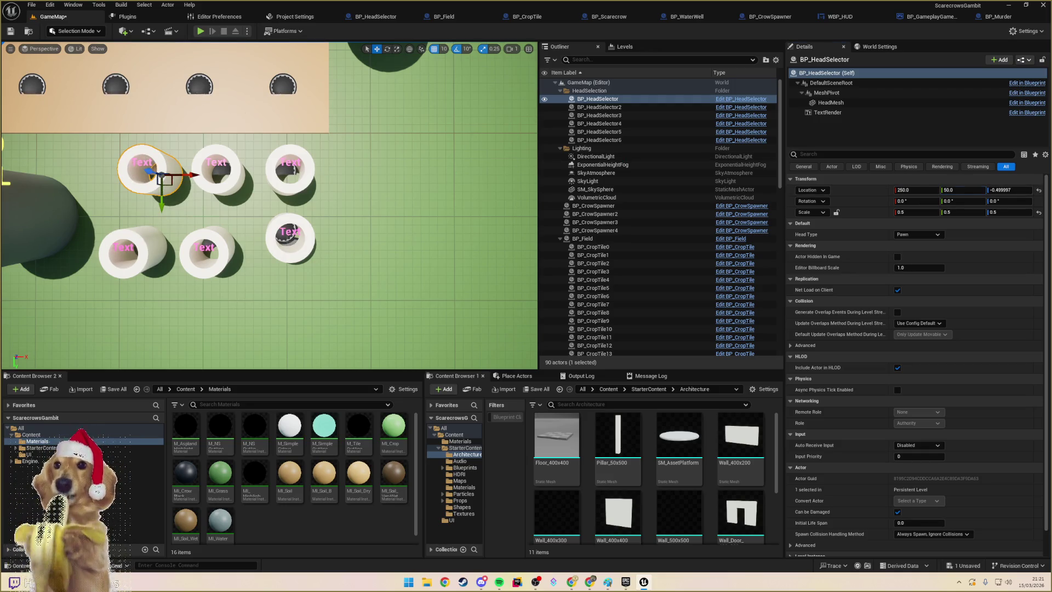
# - Place the lower-left head selector at X 250, Y 125
pyautogui.click(131, 241)
pyautogui.click(925, 191)
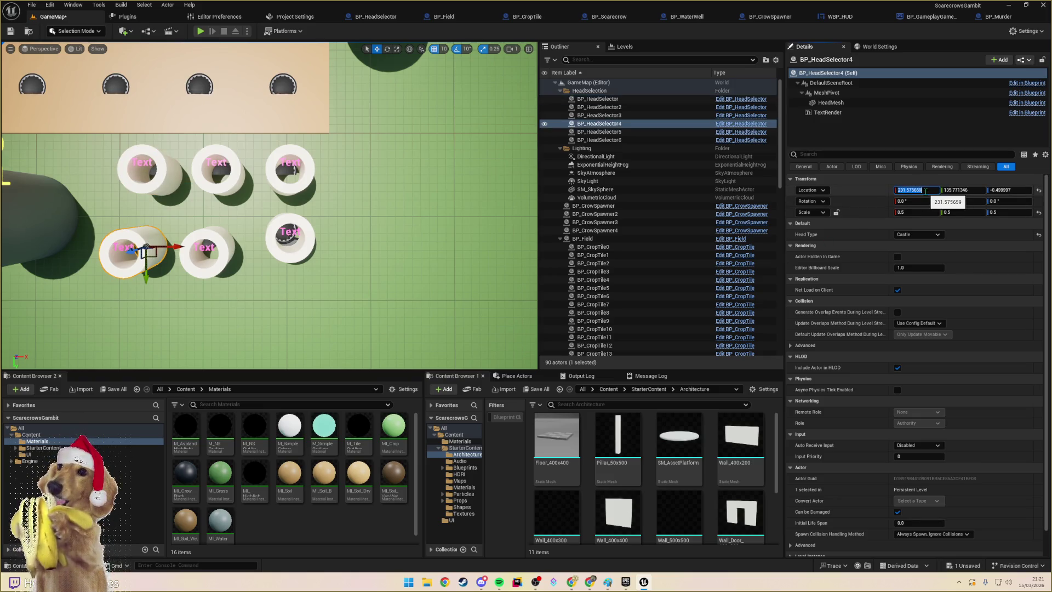
pyautogui.write('250')
pyautogui.press('Tab')
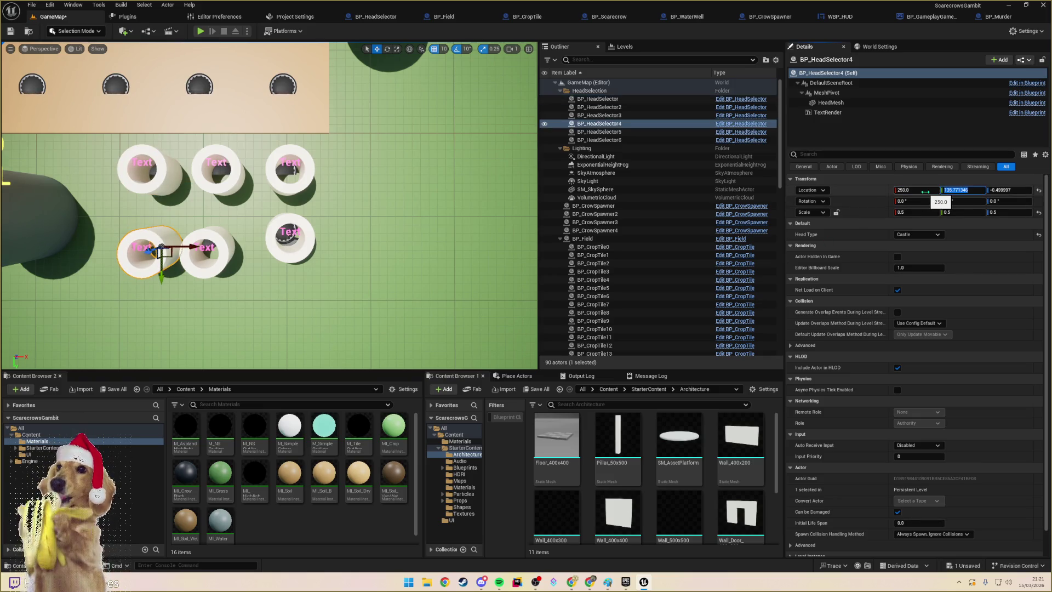
pyautogui.write('125')
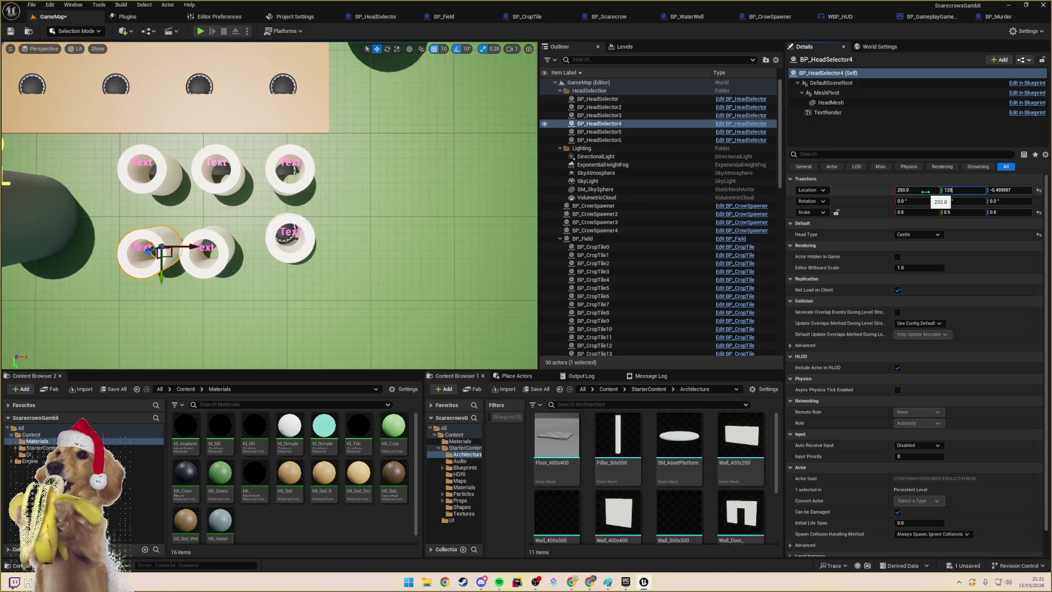
pyautogui.press('Return')
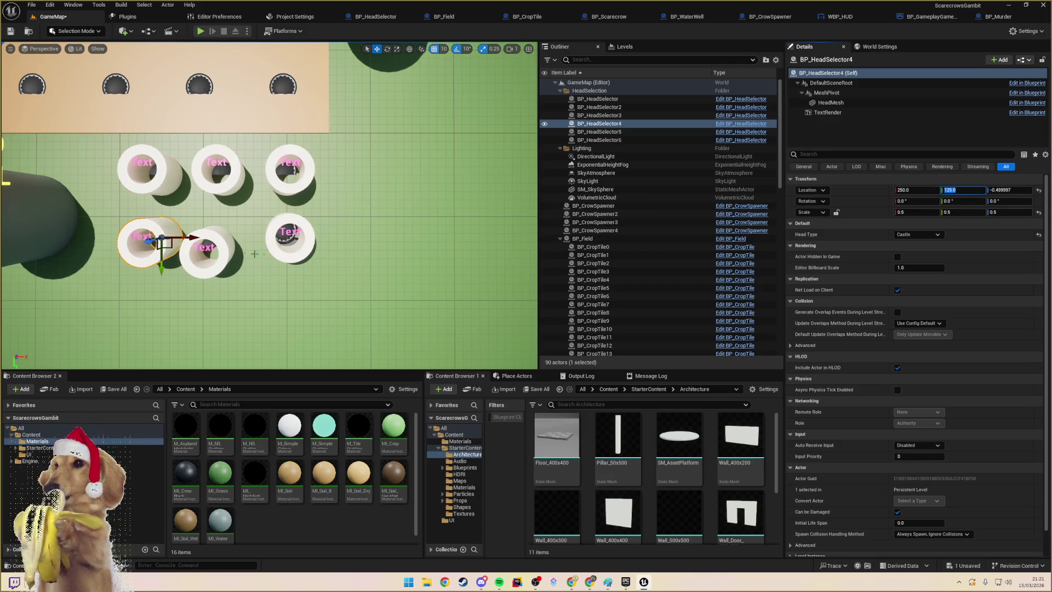
pyautogui.click(290, 221)
# - Set BP_HeadSelector6's Location Y to 125
pyautogui.scroll(-3, 290, 230)
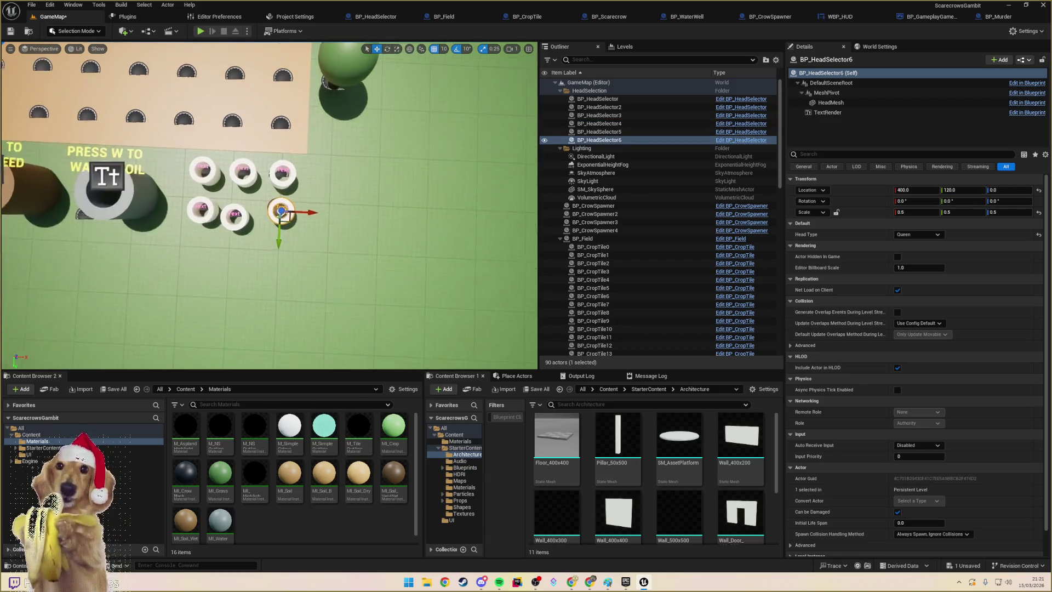
pyautogui.click(967, 190)
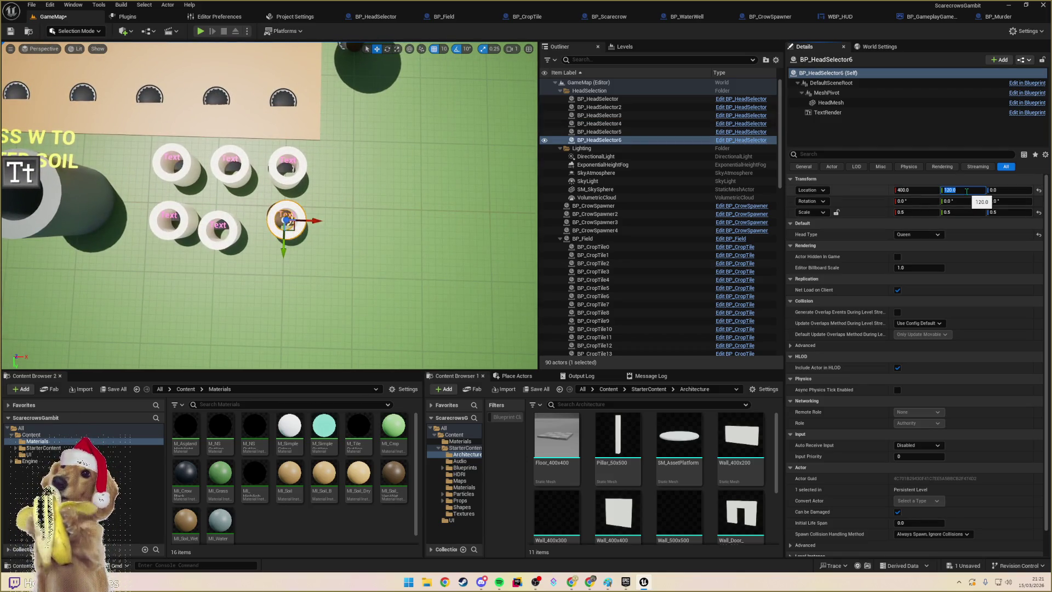
pyautogui.write('125')
pyautogui.press('Return')
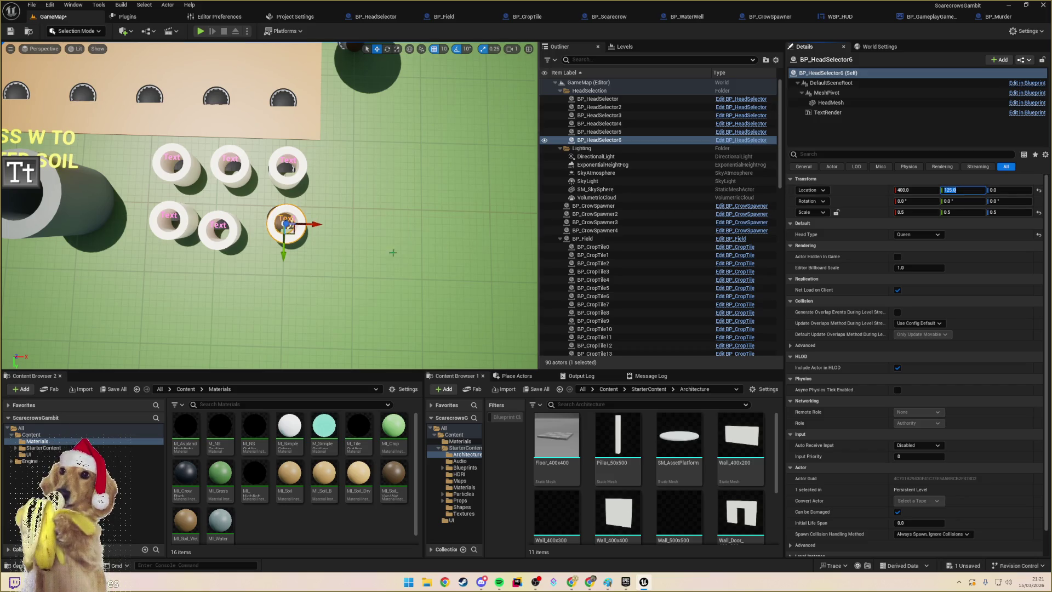
# - Place the lower-middle ring, BP_HeadSelector5, at X 325, Y 125, Z 0
pyautogui.click(222, 218)
pyautogui.click(963, 190)
pyautogui.write('125')
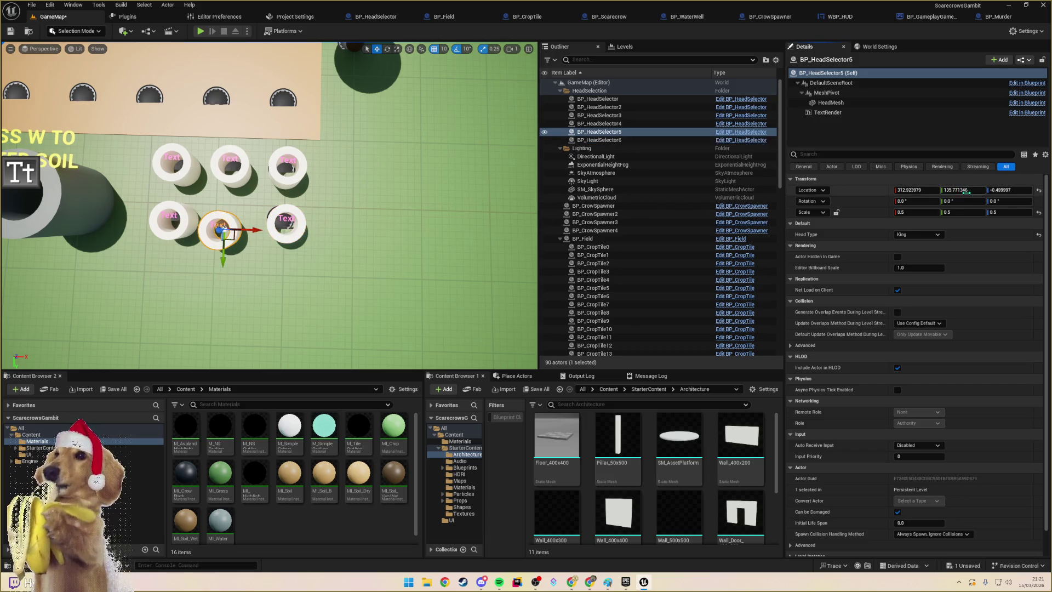
pyautogui.click(912, 190)
pyautogui.write('300')
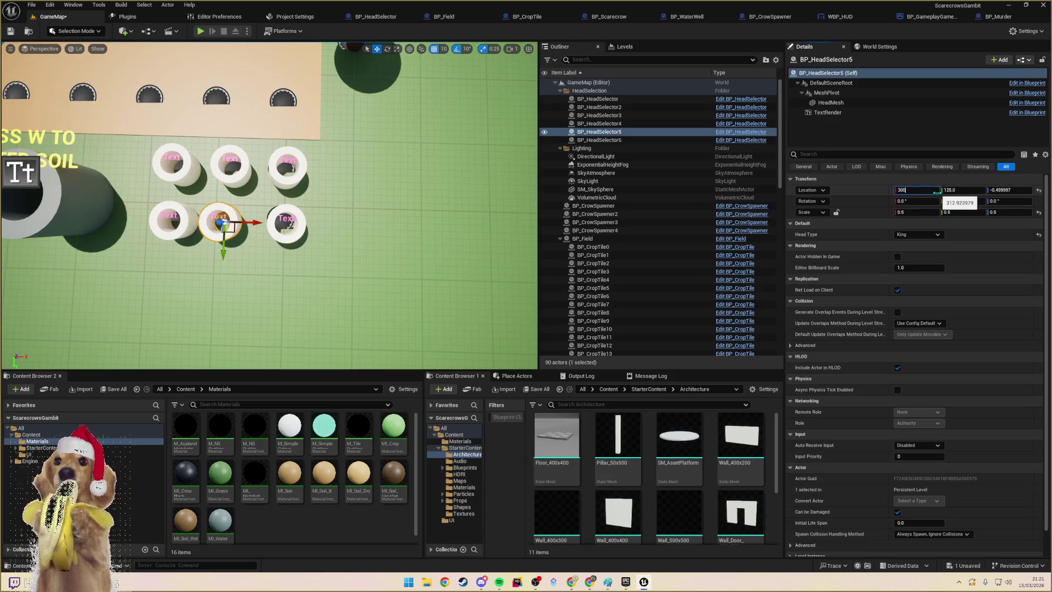
pyautogui.press('Return')
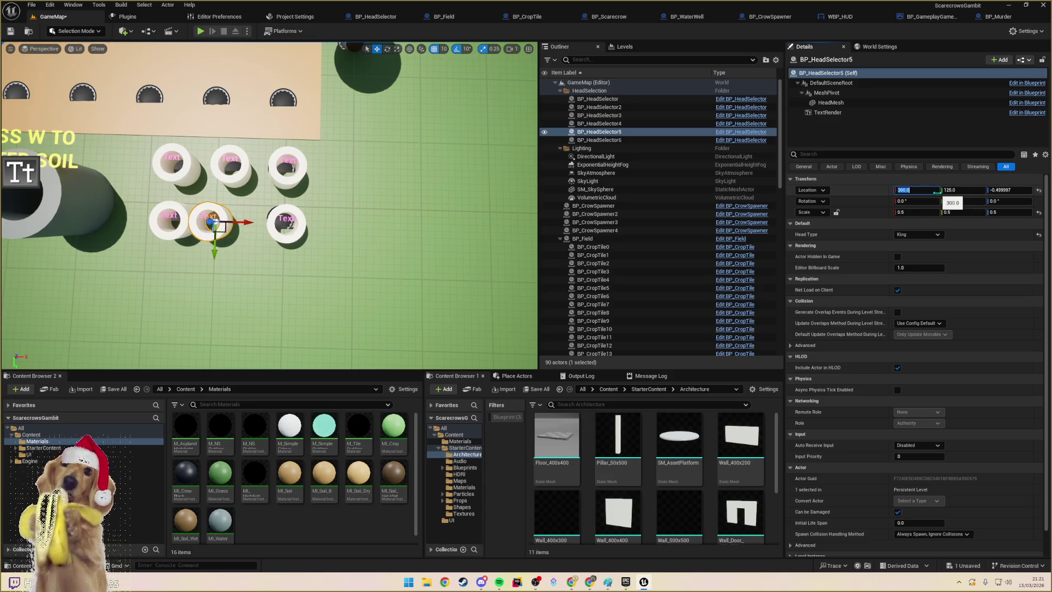
pyautogui.write('325')
pyautogui.press('Return')
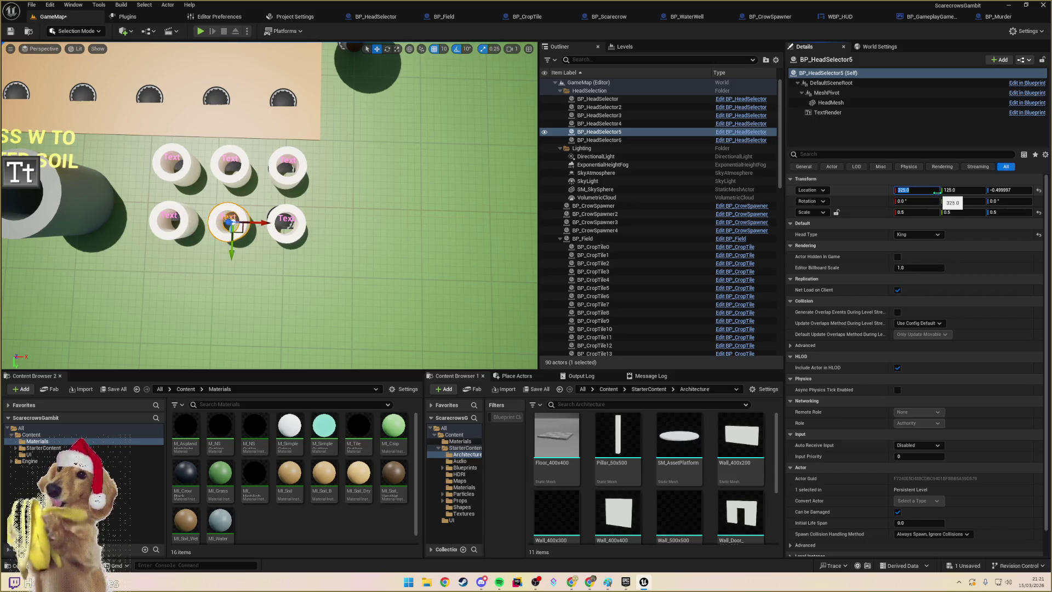
pyautogui.click(1010, 190)
pyautogui.write('0')
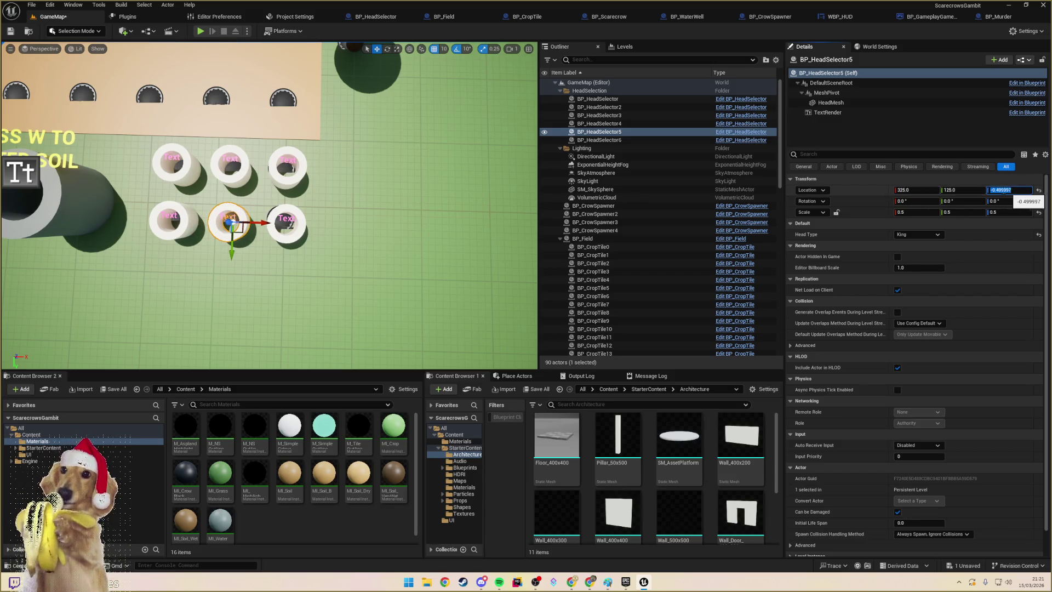
# - Check the selectors' positions, set BP_HeadSelector3 and BP_HeadSelector2 Z to 0, then select Floor
pyautogui.click(288, 220)
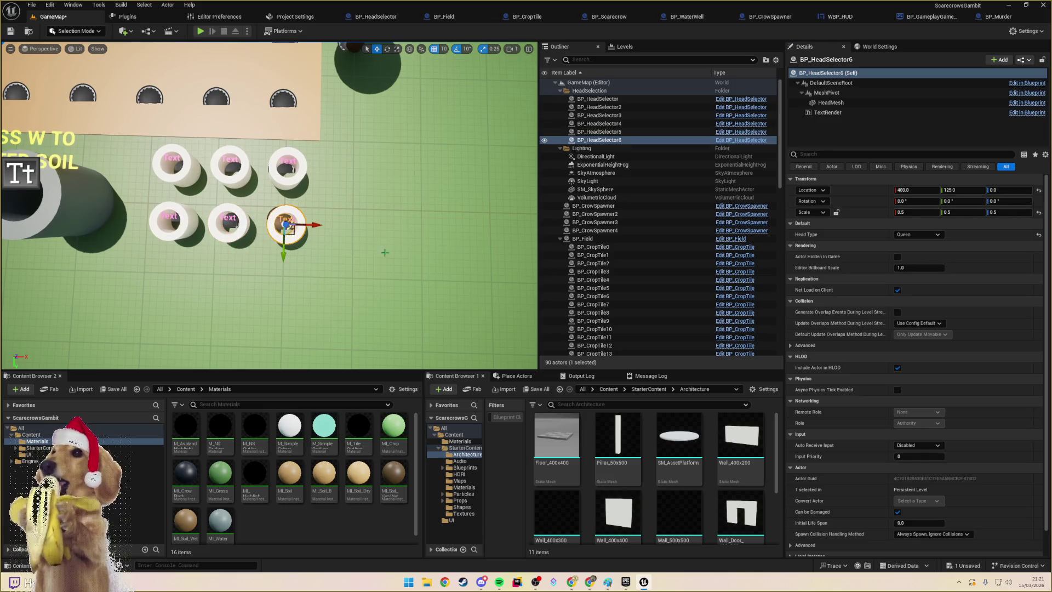
pyautogui.click(178, 213)
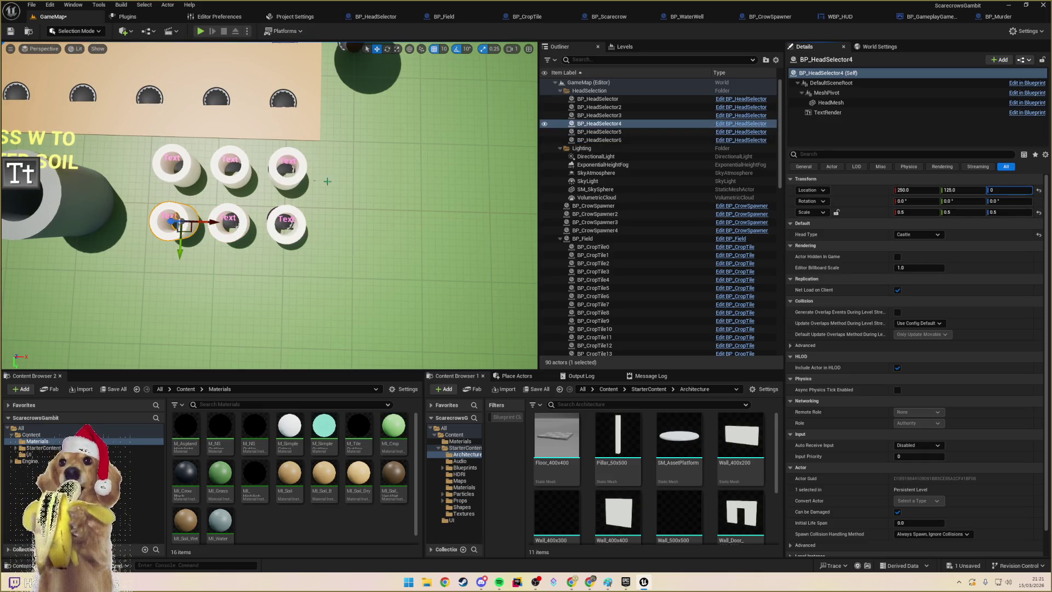
pyautogui.click(287, 164)
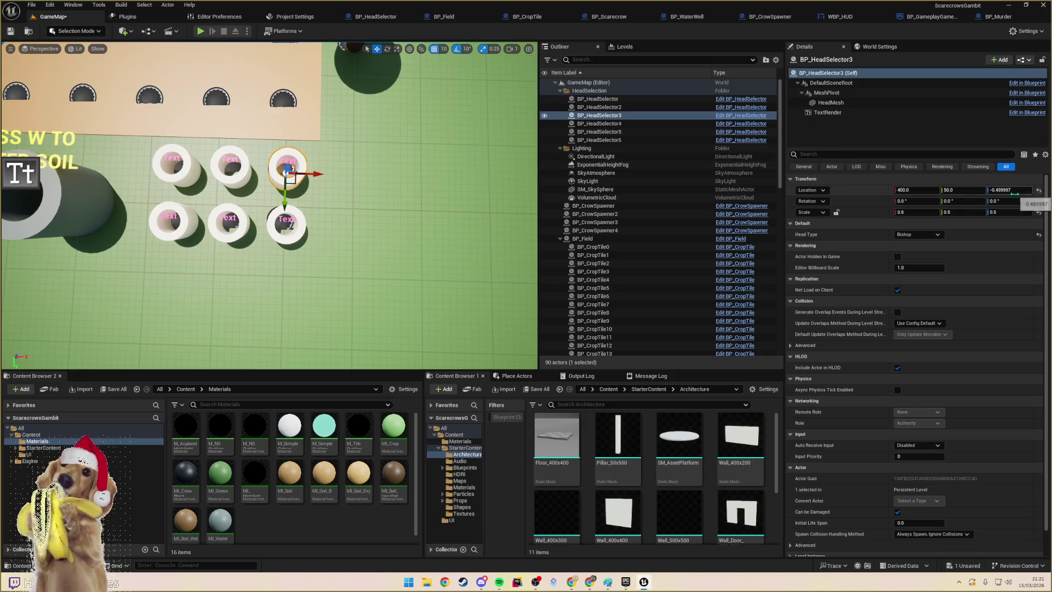
pyautogui.click(1007, 190)
pyautogui.write('0')
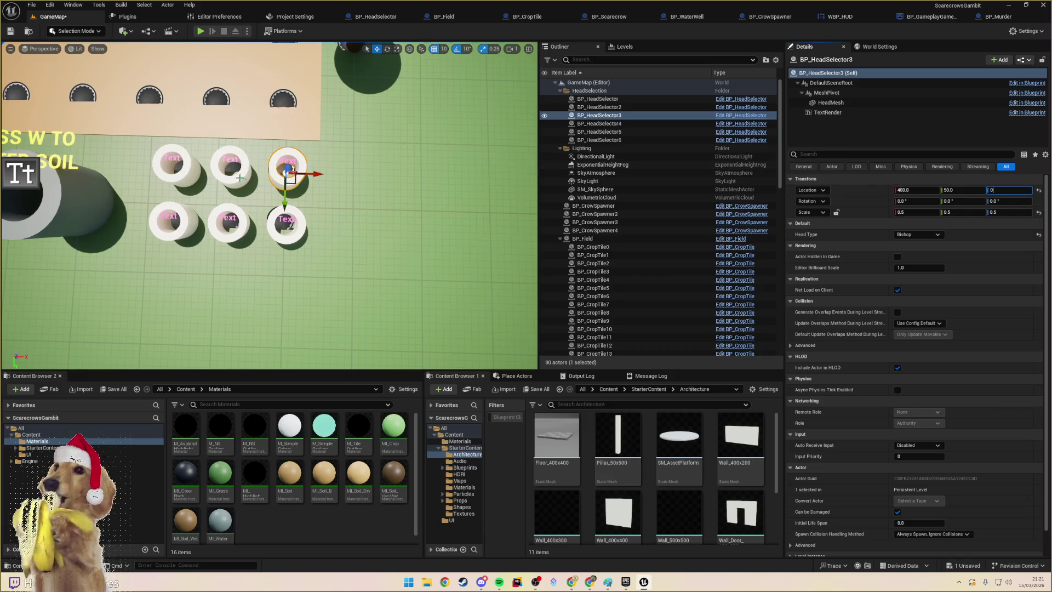
pyautogui.click(239, 177)
pyautogui.click(1008, 190)
pyautogui.write('0')
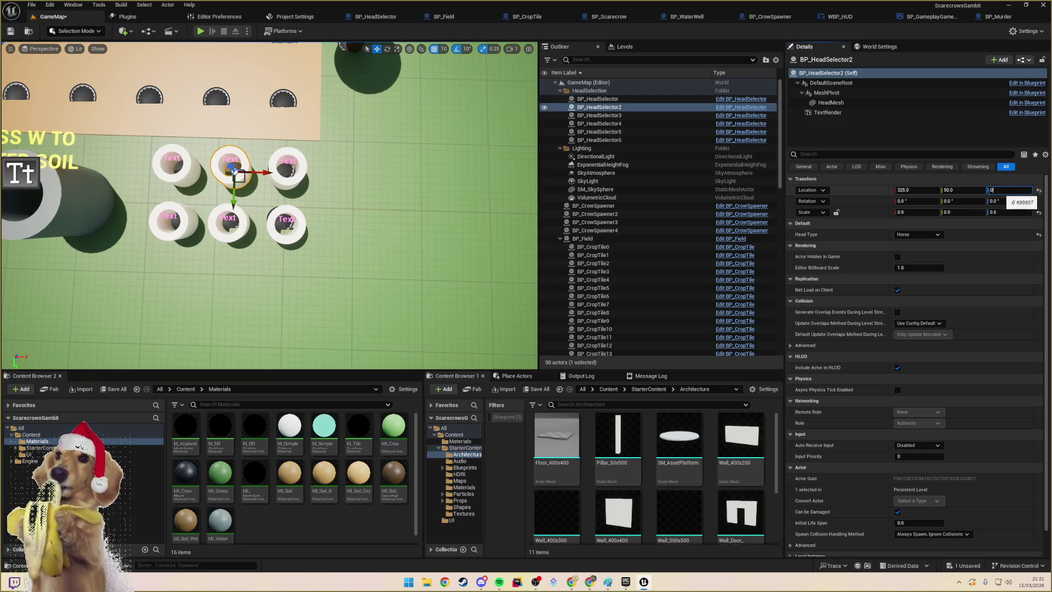
pyautogui.press('Return')
pyautogui.click(173, 165)
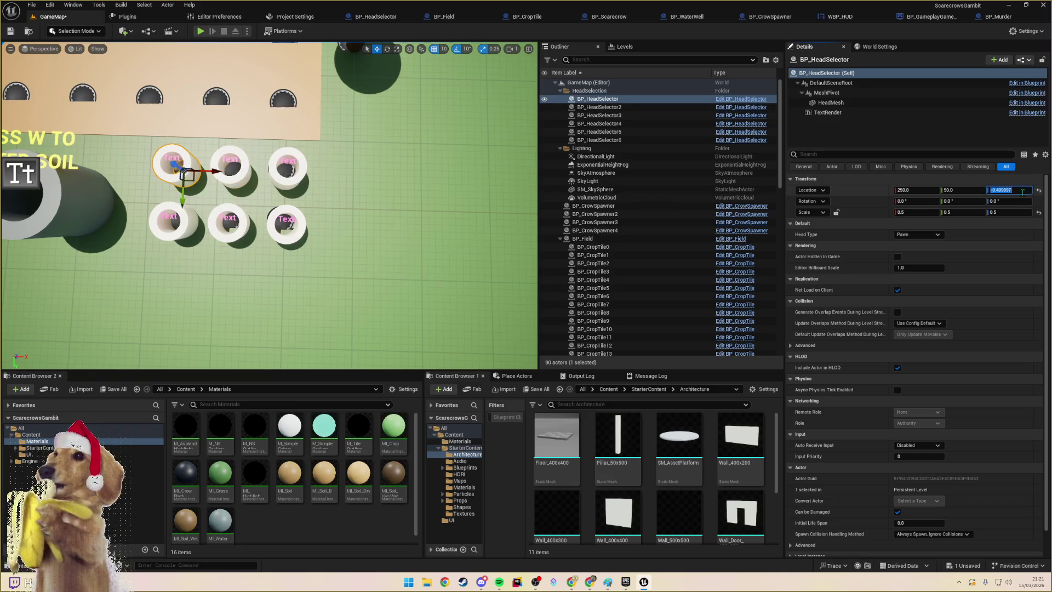
pyautogui.click(343, 187)
pyautogui.scroll(-6, 343, 187)
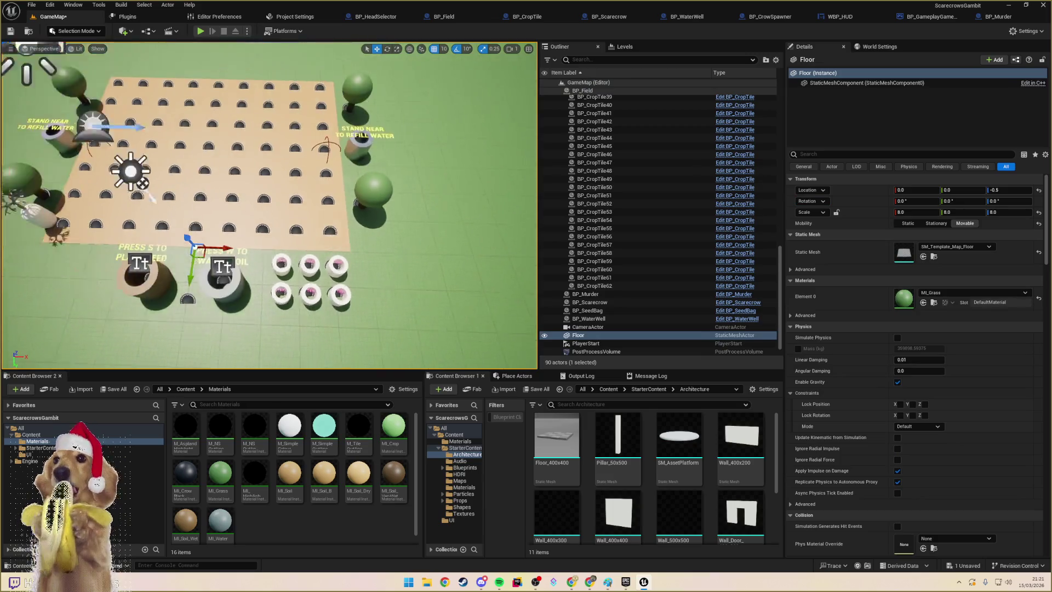
pyautogui.click(201, 31)
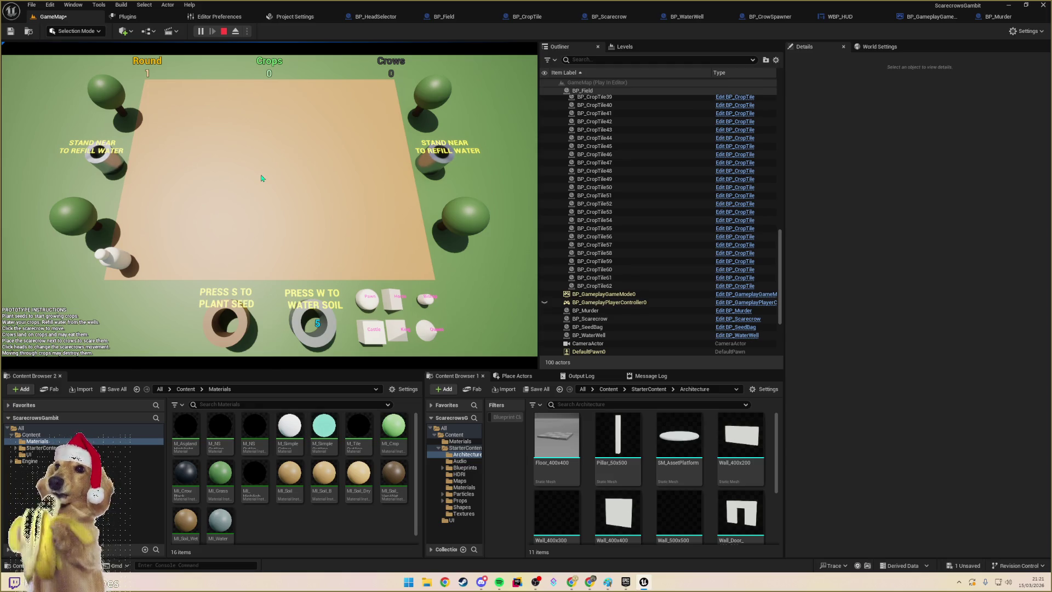
pyautogui.press('Escape')
pyautogui.click(254, 218)
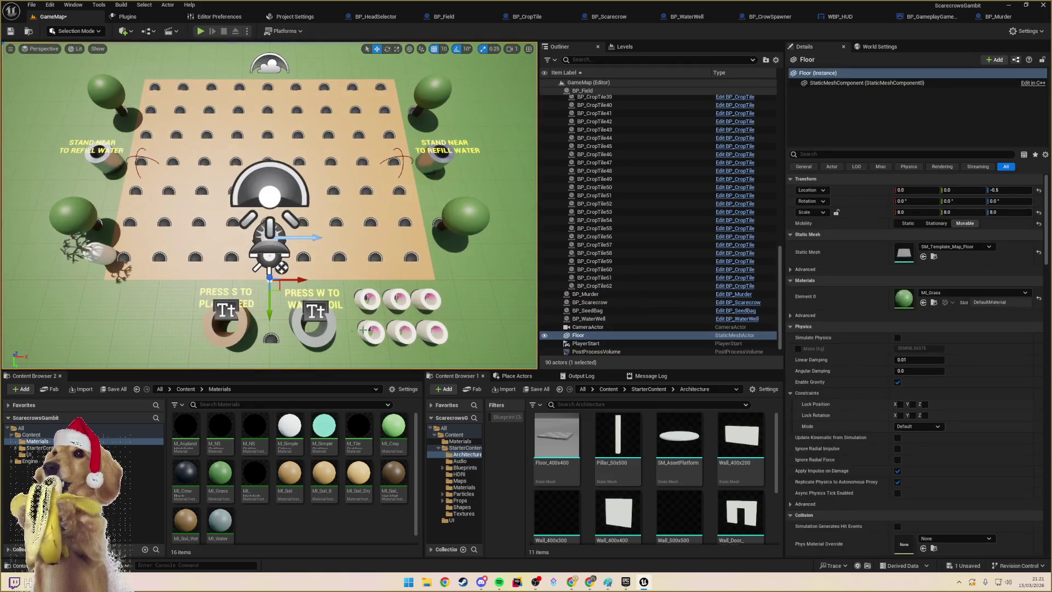
pyautogui.click(403, 332)
# - Select all six head-selector discs, try moving them left, and undo the move
pyautogui.keyDown('ctrl'); pyautogui.click(371, 331); pyautogui.keyUp('ctrl')
pyautogui.keyDown('ctrl'); pyautogui.click(367, 298); pyautogui.keyUp('ctrl')
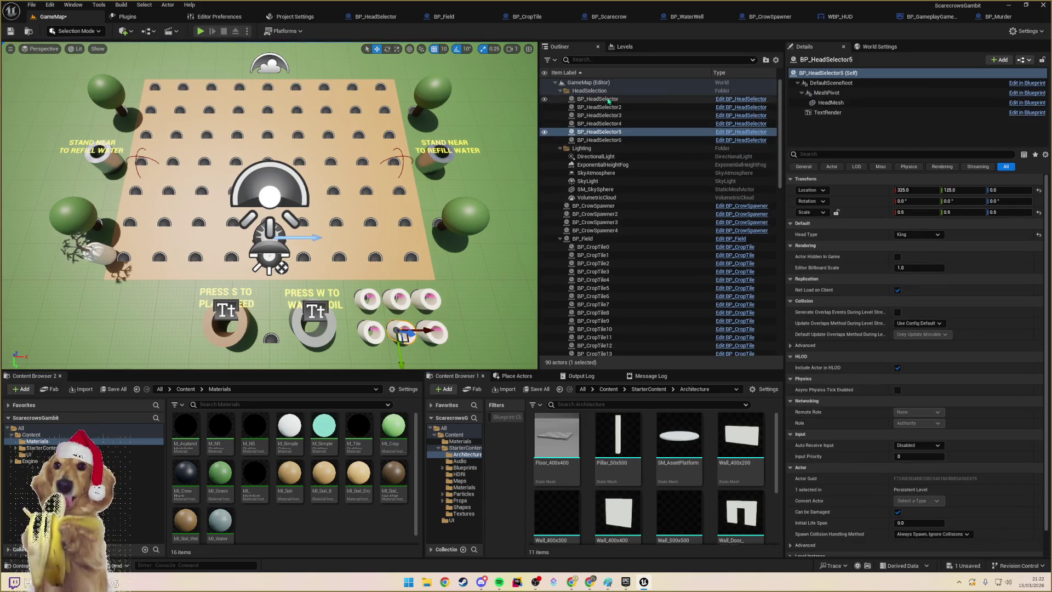
pyautogui.keyDown('ctrl'); pyautogui.click(398, 299); pyautogui.keyUp('ctrl')
pyautogui.keyDown('ctrl'); pyautogui.click(428, 298); pyautogui.keyUp('ctrl')
pyautogui.keyDown('ctrl'); pyautogui.click(433, 332); pyautogui.keyUp('ctrl')
pyautogui.moveTo(453, 331)
pyautogui.mouseDown()
pyautogui.moveTo(325, 326)
pyautogui.moveTo(451, 319)
pyautogui.mouseUp()
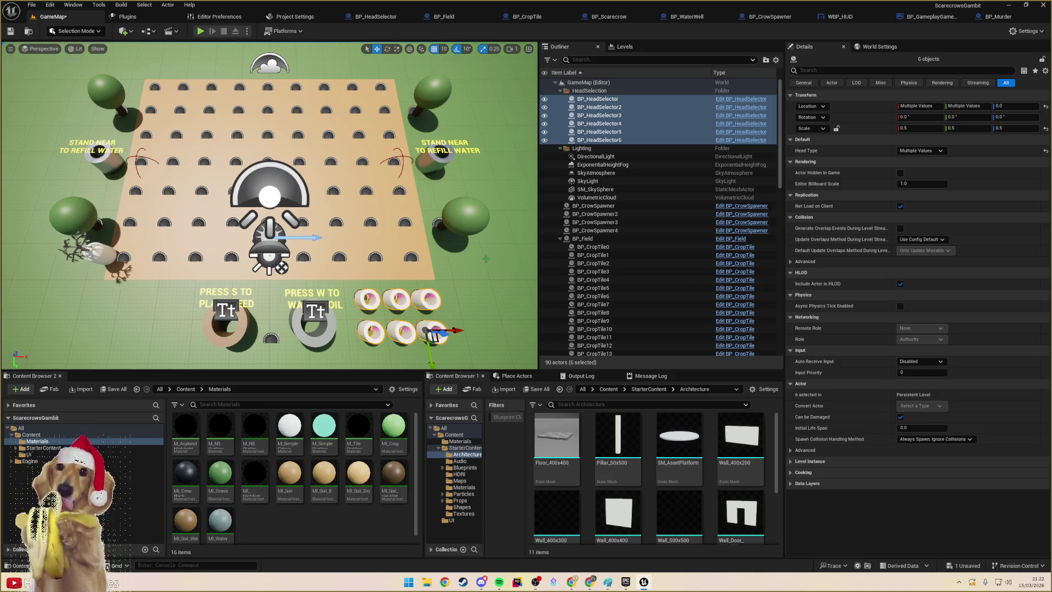
pyautogui.hotkey('ctrl', 'z')
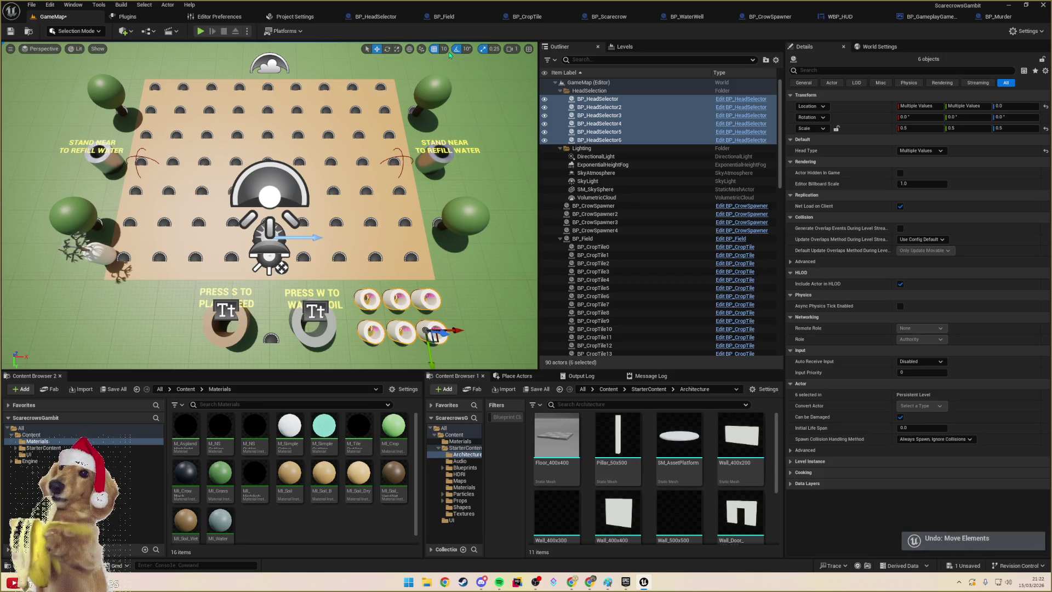
# - Move the six discs right along X with 50 snap, nudge with 5 snap, then select Floor
pyautogui.click(443, 49)
pyautogui.click(455, 106)
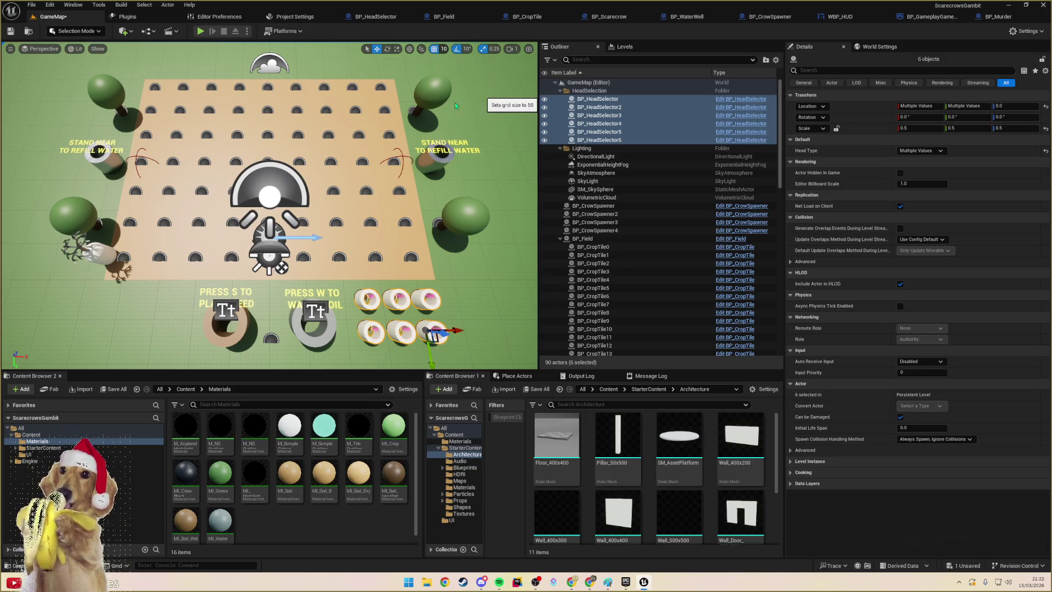
pyautogui.moveTo(452, 331)
pyautogui.mouseDown()
pyautogui.moveTo(488, 331)
pyautogui.moveTo(310, 330)
pyautogui.mouseUp()
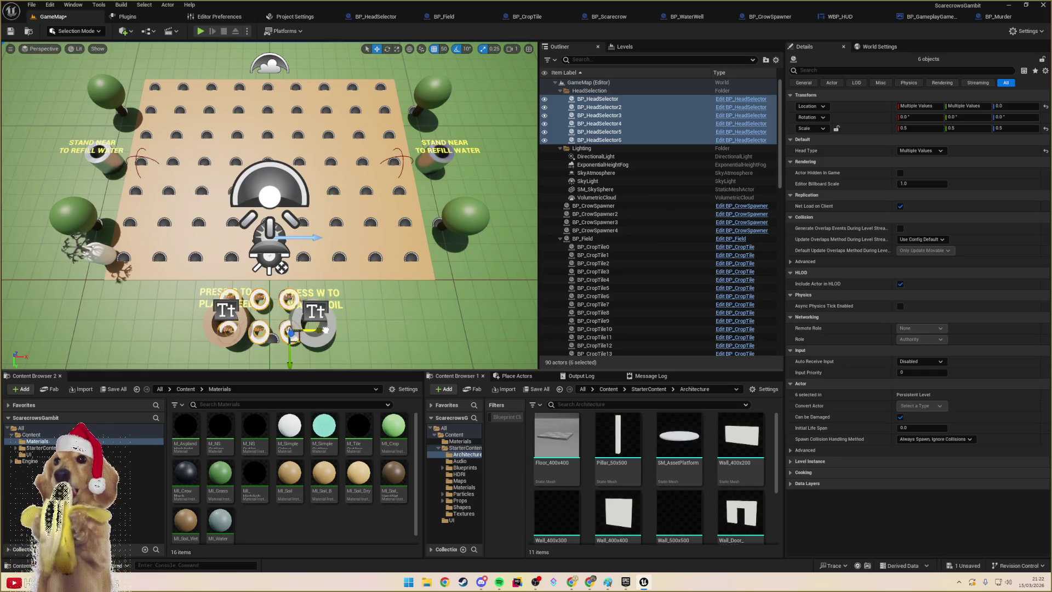
pyautogui.click(444, 49)
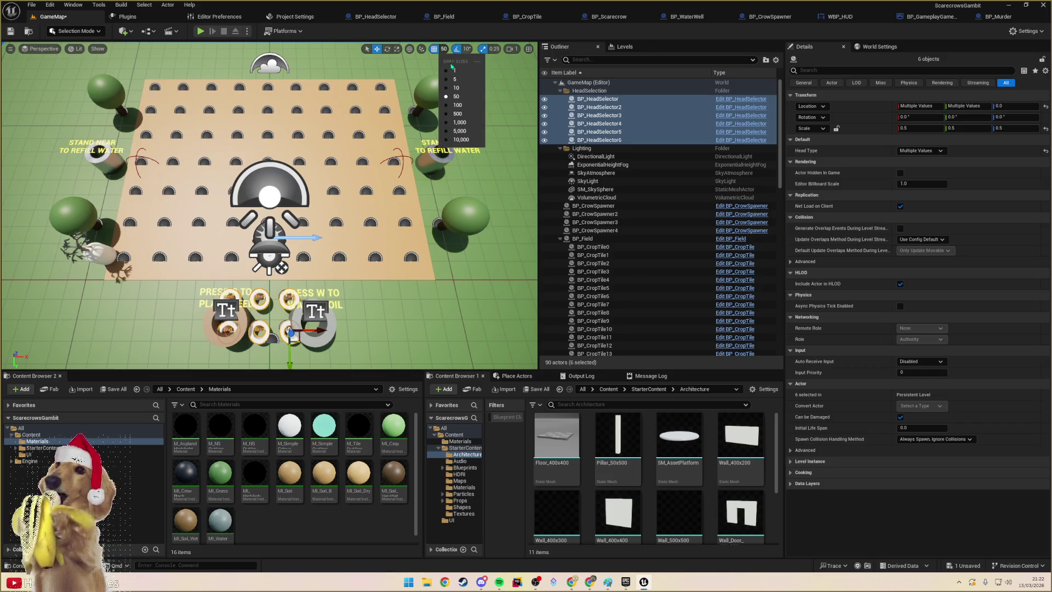
pyautogui.click(461, 78)
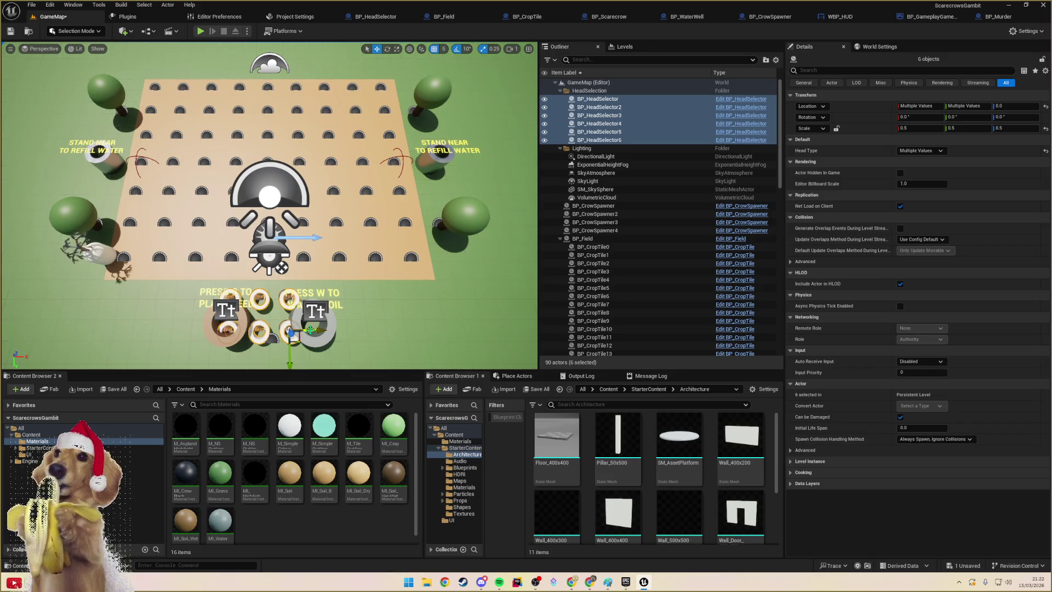
pyautogui.scroll(5, 296, 329)
pyautogui.press('f')
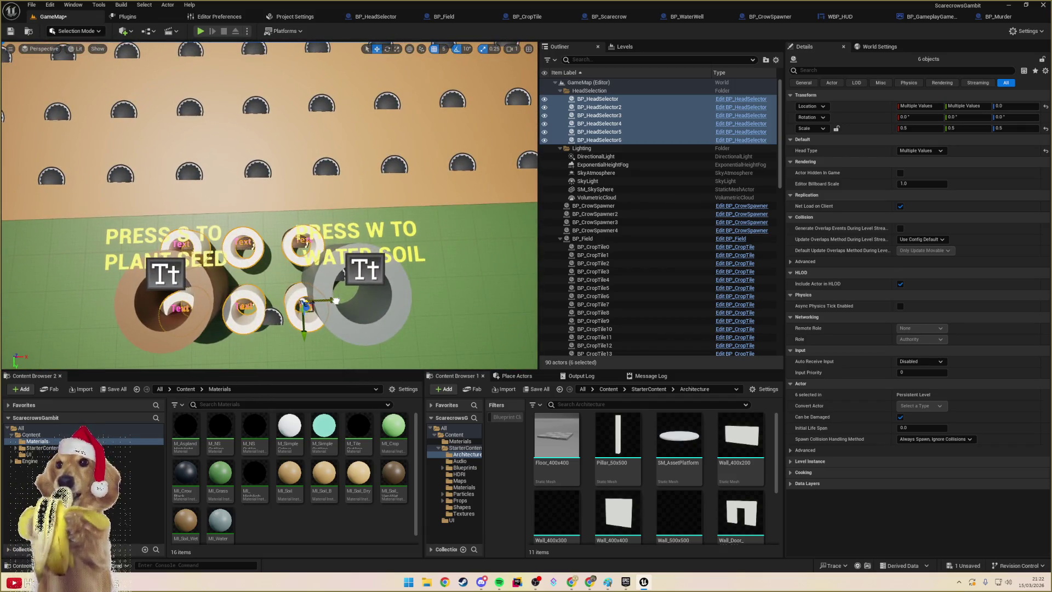
pyautogui.moveTo(335, 300); pyautogui.dragTo(351, 299)
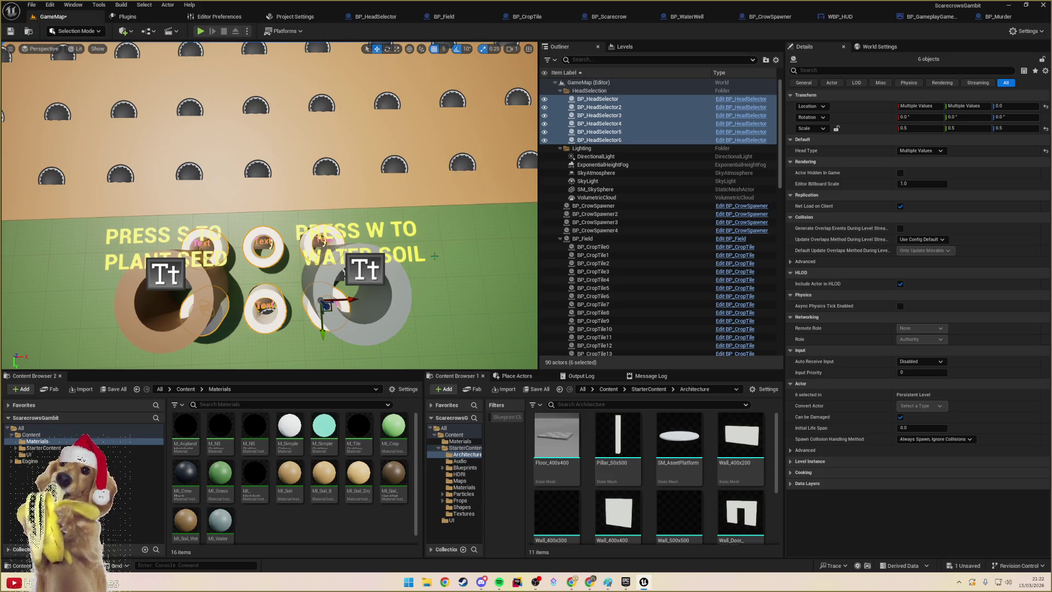
pyautogui.click(455, 317)
pyautogui.press('f')
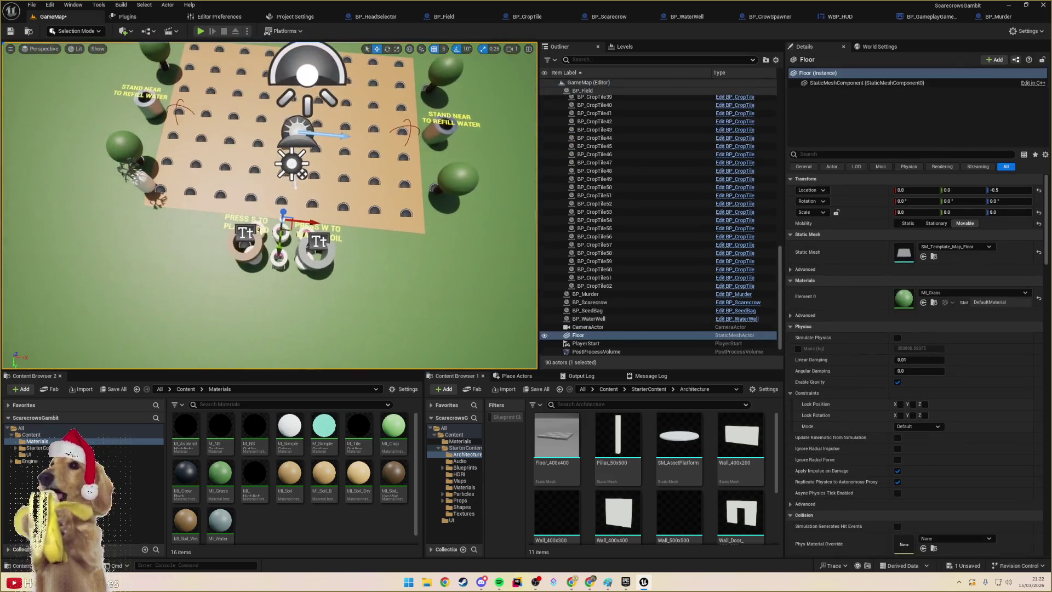
# - Move the seed bag and its text label left with grid snap set to 50
pyautogui.click(272, 248)
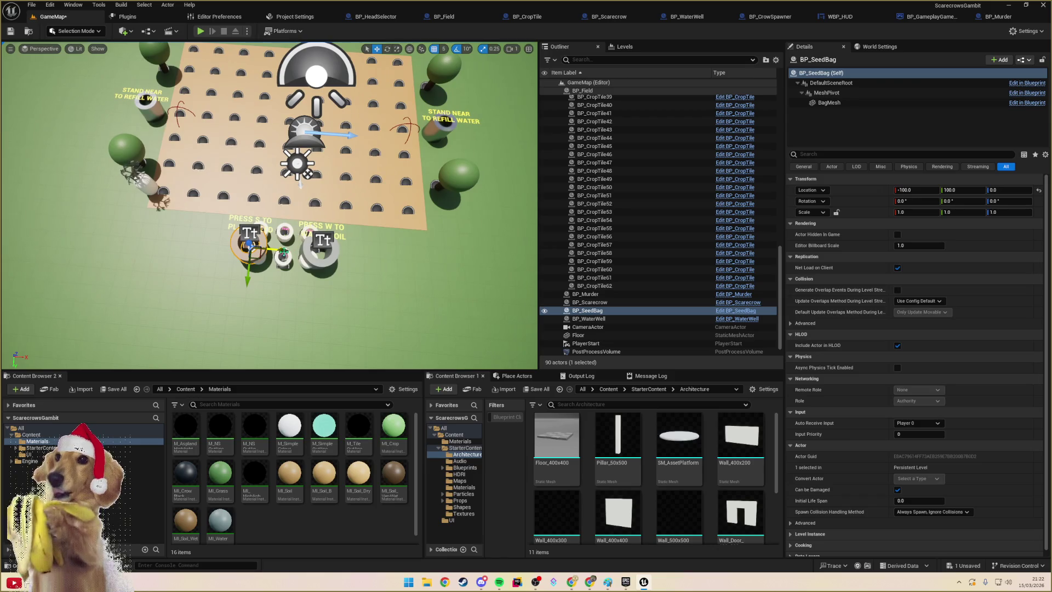
pyautogui.moveTo(285, 250)
pyautogui.mouseDown()
pyautogui.moveTo(252, 251)
pyautogui.moveTo(264, 237)
pyautogui.moveTo(247, 236)
pyautogui.mouseUp()
pyautogui.hotkey('ctrl', 'z')
pyautogui.keyDown('ctrl'); pyautogui.click(241, 220); pyautogui.keyUp('ctrl')
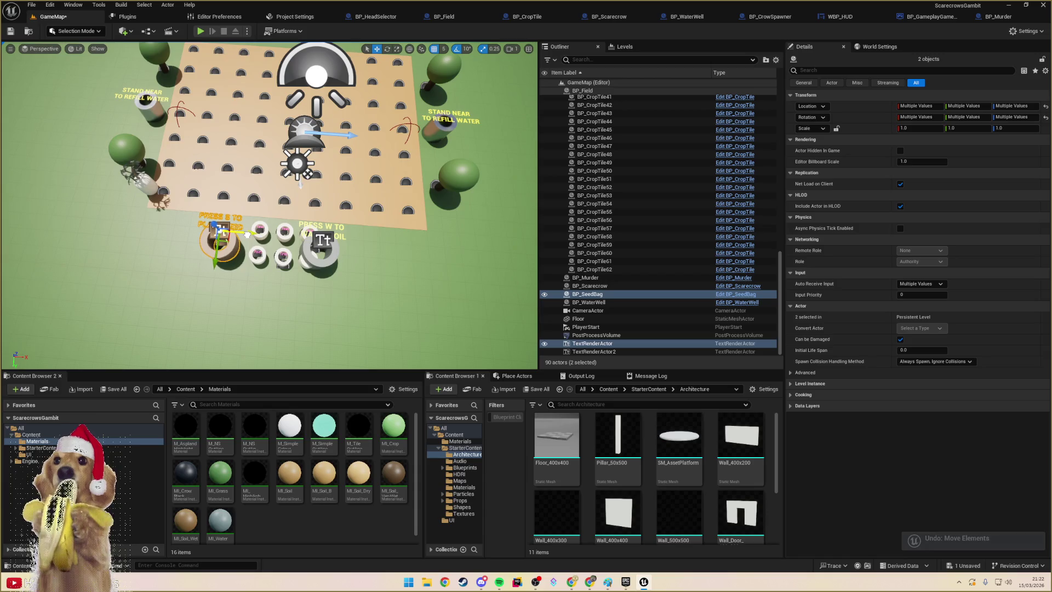
pyautogui.hotkey('ctrl', 'z')
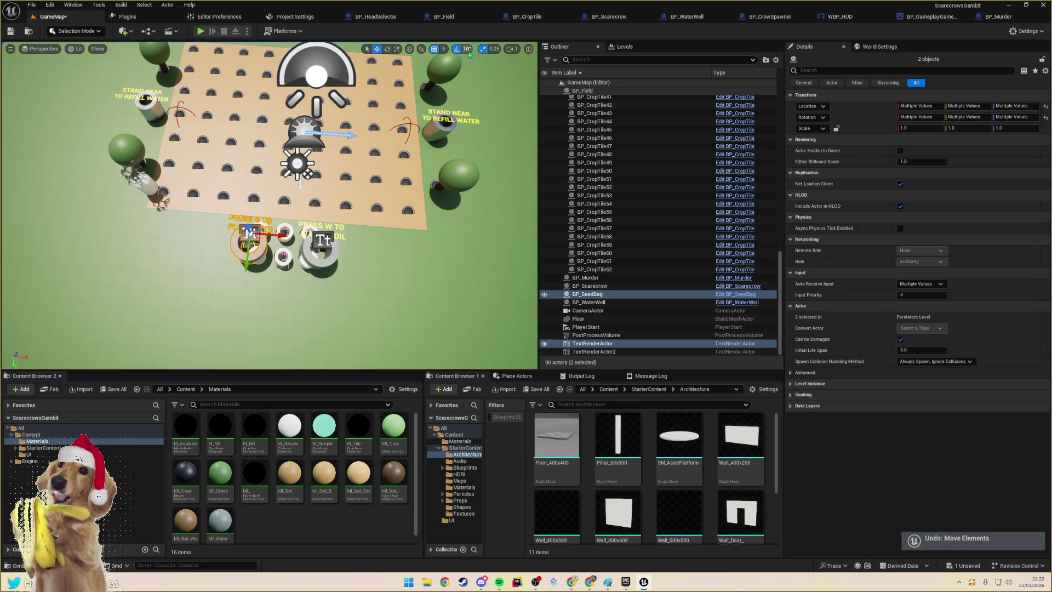
pyautogui.click(444, 49)
pyautogui.click(457, 97)
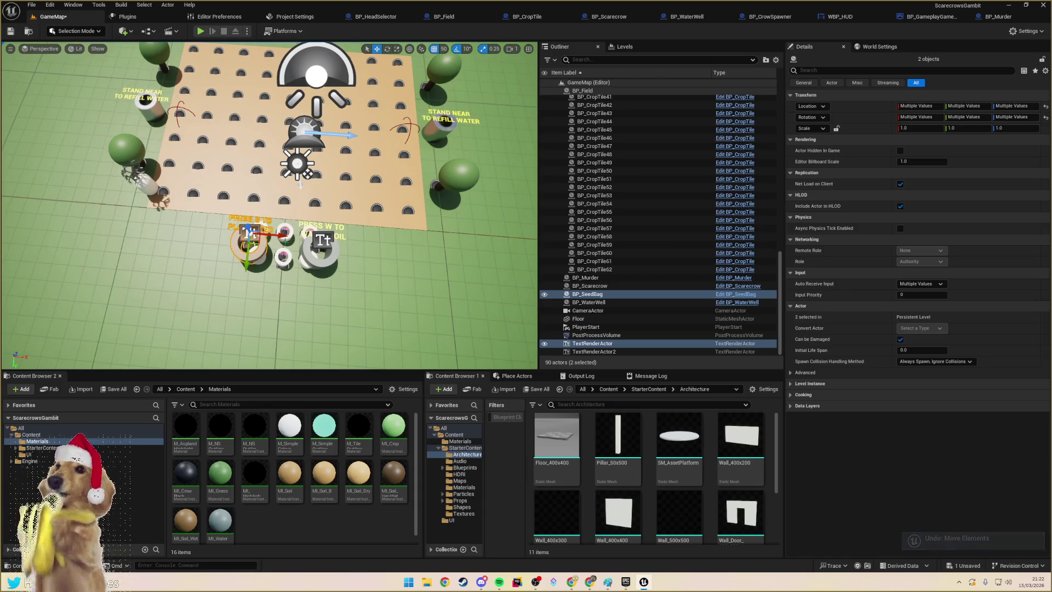
pyautogui.moveTo(278, 236); pyautogui.dragTo(242, 236)
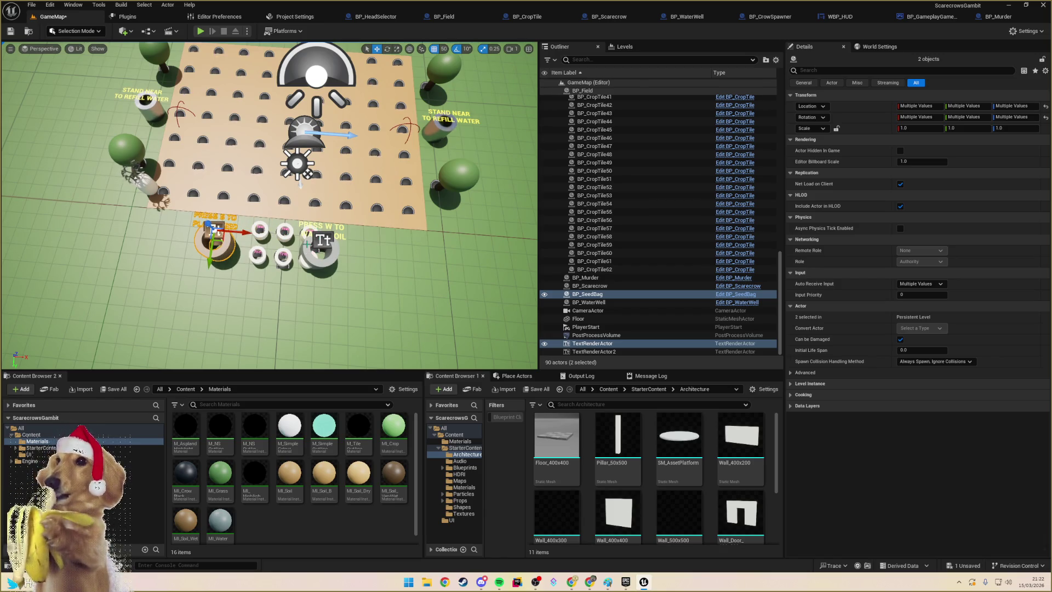
# - Move the water well and its PRESS W TO text right, then select just the well
pyautogui.click(309, 242)
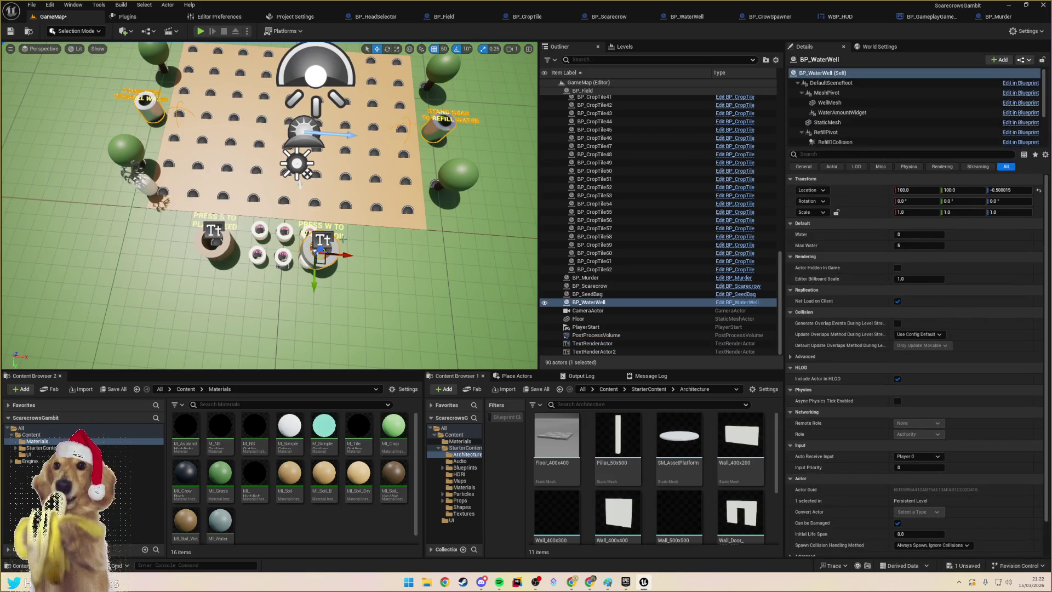
pyautogui.keyDown('ctrl'); pyautogui.click(342, 239); pyautogui.keyUp('ctrl')
pyautogui.moveTo(354, 244); pyautogui.dragTo(382, 245)
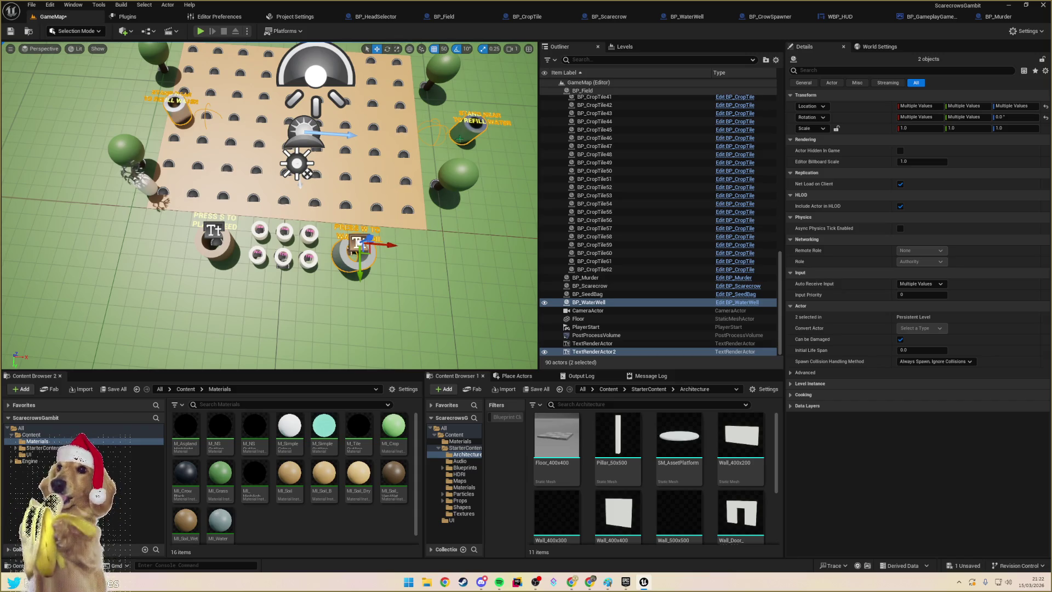
pyautogui.click(353, 255)
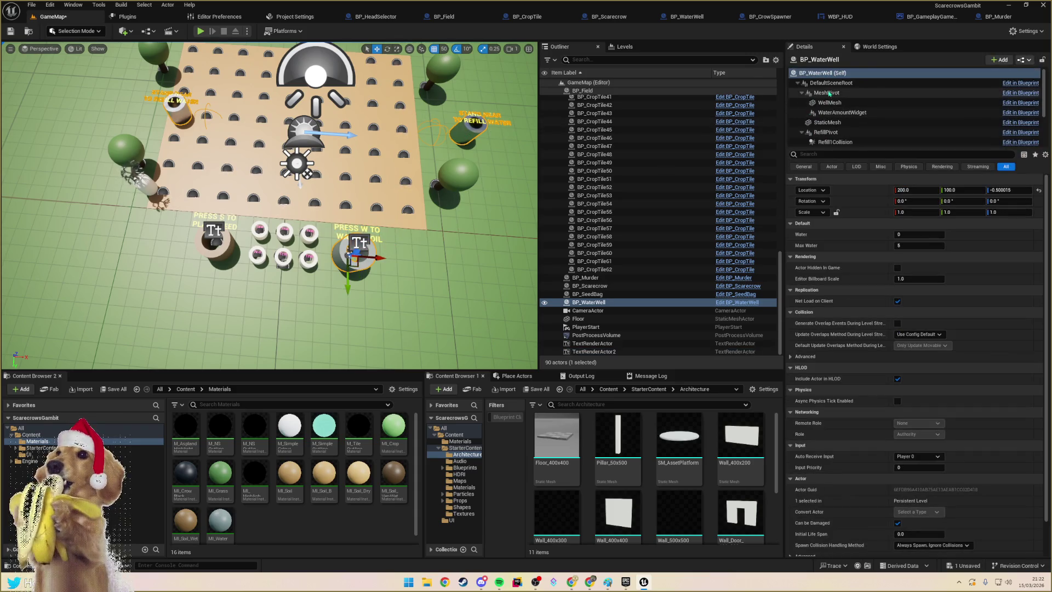
# - Move the well's refill pivots to X 300 and X -700
pyautogui.click(826, 93)
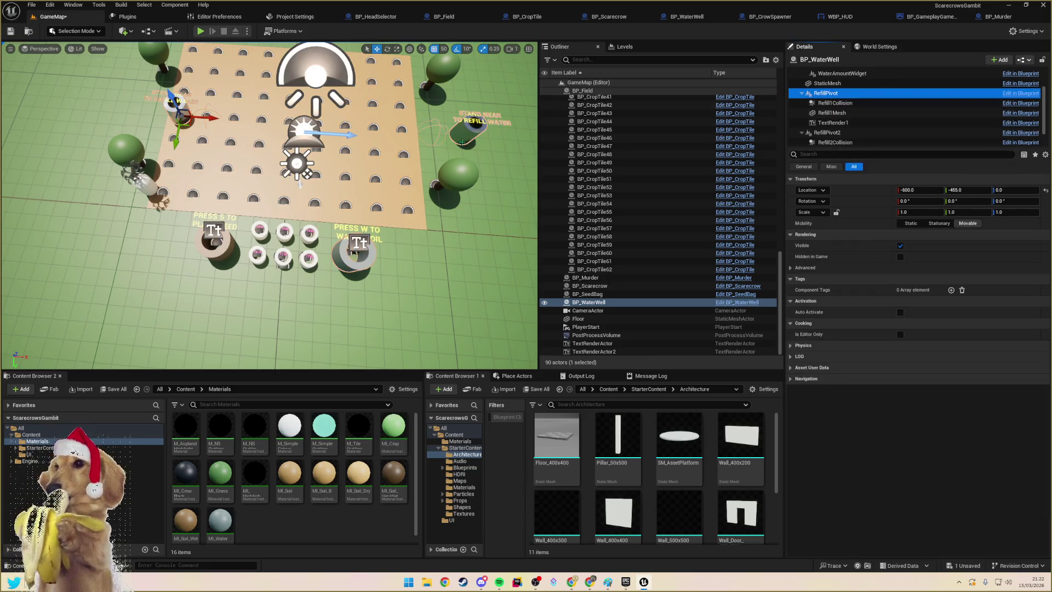
pyautogui.click(827, 132)
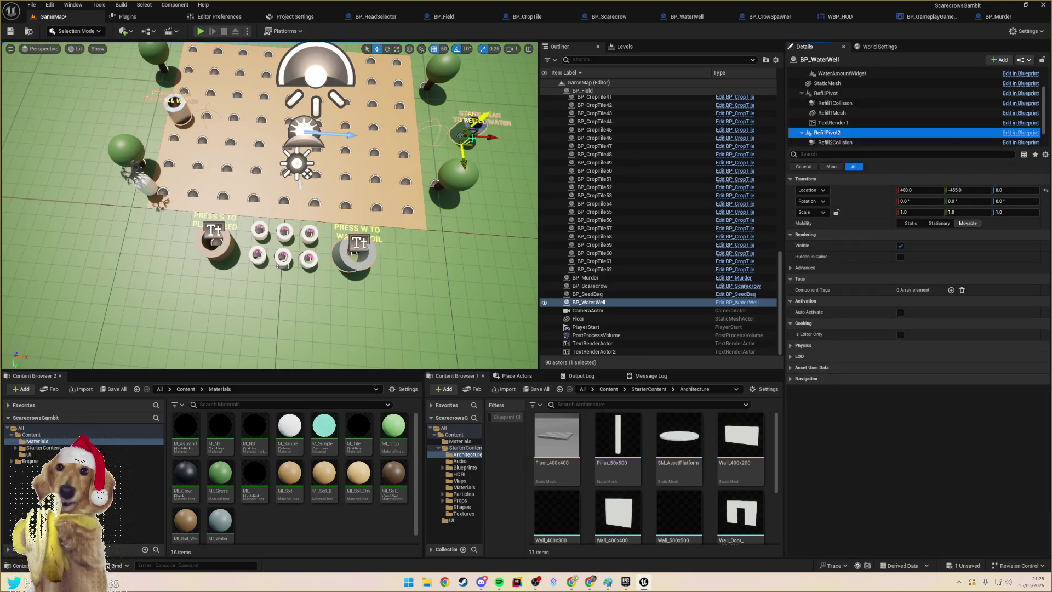
pyautogui.moveTo(486, 139); pyautogui.dragTo(460, 139)
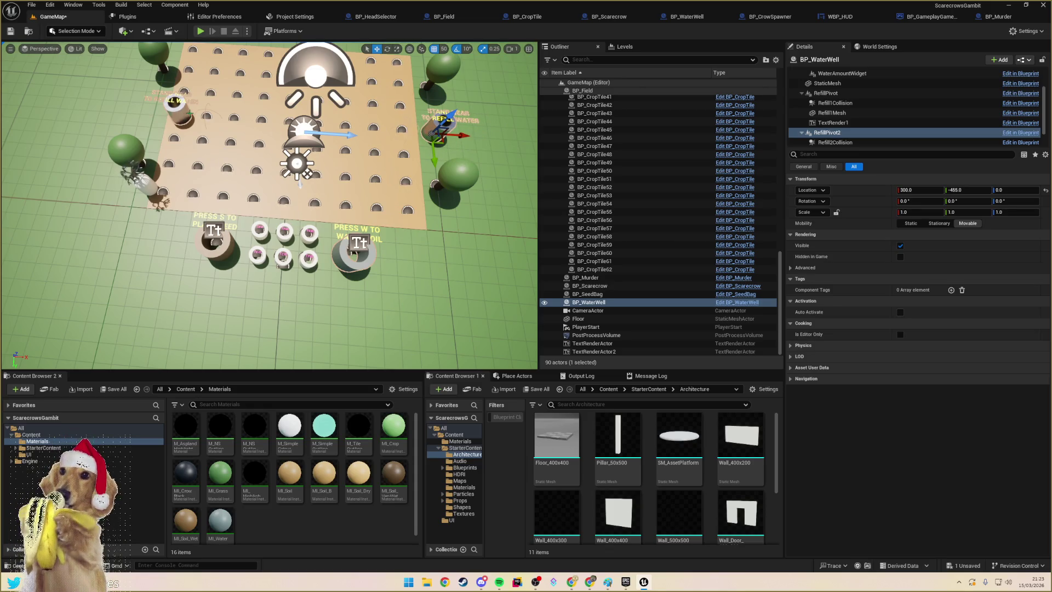
pyautogui.click(826, 93)
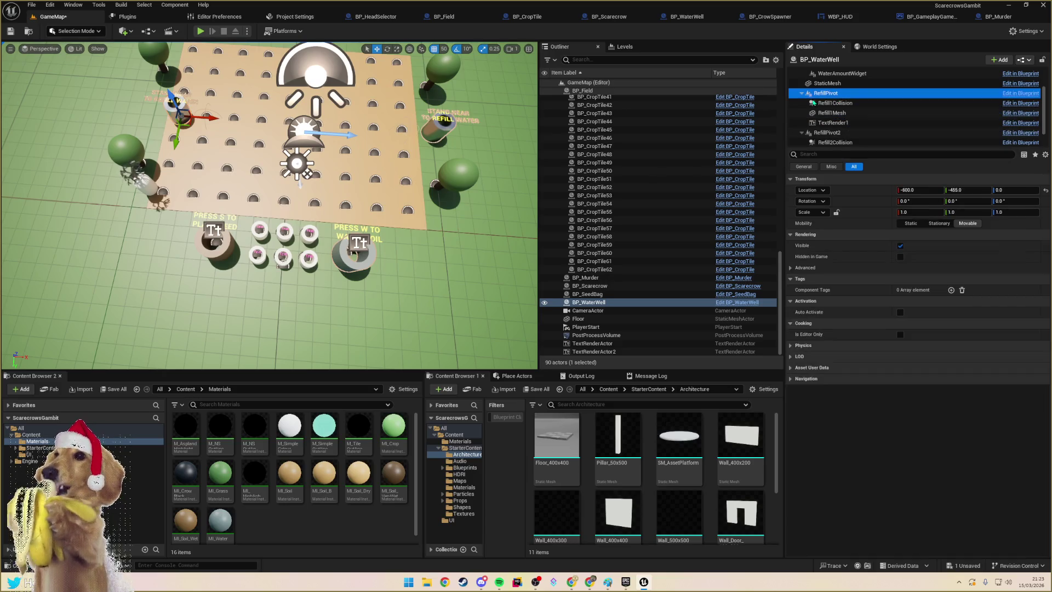
pyautogui.moveTo(206, 117); pyautogui.dragTo(184, 119)
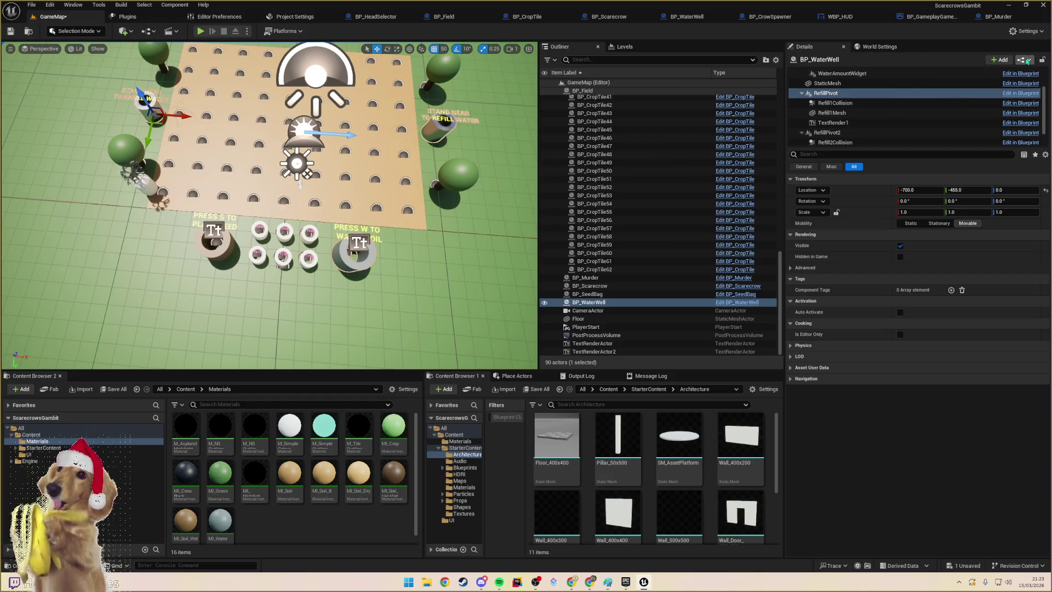
# - Apply the instance changes to the BP_WaterWell Blueprint and save all
pyautogui.click(1024, 59)
pyautogui.click(998, 108)
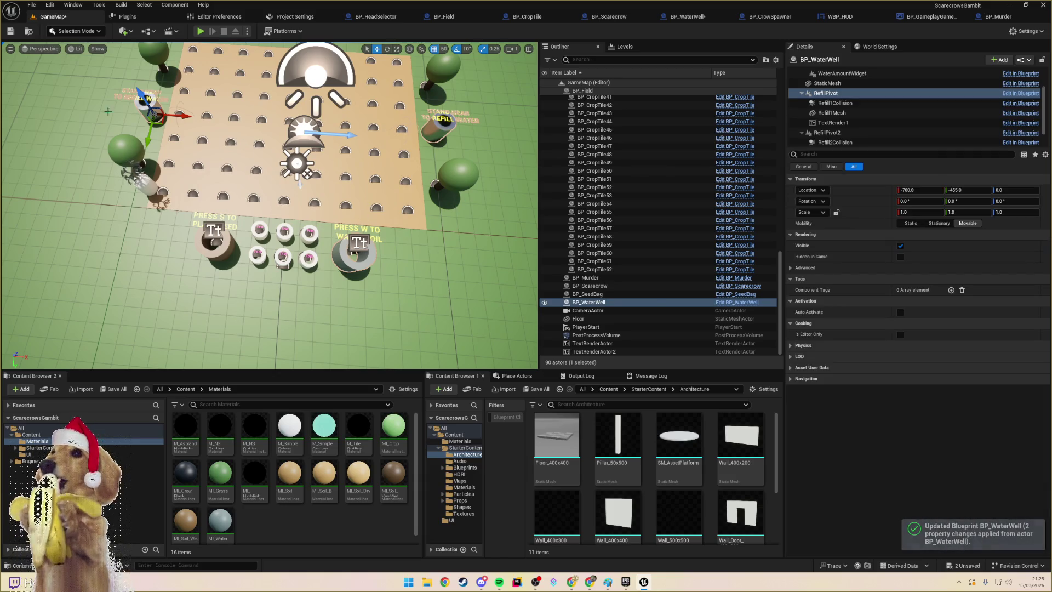
pyautogui.hotkey('ctrl', 'shift', 's')
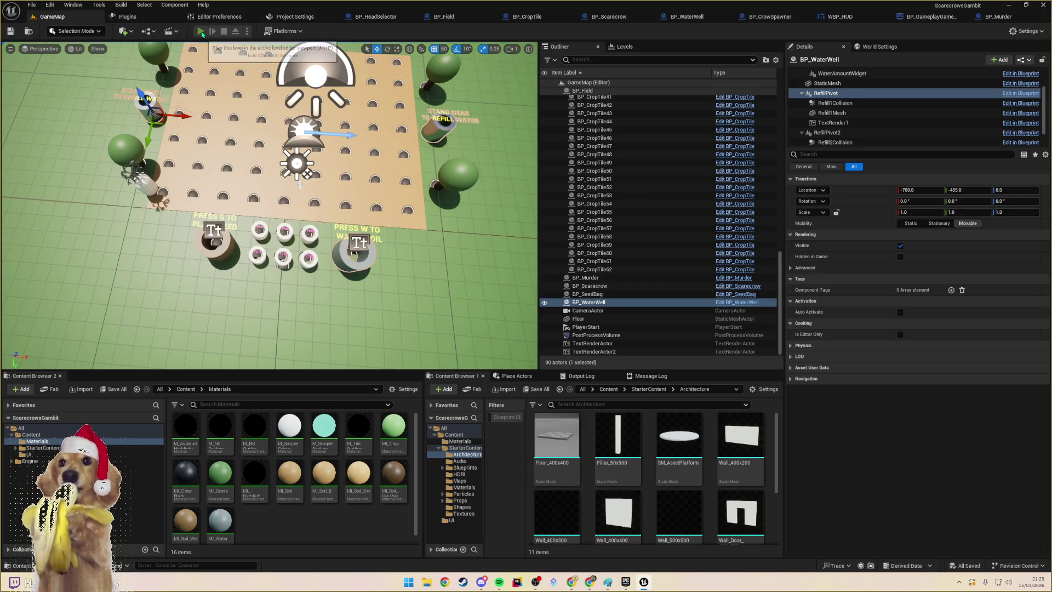
# - Play GameMap, pick a head piece, eject with F8, and select the Bishop head up close
pyautogui.click(202, 31)
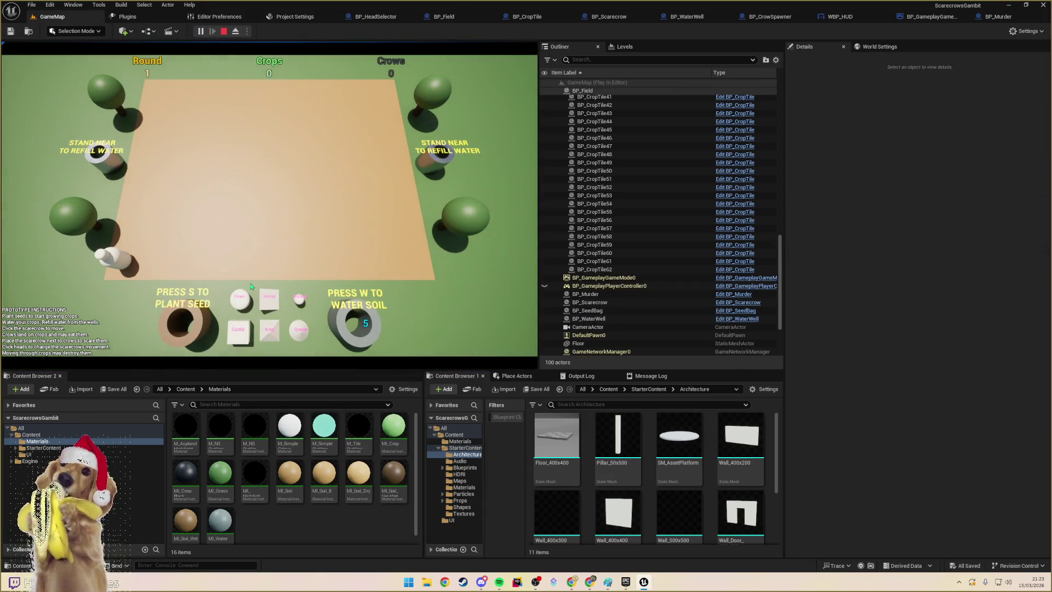
pyautogui.click(298, 303)
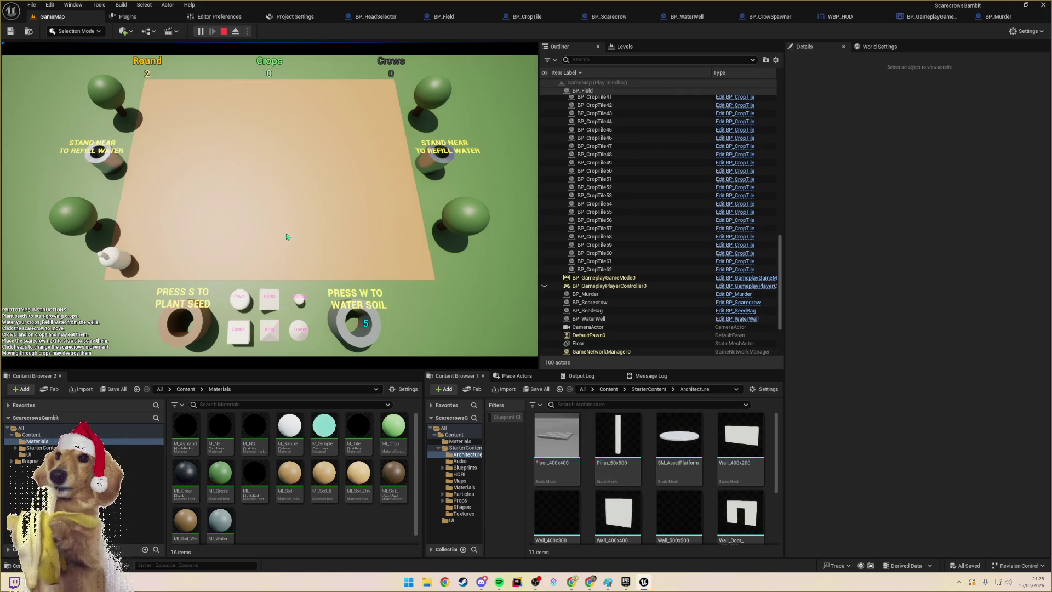
pyautogui.press('F8')
pyautogui.click(360, 287)
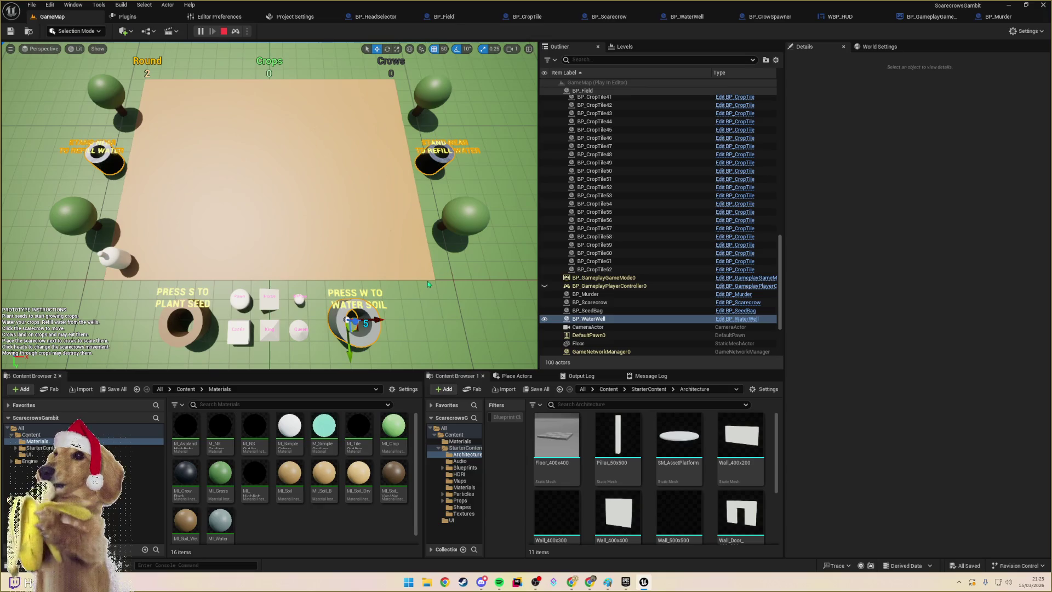
pyautogui.moveTo(337, 252)
pyautogui.mouseDown()
pyautogui.moveTo(274, 263)
pyautogui.moveTo(263, 230)
pyautogui.mouseUp()
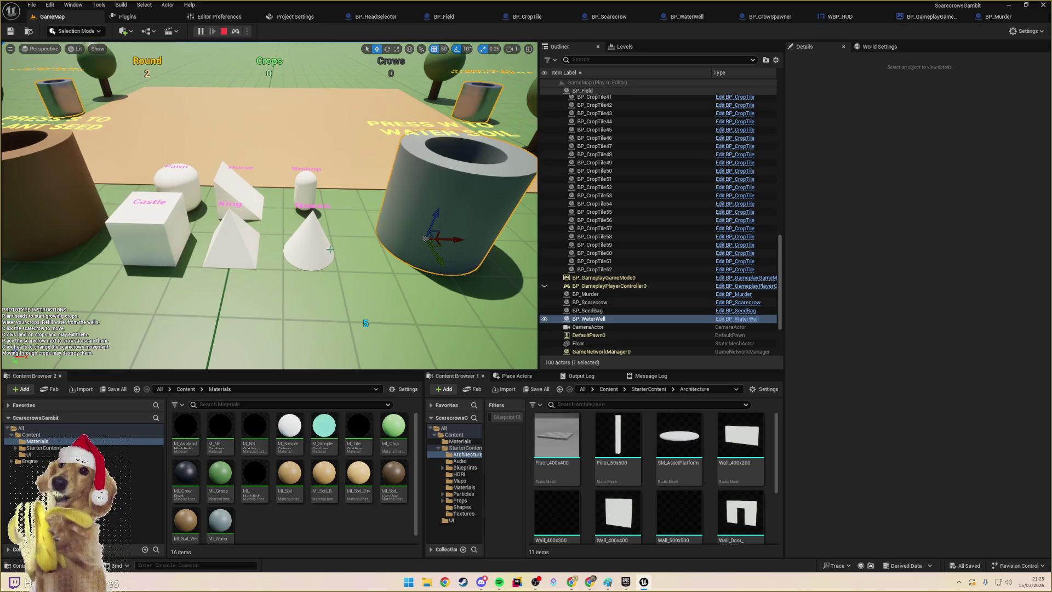
pyautogui.click(307, 189)
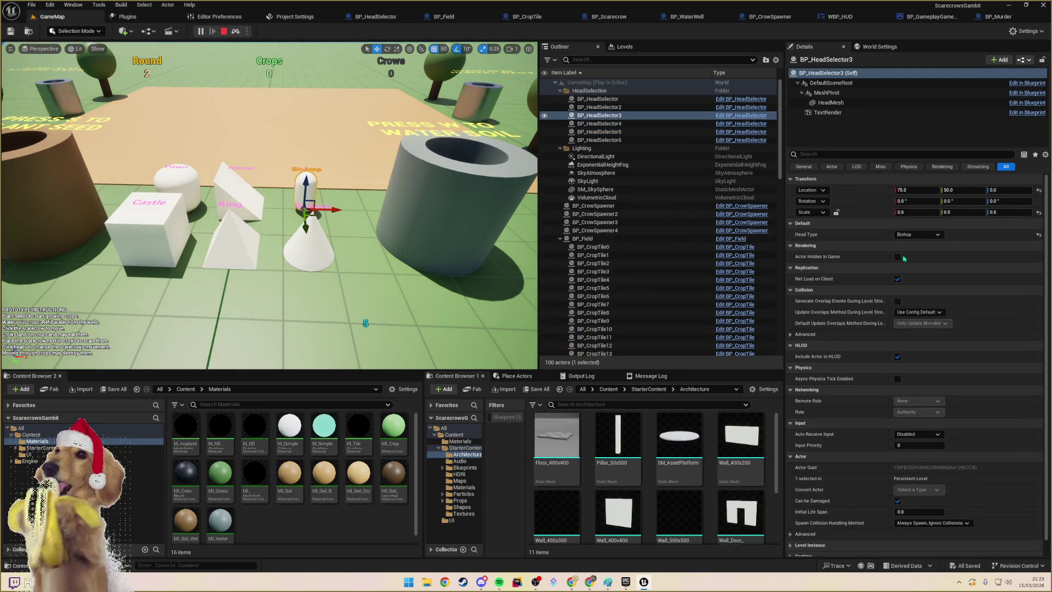
# - Try Shape_Tube and Shape_Torus on the Bishop HeadMesh, settle on Shape_Cylinder, then select King
pyautogui.click(838, 103)
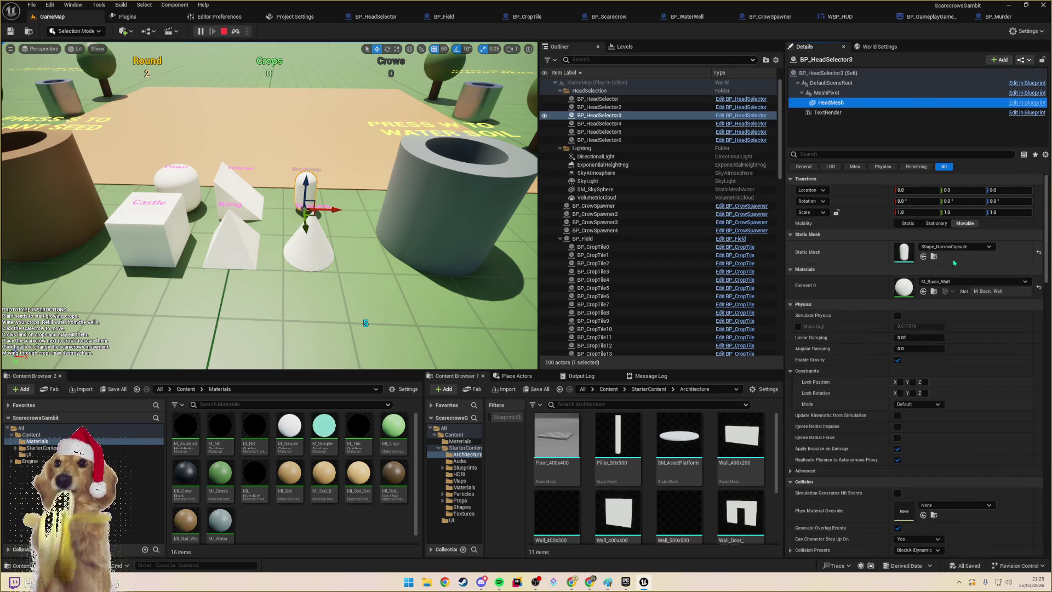
pyautogui.click(958, 253)
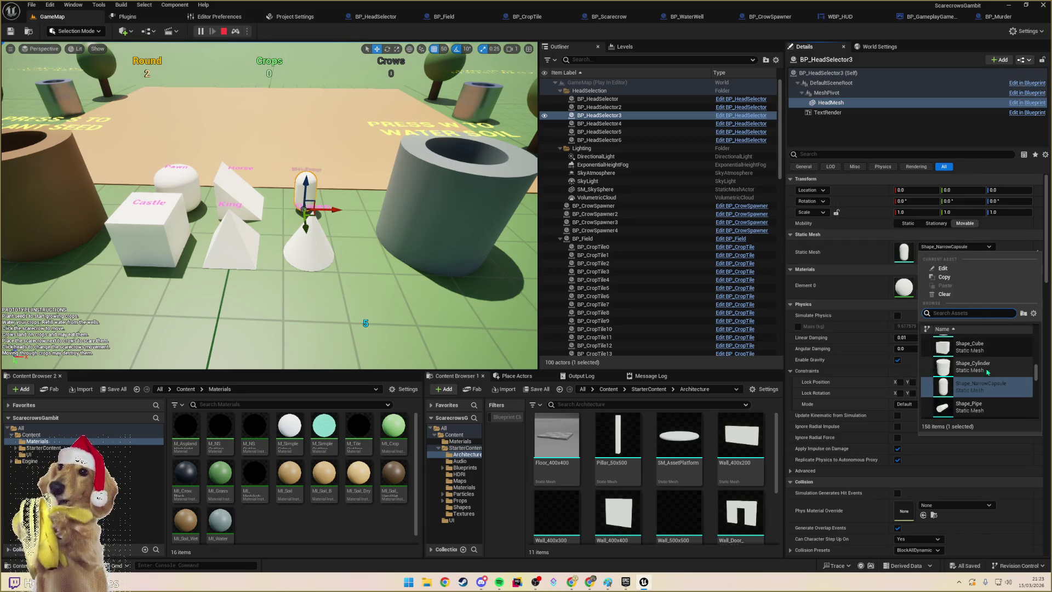
pyautogui.click(881, 250)
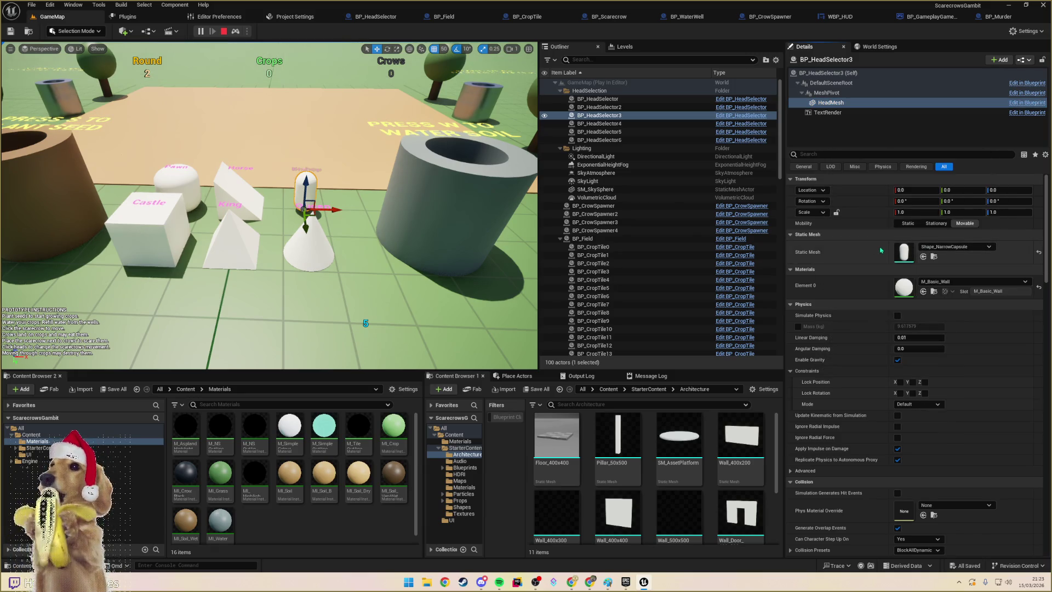
pyautogui.click(936, 258)
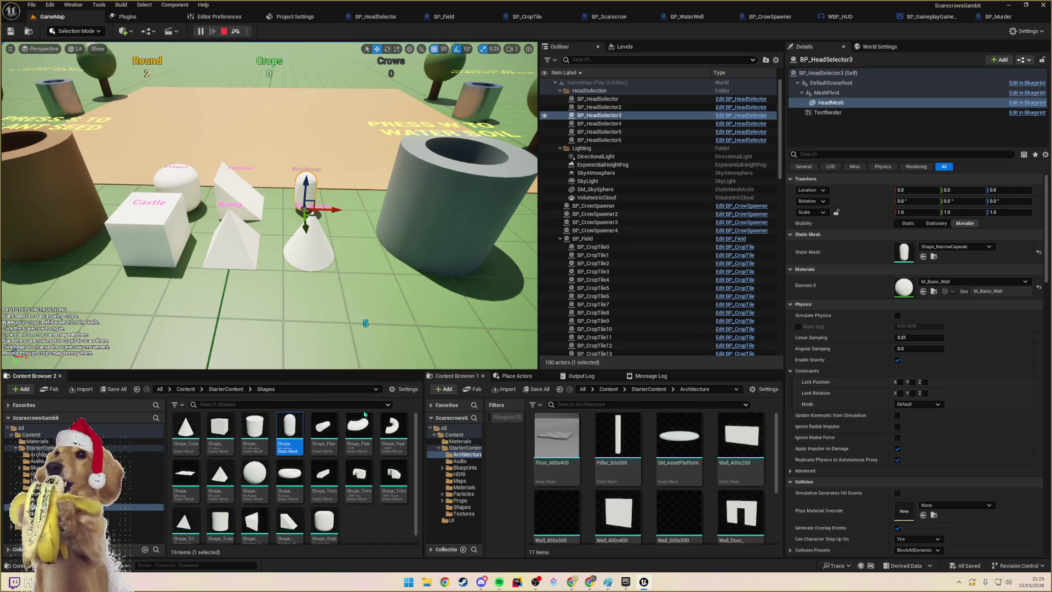
pyautogui.moveTo(231, 517)
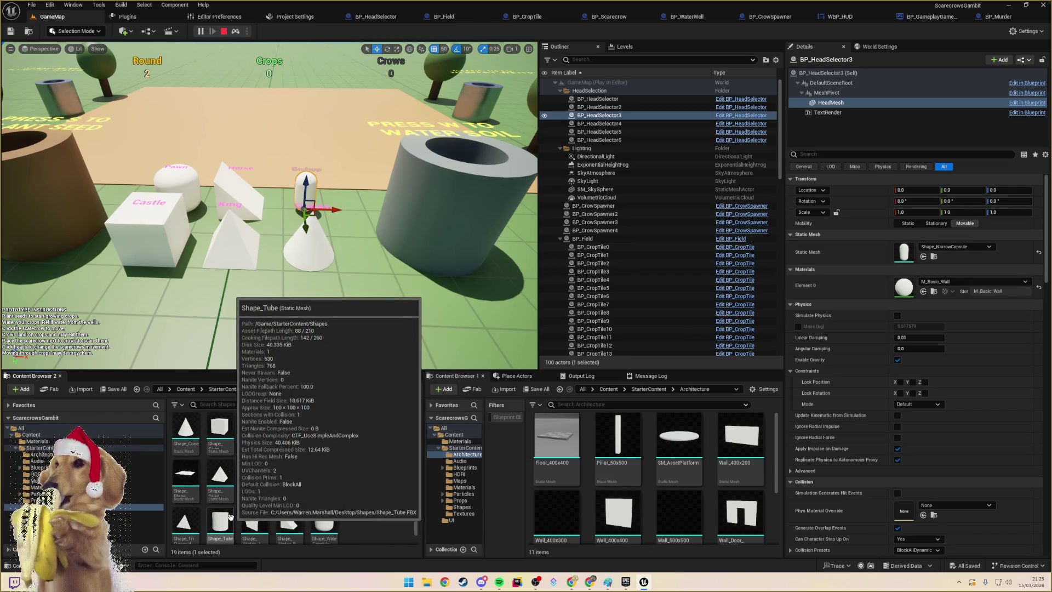
pyautogui.moveTo(231, 516)
pyautogui.mouseDown()
pyautogui.moveTo(910, 285)
pyautogui.moveTo(905, 252)
pyautogui.mouseUp()
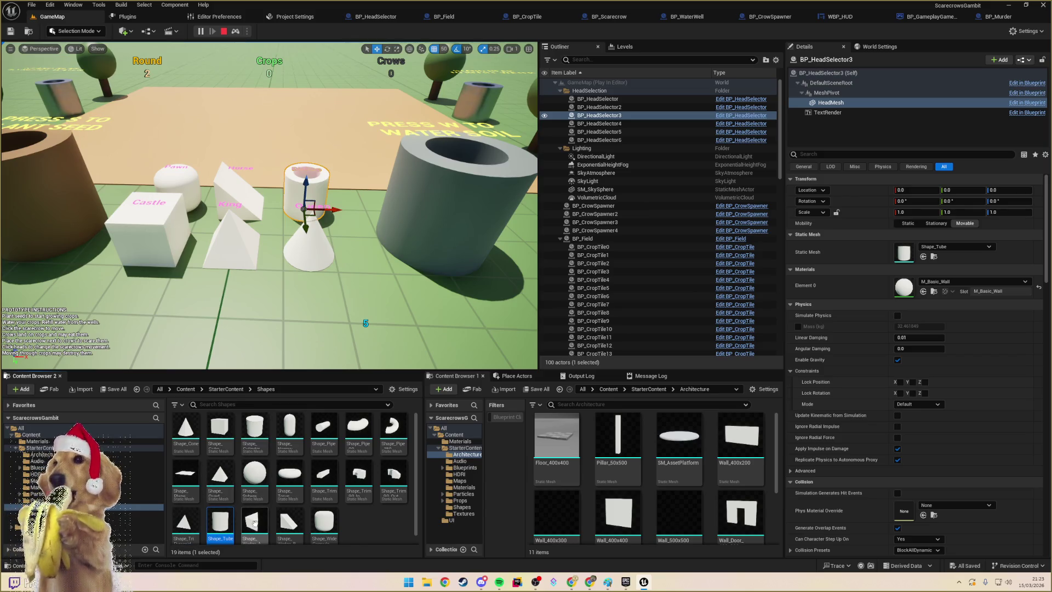
pyautogui.click(295, 478)
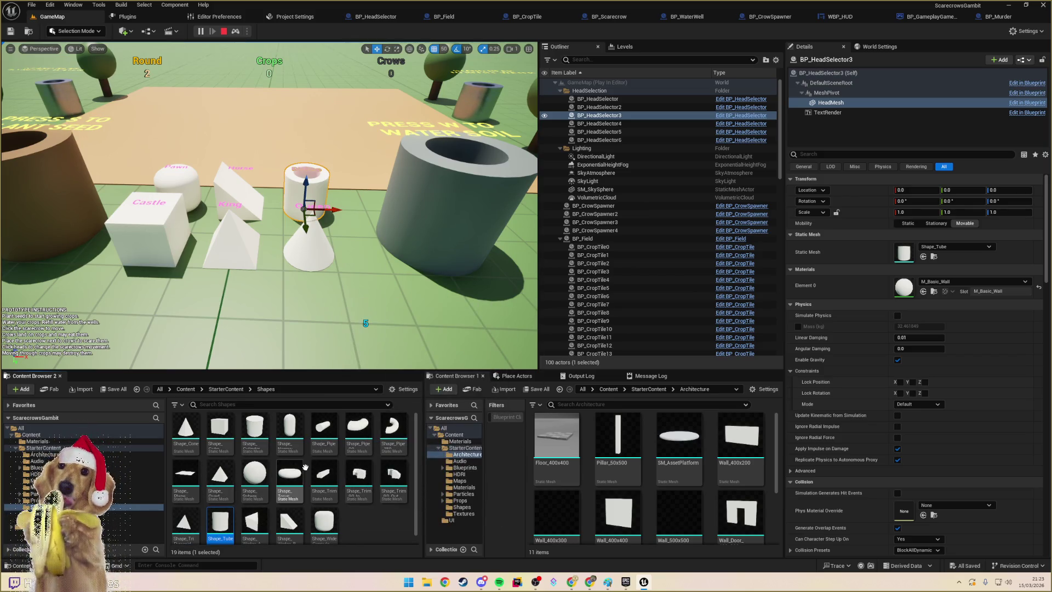
pyautogui.moveTo(295, 479)
pyautogui.mouseDown()
pyautogui.moveTo(927, 283)
pyautogui.moveTo(935, 253)
pyautogui.mouseUp()
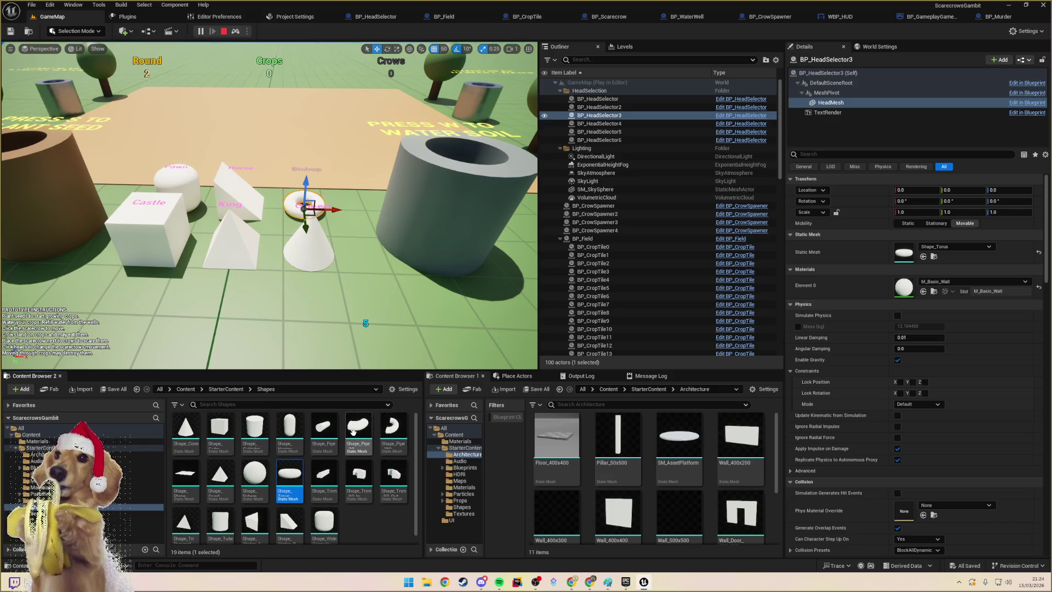
pyautogui.moveTo(254, 431); pyautogui.dragTo(929, 245)
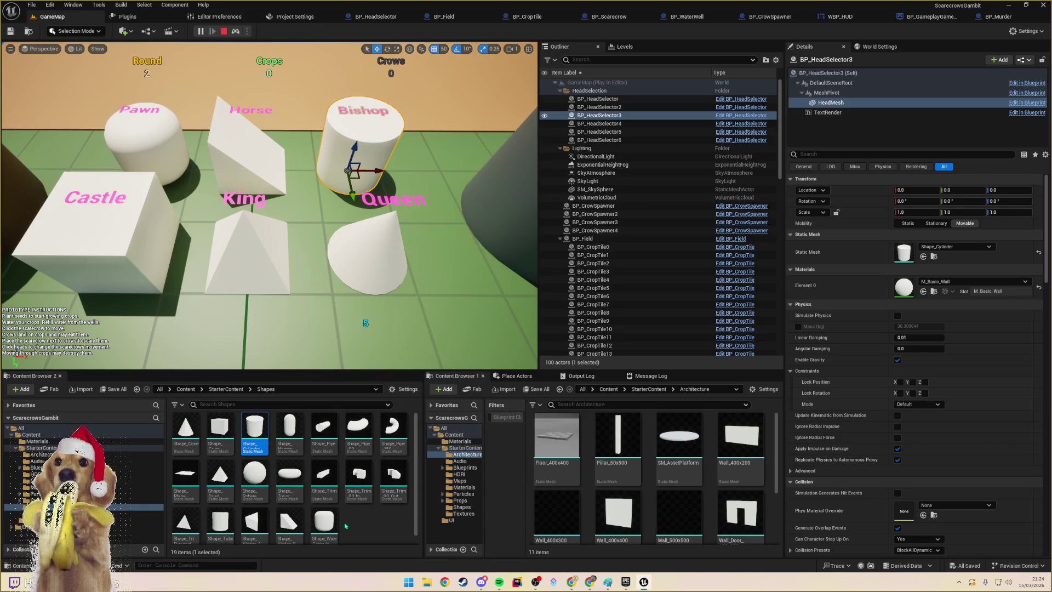
pyautogui.scroll(-1, 205, 511)
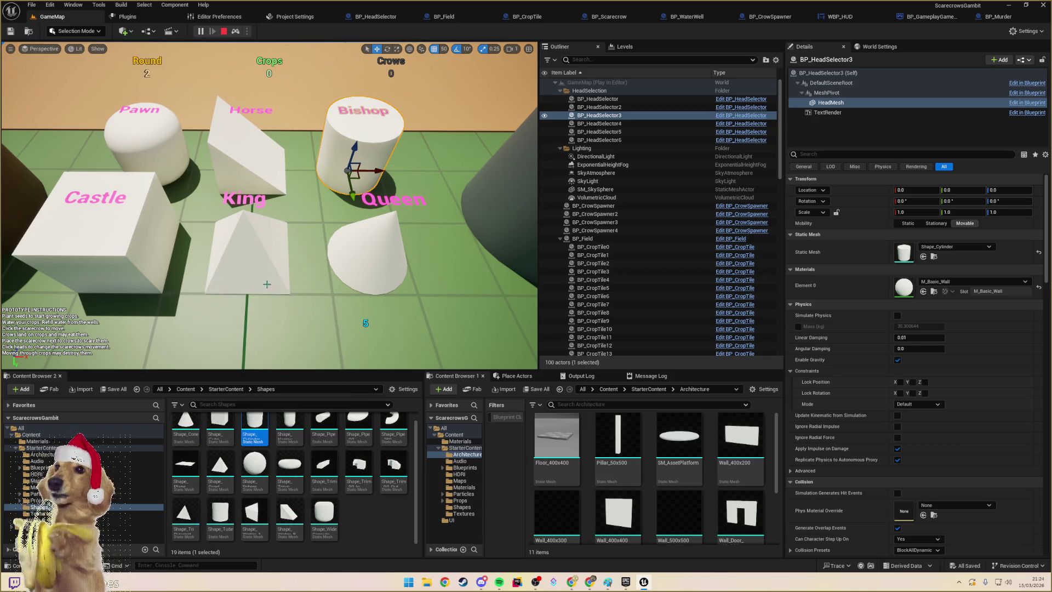
pyautogui.click(261, 273)
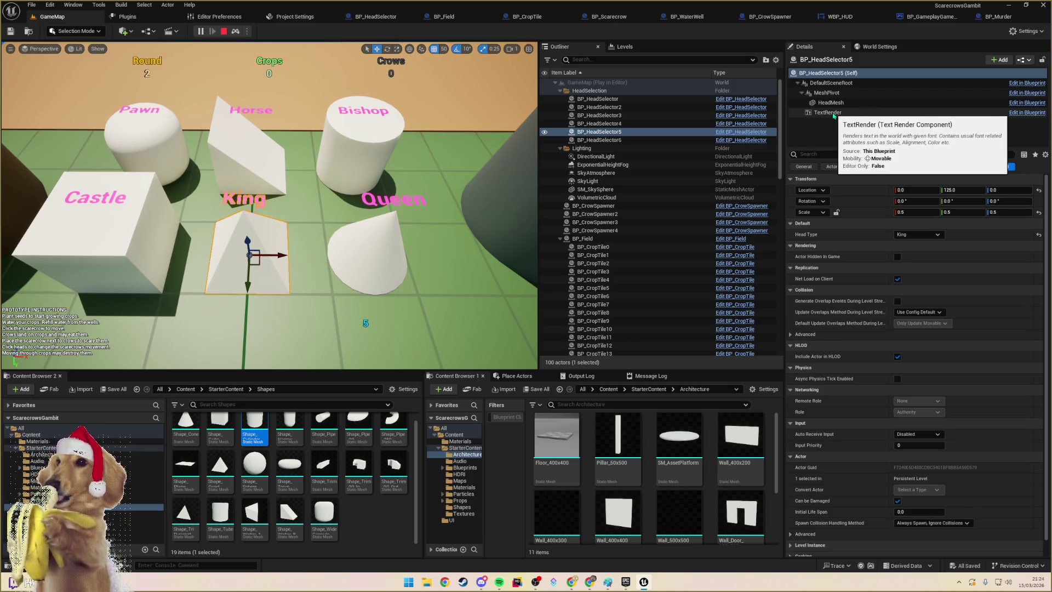
pyautogui.click(375, 130)
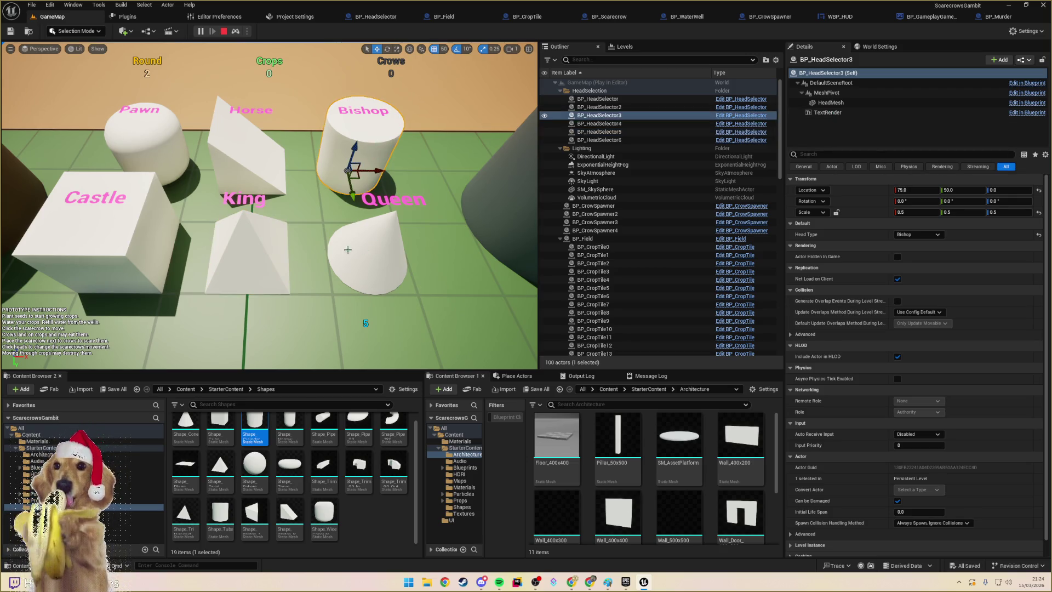
pyautogui.click(262, 273)
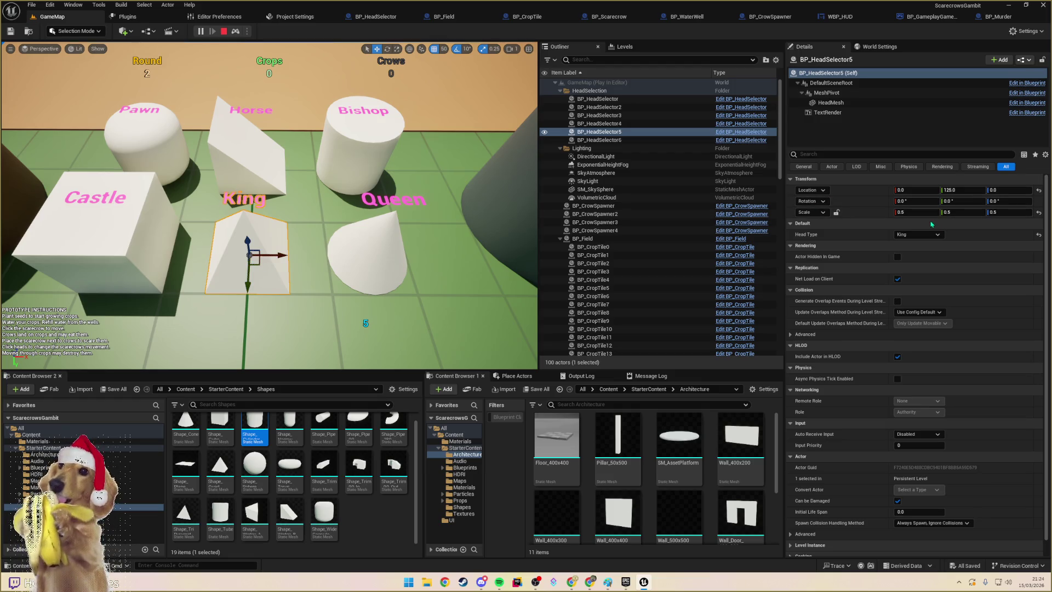
pyautogui.click(831, 102)
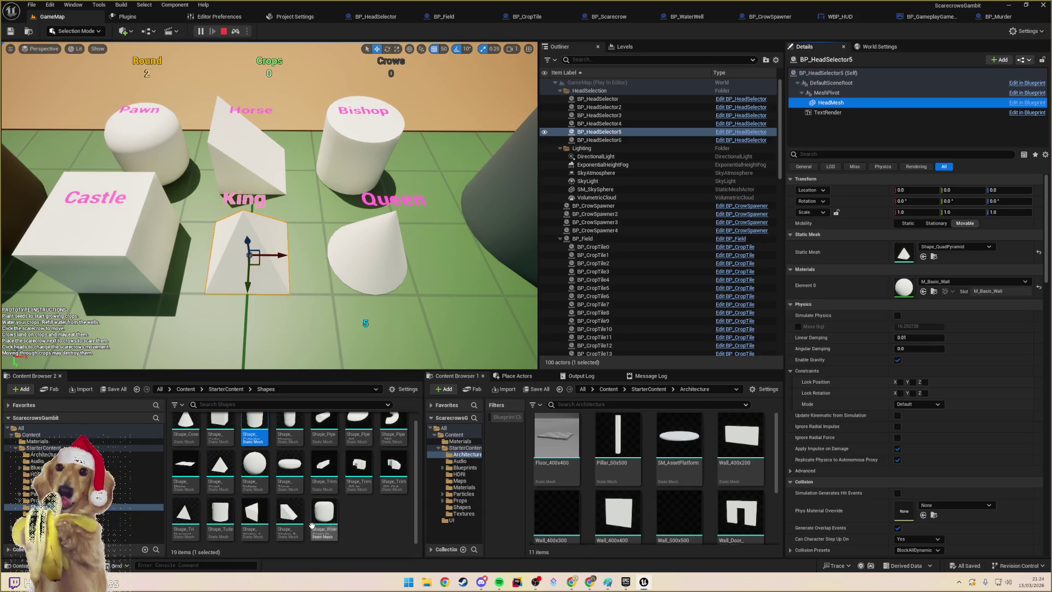
pyautogui.moveTo(184, 515); pyautogui.dragTo(909, 256)
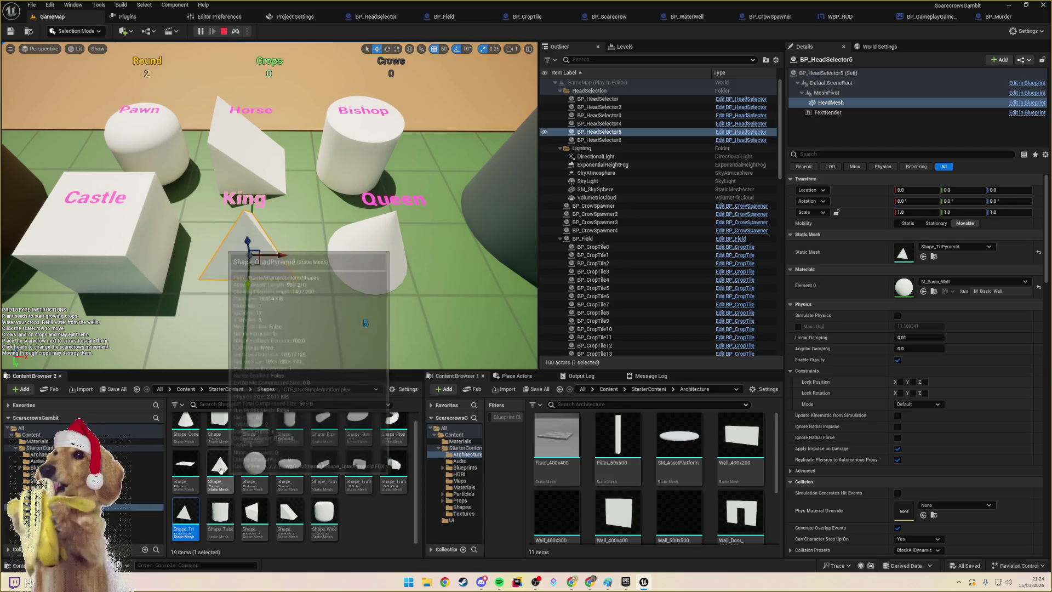
pyautogui.scroll(1, 291, 466)
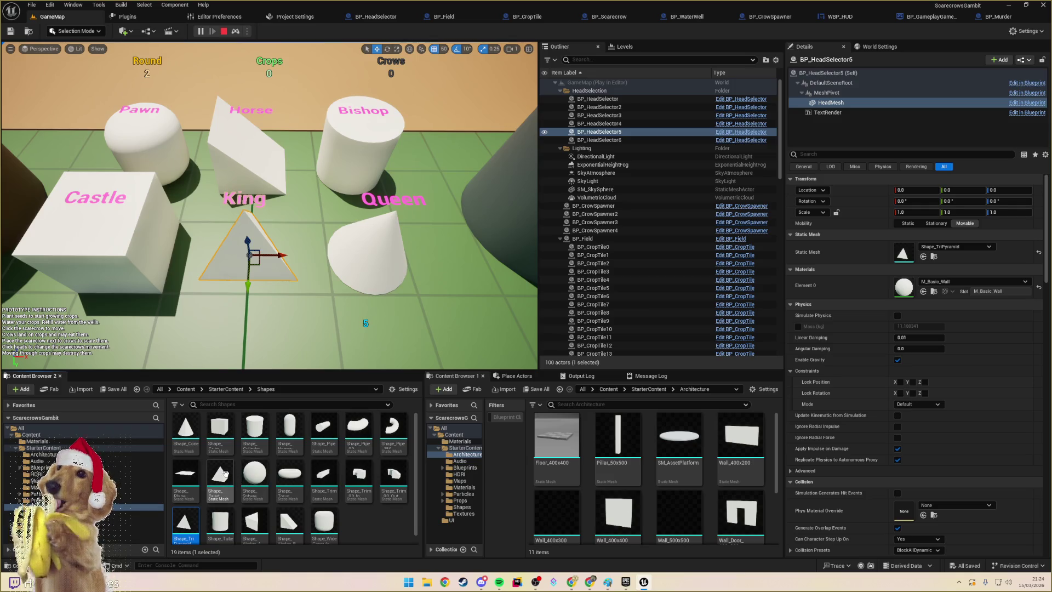
pyautogui.moveTo(220, 474); pyautogui.dragTo(941, 248)
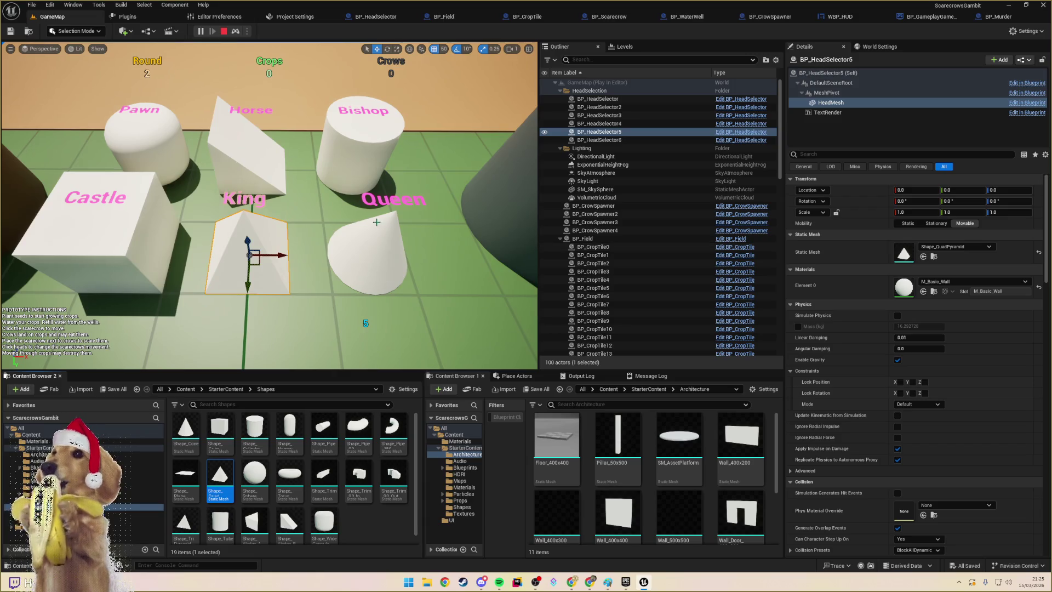
pyautogui.click(368, 144)
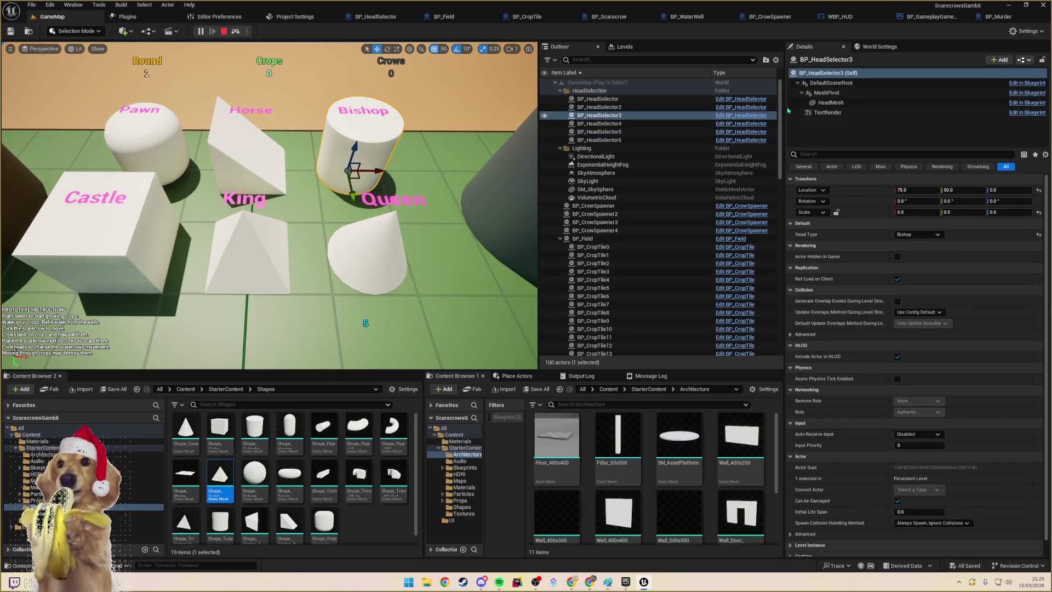
pyautogui.click(830, 102)
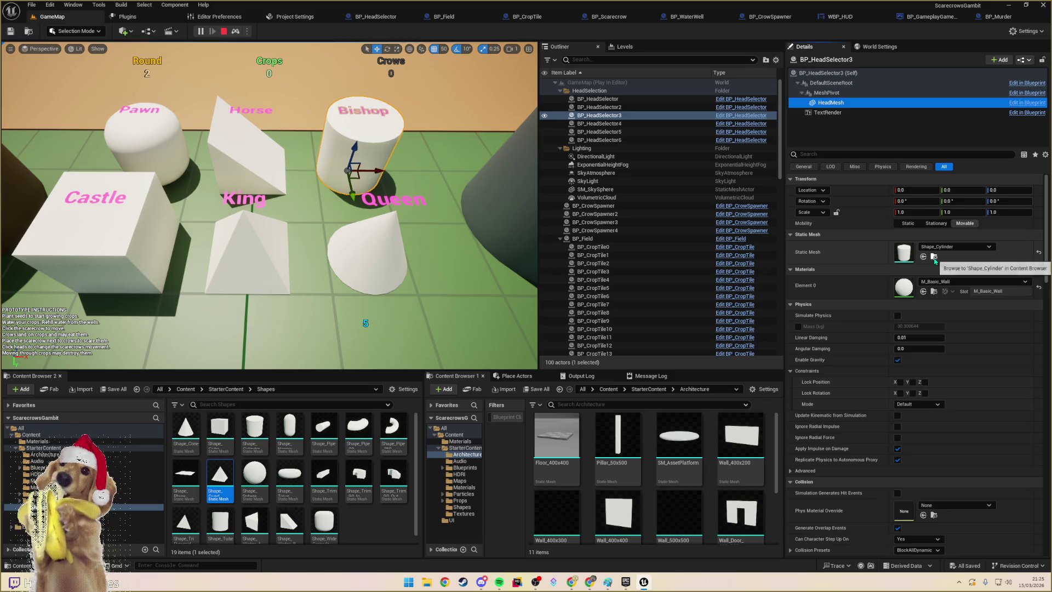
pyautogui.click(934, 257)
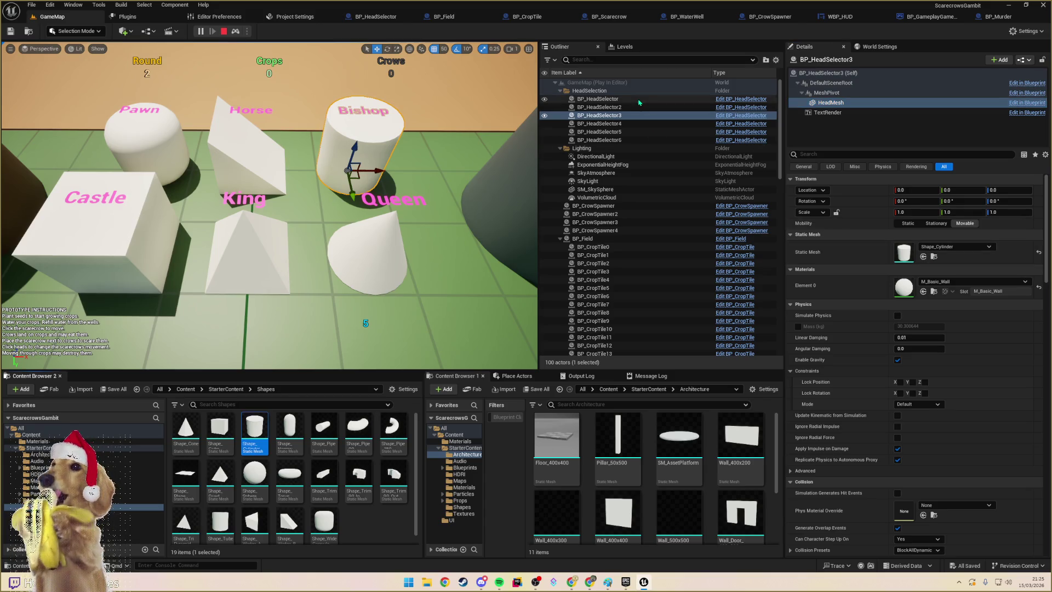
pyautogui.press('Escape')
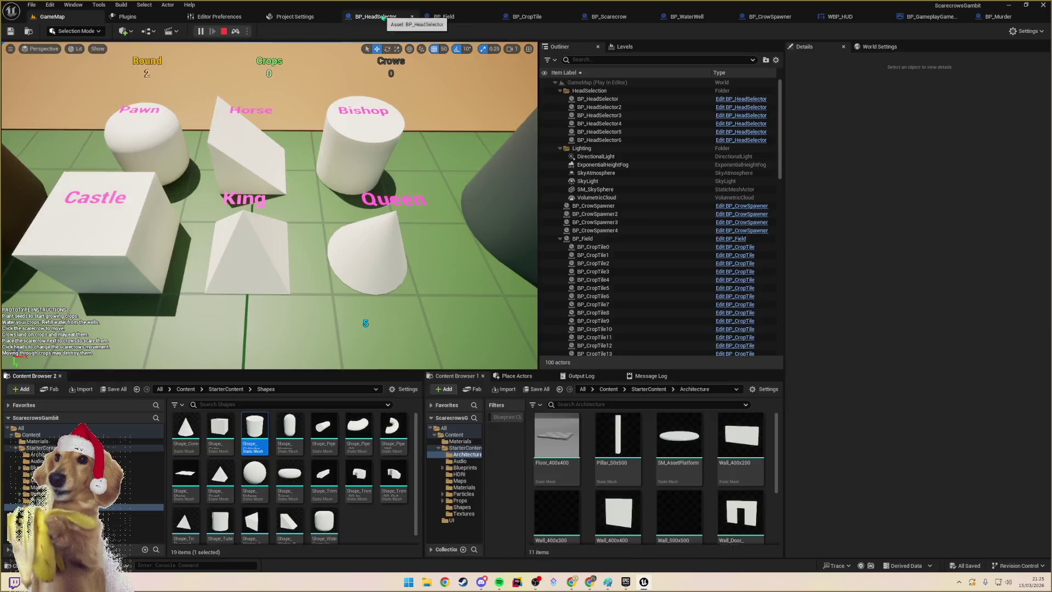
# - Inspect BP_HeadSelector's HeadType variable and its event graph's Head to Mesh logic
pyautogui.click(382, 17)
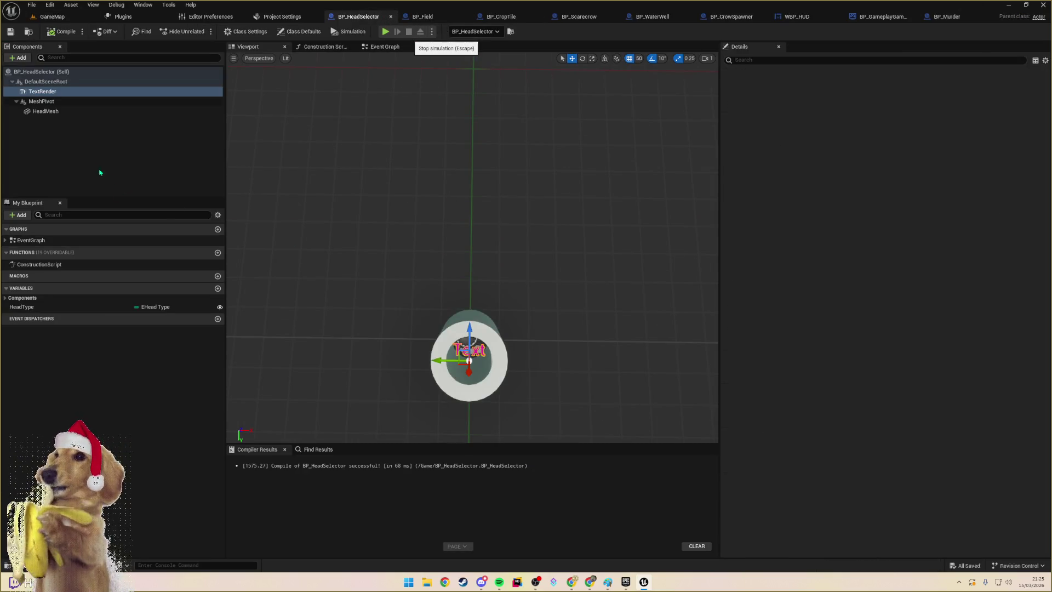
pyautogui.click(88, 306)
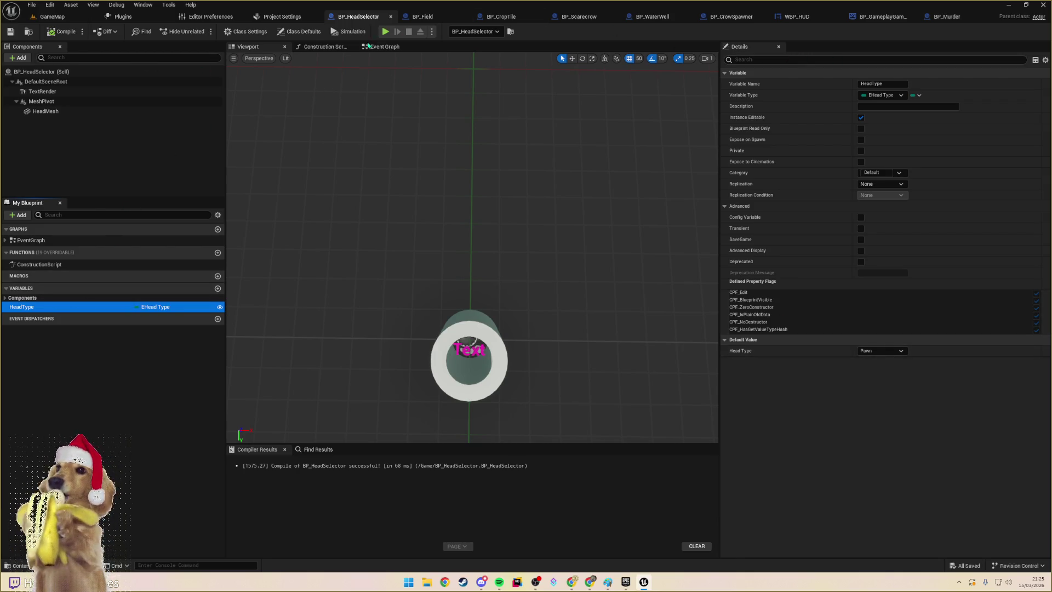
pyautogui.click(384, 47)
pyautogui.scroll(4, 392, 214)
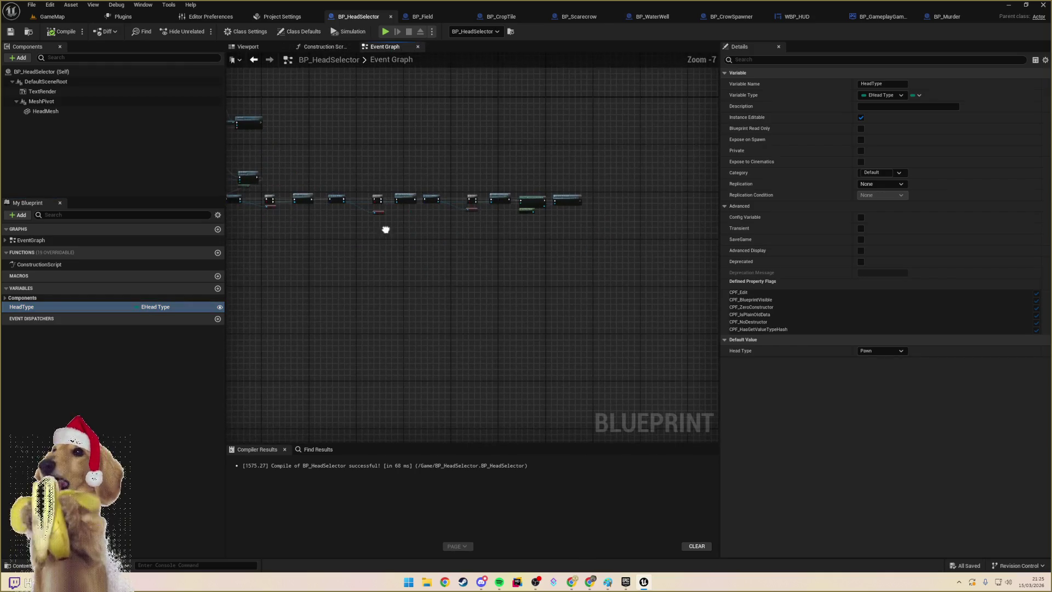
pyautogui.scroll(2, 440, 269)
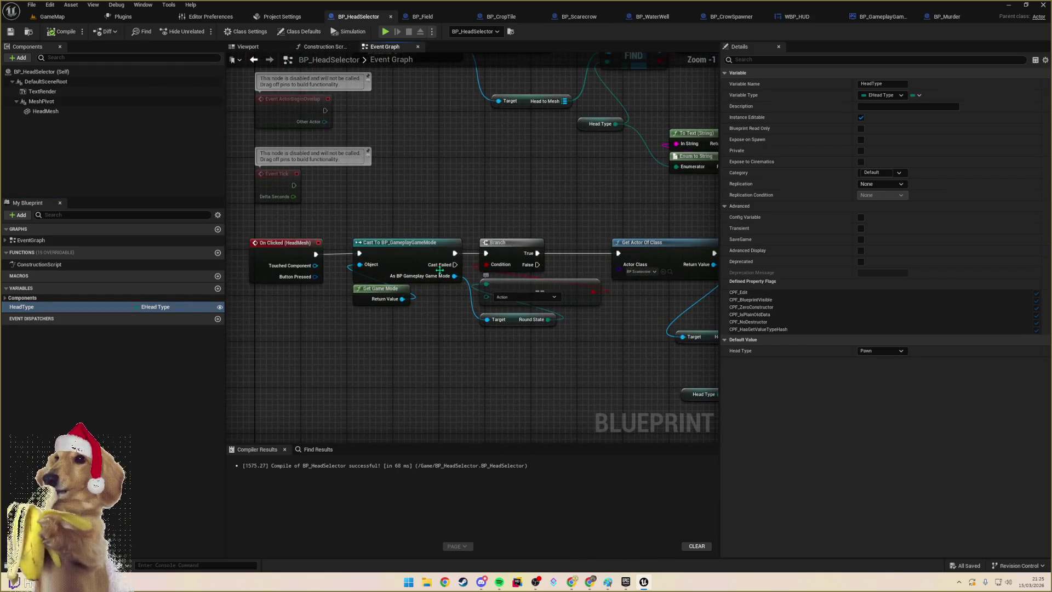
pyautogui.moveTo(464, 312)
pyautogui.mouseDown()
pyautogui.moveTo(404, 334)
pyautogui.moveTo(325, 310)
pyautogui.mouseUp()
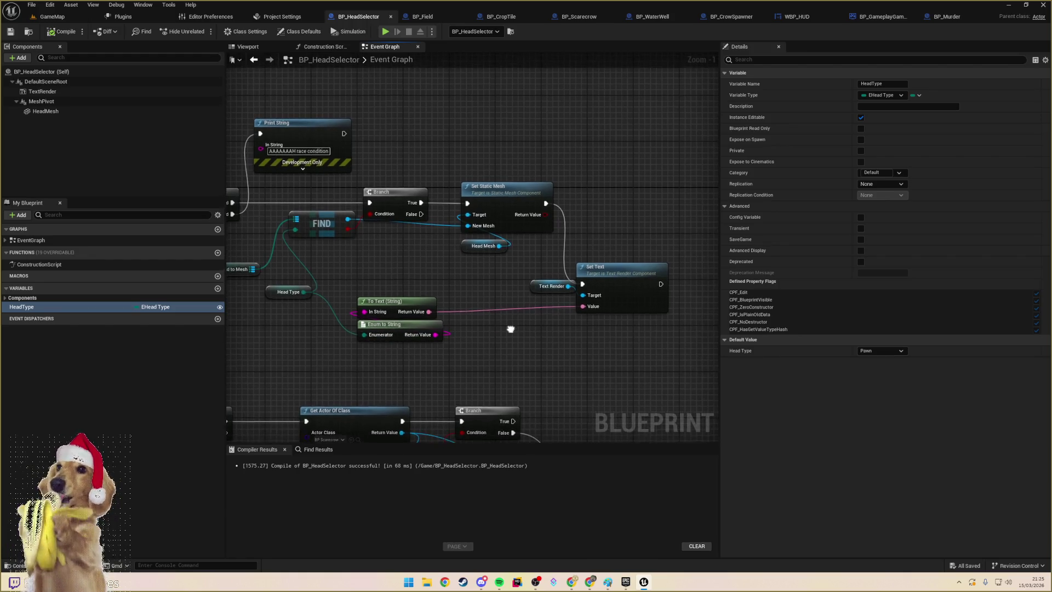
pyautogui.moveTo(512, 327)
pyautogui.mouseDown()
pyautogui.moveTo(696, 324)
pyautogui.moveTo(806, 344)
pyautogui.mouseUp()
pyautogui.moveTo(472, 329)
pyautogui.mouseDown()
pyautogui.moveTo(480, 188)
pyautogui.moveTo(502, 170)
pyautogui.moveTo(479, 187)
pyautogui.mouseUp()
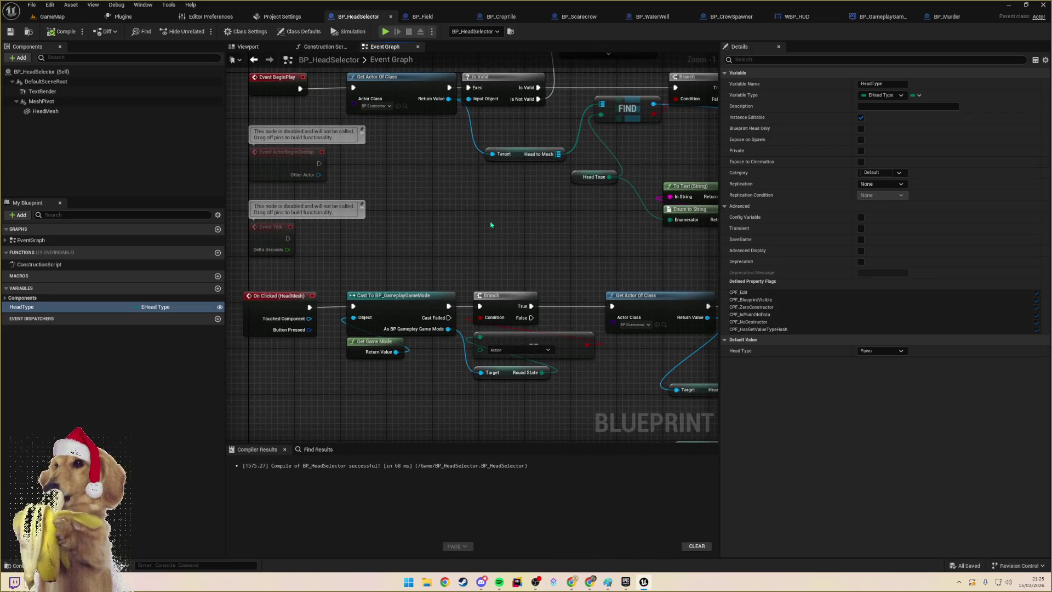
pyautogui.moveTo(474, 241)
pyautogui.mouseDown()
pyautogui.moveTo(426, 236)
pyautogui.moveTo(571, 235)
pyautogui.moveTo(404, 334)
pyautogui.mouseUp()
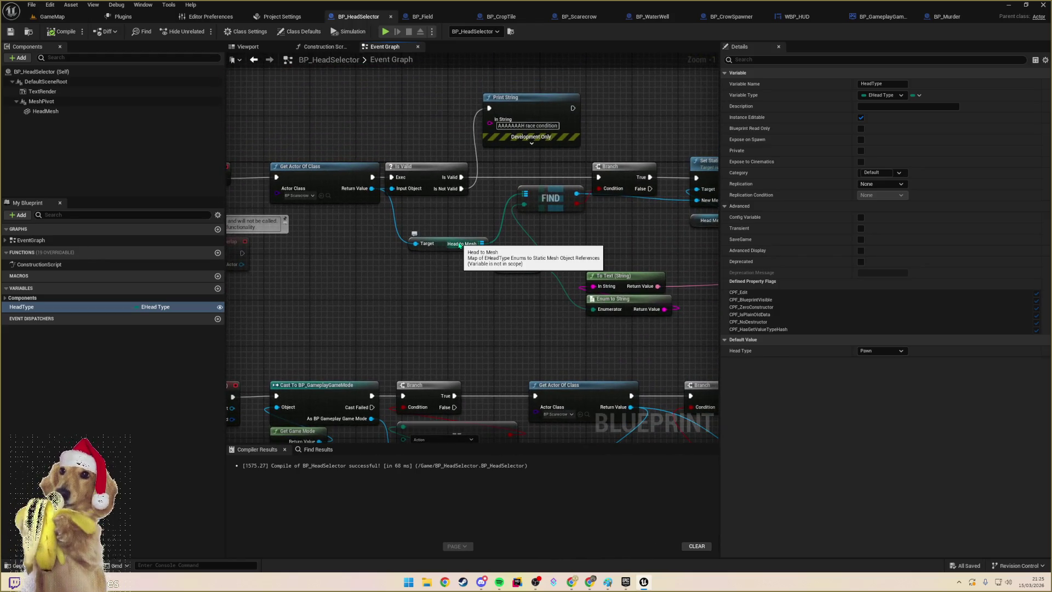
pyautogui.click(460, 245)
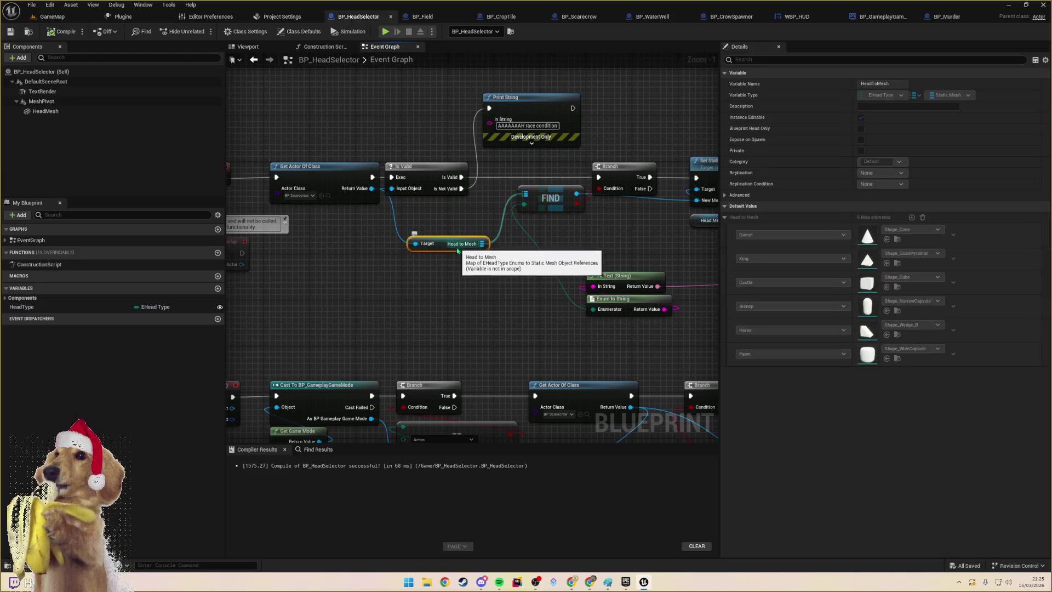
pyautogui.moveTo(427, 272); pyautogui.dragTo(477, 285)
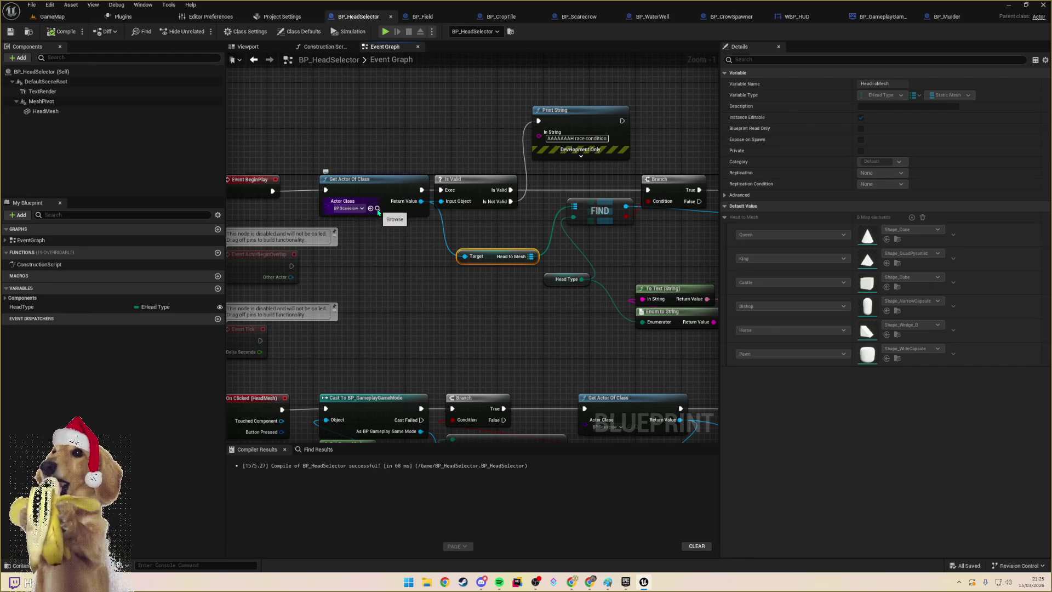
# - Open BP_Scarecrow from the Content Browser and inspect its HeadToMesh map variable
pyautogui.click(377, 209)
pyautogui.doubleClick(326, 494)
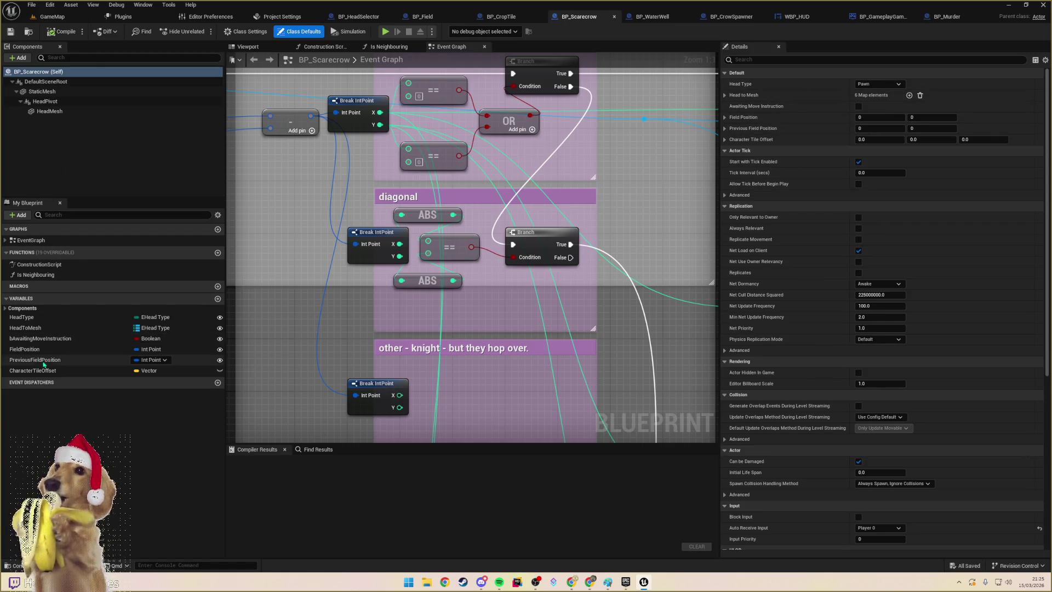
pyautogui.click(38, 328)
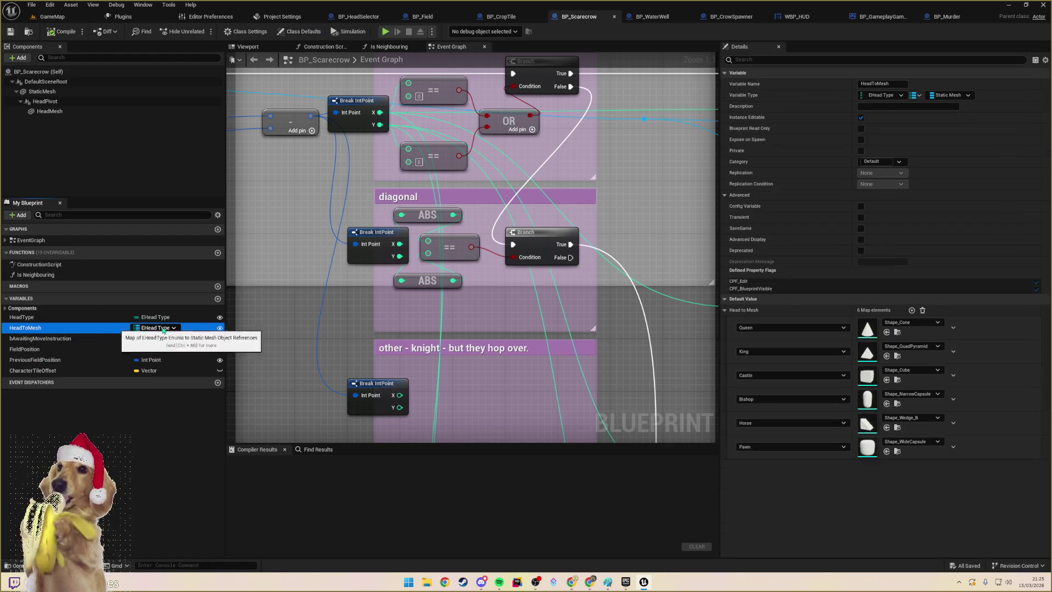
# - Set the Bishop entry of BP_Scarecrow's HeadToMesh map to Shape_Cylinder
pyautogui.click(907, 395)
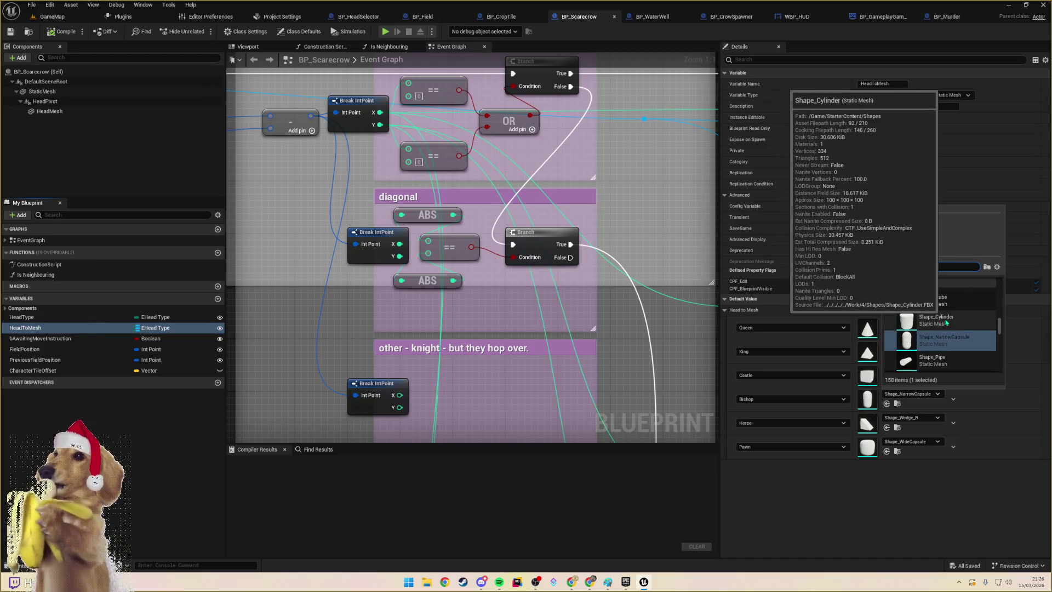
pyautogui.click(899, 455)
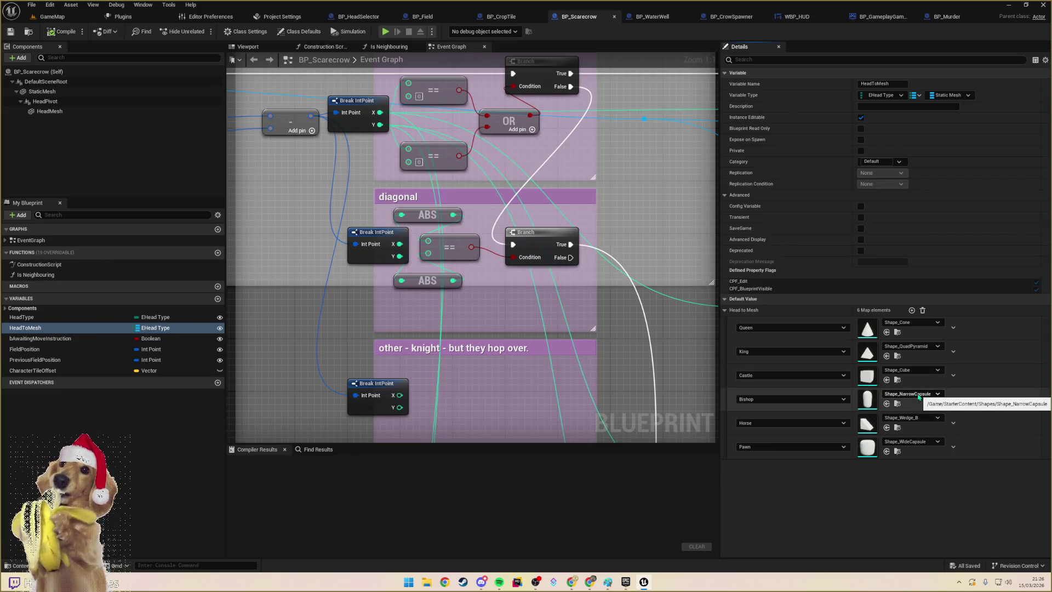
pyautogui.click(923, 393)
pyautogui.click(934, 320)
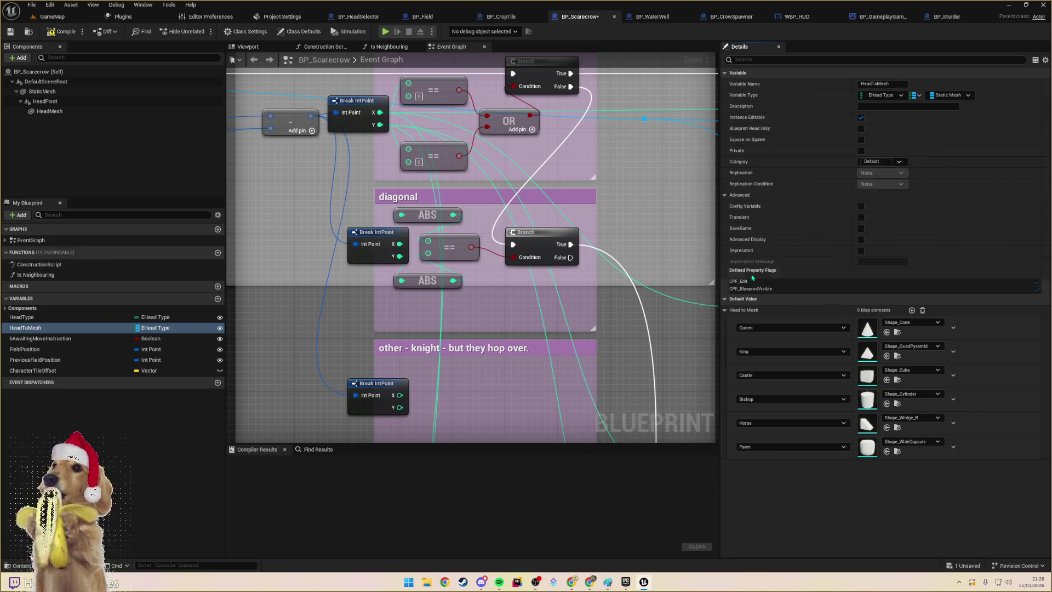
# - Play-test GameMap, then select the water well and open BP_WaterWell
pyautogui.click(53, 19)
pyautogui.hotkey('alt', 'p')
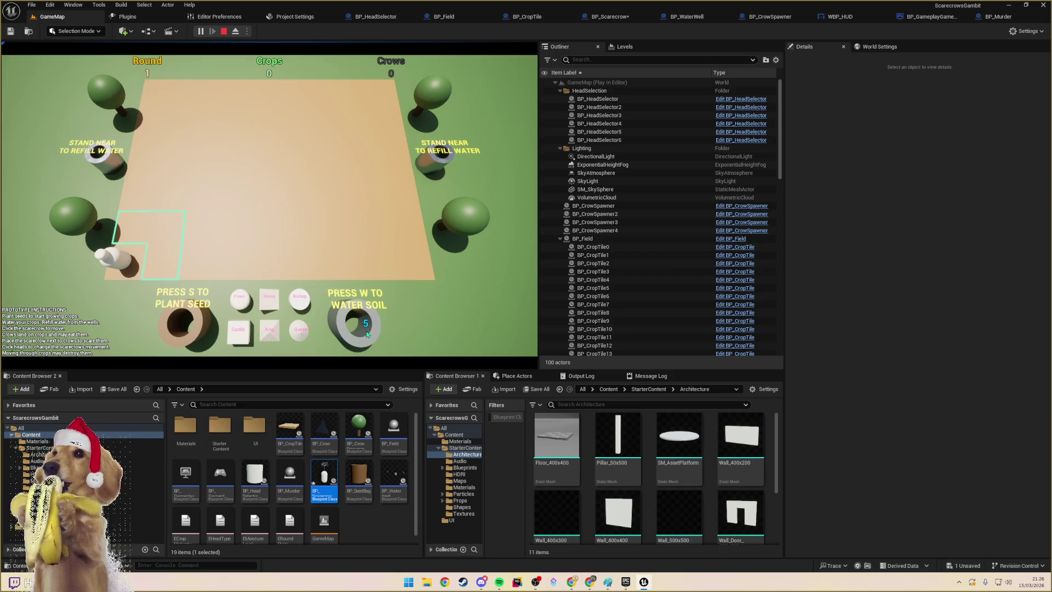
pyautogui.press('Escape')
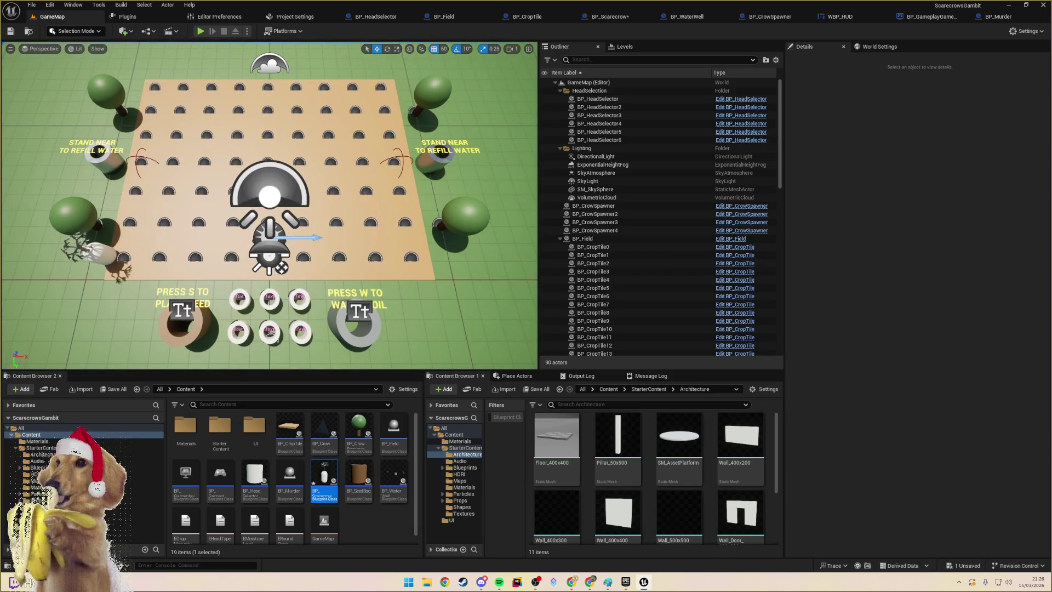
pyautogui.click(356, 329)
pyautogui.click(687, 17)
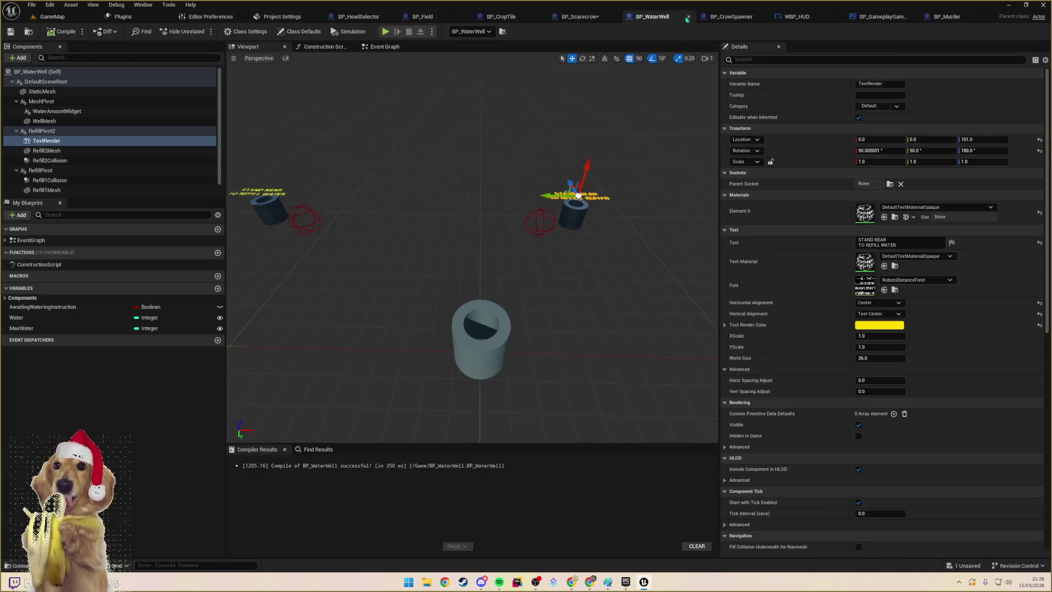
# - Place BP_WaterWell's WaterAmountWidget at Location X -20 using 10-unit grid snap
pyautogui.click(480, 320)
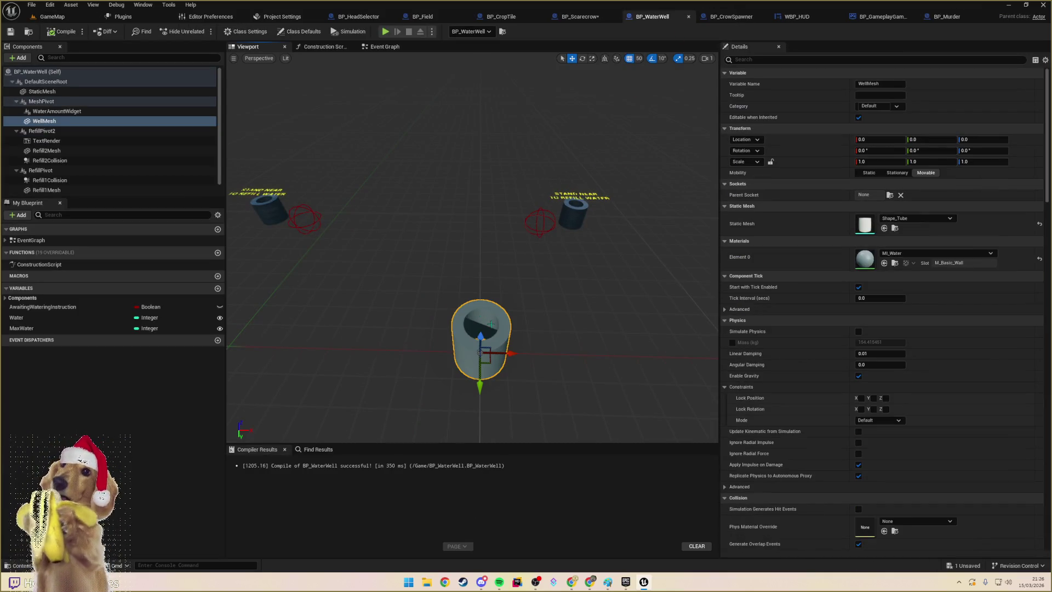
pyautogui.click(67, 113)
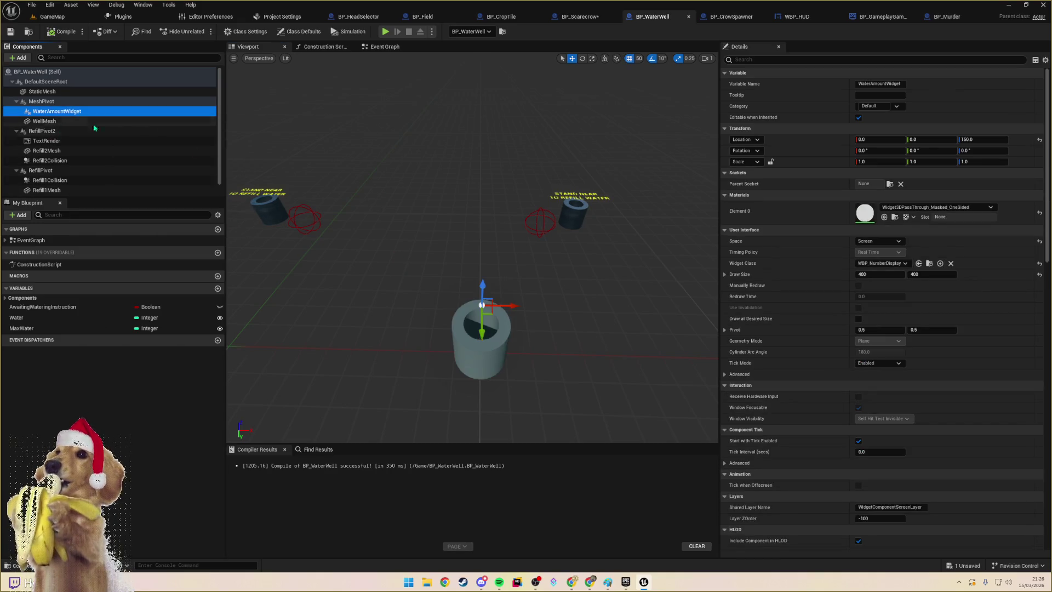
pyautogui.moveTo(471, 219); pyautogui.dragTo(471, 351)
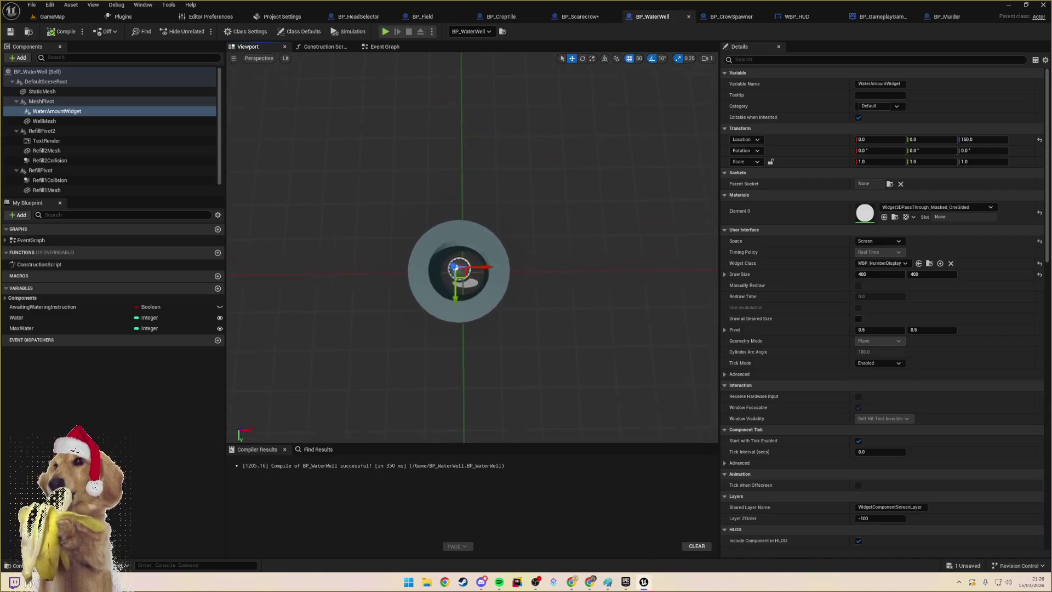
pyautogui.scroll(-3, 473, 265)
pyautogui.scroll(3, 473, 265)
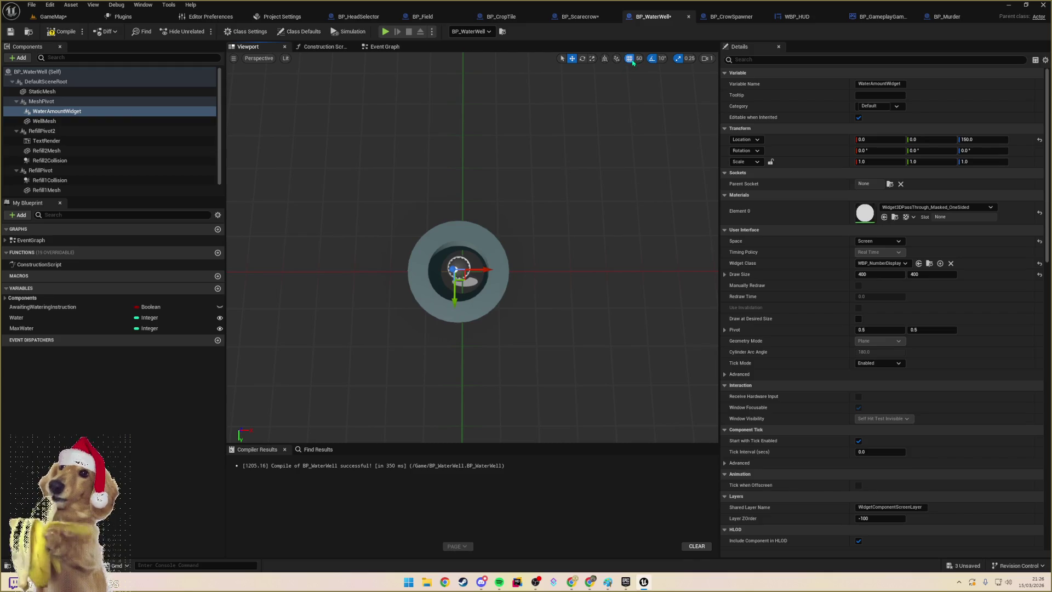
pyautogui.click(652, 97)
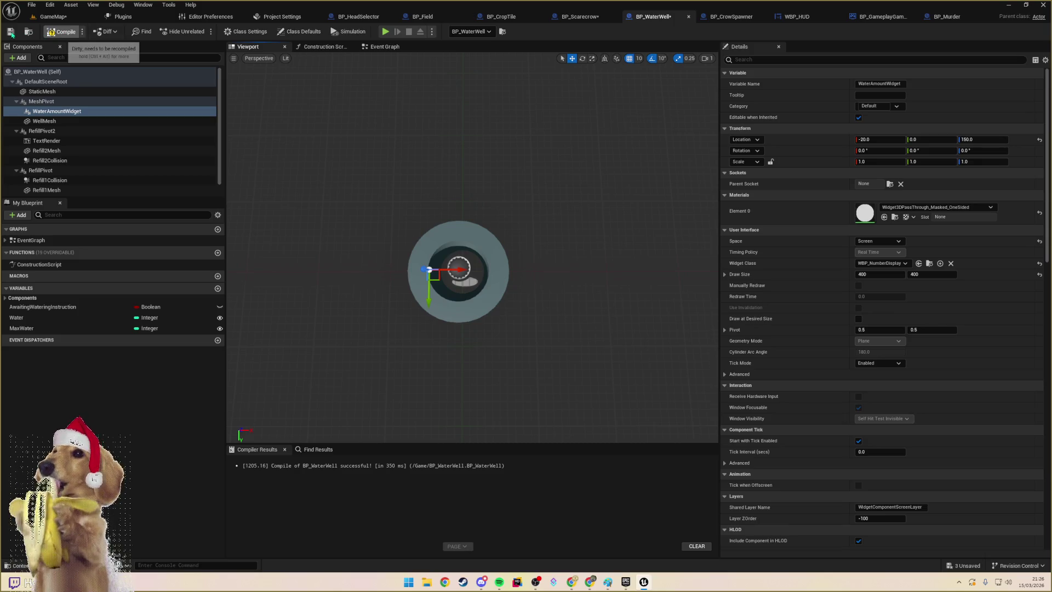
# - Run a short test play of GameMap and end it
pyautogui.click(54, 17)
pyautogui.click(201, 33)
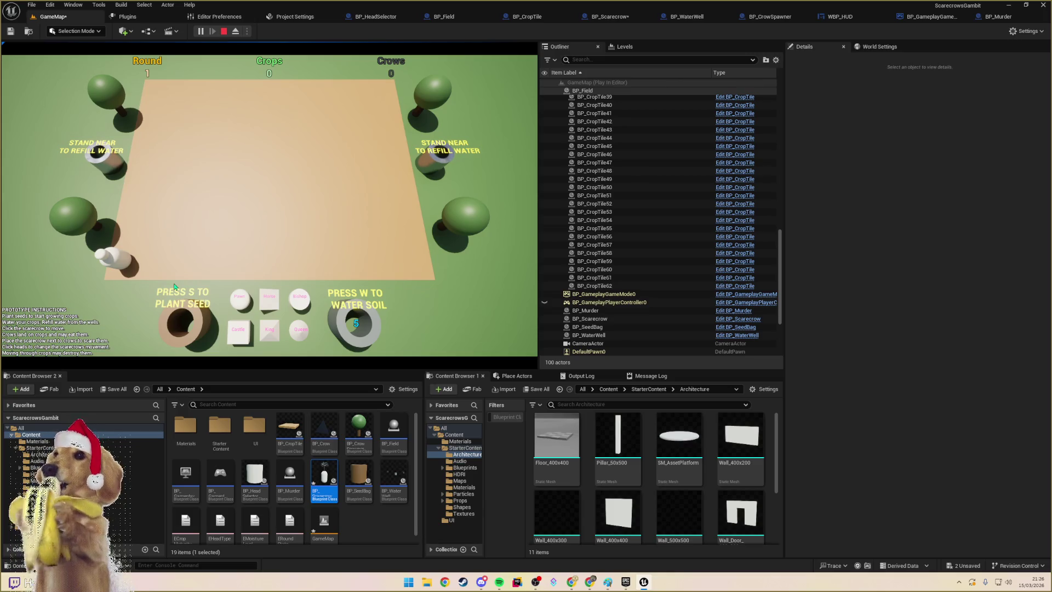
pyautogui.press('Escape')
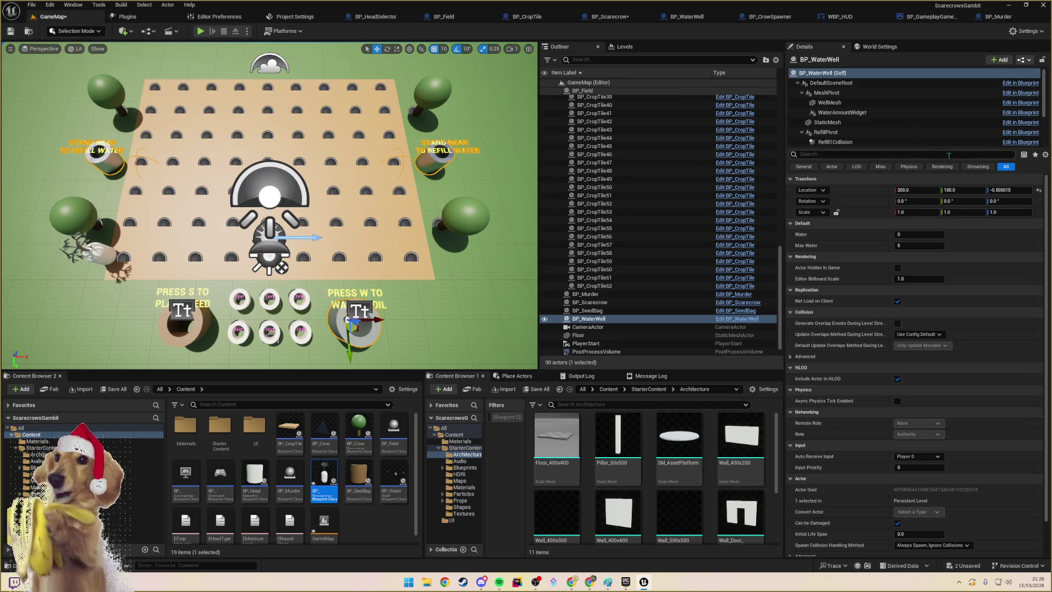
# - Change the level well's WellMesh static mesh from Shape_Tube to Shape_Cylinder
pyautogui.click(828, 122)
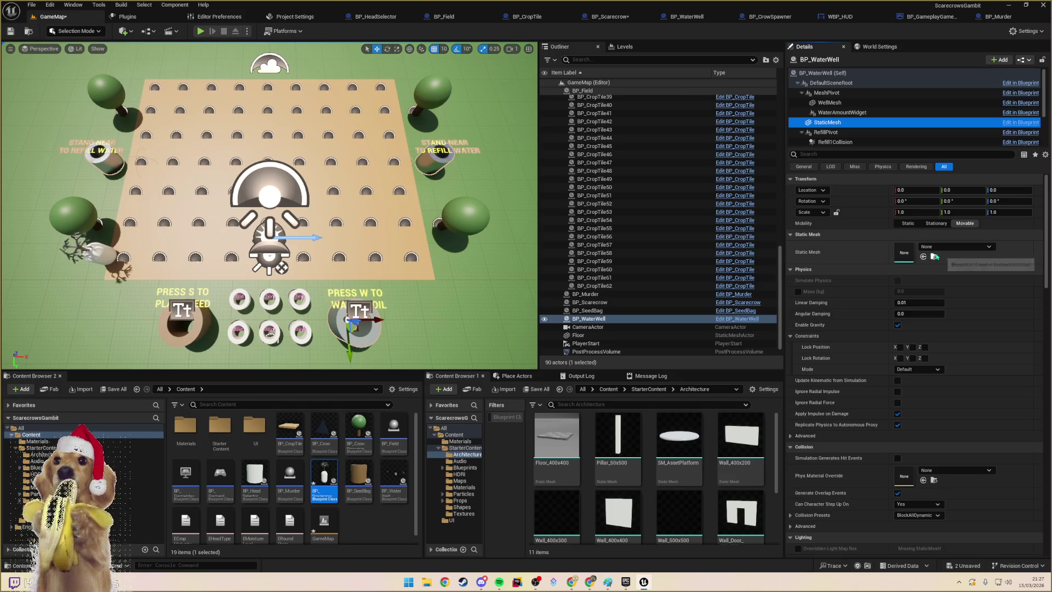
pyautogui.click(830, 103)
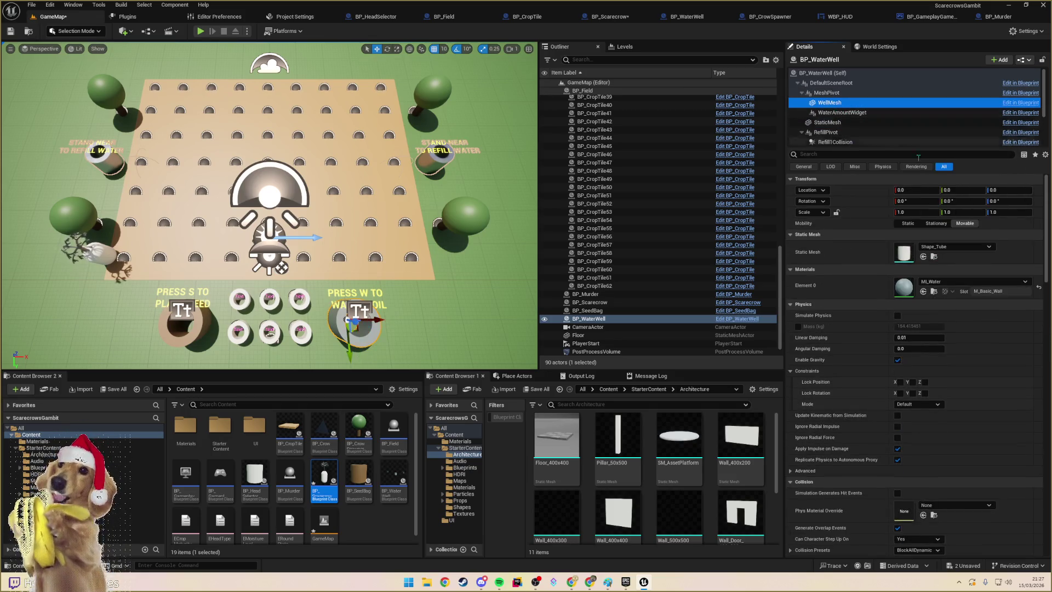
pyautogui.click(957, 247)
pyautogui.write('cyl')
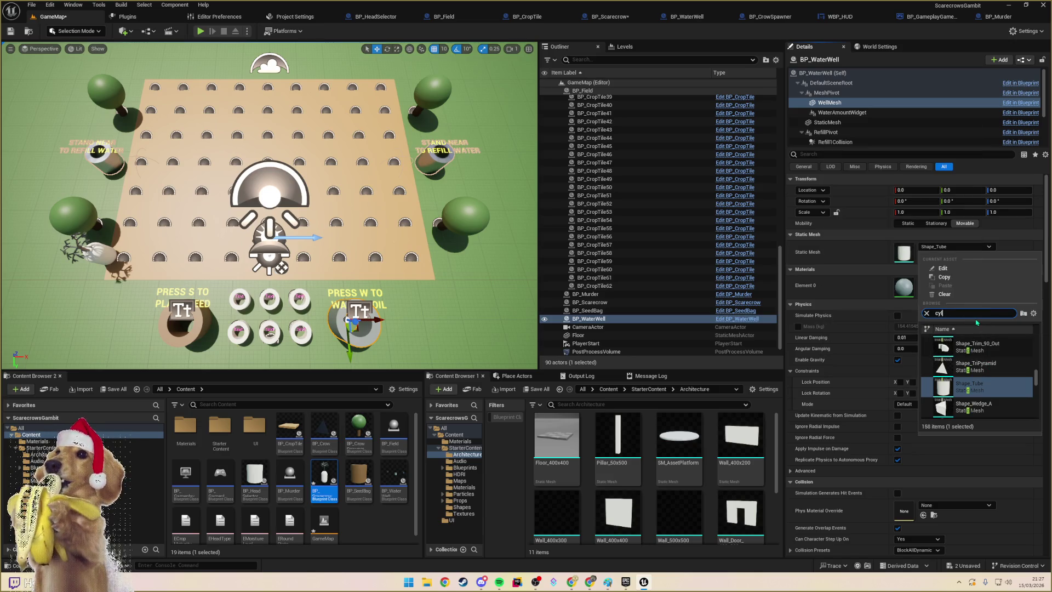
pyautogui.write('in')
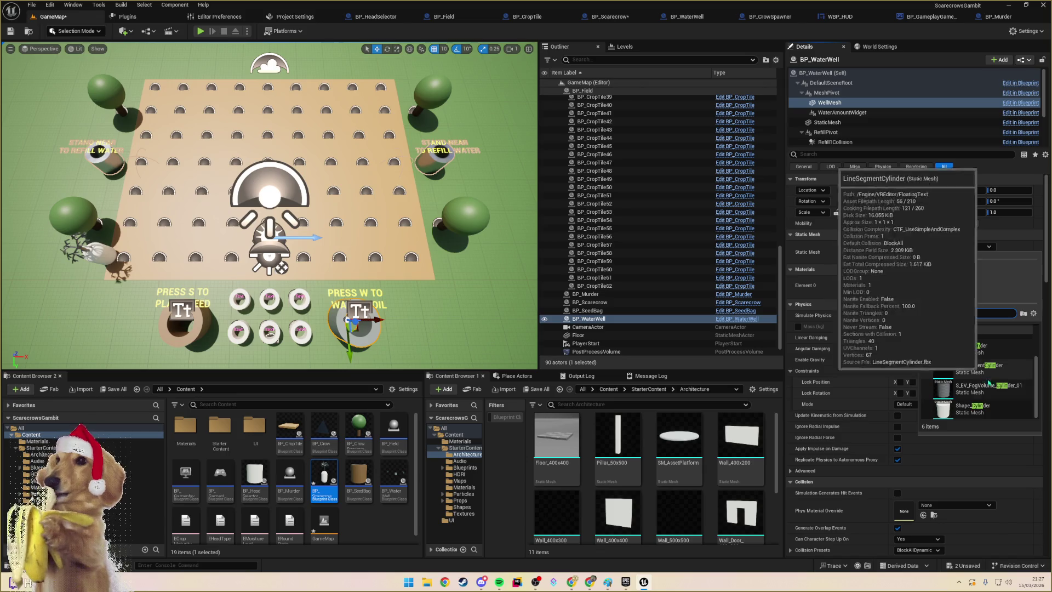
pyautogui.click(973, 408)
pyautogui.moveTo(329, 219)
pyautogui.mouseDown()
pyautogui.moveTo(274, 165)
pyautogui.moveTo(266, 188)
pyautogui.moveTo(266, 170)
pyautogui.mouseUp()
# - Test-play the level with the cylinder well, then bring up BP_WaterWell
pyautogui.click(201, 31)
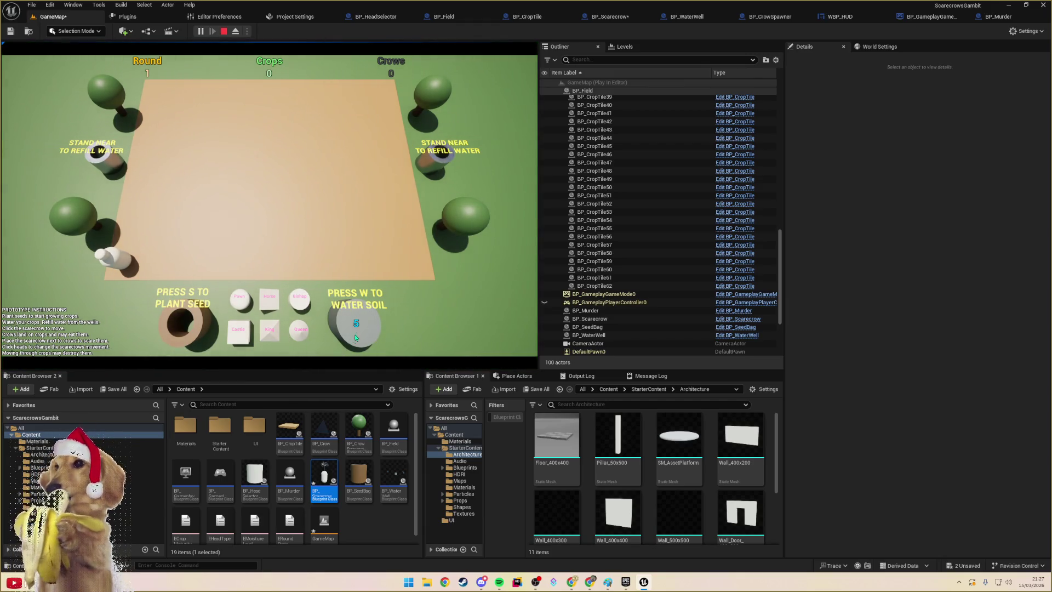
pyautogui.press('Escape')
pyautogui.click(360, 327)
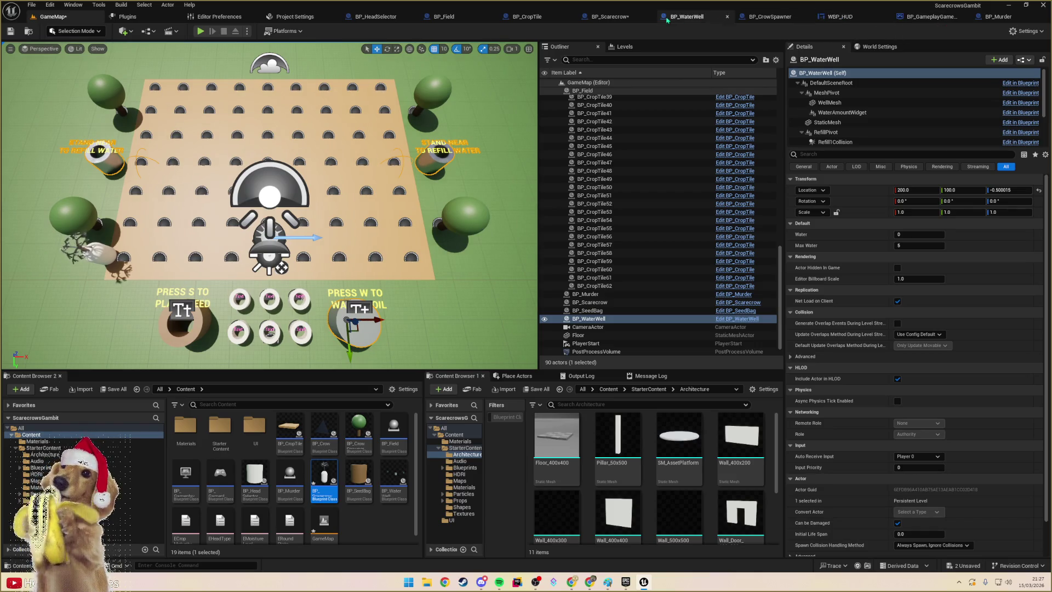
pyautogui.click(679, 18)
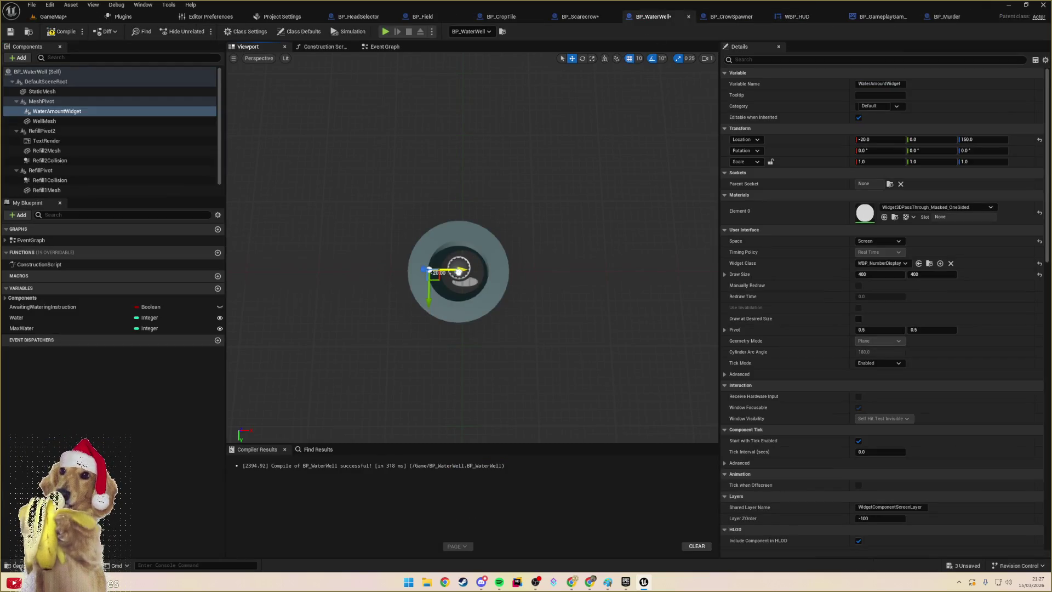
# - Set the BP_WaterWell blueprint's WellMesh to Shape_Cylinder, then select the seed bag in GameMap
pyautogui.click(463, 247)
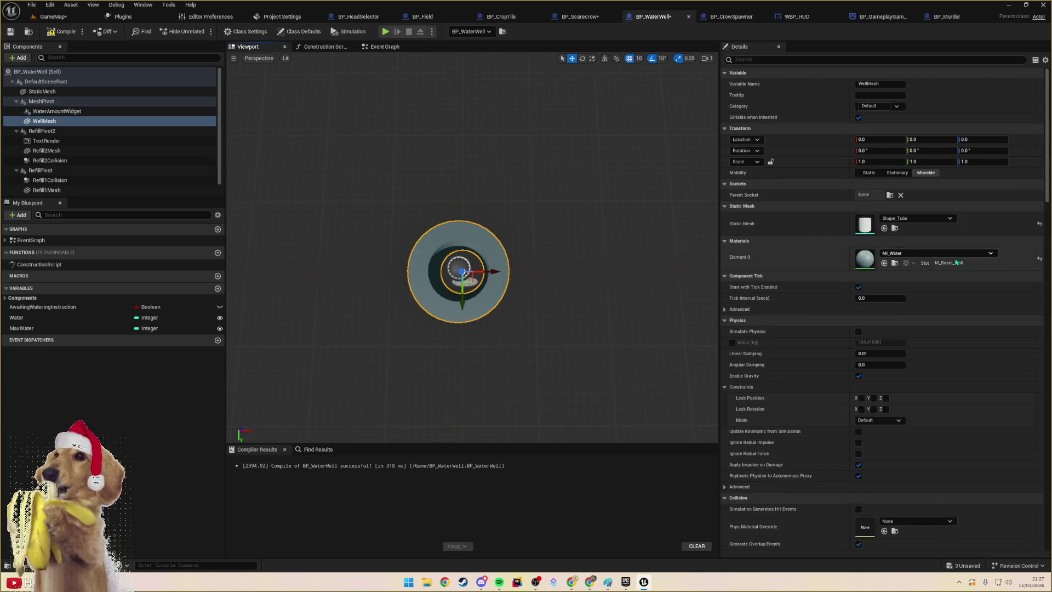
pyautogui.click(904, 219)
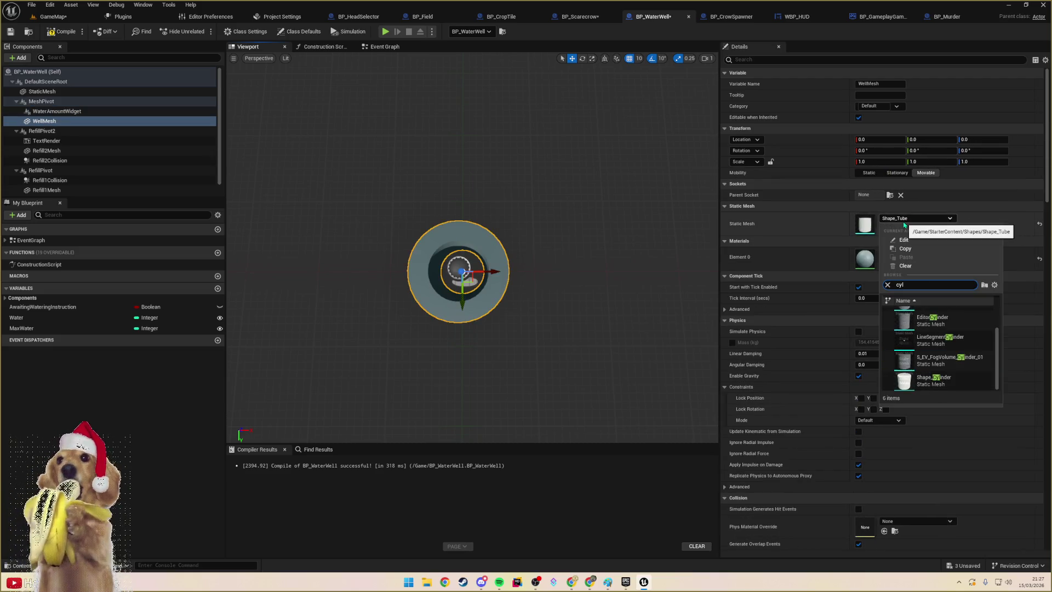
pyautogui.click(938, 382)
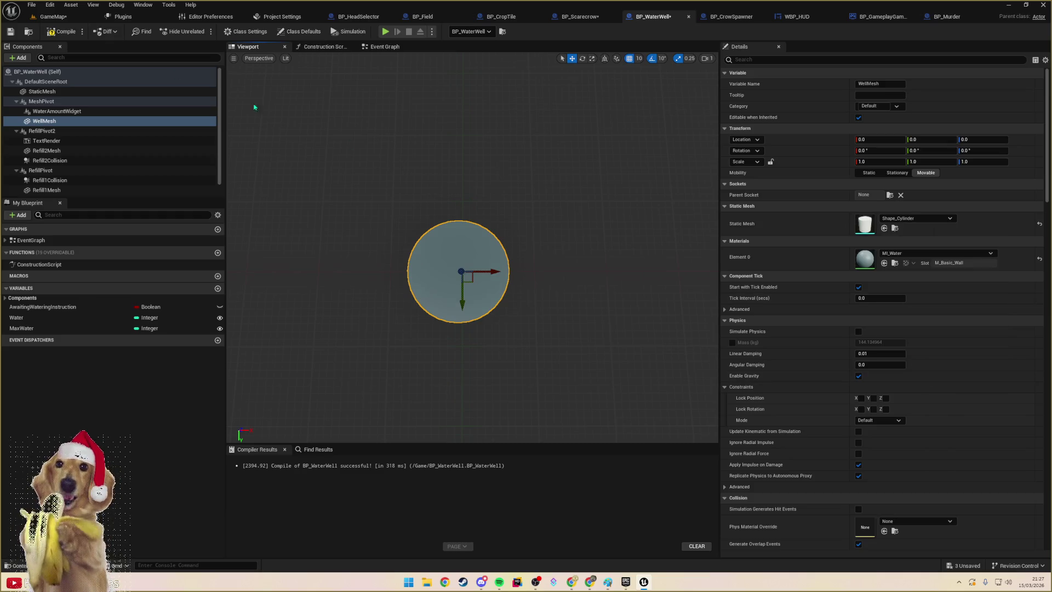
pyautogui.click(72, 22)
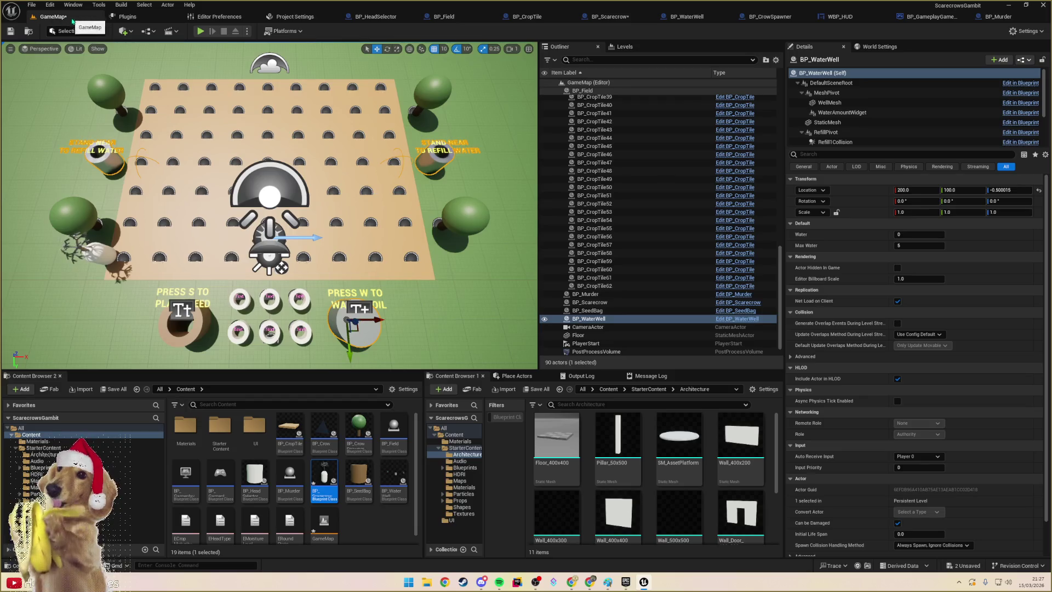
pyautogui.click(189, 326)
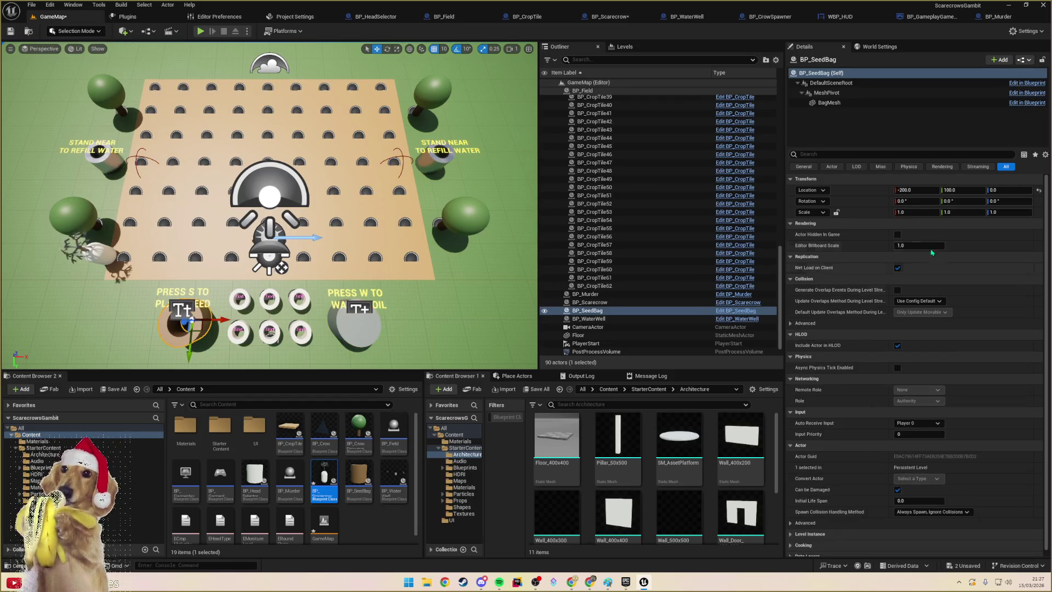
# - In BP_SeedBag, switch the BagMesh static mesh to Shape_Cylinder and compile the blueprint
pyautogui.click(1023, 84)
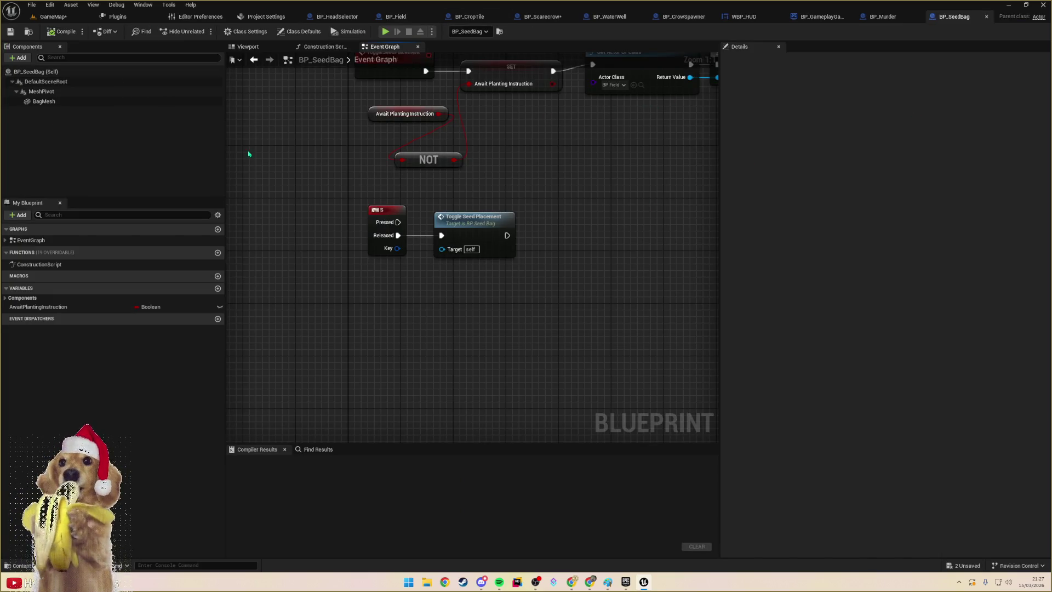
pyautogui.moveTo(560, 195); pyautogui.dragTo(503, 301)
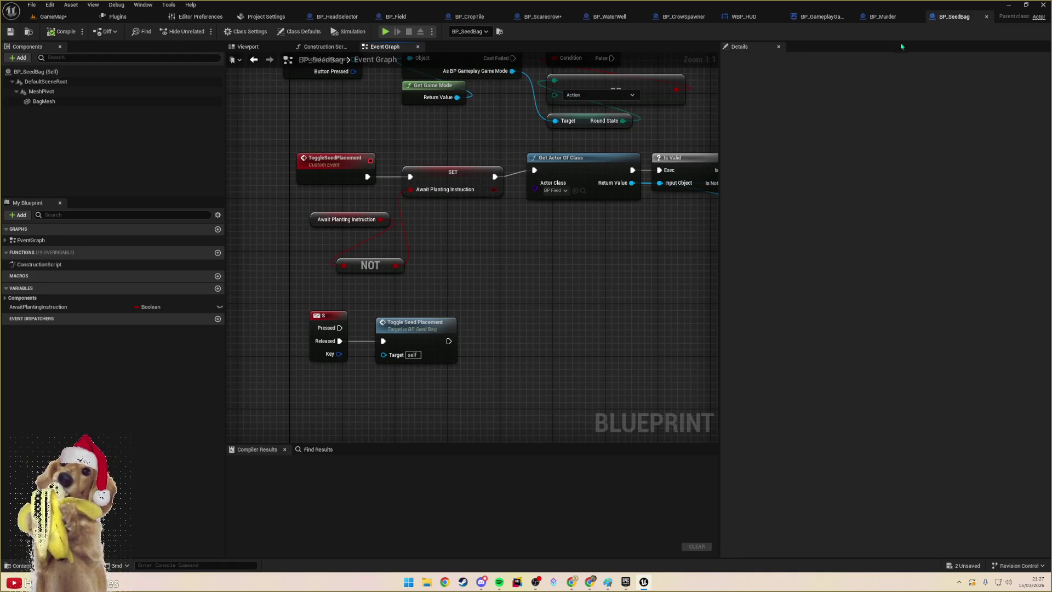
pyautogui.click(246, 46)
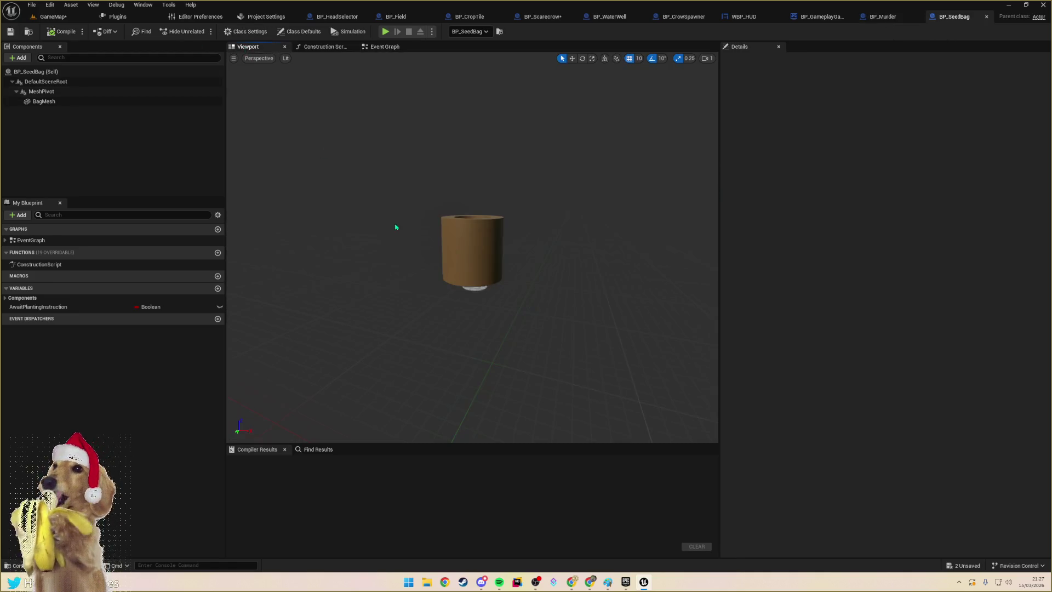
pyautogui.click(473, 249)
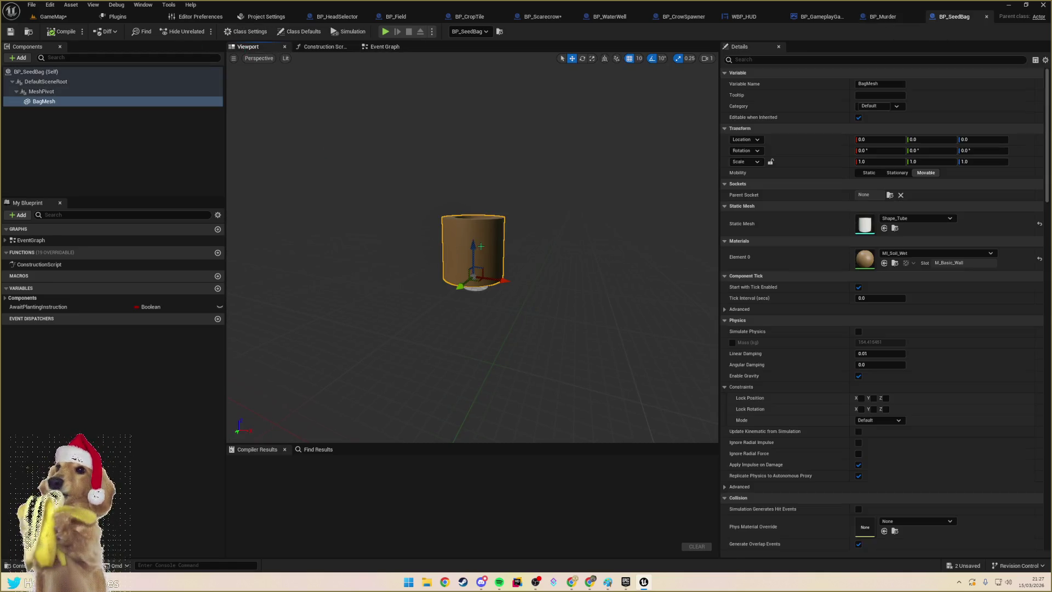
pyautogui.click(907, 219)
pyautogui.write('cyl')
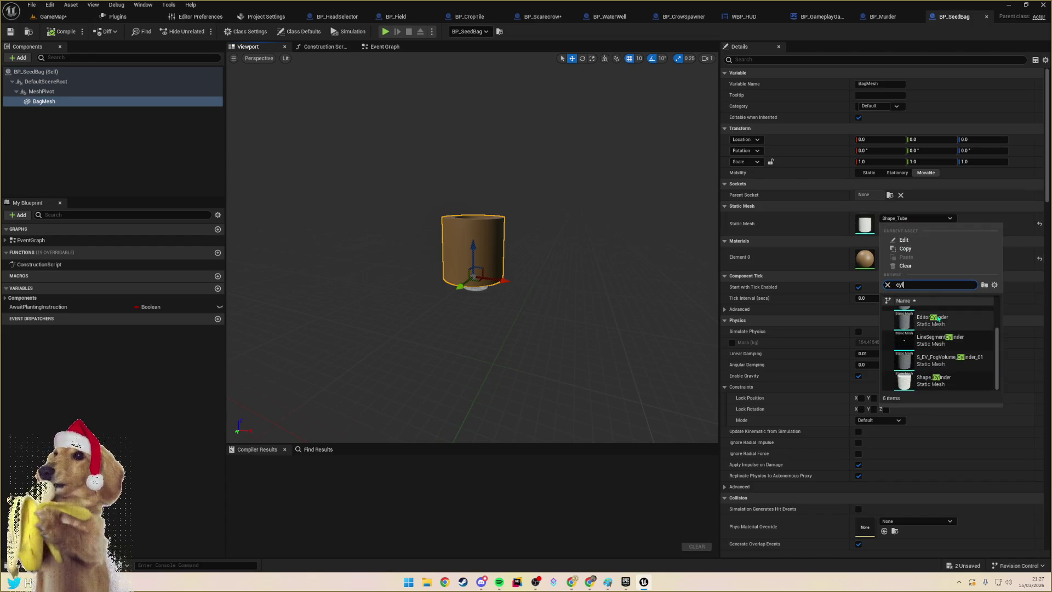
pyautogui.scroll(2, 935, 316)
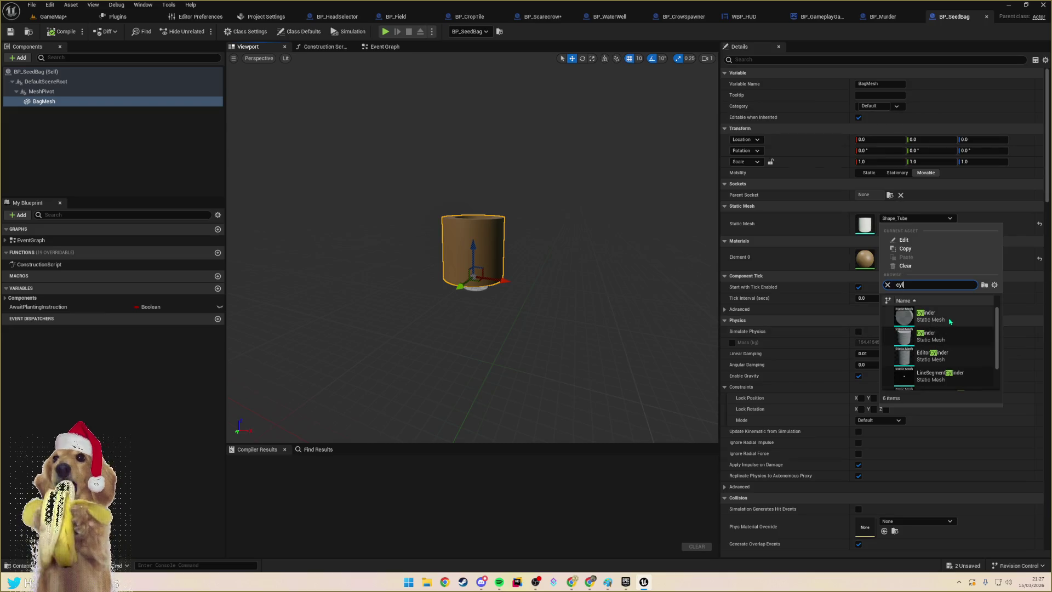
pyautogui.click(940, 378)
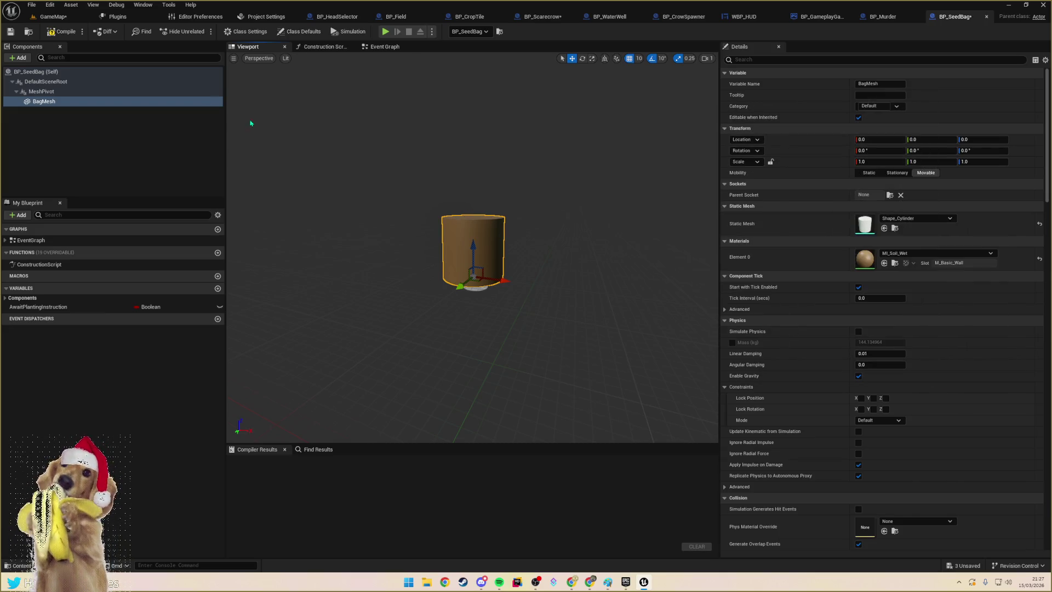
pyautogui.click(62, 31)
# - Back in GameMap, run a quick test play of the level and stop it
pyautogui.click(53, 17)
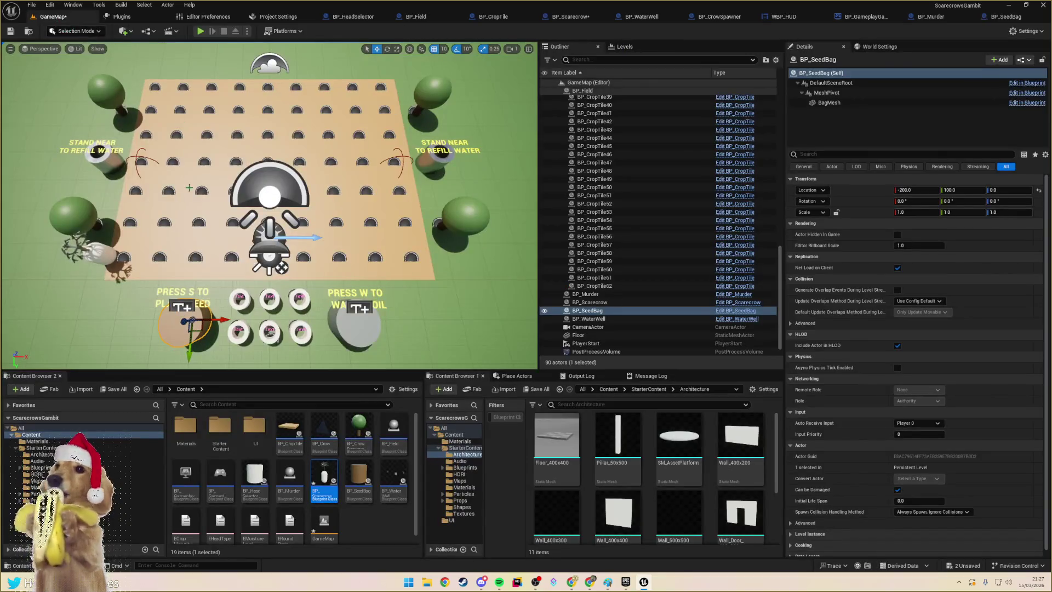
pyautogui.click(201, 31)
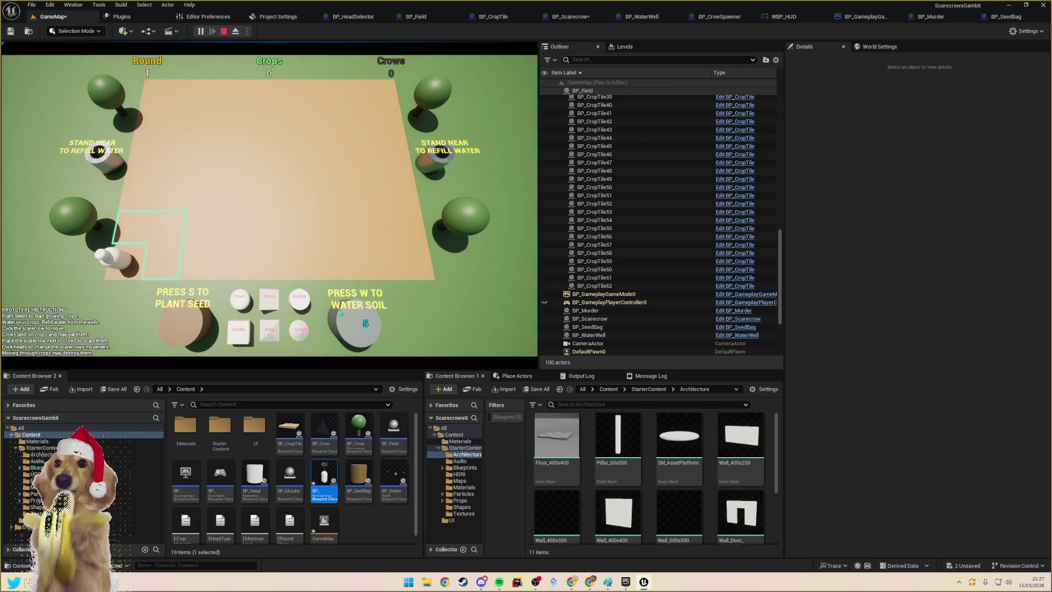
pyautogui.press('Escape')
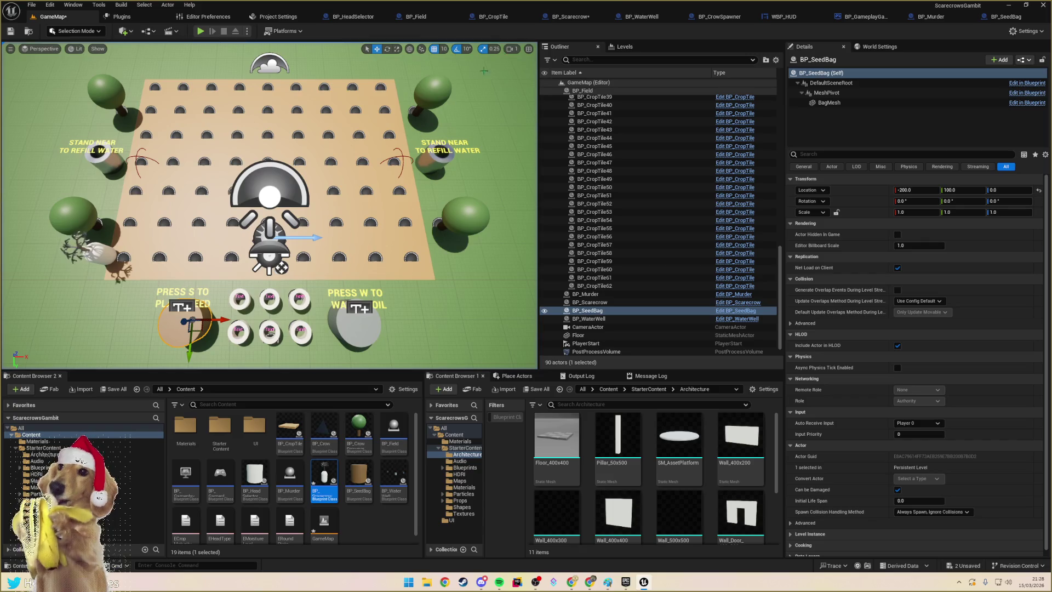